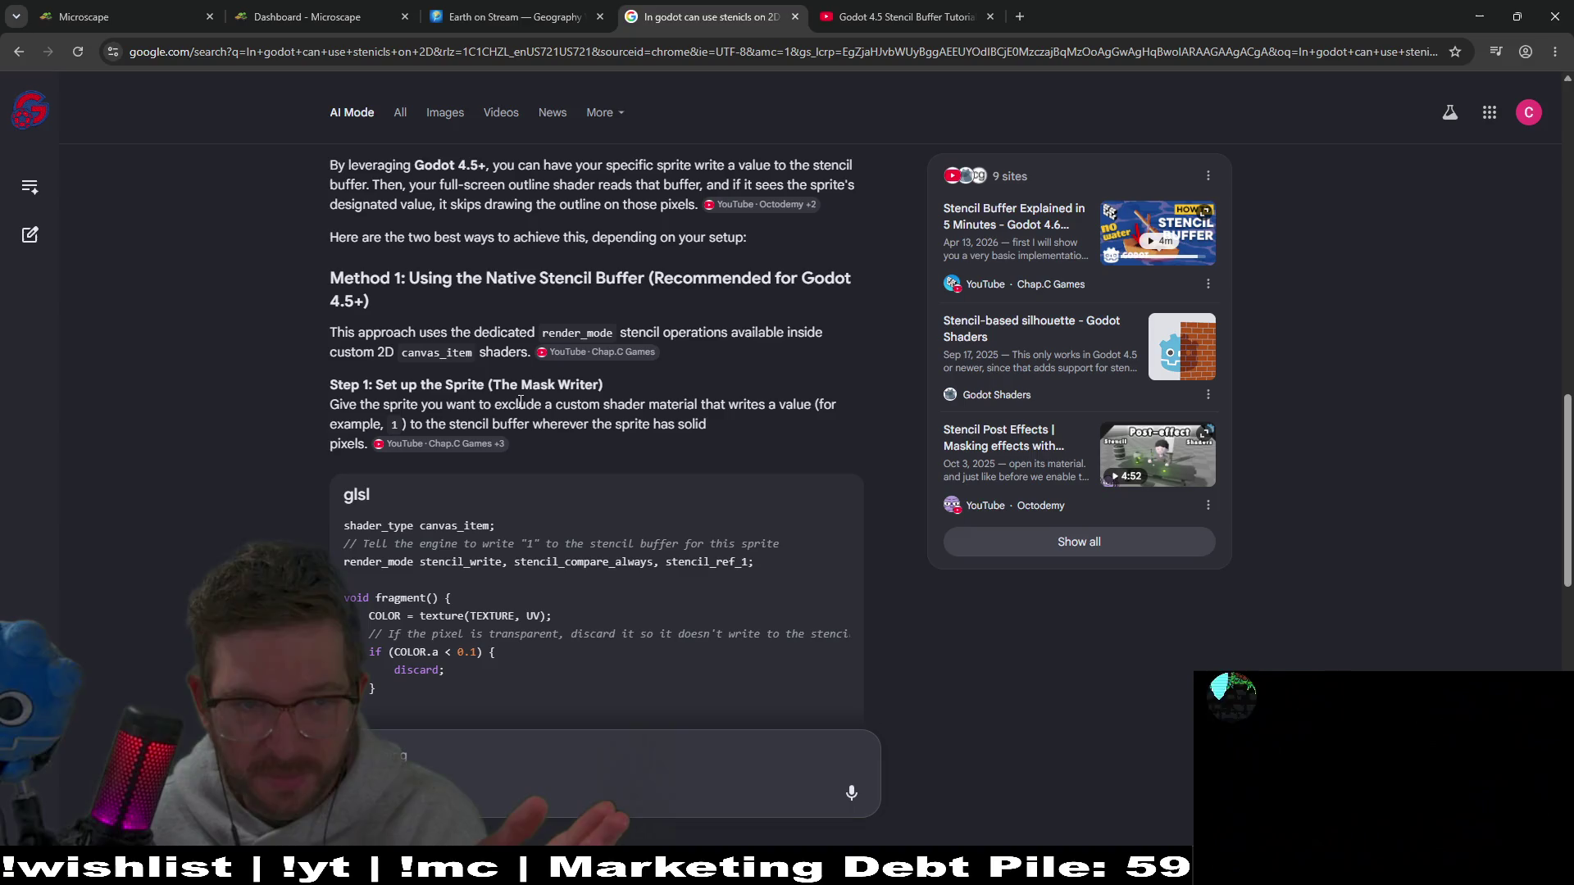
Step: Copy the stencil-writing glsl code block from Step 1 of the AI Mode answer
{"action": "scroll", "coordinate": [826, 341], "scroll_direction": "down", "scroll_amount": 1}
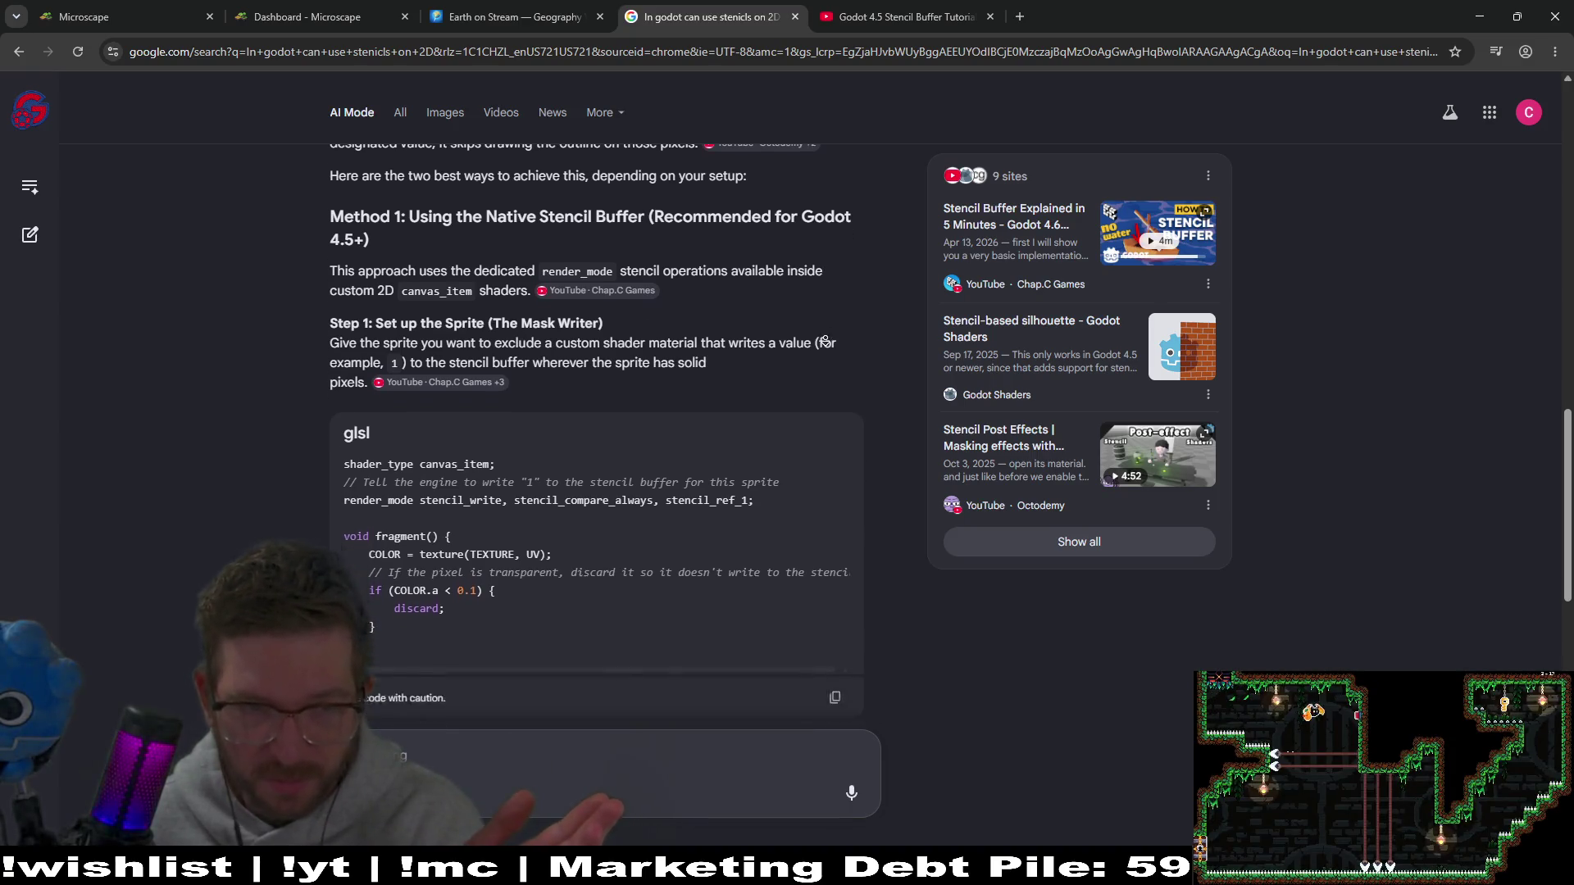
{"action": "scroll", "coordinate": [826, 341], "scroll_direction": "down", "scroll_amount": 1}
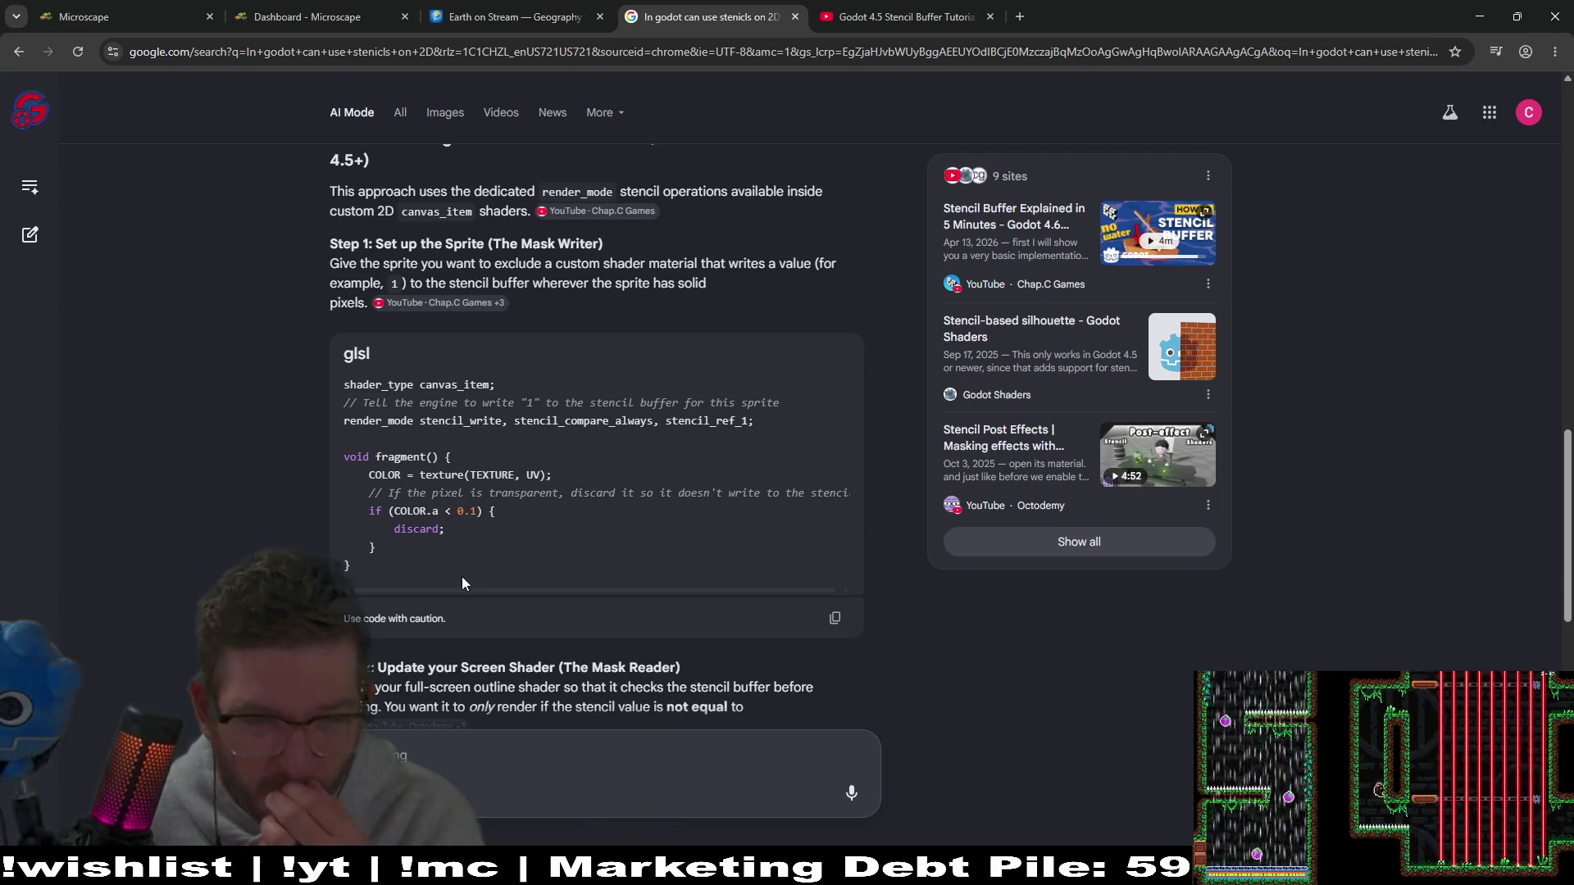
{"action": "mouse_move", "coordinate": [379, 573]}
{"action": "left_mouse_down"}
{"action": "mouse_move", "coordinate": [331, 464]}
{"action": "mouse_move", "coordinate": [318, 386]}
{"action": "mouse_move", "coordinate": [336, 386]}
{"action": "left_mouse_up"}
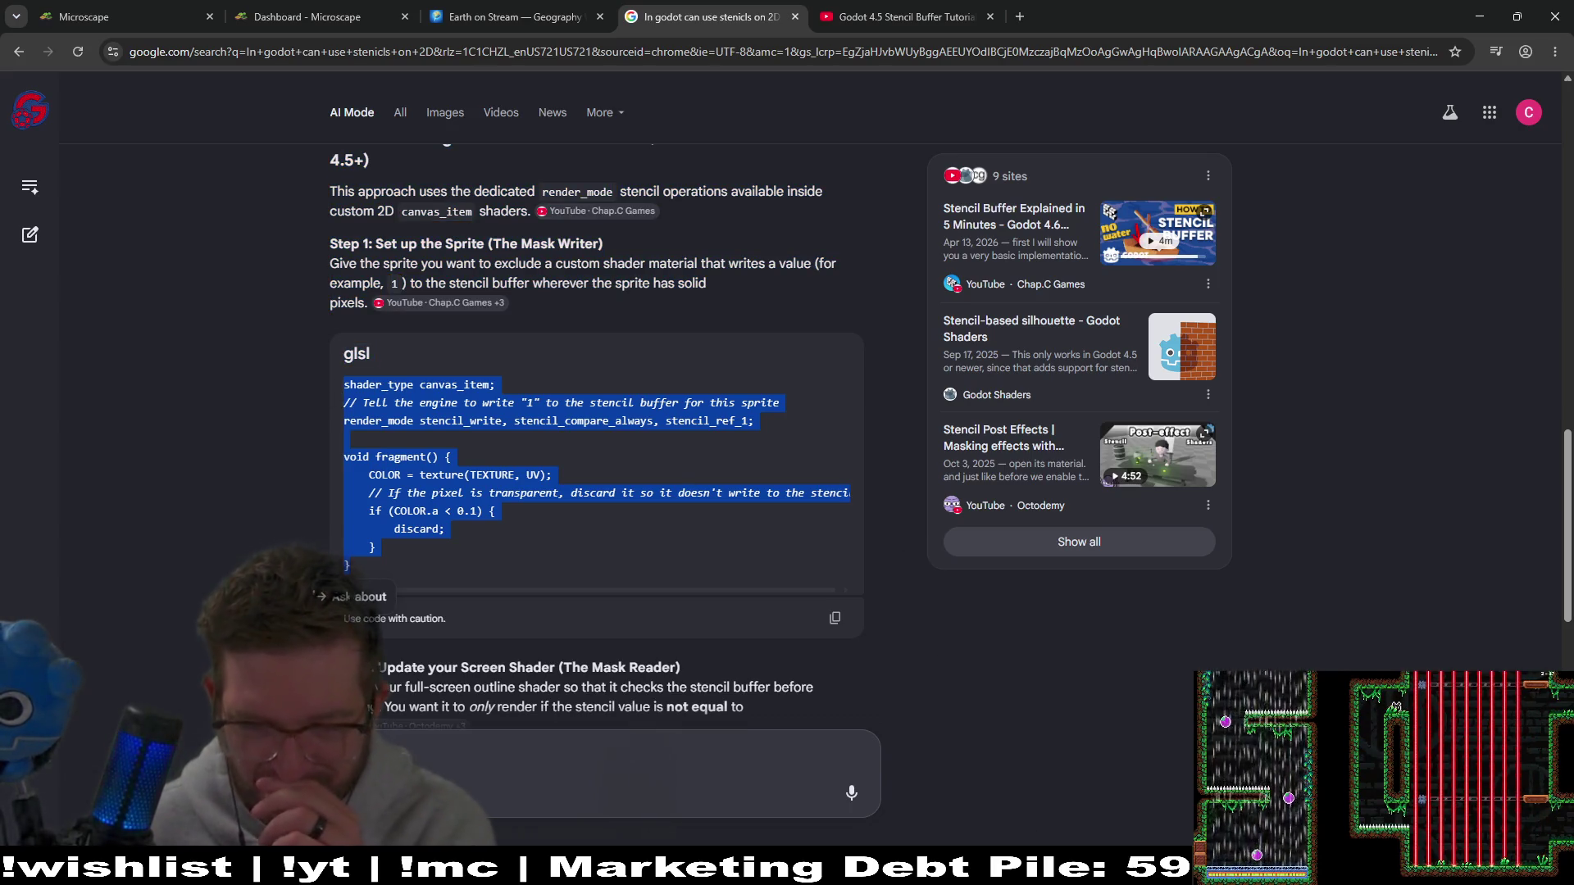
{"action": "key", "text": "alt+Tab"}
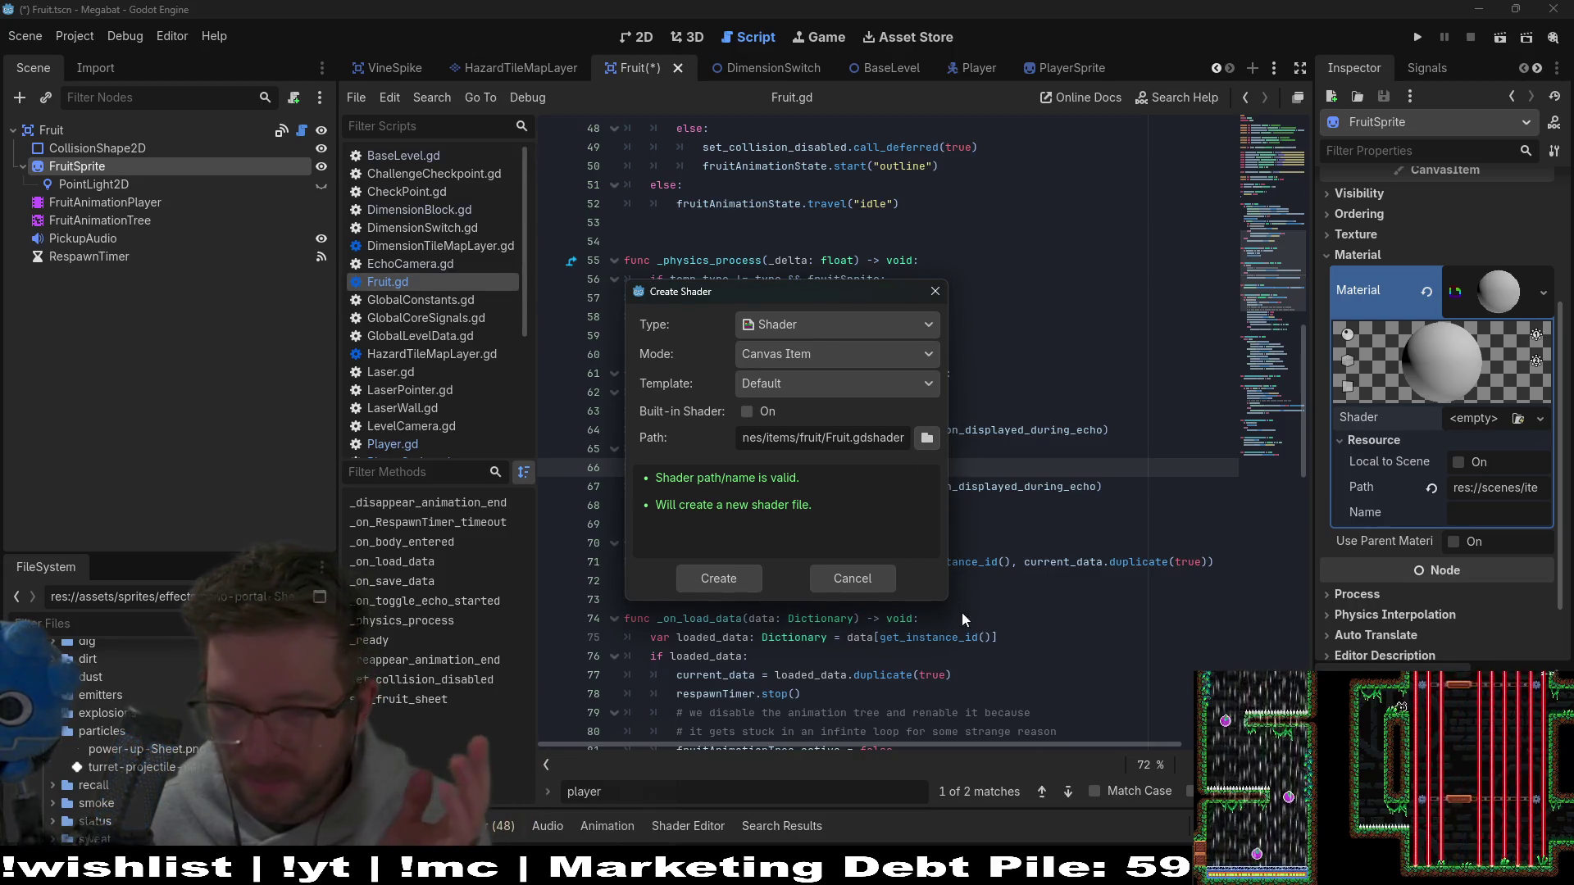
Step: Create Fruit.gdshader and replace its default template with the pasted stencil shader code
{"action": "left_click", "coordinate": [741, 582]}
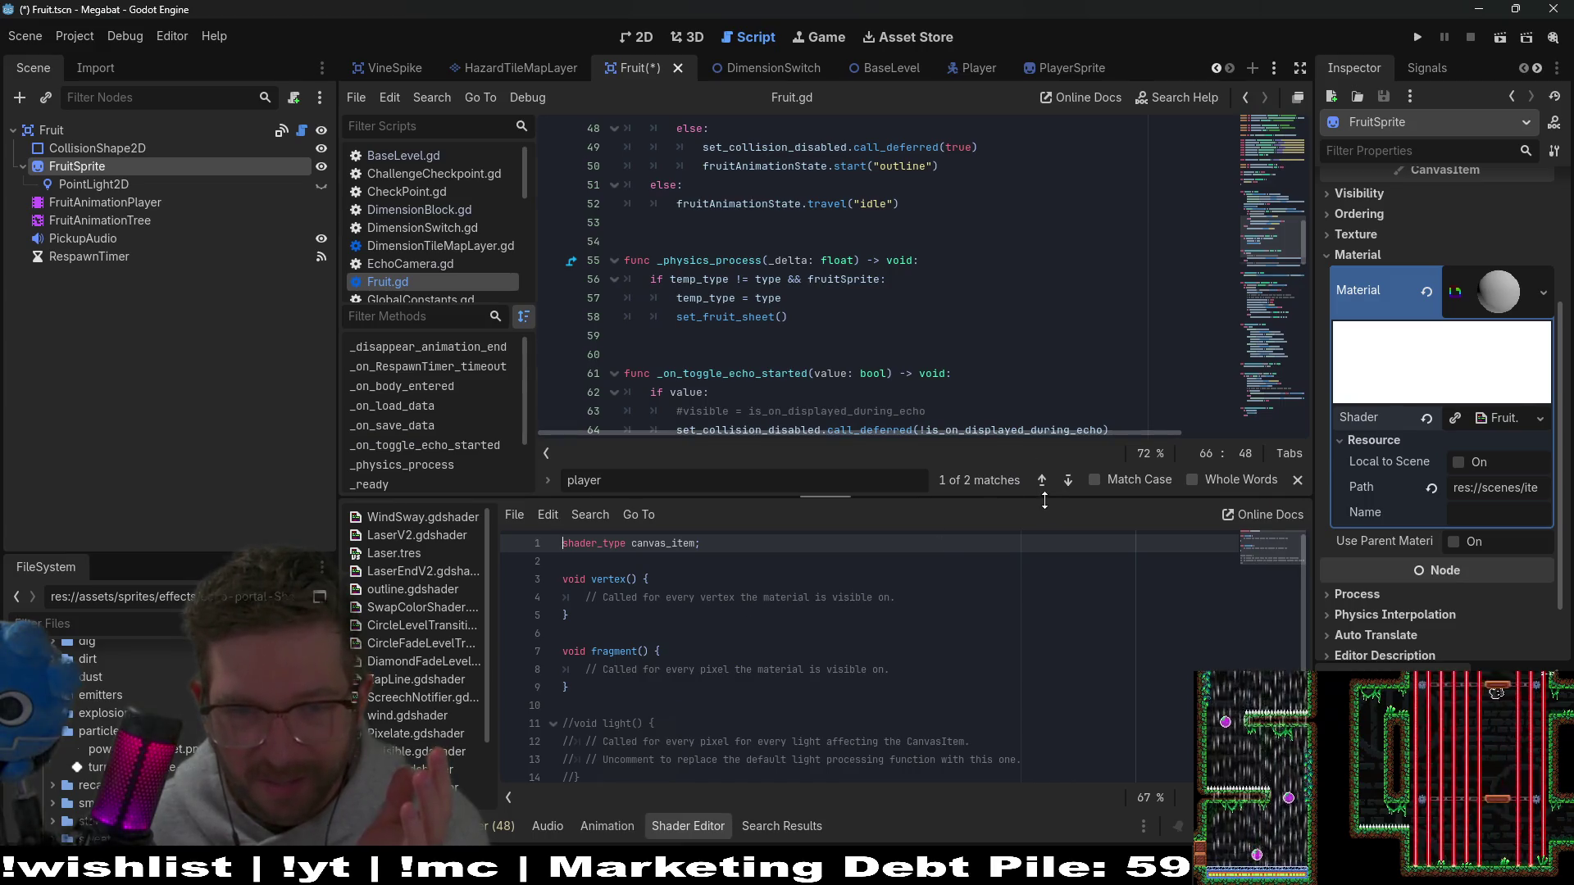
{"action": "left_click_drag", "start_coordinate": [1025, 500], "coordinate": [1016, 343]}
{"action": "left_click", "coordinate": [906, 600]}
{"action": "key", "text": "ctrl+a"}
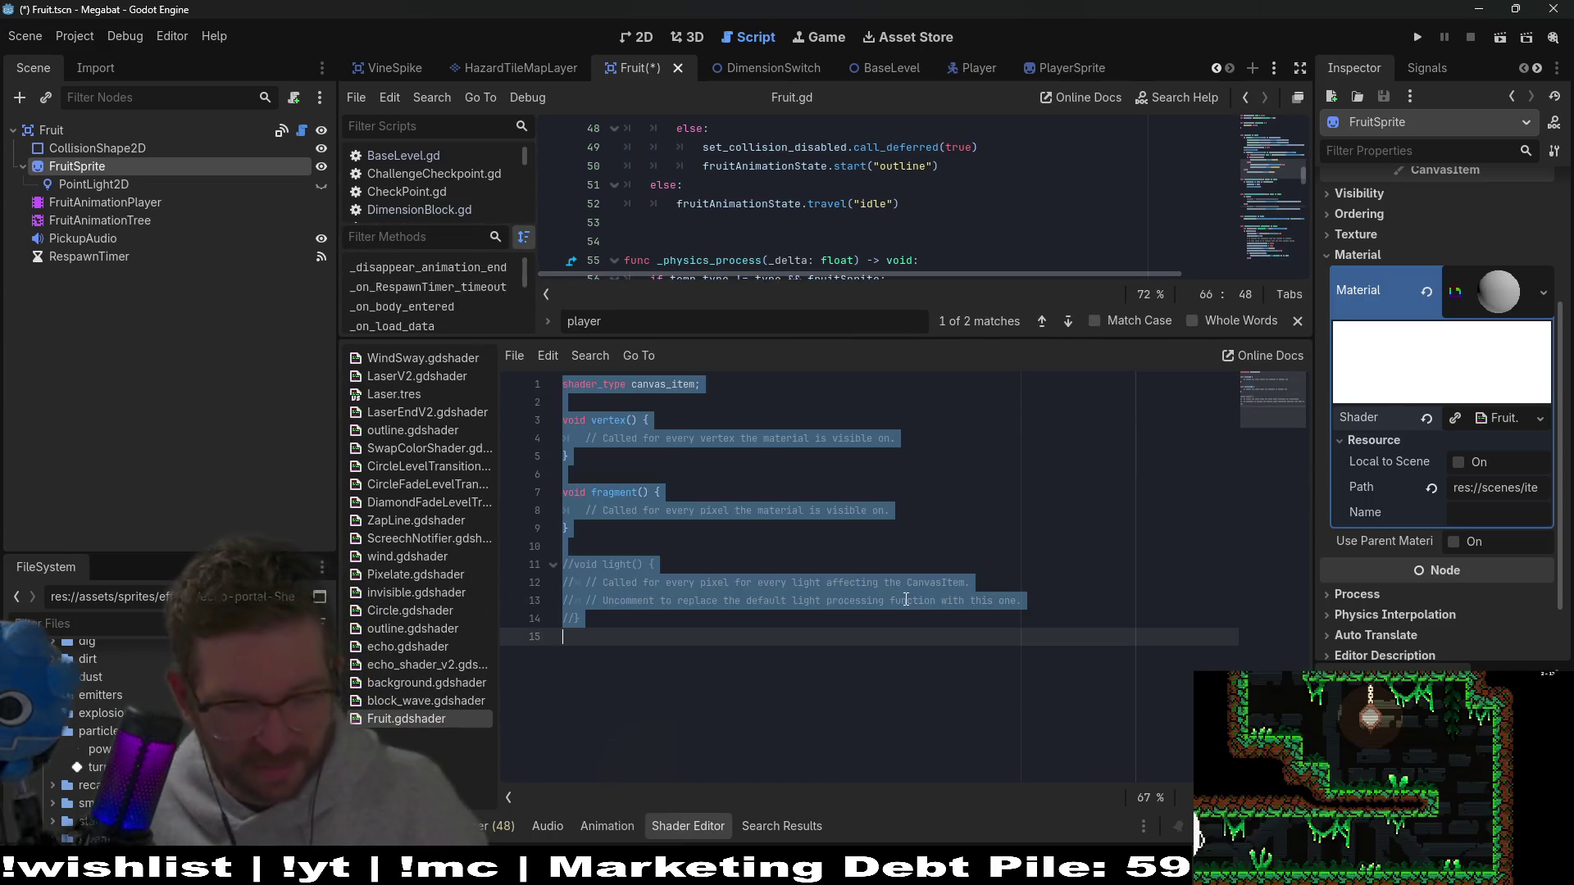
{"action": "type", "text": "shader_type canvas_item; // Tell the engine to write \"1\" to the stencil buffer for this sprite render_mode stencil_write, stencil_compare_always, stencil_ref_1;  void fragment() {     COLOR = texture(TEXTURE, UV);     // If the pixel is transparent, discard it so it doesn't write to the stencil     if (COLOR.a < 0.1) {         discard;     } }"}
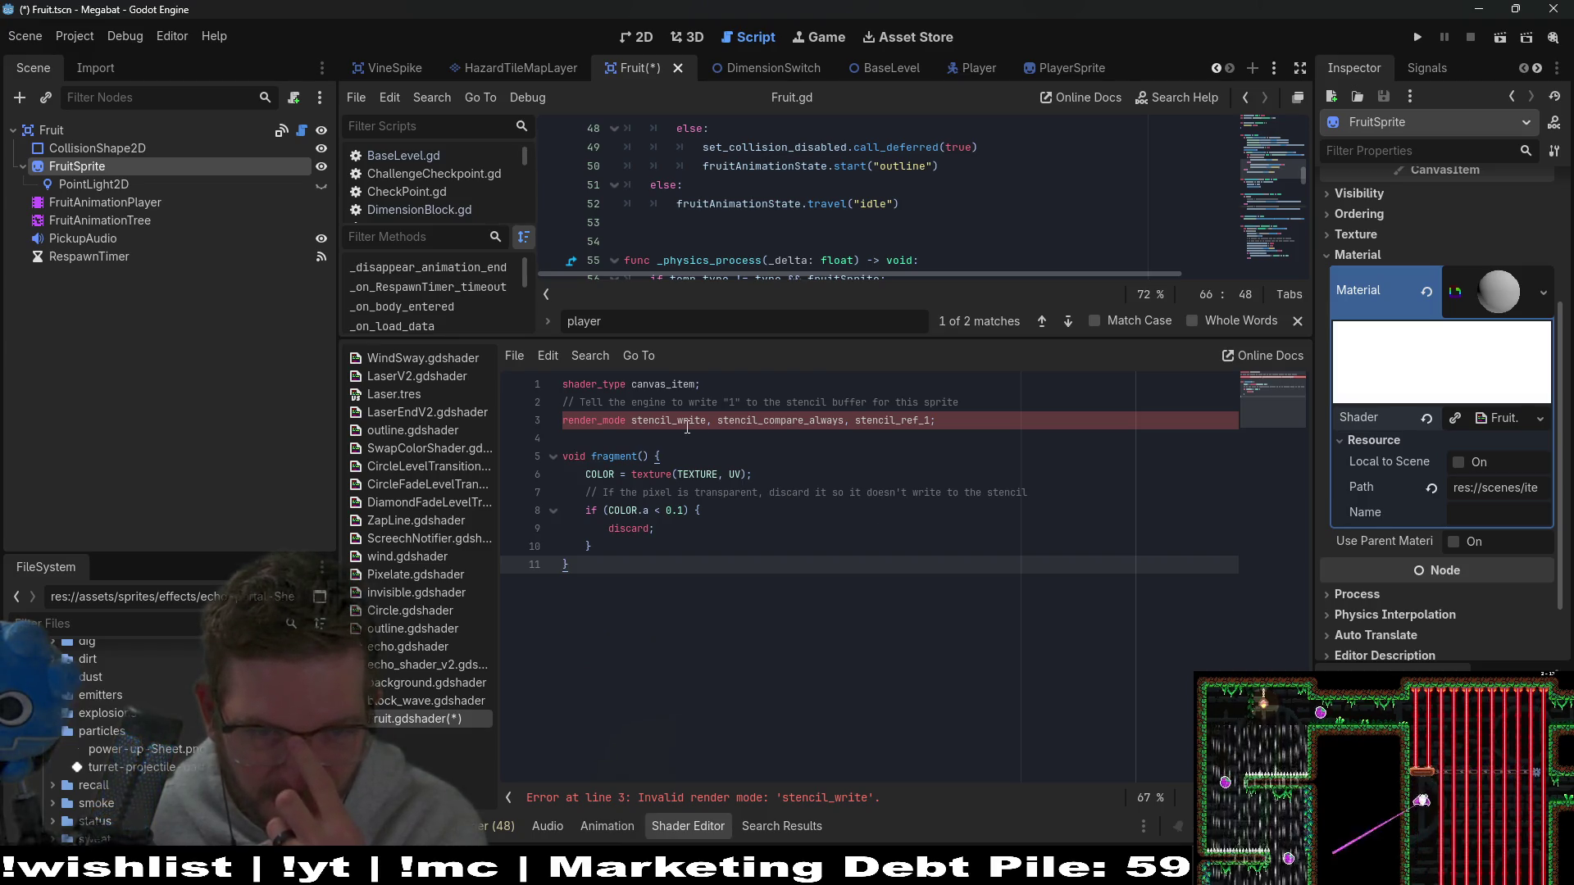
Step: Try deleting the stencil flags on line 3, then undo to restore the line
{"action": "left_click", "coordinate": [685, 422]}
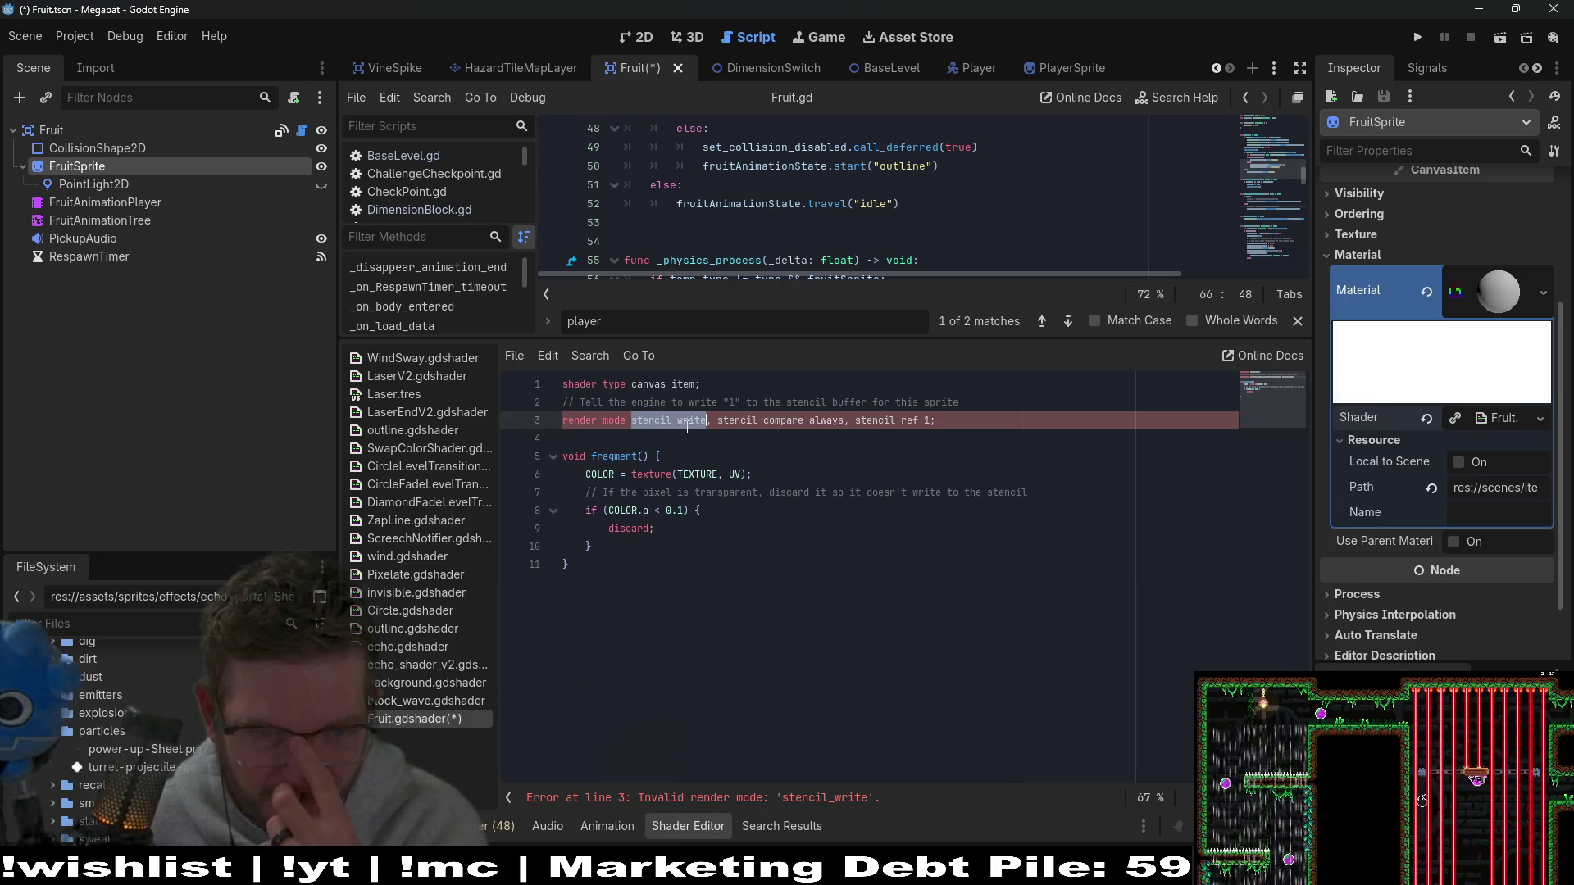
{"action": "key", "text": "Delete"}
{"action": "key", "text": "Delete"}
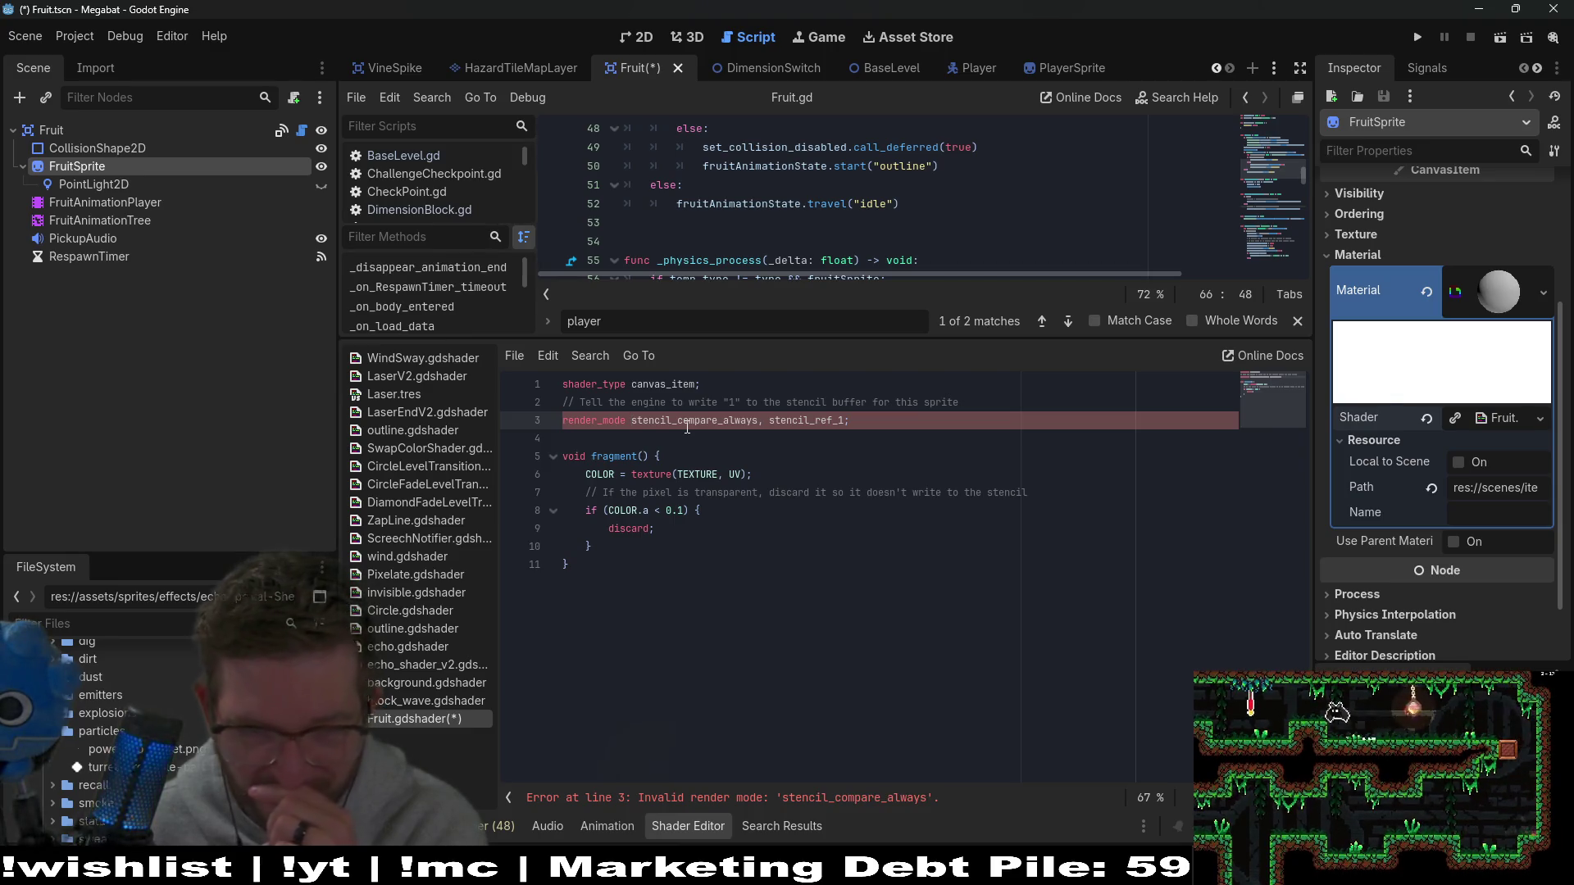
{"action": "key", "text": "Delete"}
{"action": "key", "text": "Delete"}
{"action": "key", "text": "Delete"}
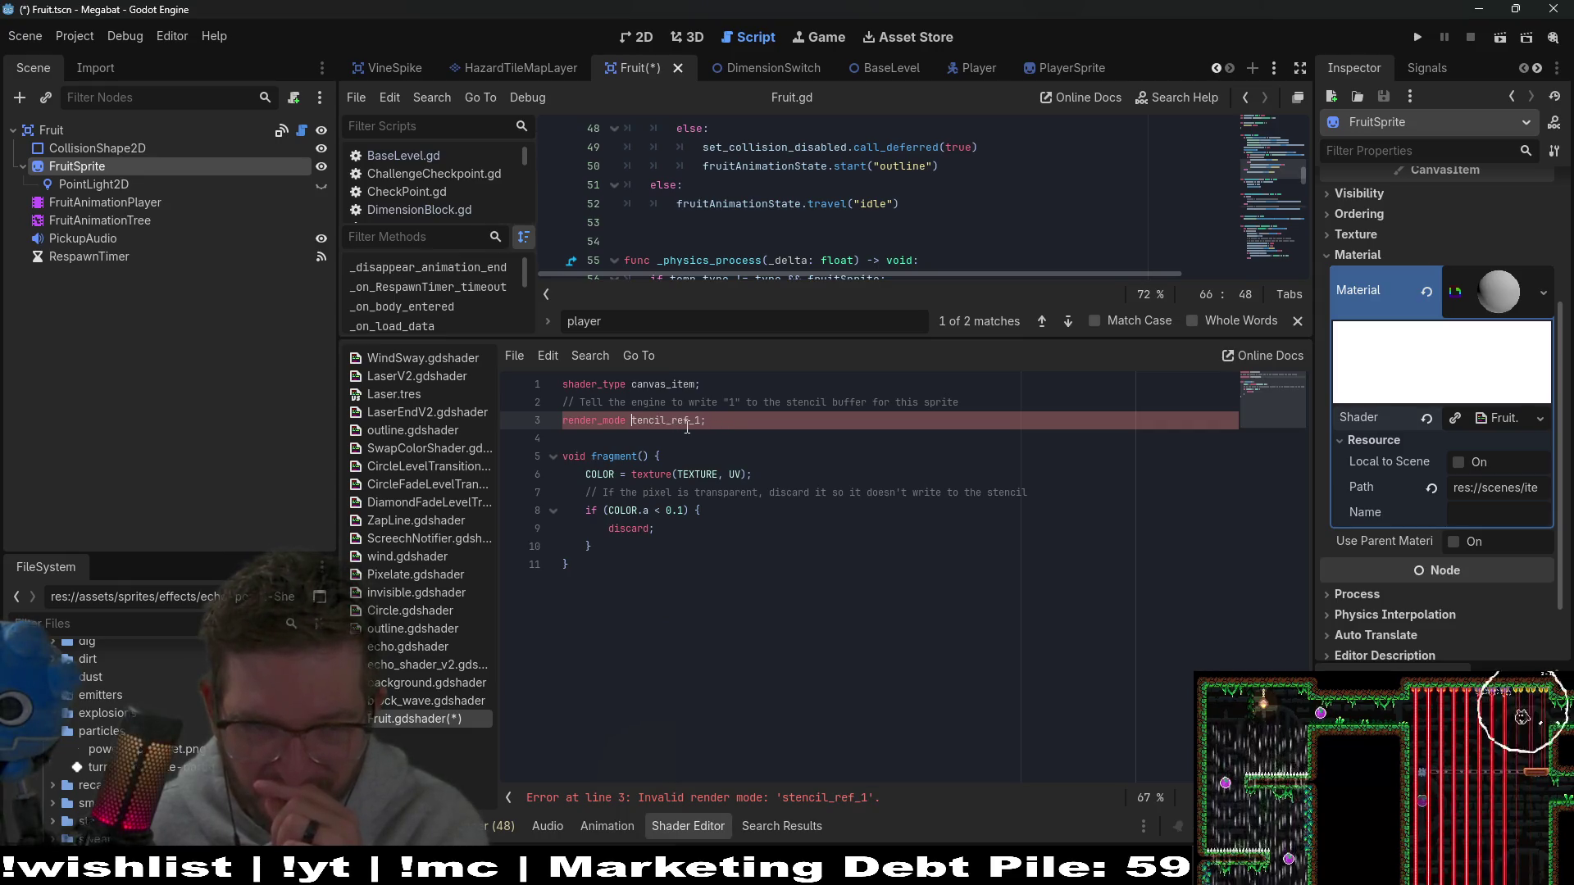
{"action": "key", "text": "Delete"}
{"action": "key", "text": "Delete"}
{"action": "key", "text": "Delete"}
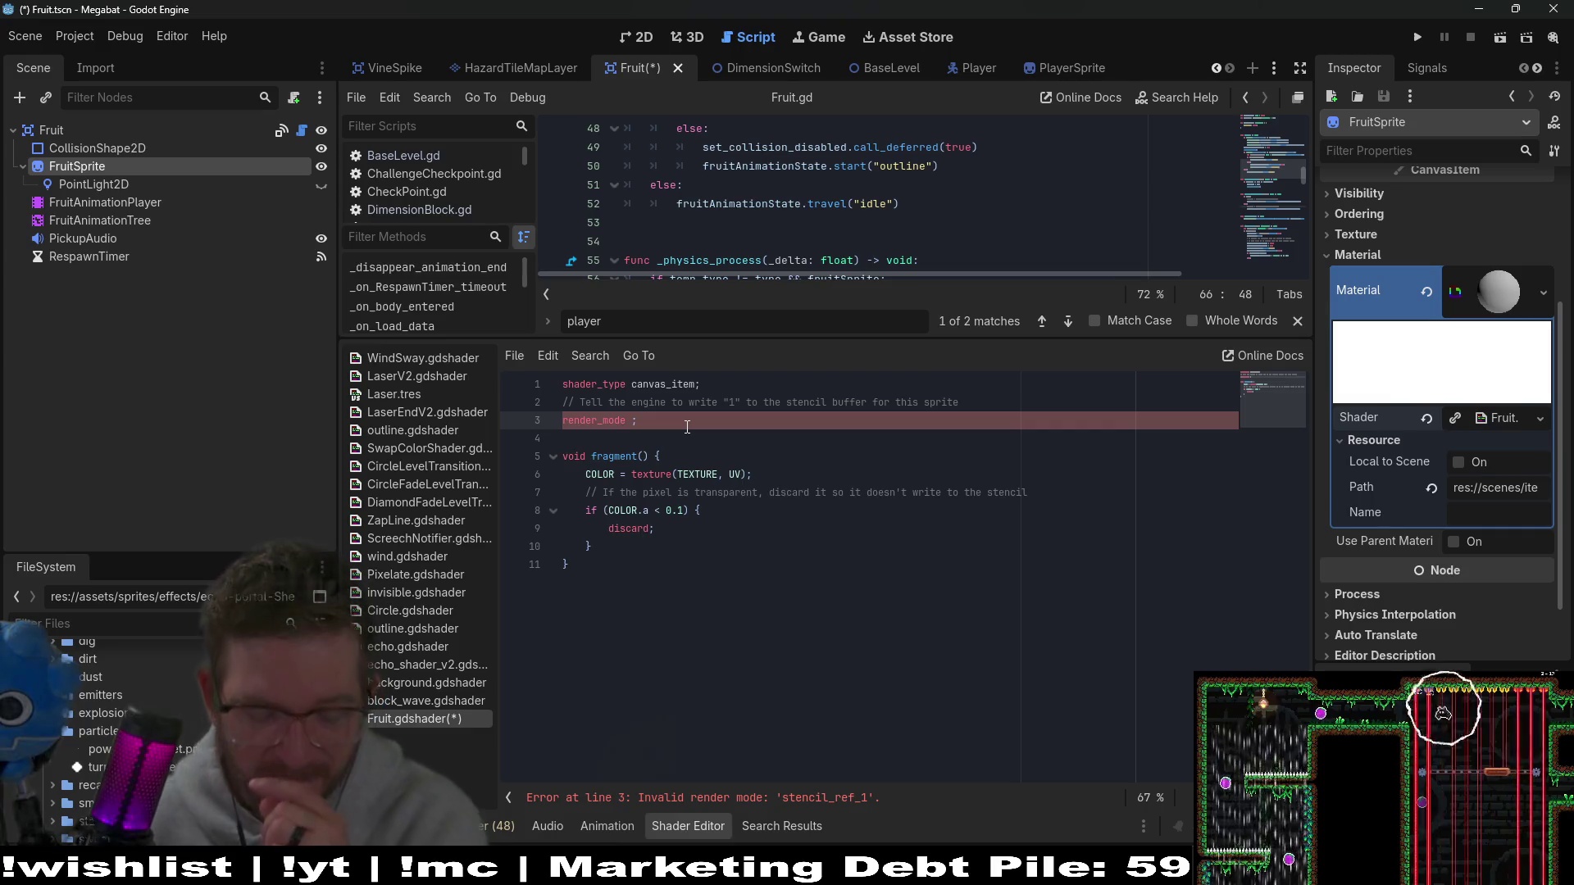
{"action": "key", "text": "ctrl+z"}
{"action": "key", "text": "ctrl+z"}
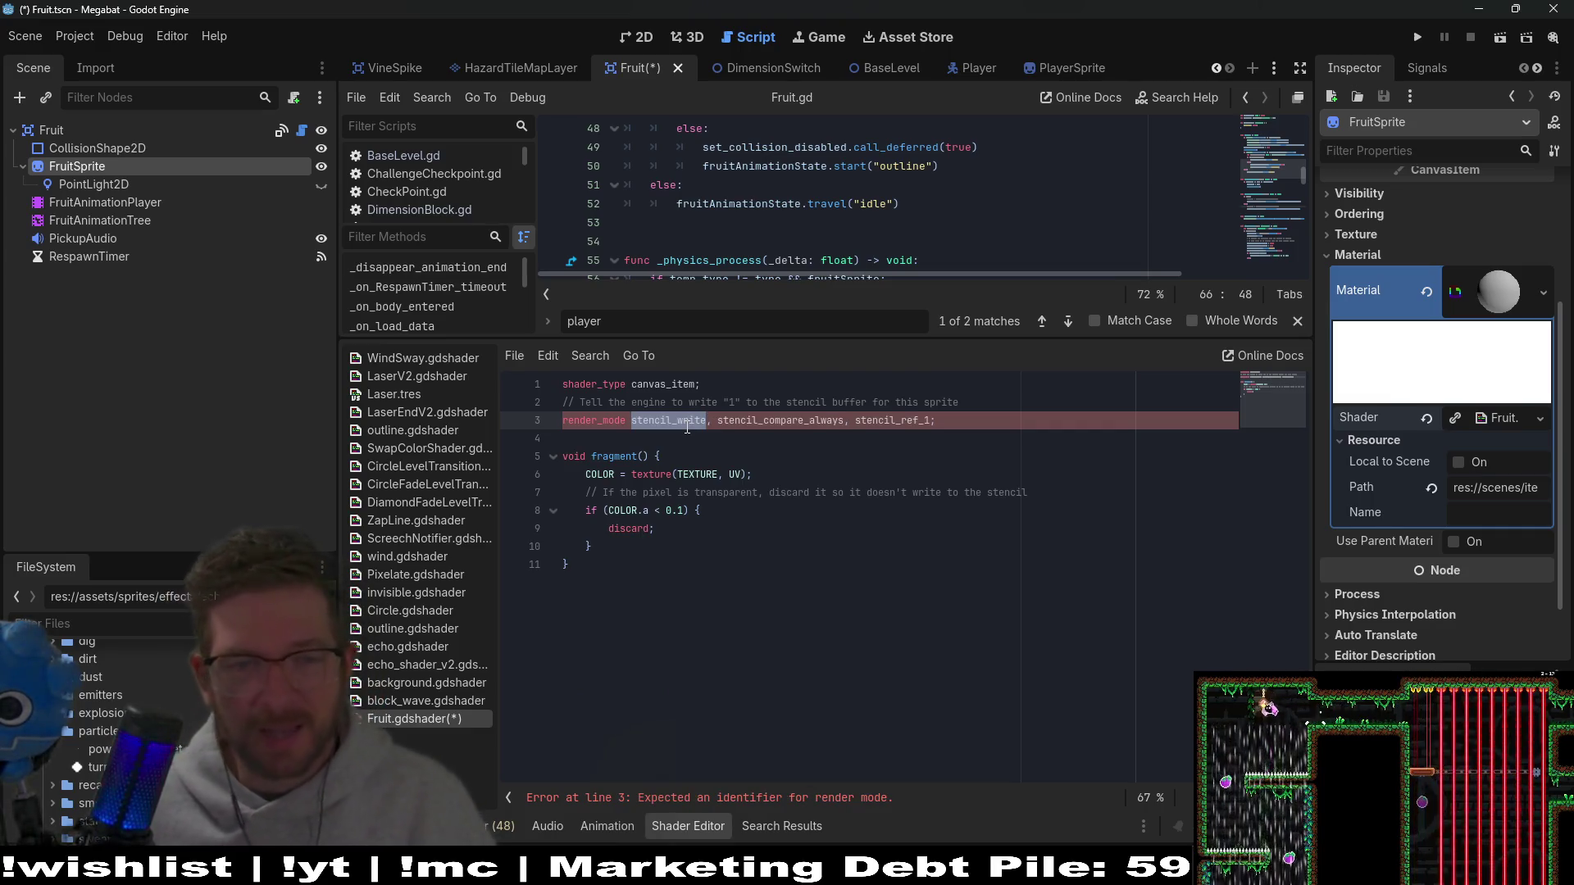
Step: Open the Stencil Post Effects video in a new Chrome tab from its copied URL
{"action": "key", "text": "alt+Tab"}
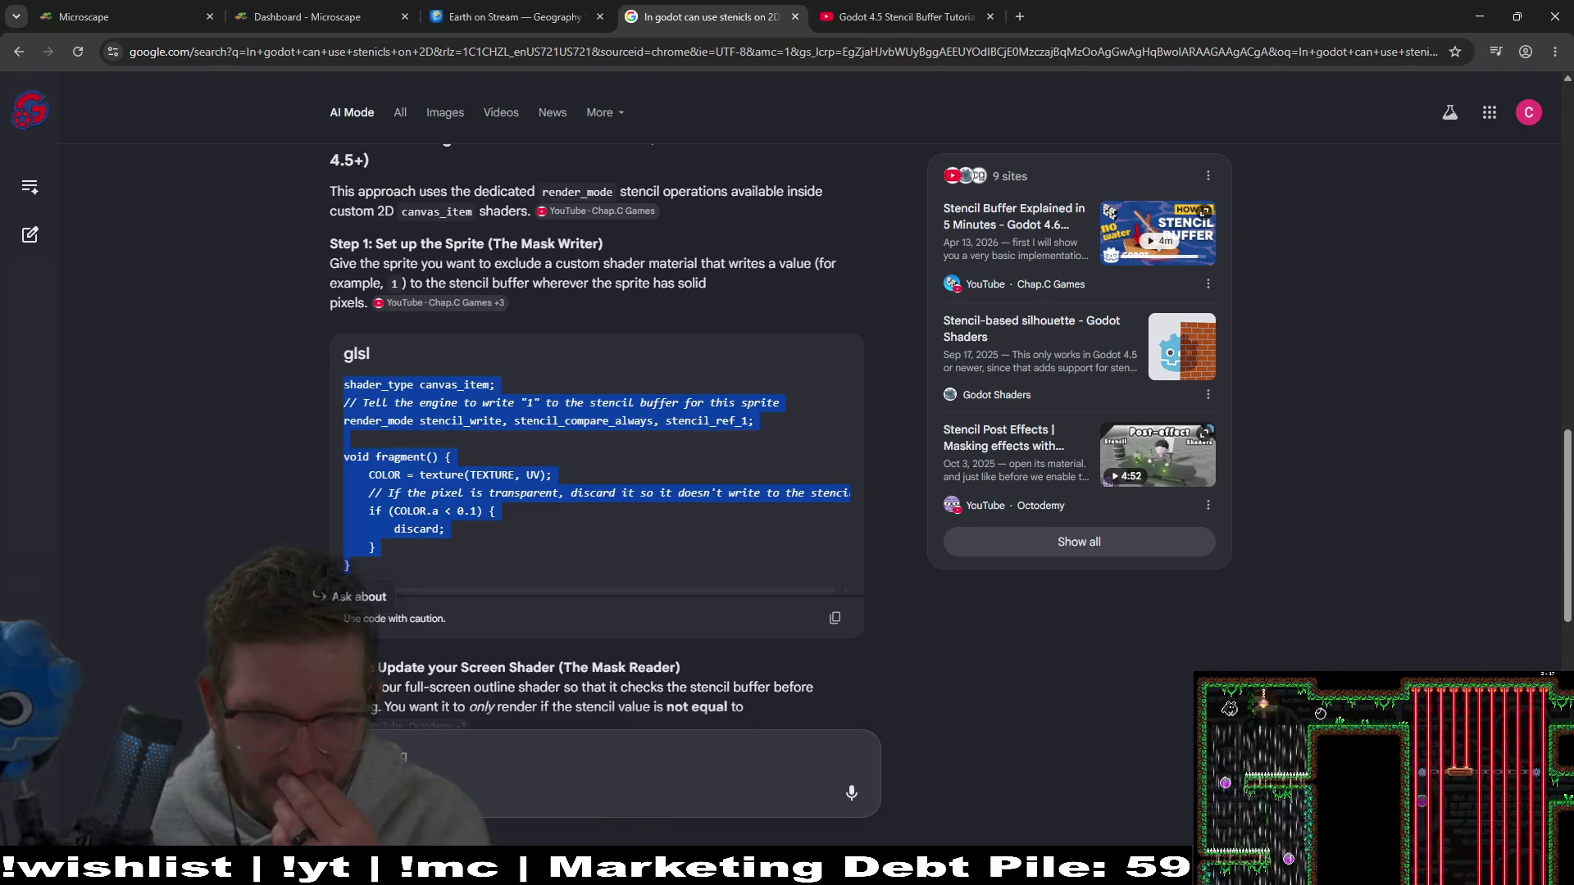
{"action": "left_click", "coordinate": [902, 16]}
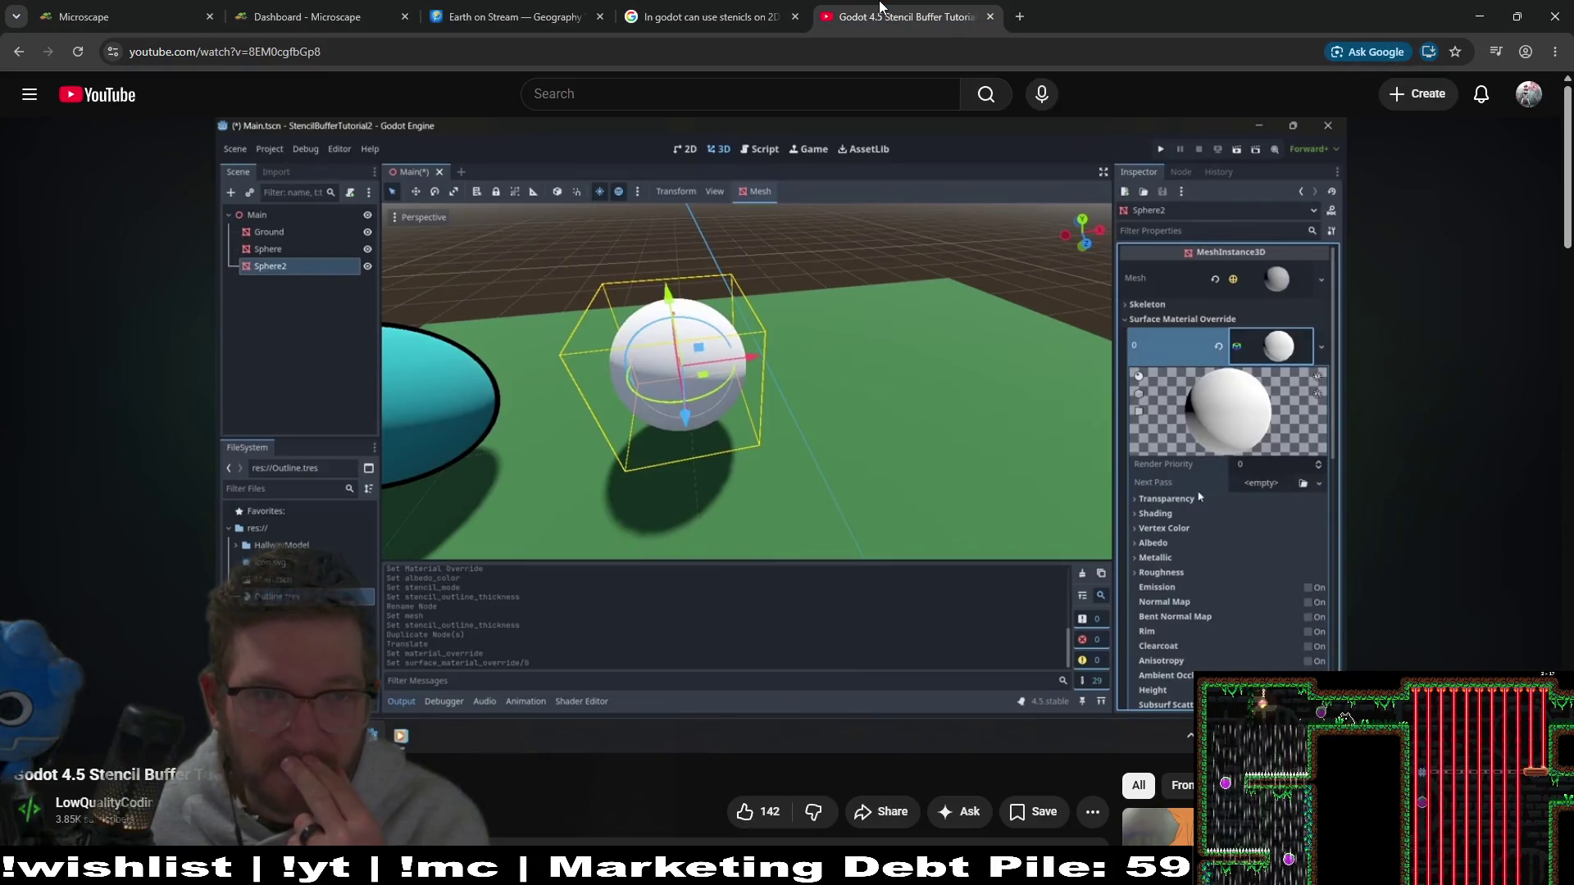
{"action": "key", "text": "alt+Tab"}
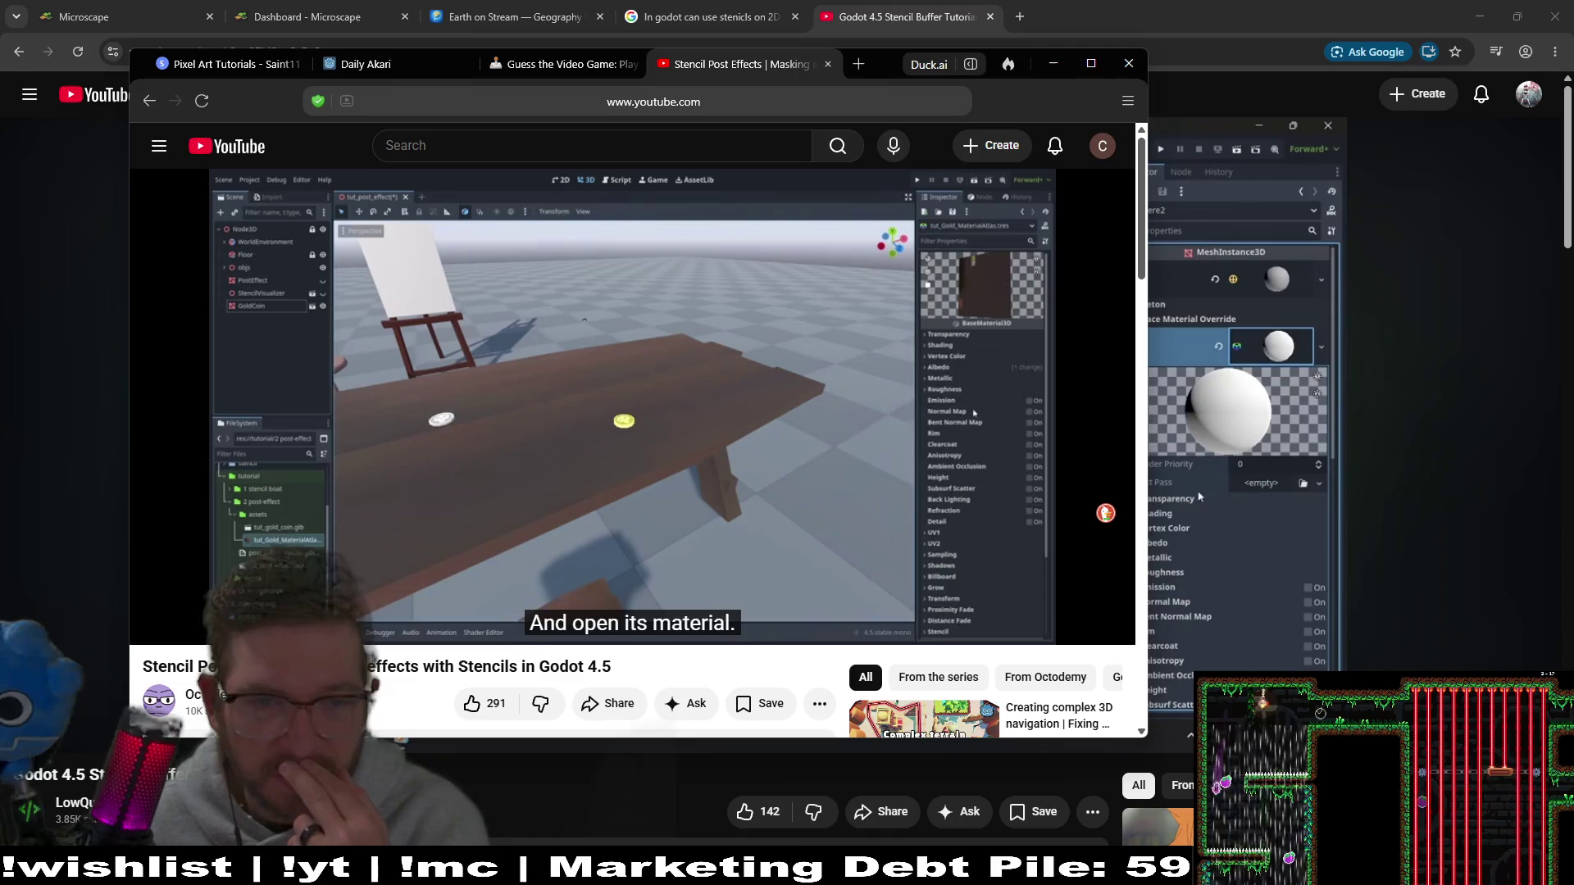
{"action": "left_click", "coordinate": [739, 101]}
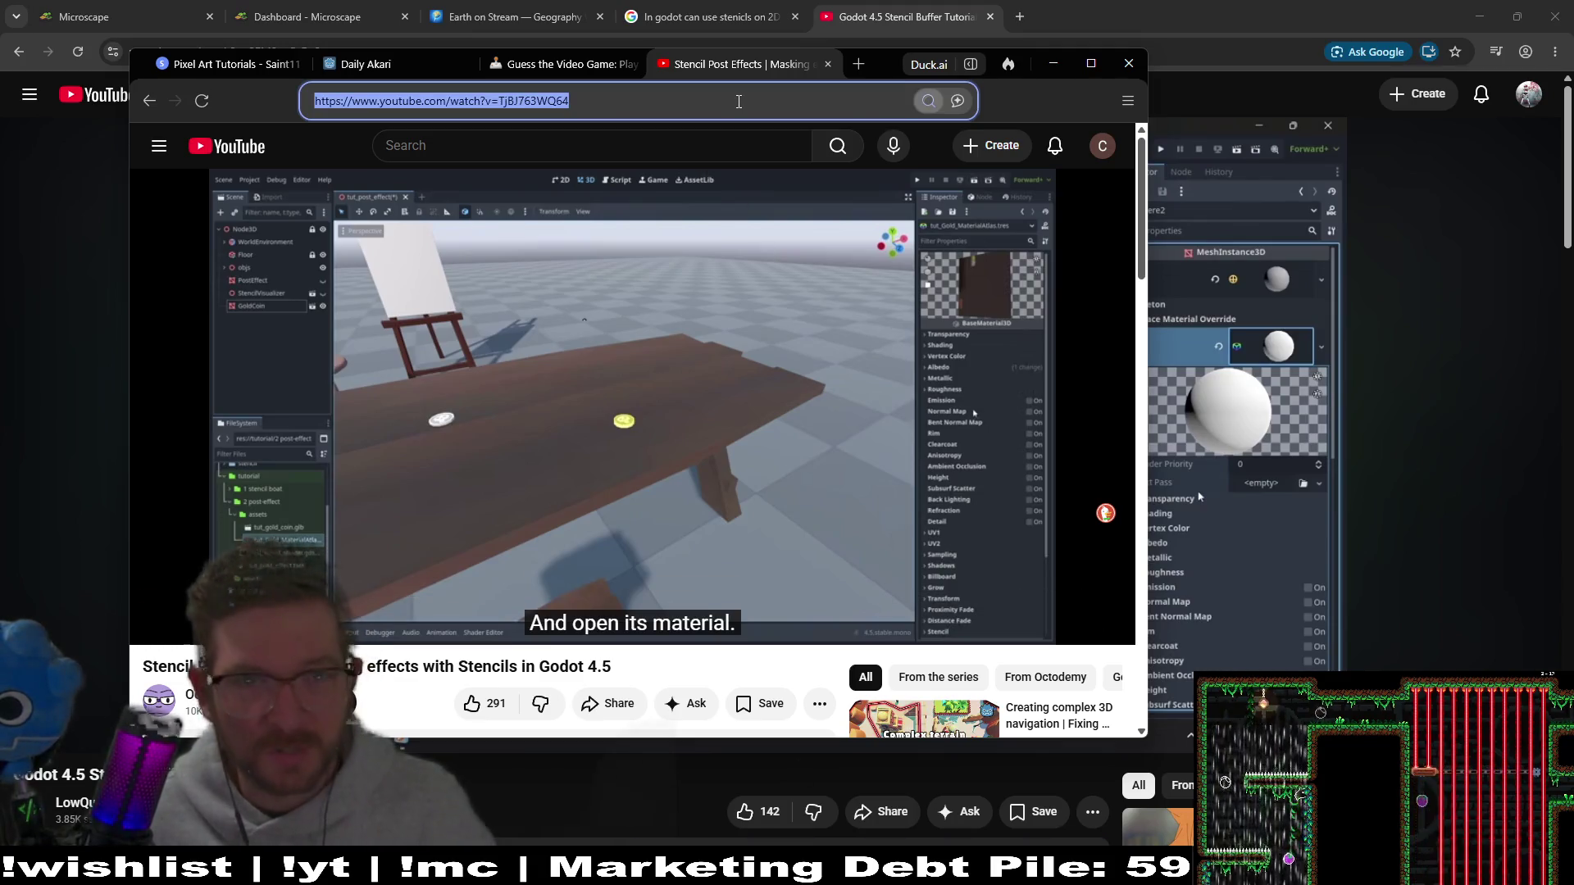
{"action": "left_click", "coordinate": [1053, 63]}
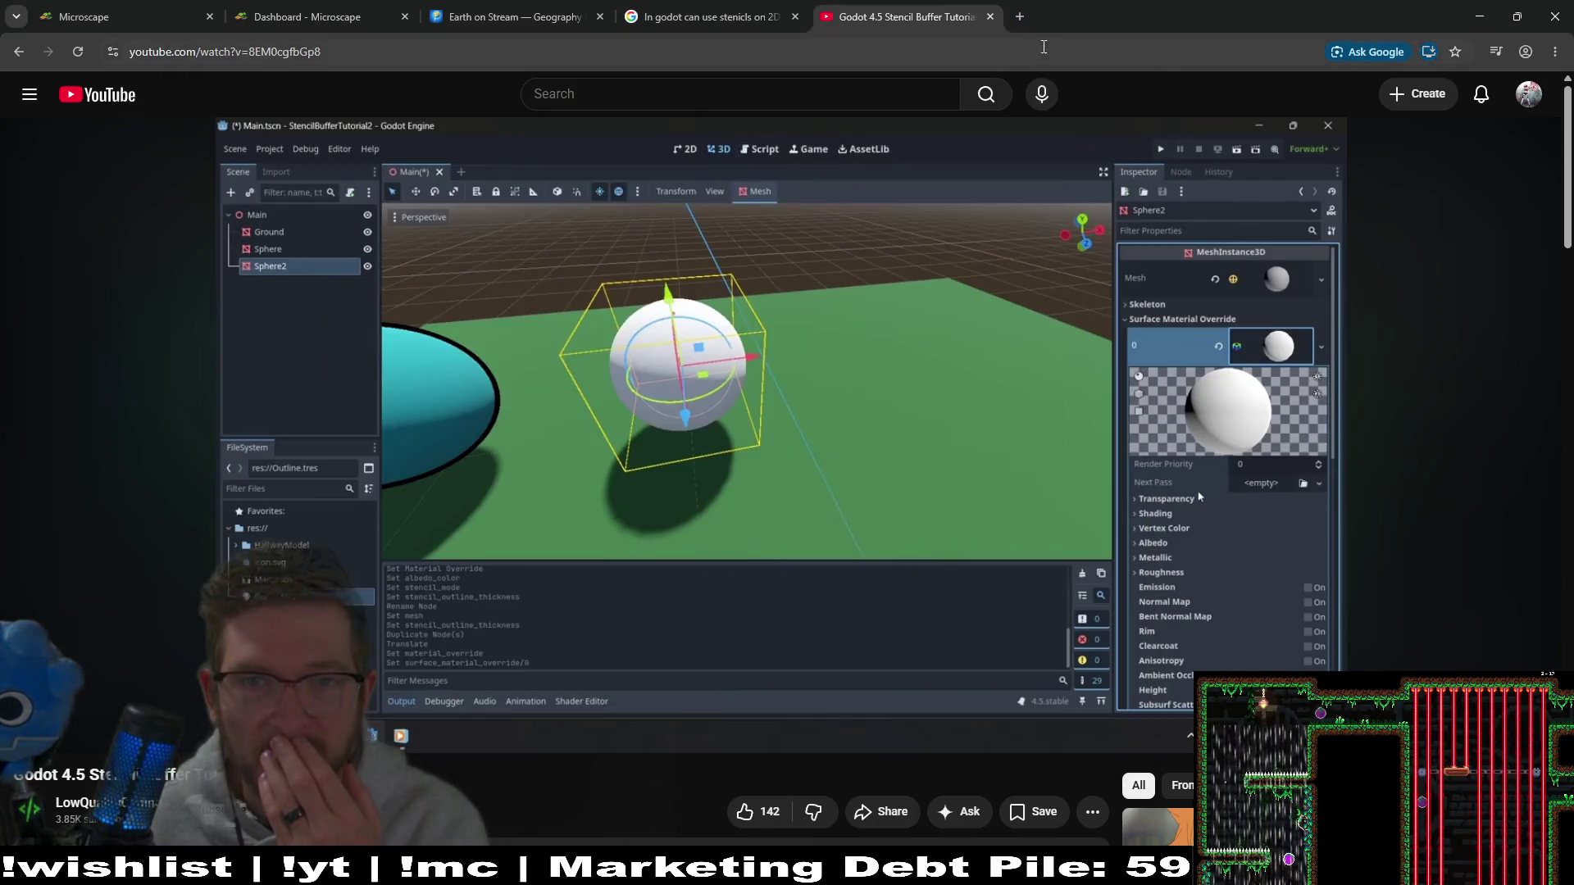
{"action": "key", "text": "ctrl+t"}
{"action": "type", "text": "https://www.youtube.com/watch?v=TjBJ763WQ64"}
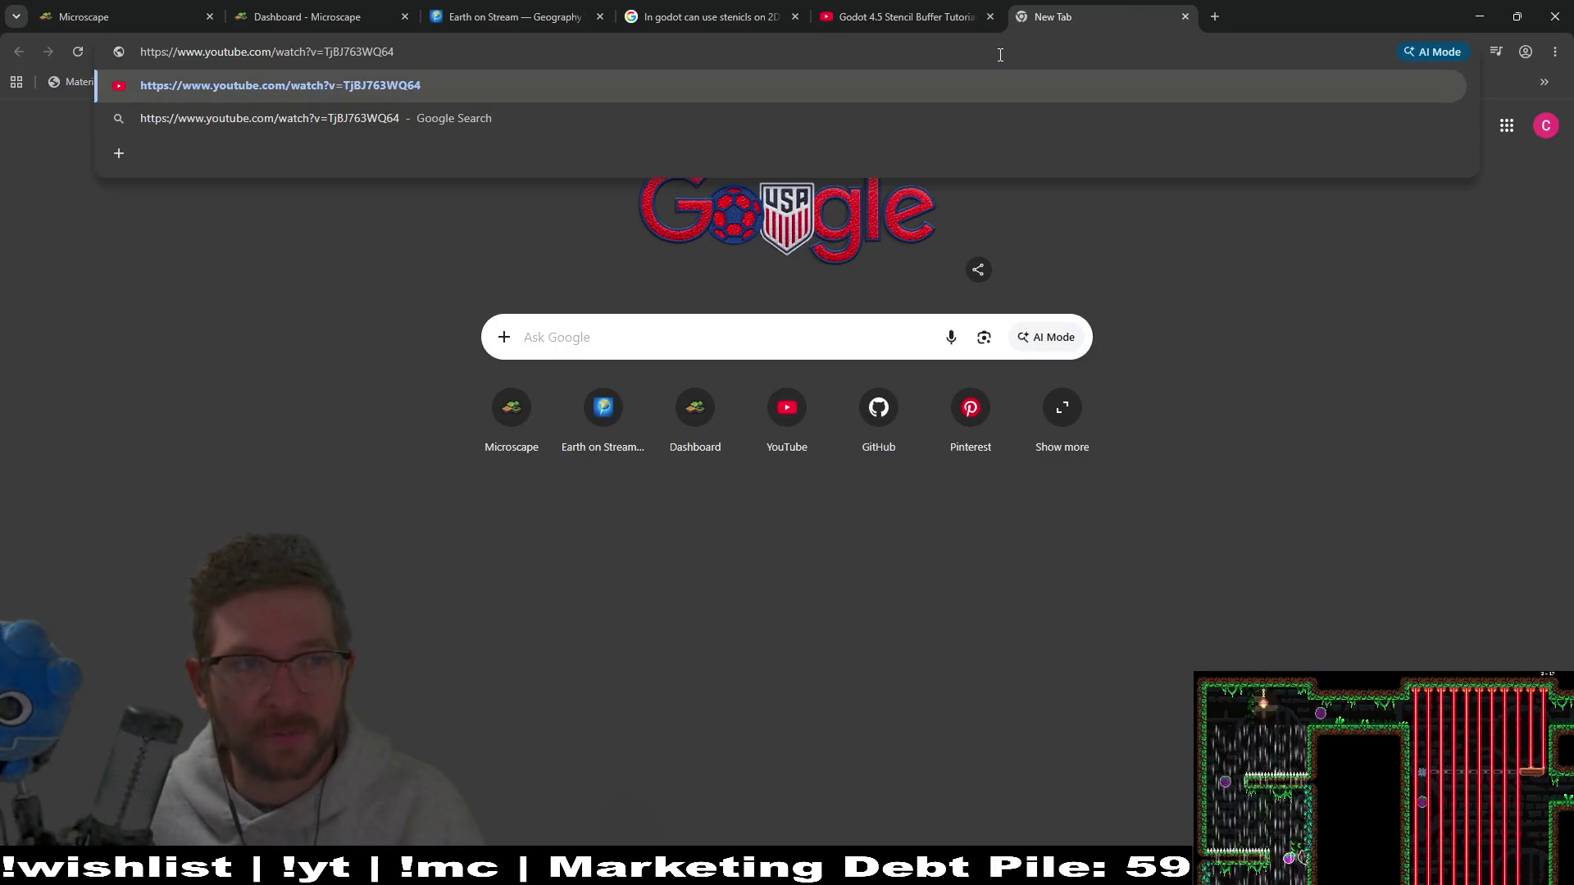
{"action": "key", "text": "Return"}
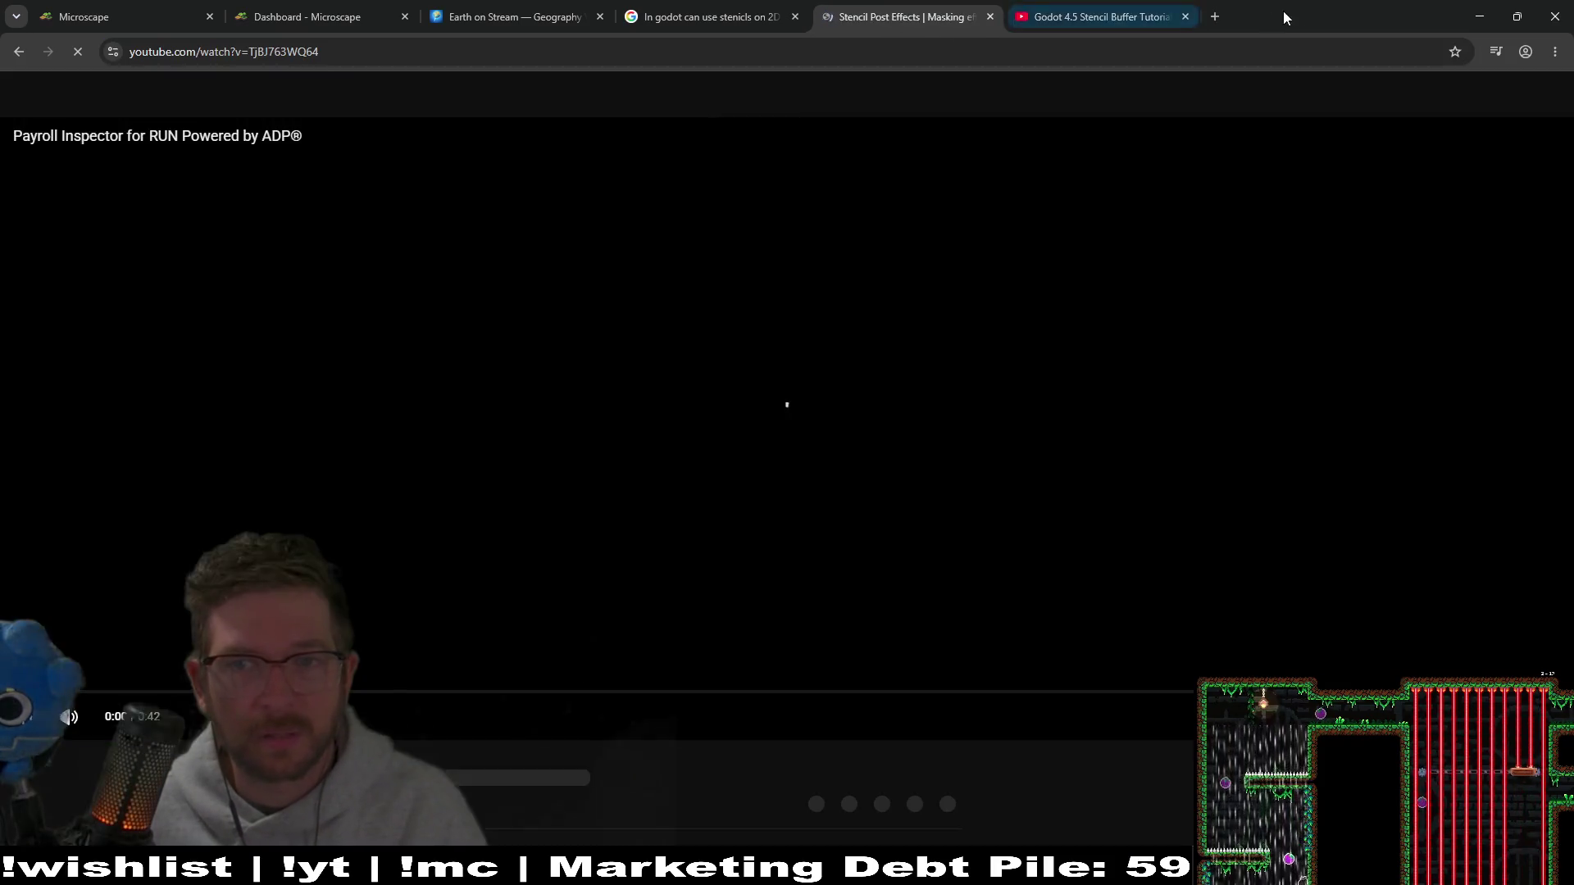
Step: Skim the video at 1:40, 2:50 and the finished masking result
{"action": "left_click", "coordinate": [1480, 17]}
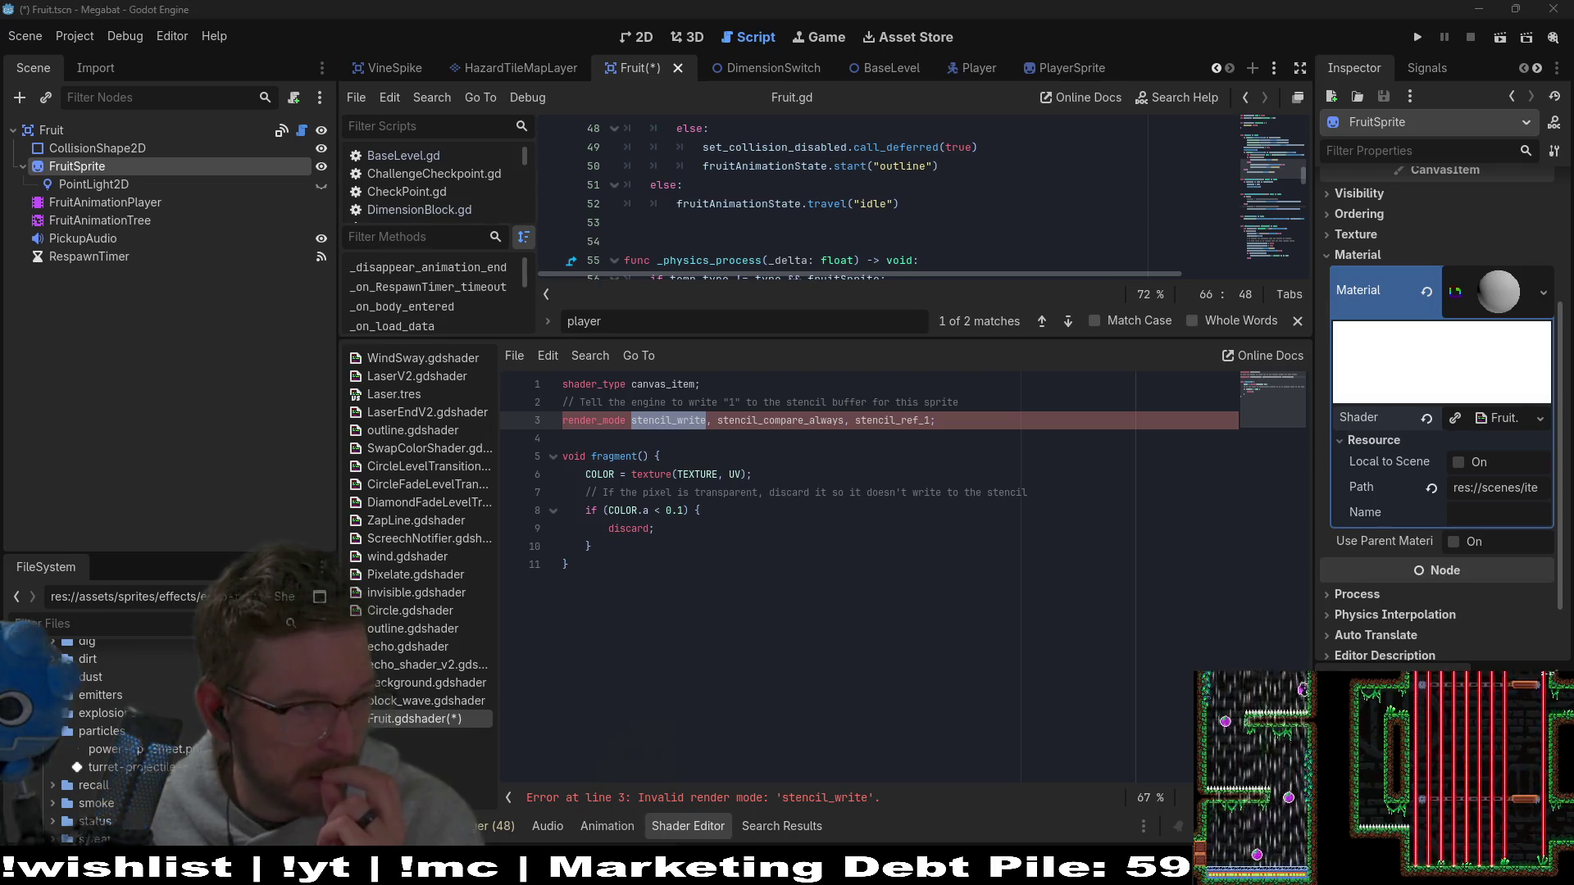
{"action": "key", "text": "alt+Tab"}
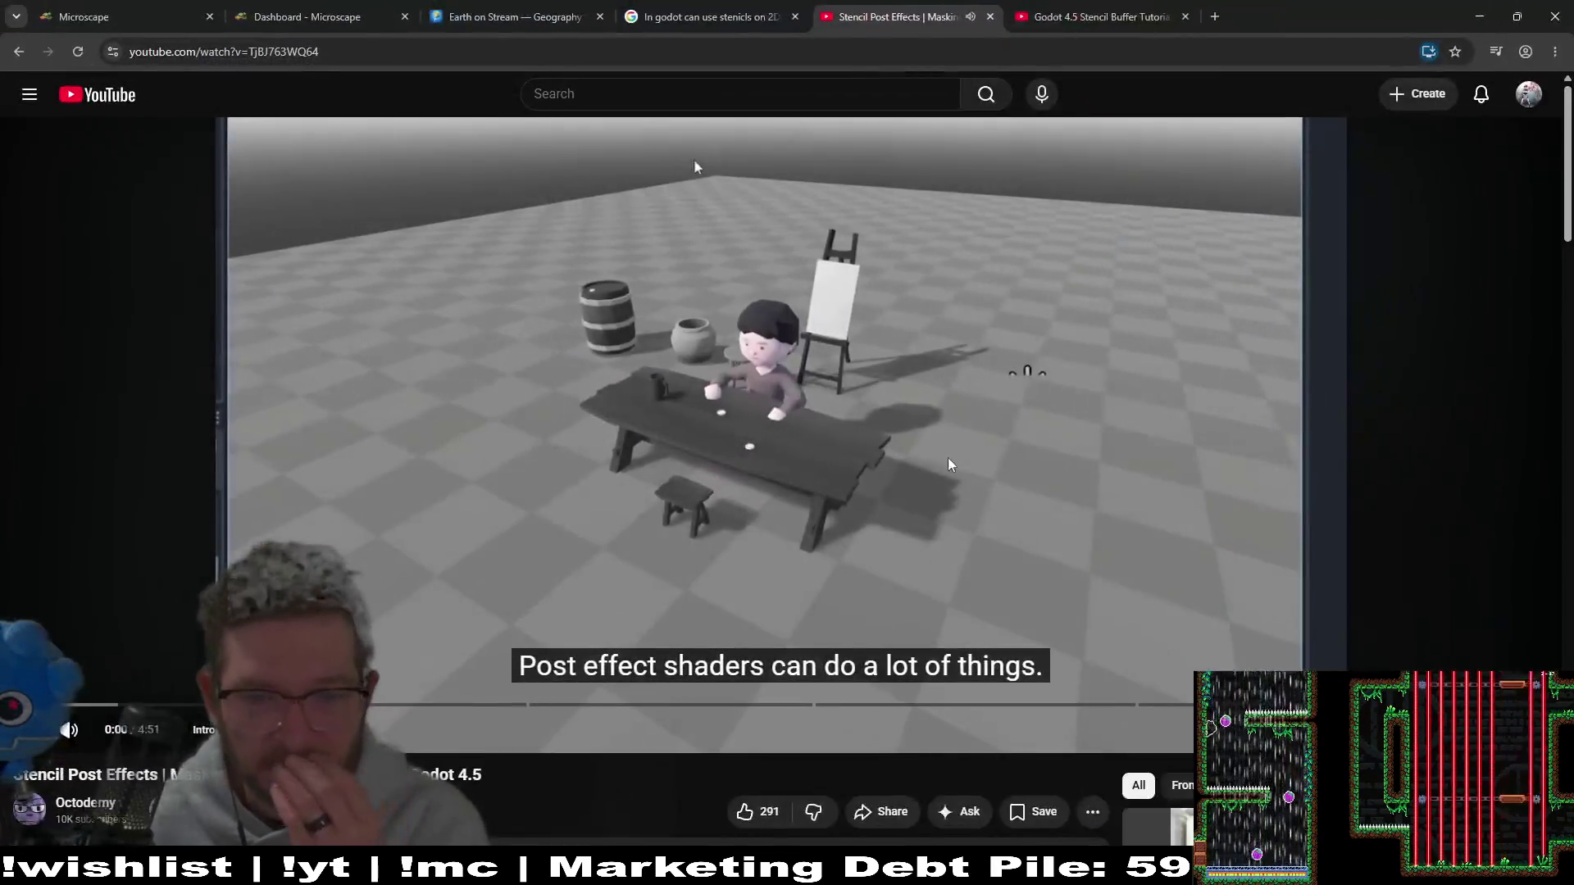
{"action": "left_click", "coordinate": [256, 705]}
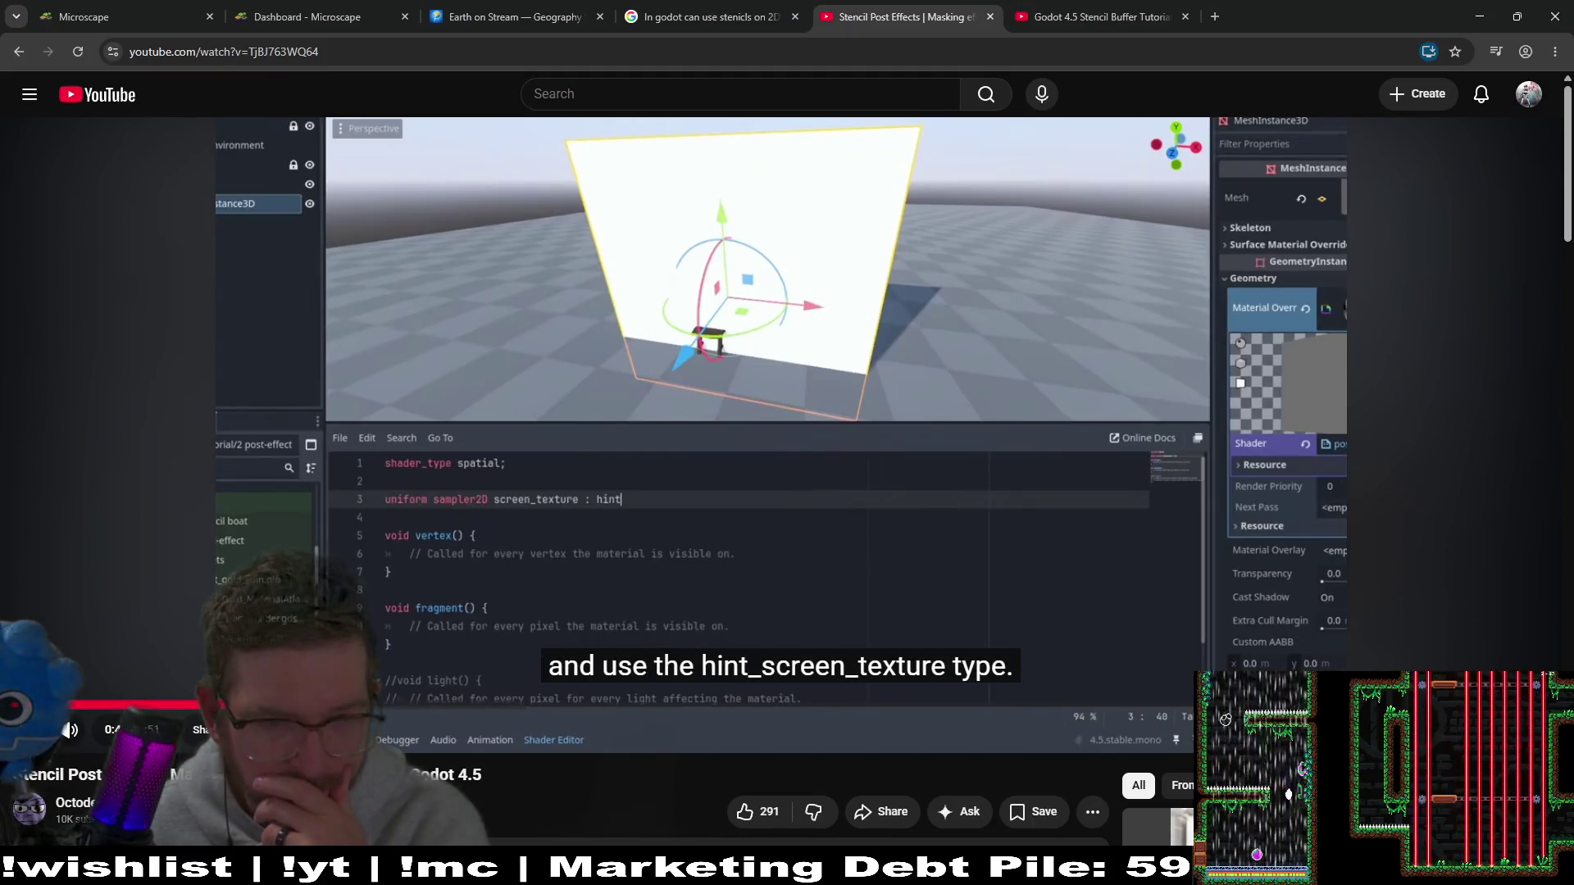
{"action": "left_click", "coordinate": [543, 706]}
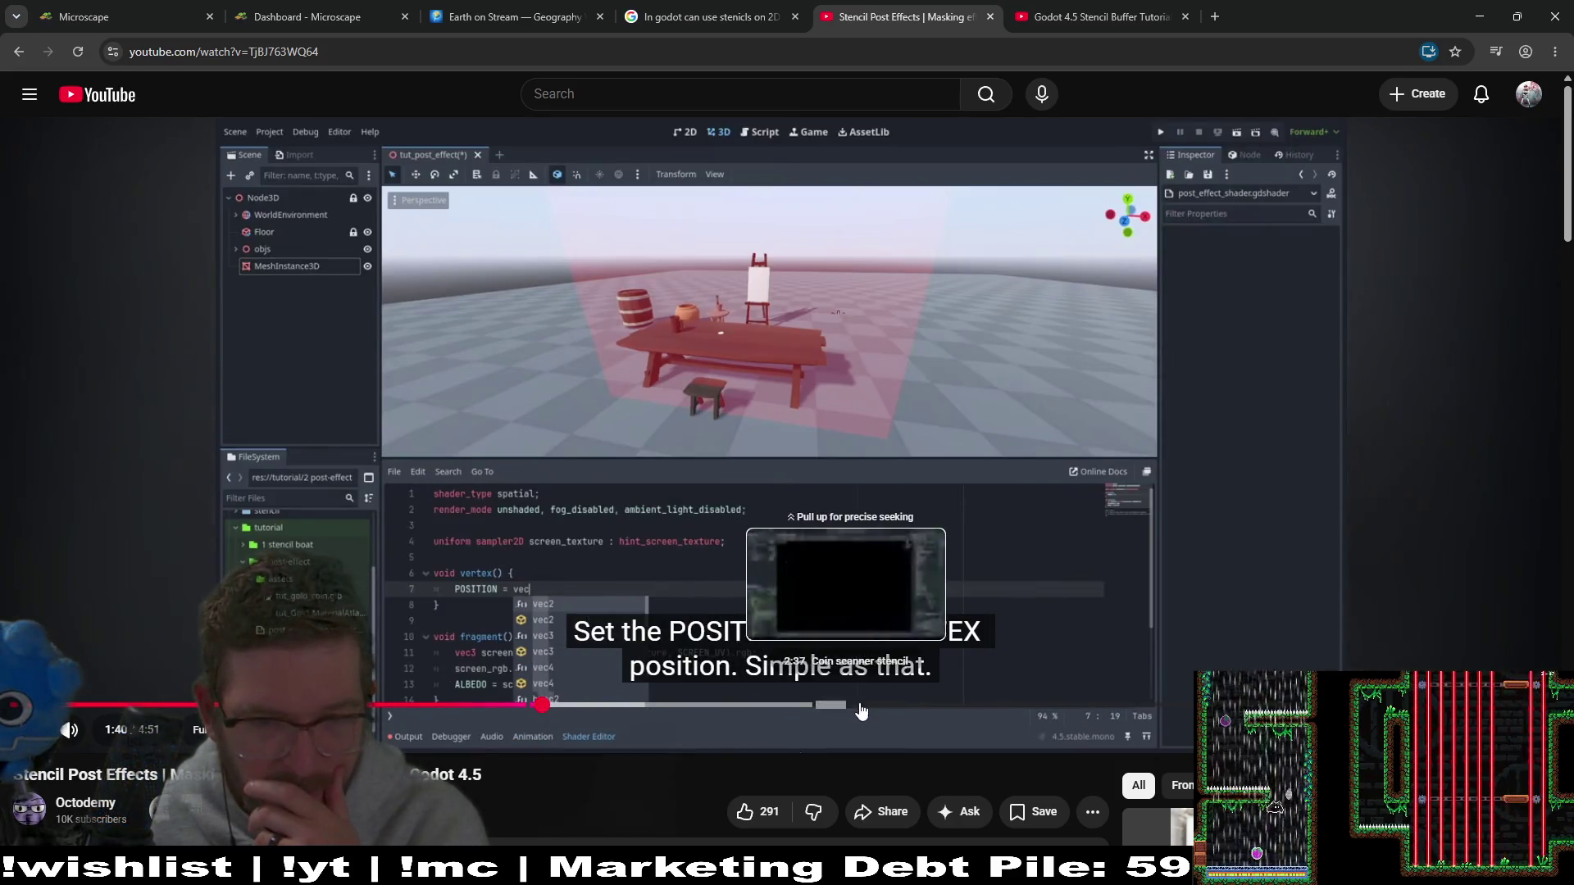
{"action": "left_click", "coordinate": [910, 706]}
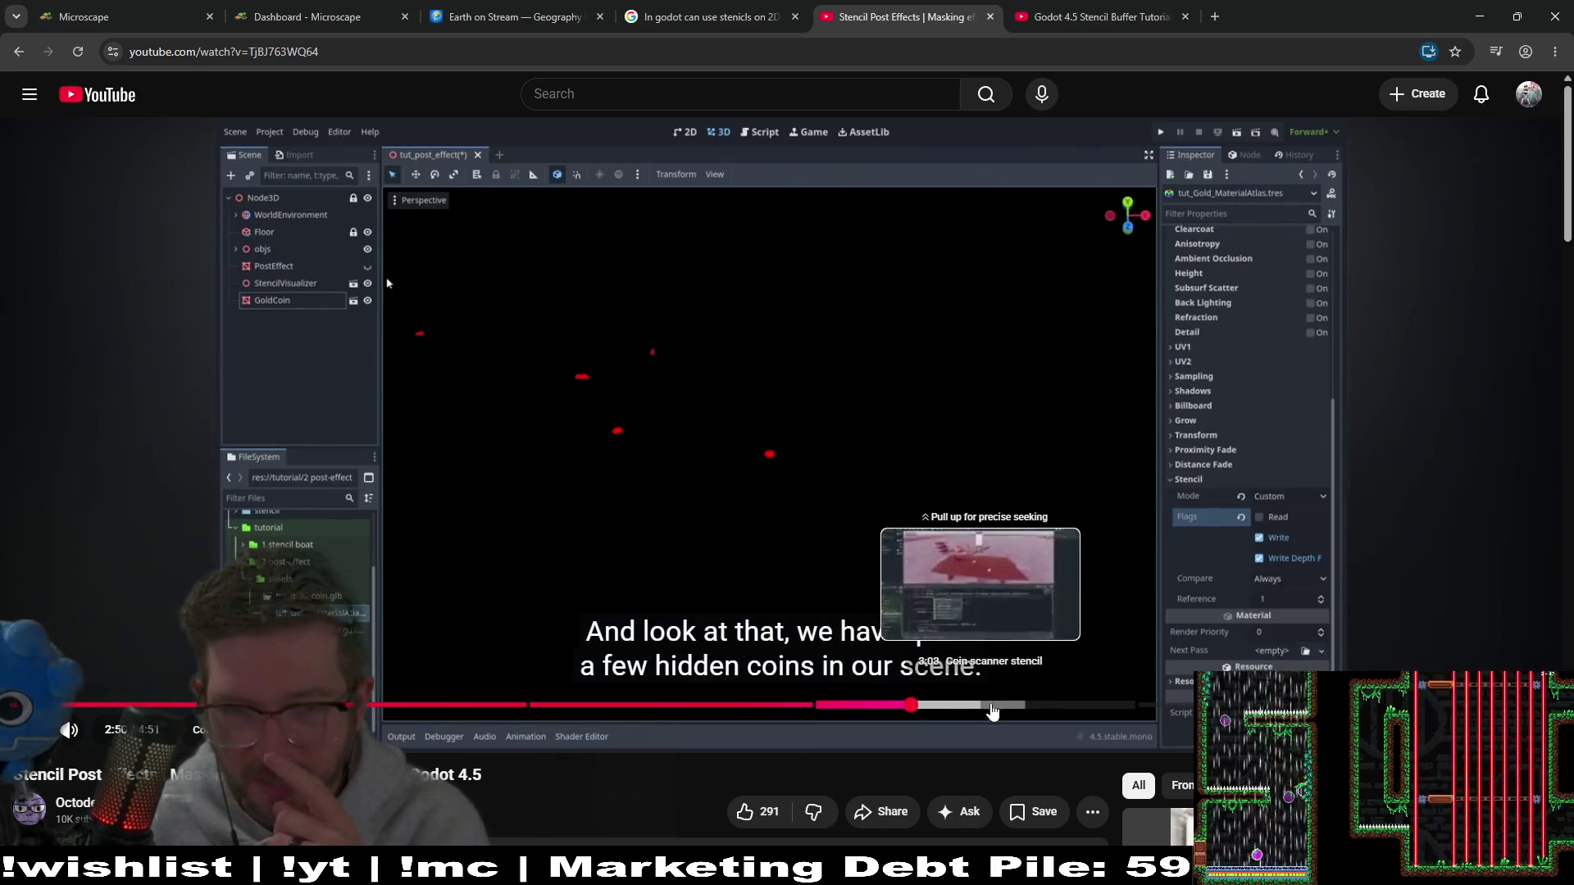
{"action": "left_click", "coordinate": [1097, 706]}
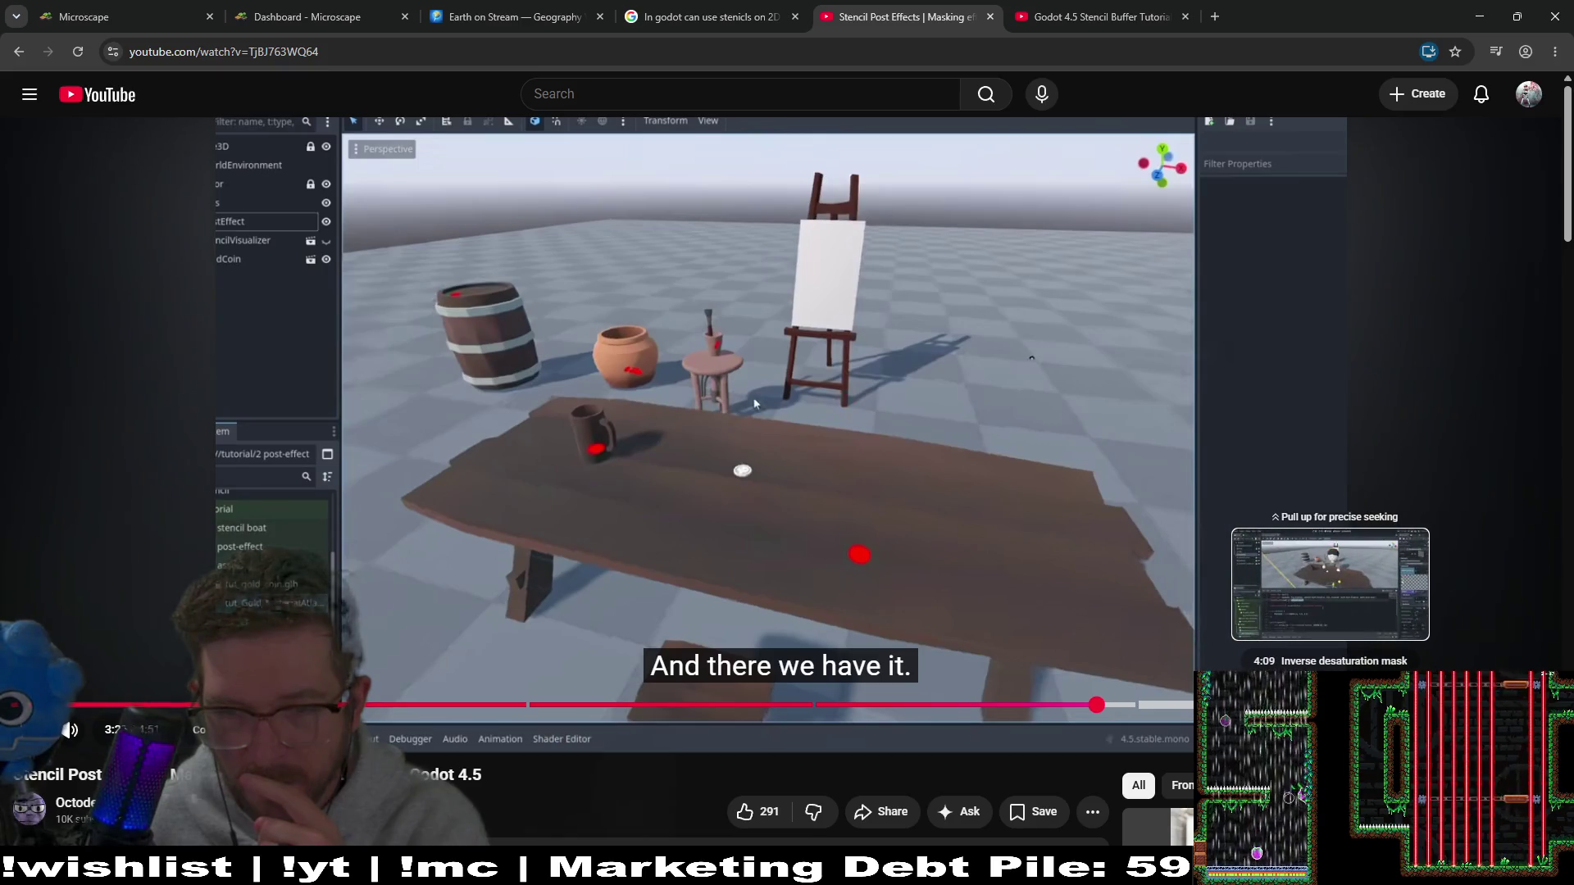
Step: Watch the Stencil Buffer tutorial's material settings, pause it, and go back to the AI Mode answer
{"action": "left_click", "coordinate": [1099, 16]}
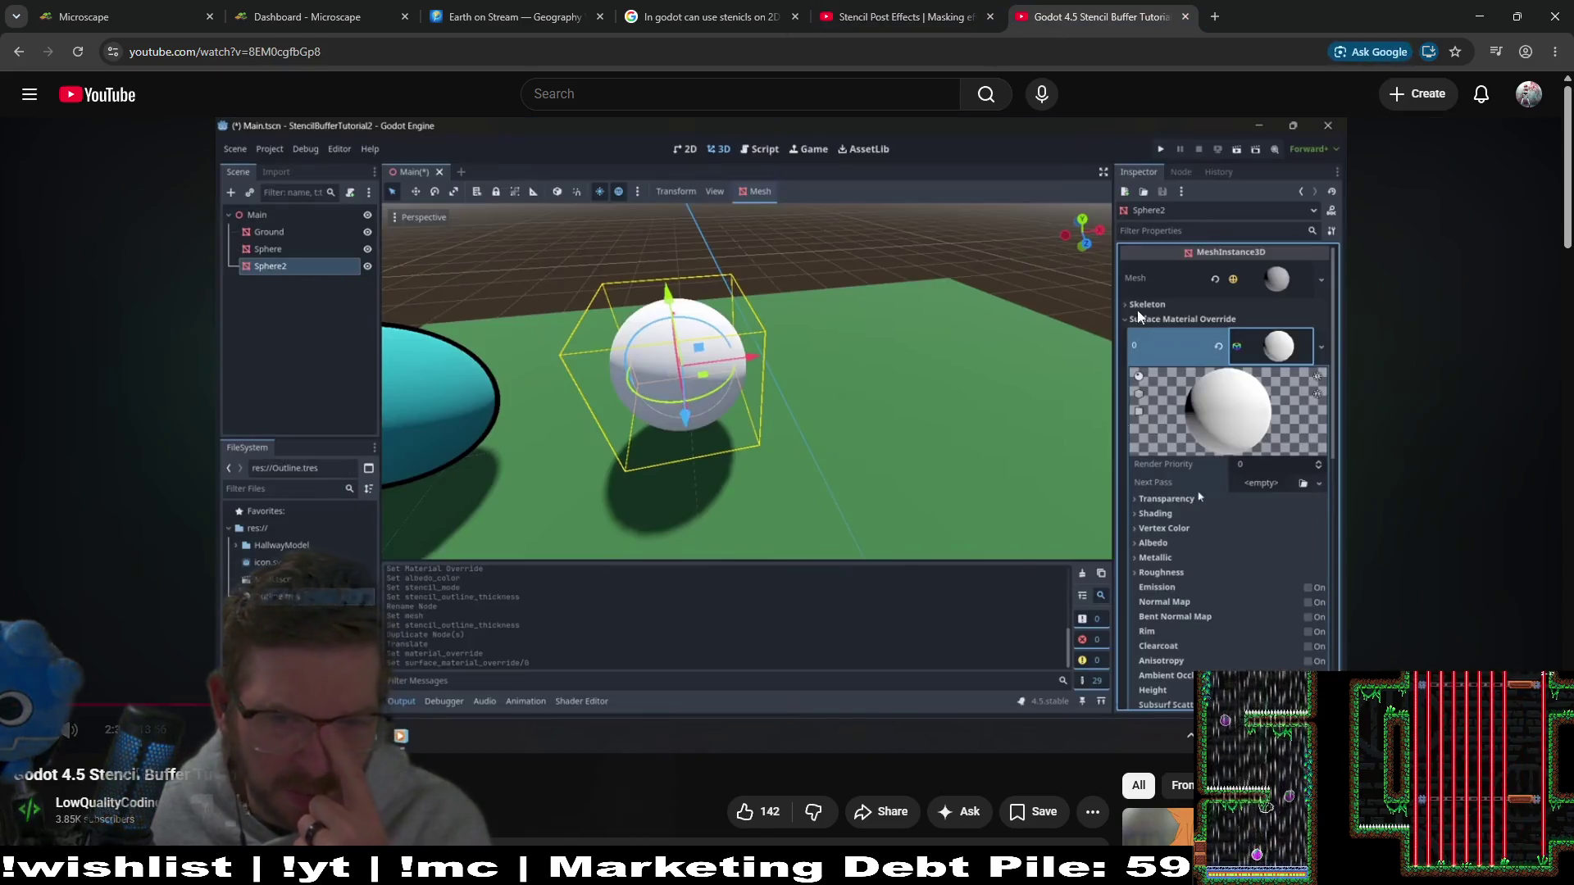
{"action": "left_click", "coordinate": [922, 501]}
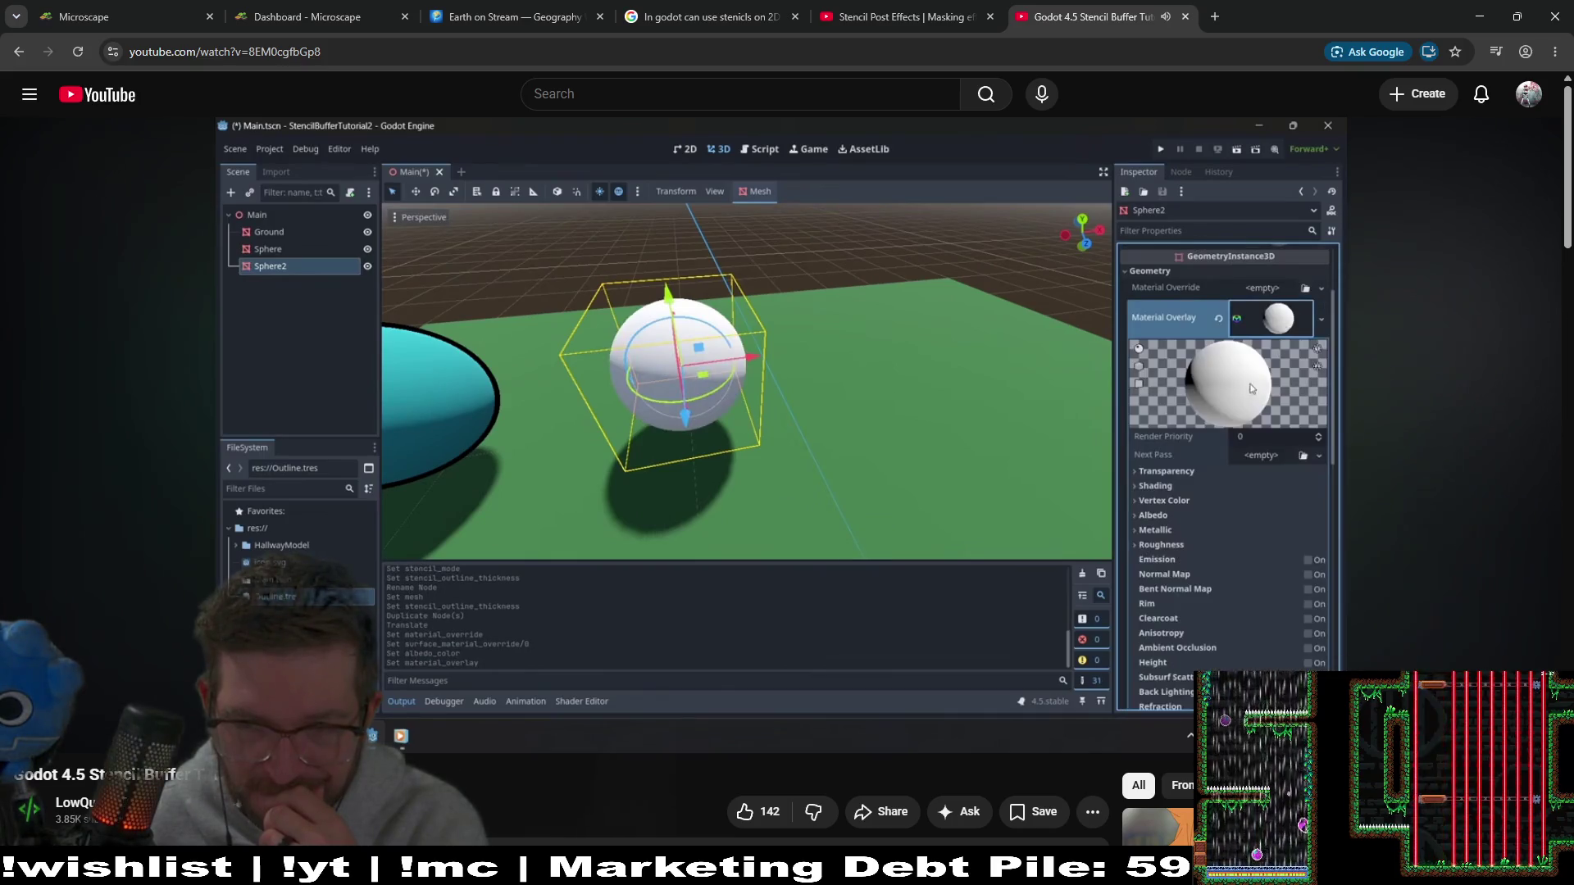
{"action": "left_click", "coordinate": [783, 486]}
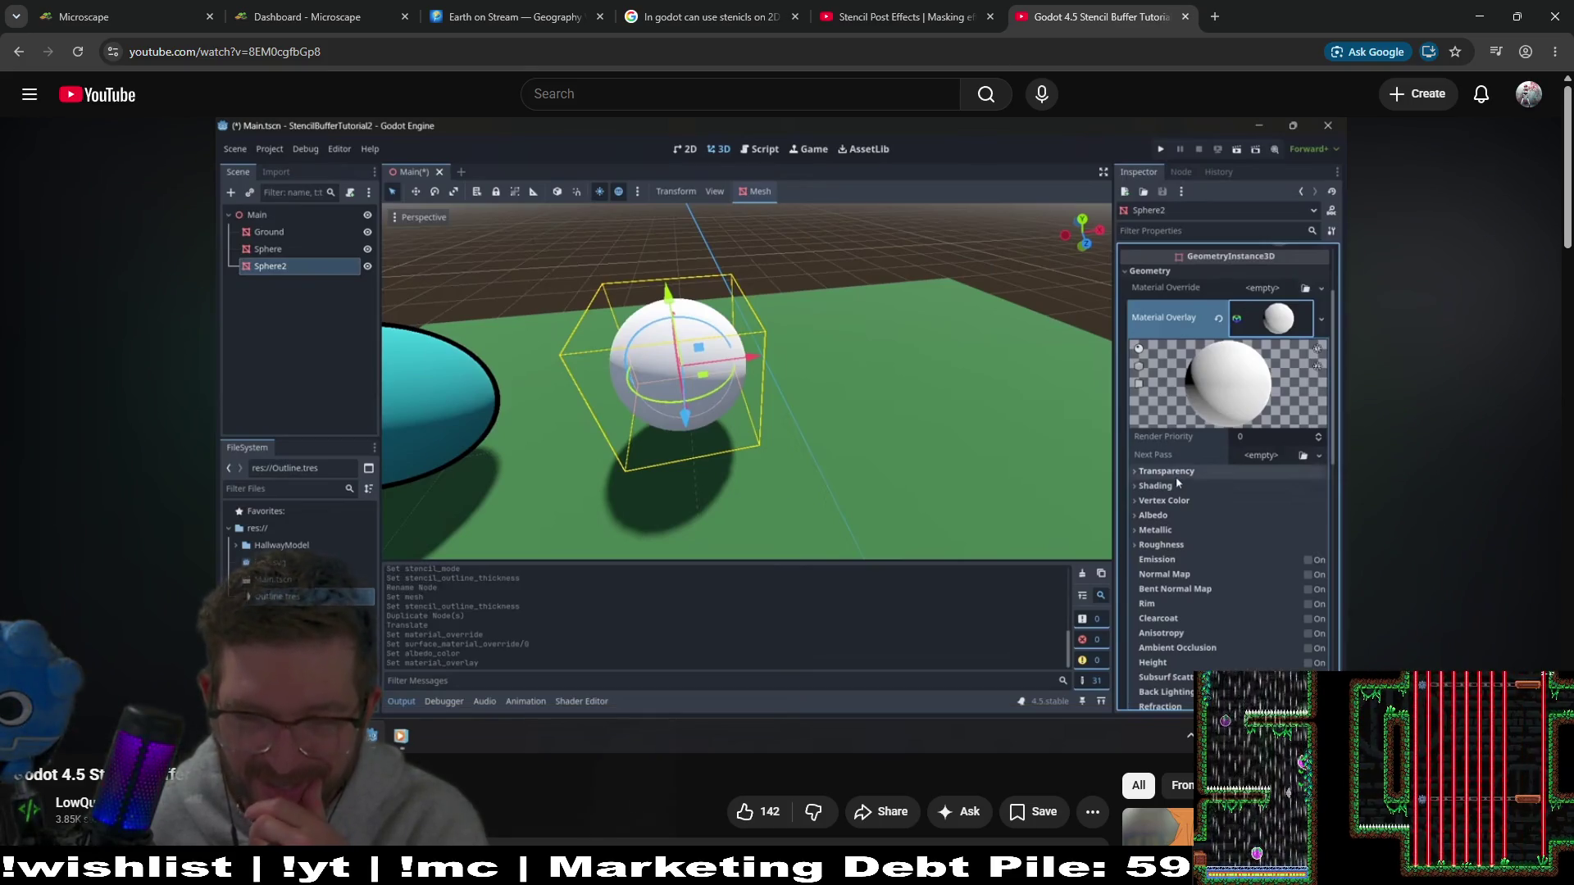
{"action": "left_click", "coordinate": [784, 486]}
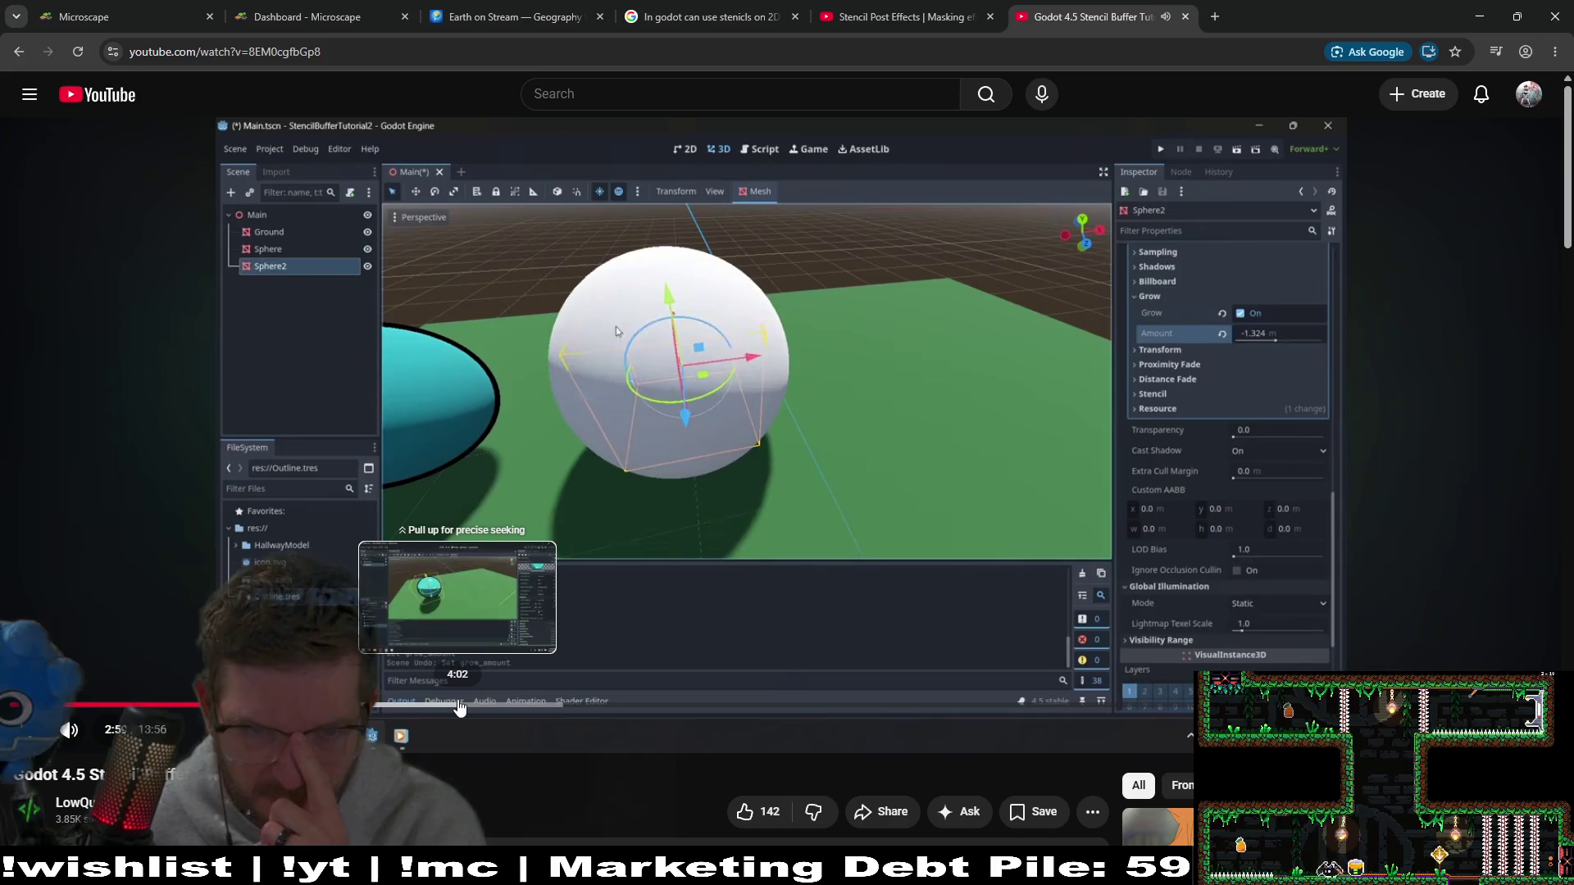
{"action": "mouse_move", "coordinate": [459, 709]}
{"action": "left_mouse_down"}
{"action": "mouse_move", "coordinate": [514, 710]}
{"action": "mouse_move", "coordinate": [423, 715]}
{"action": "left_mouse_up"}
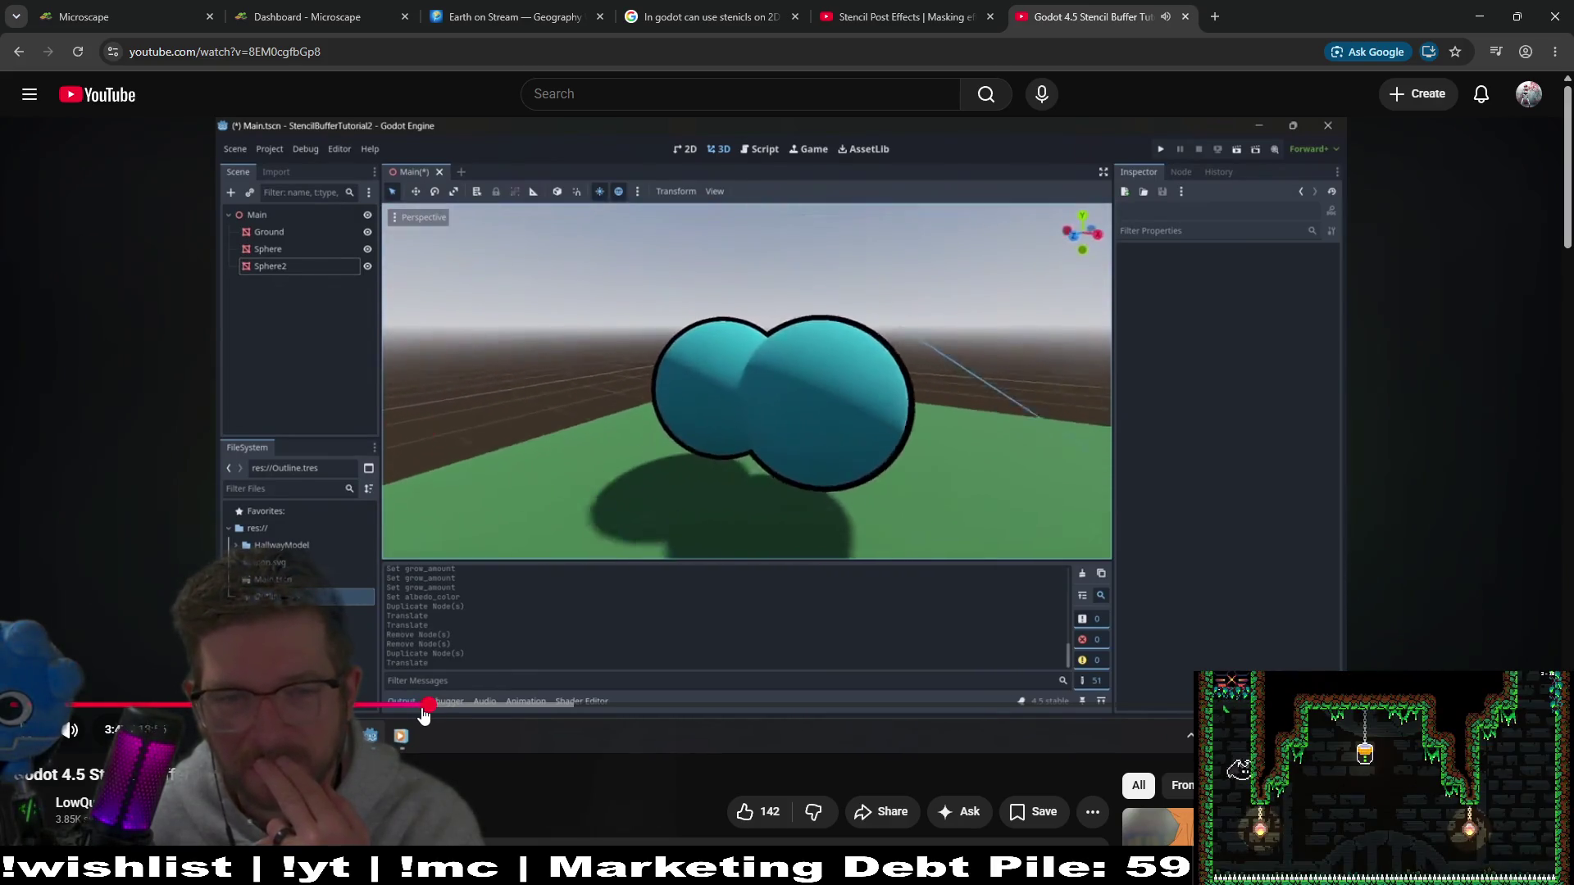
{"action": "left_click_drag", "start_coordinate": [423, 715], "coordinate": [424, 715]}
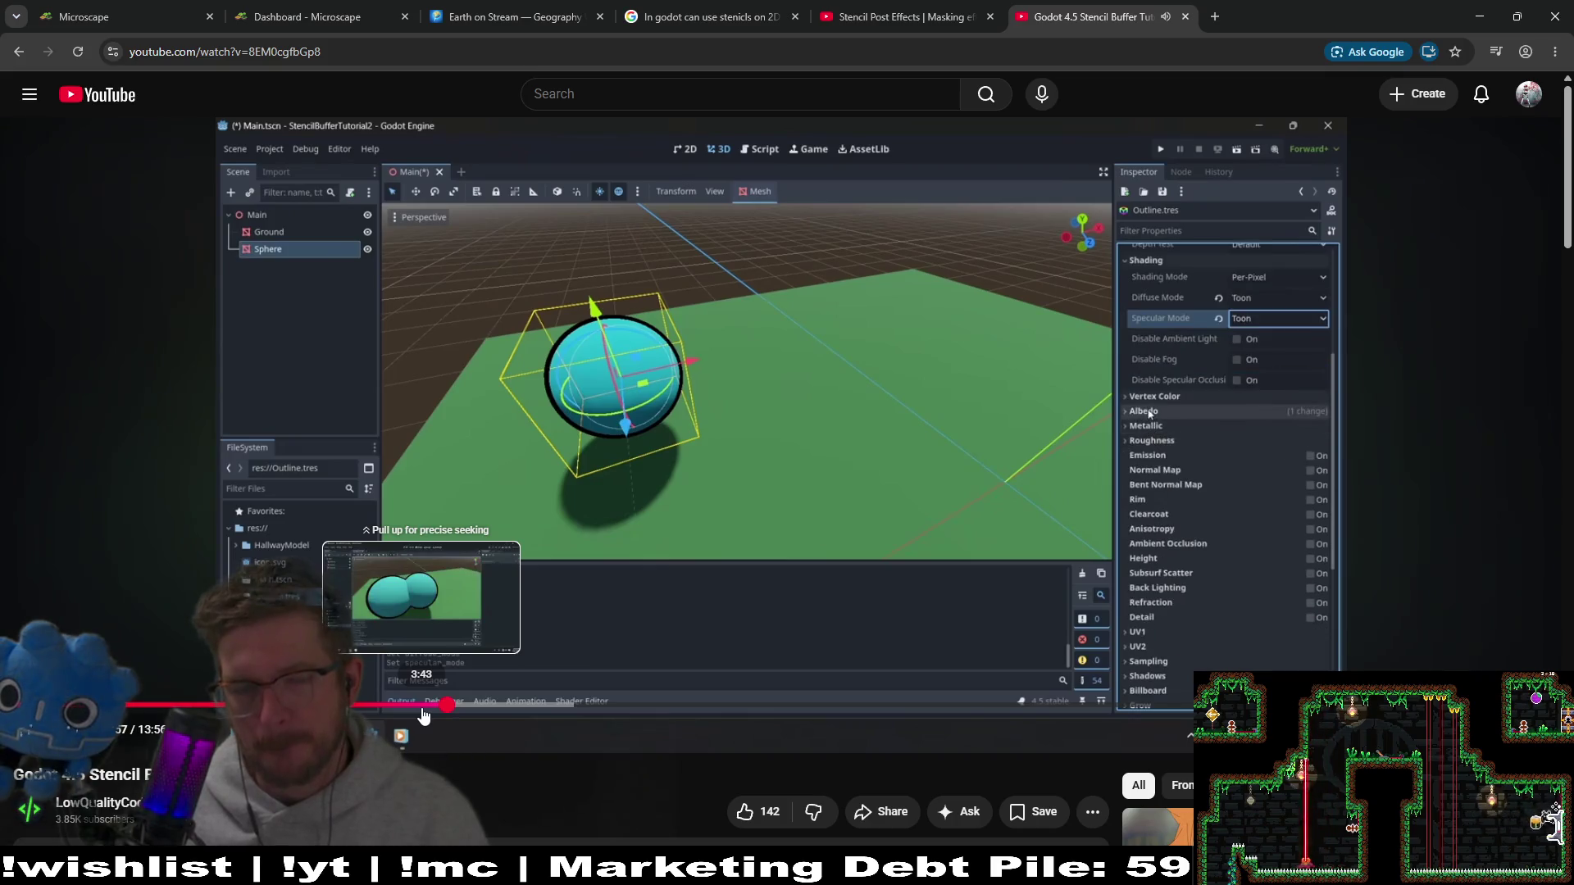
{"action": "left_click", "coordinate": [681, 589]}
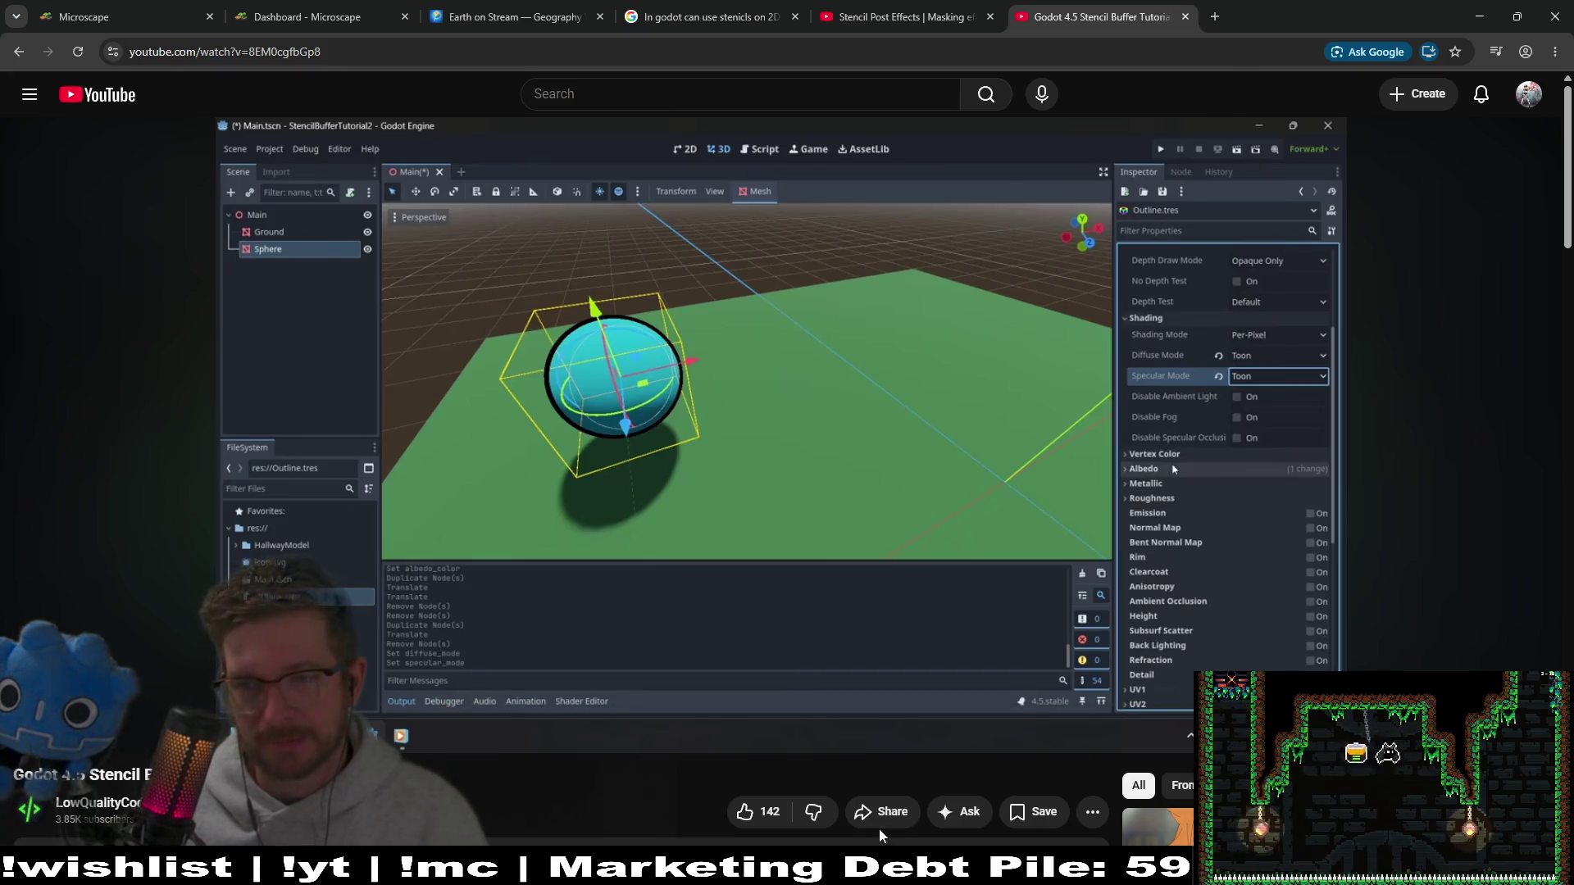
{"action": "left_click", "coordinate": [705, 16]}
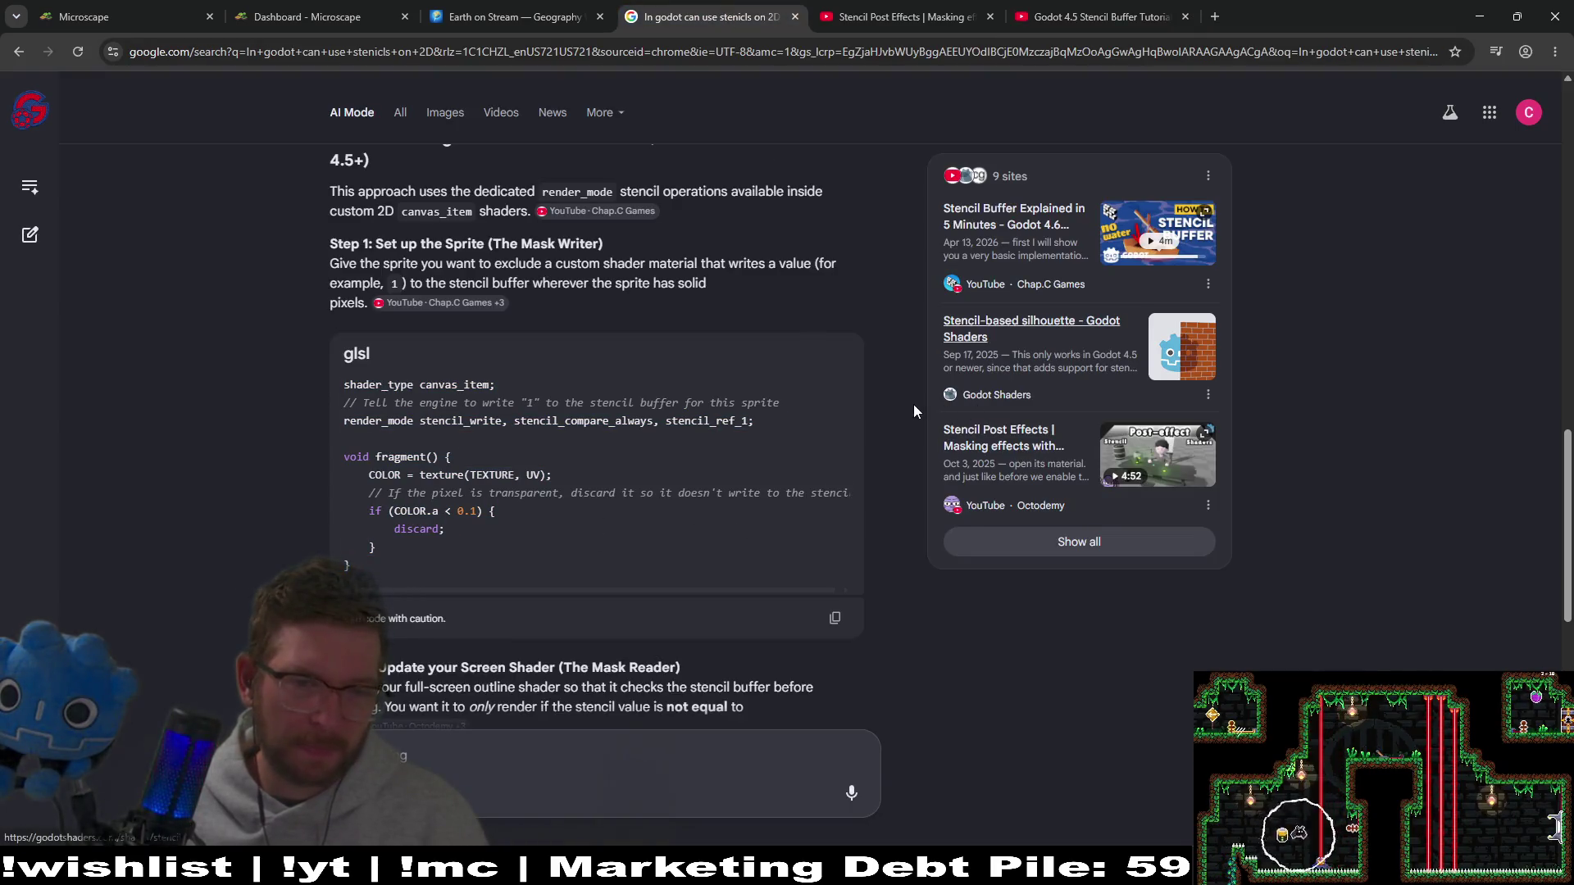
{"action": "scroll", "coordinate": [908, 435], "scroll_direction": "down", "scroll_amount": 2}
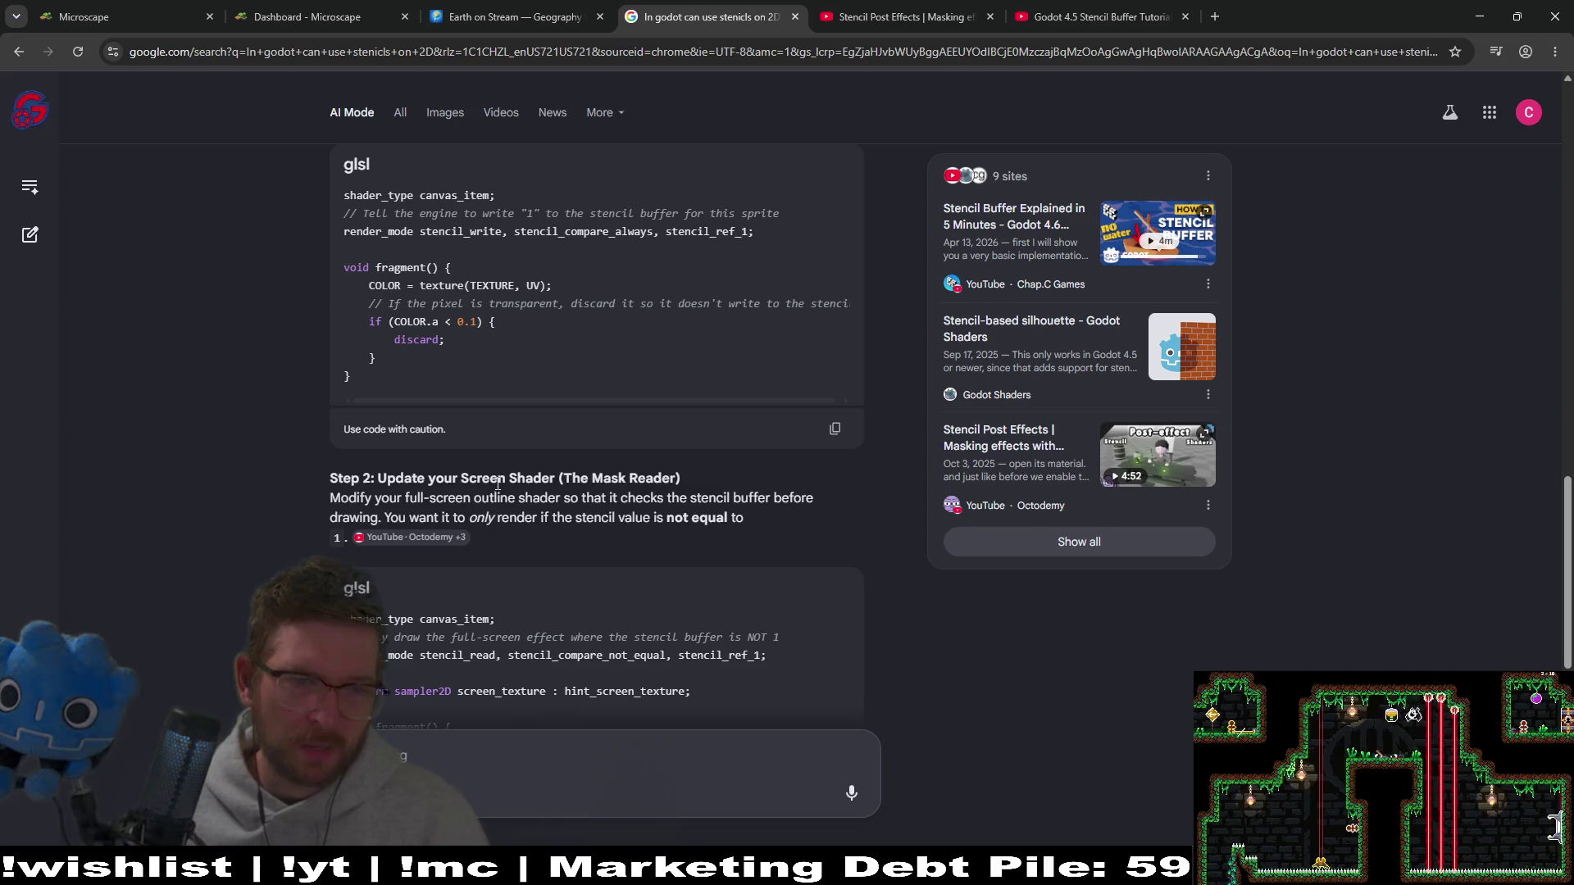
{"action": "scroll", "coordinate": [864, 508], "scroll_direction": "down", "scroll_amount": 2}
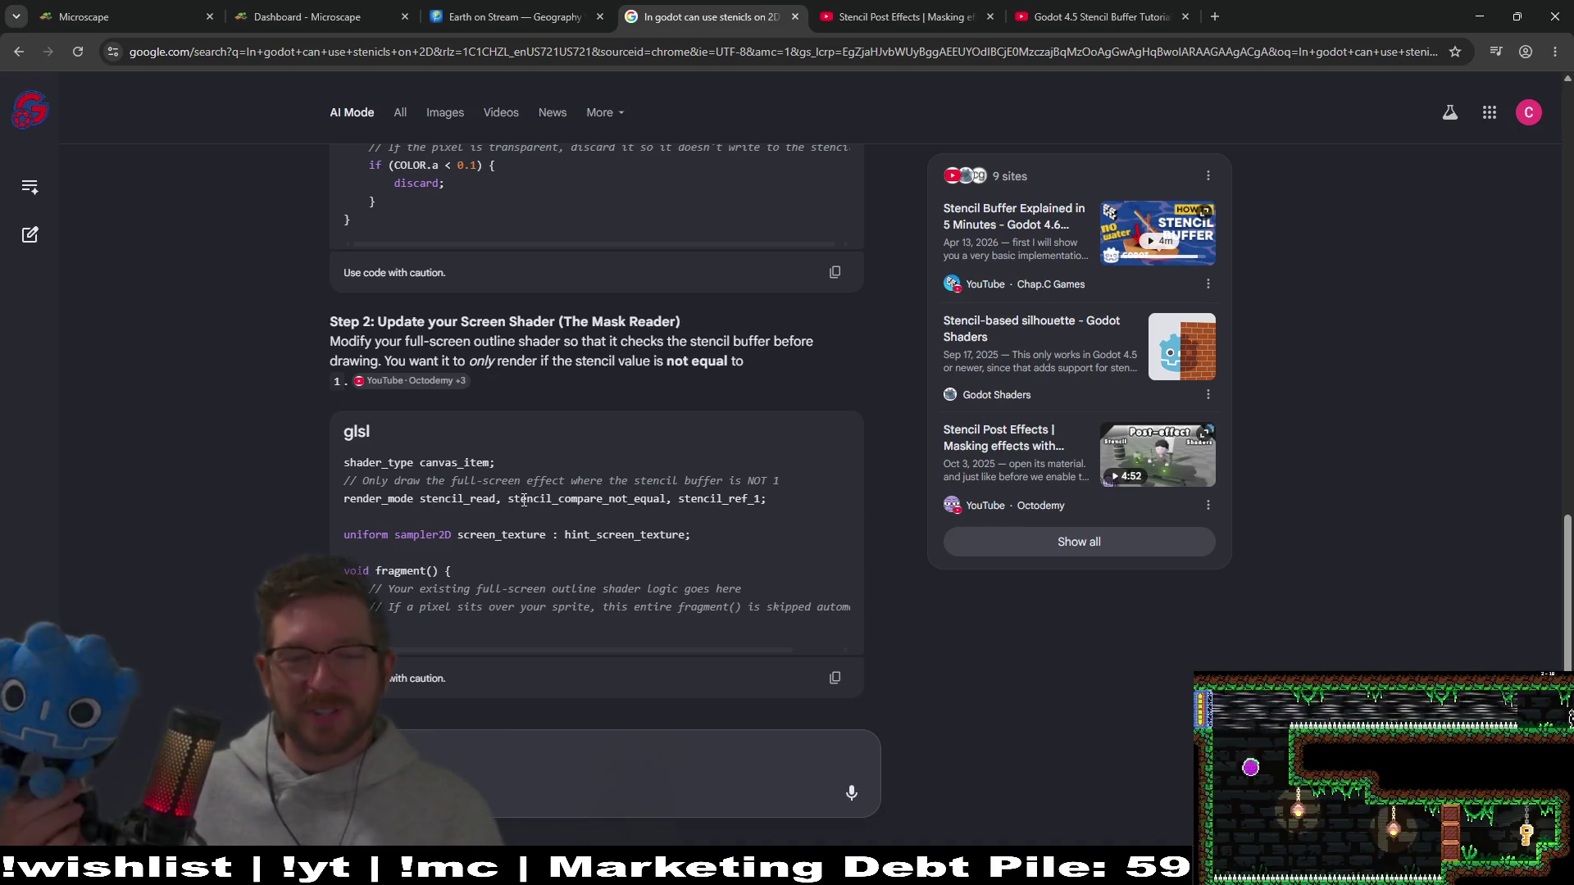
Step: Search 'godot shaders documentation' in a new tab and open the Godot Docs Shaders page
{"action": "left_click", "coordinate": [1215, 16]}
{"action": "left_click", "coordinate": [1192, 51]}
{"action": "type", "text": "godo"}
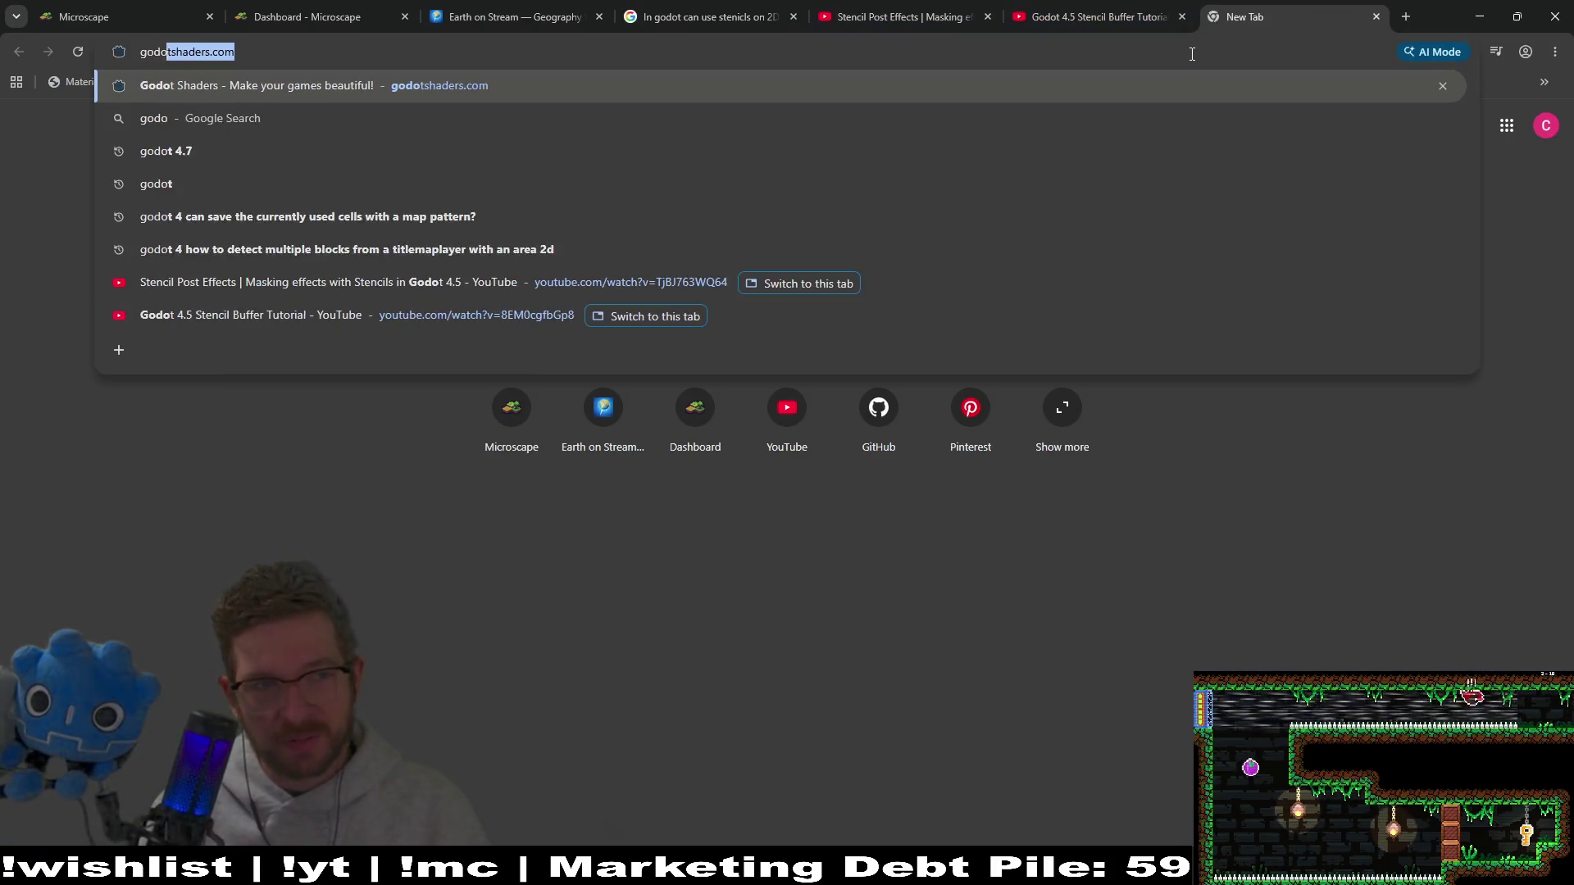
{"action": "type", "text": "t shaders docum"}
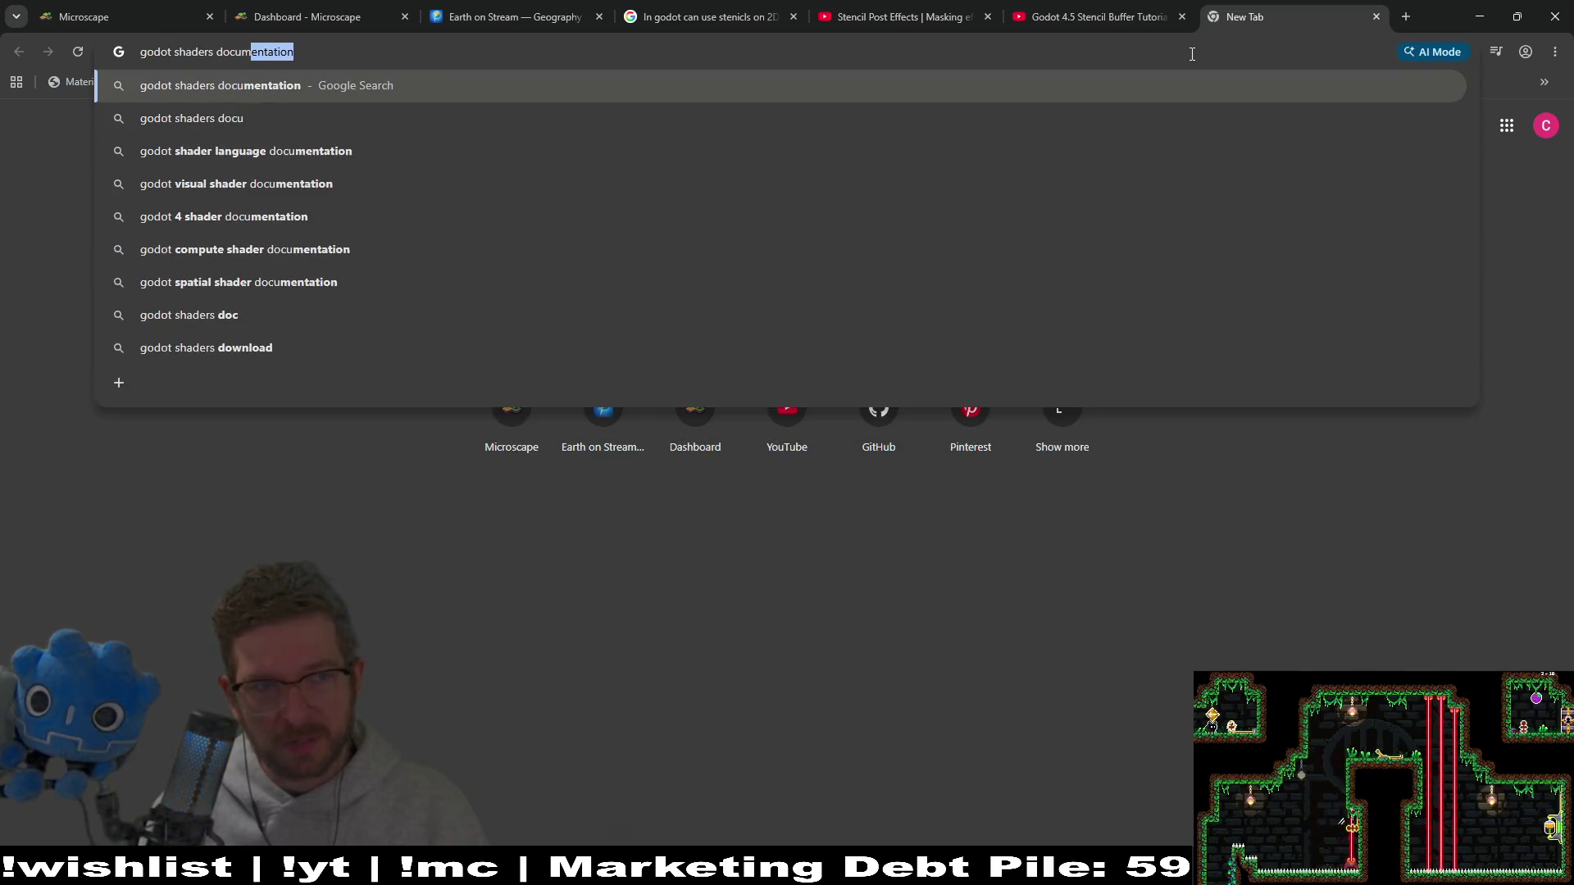
{"action": "key", "text": "Return"}
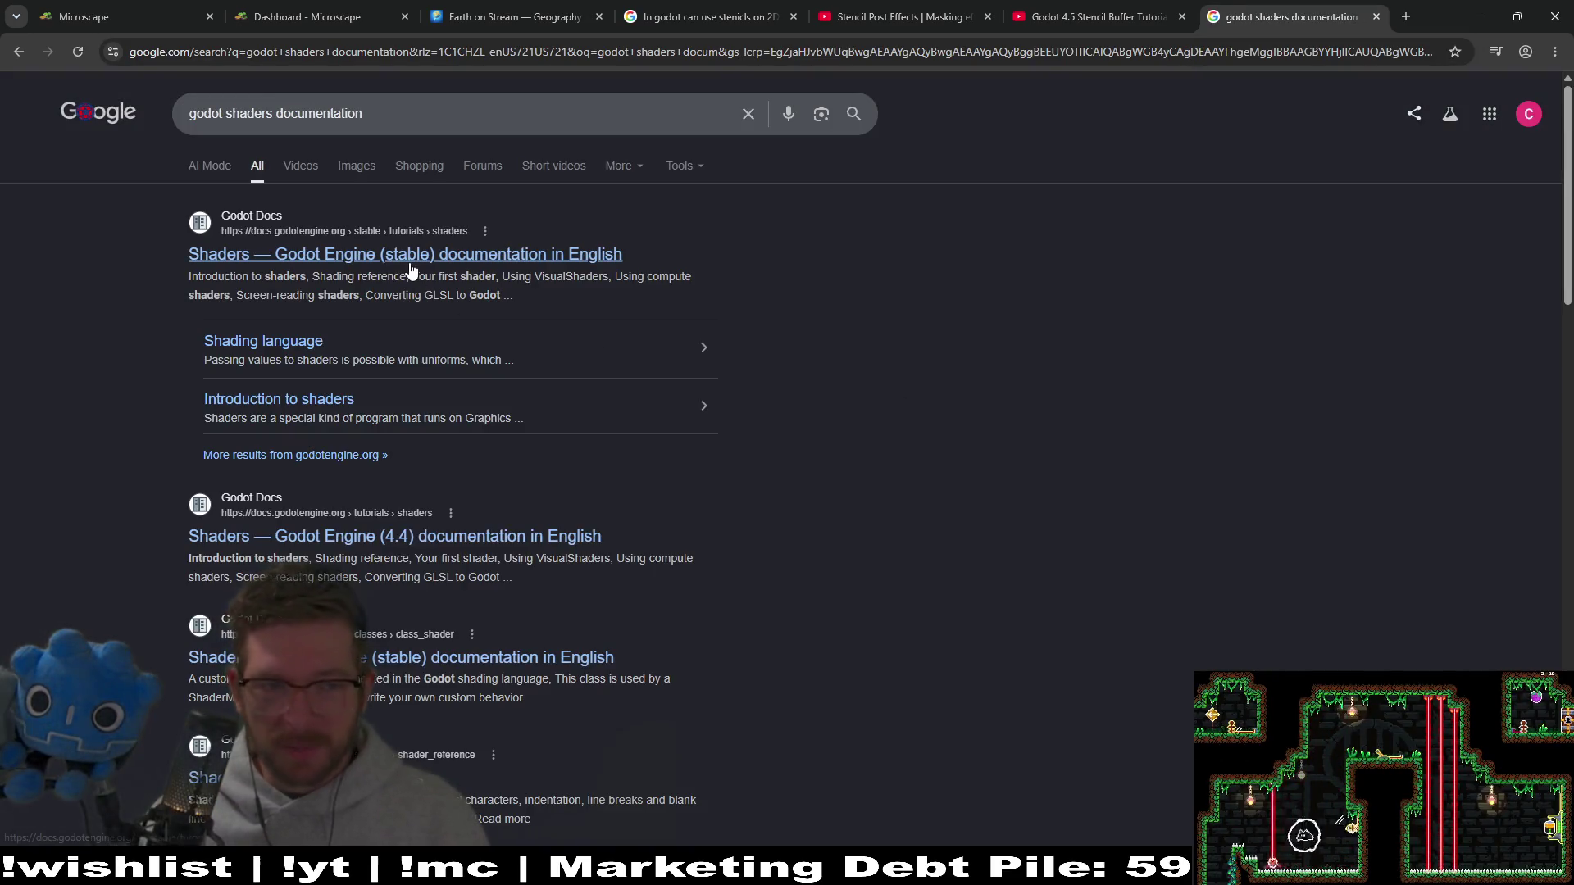
{"action": "left_click", "coordinate": [411, 264]}
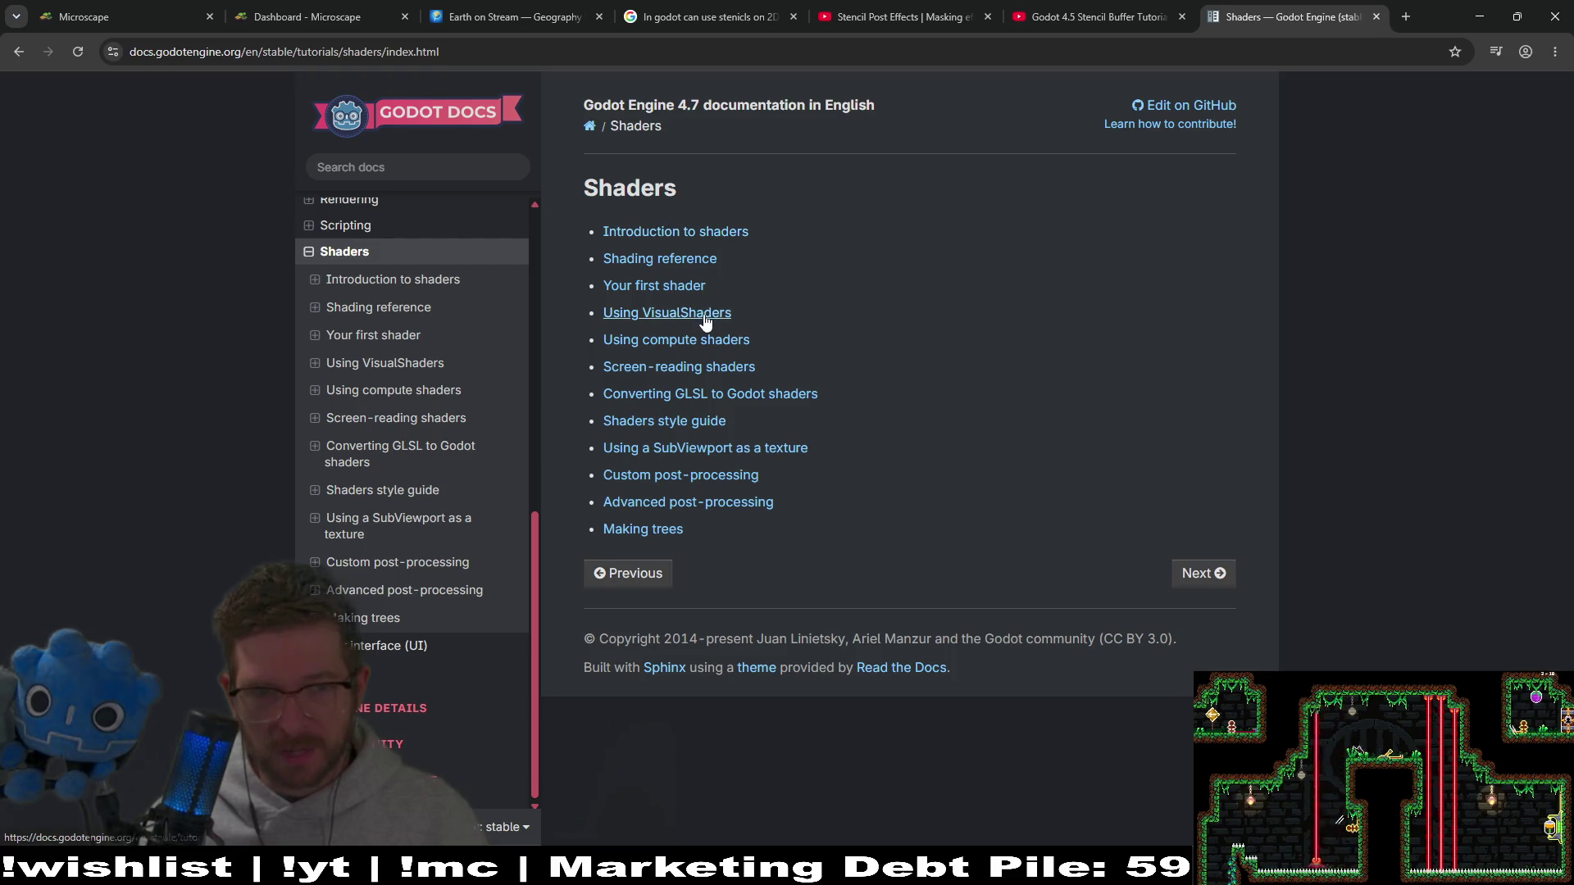
Step: Open the Screen-reading shaders article and look through it
{"action": "left_click", "coordinate": [715, 367]}
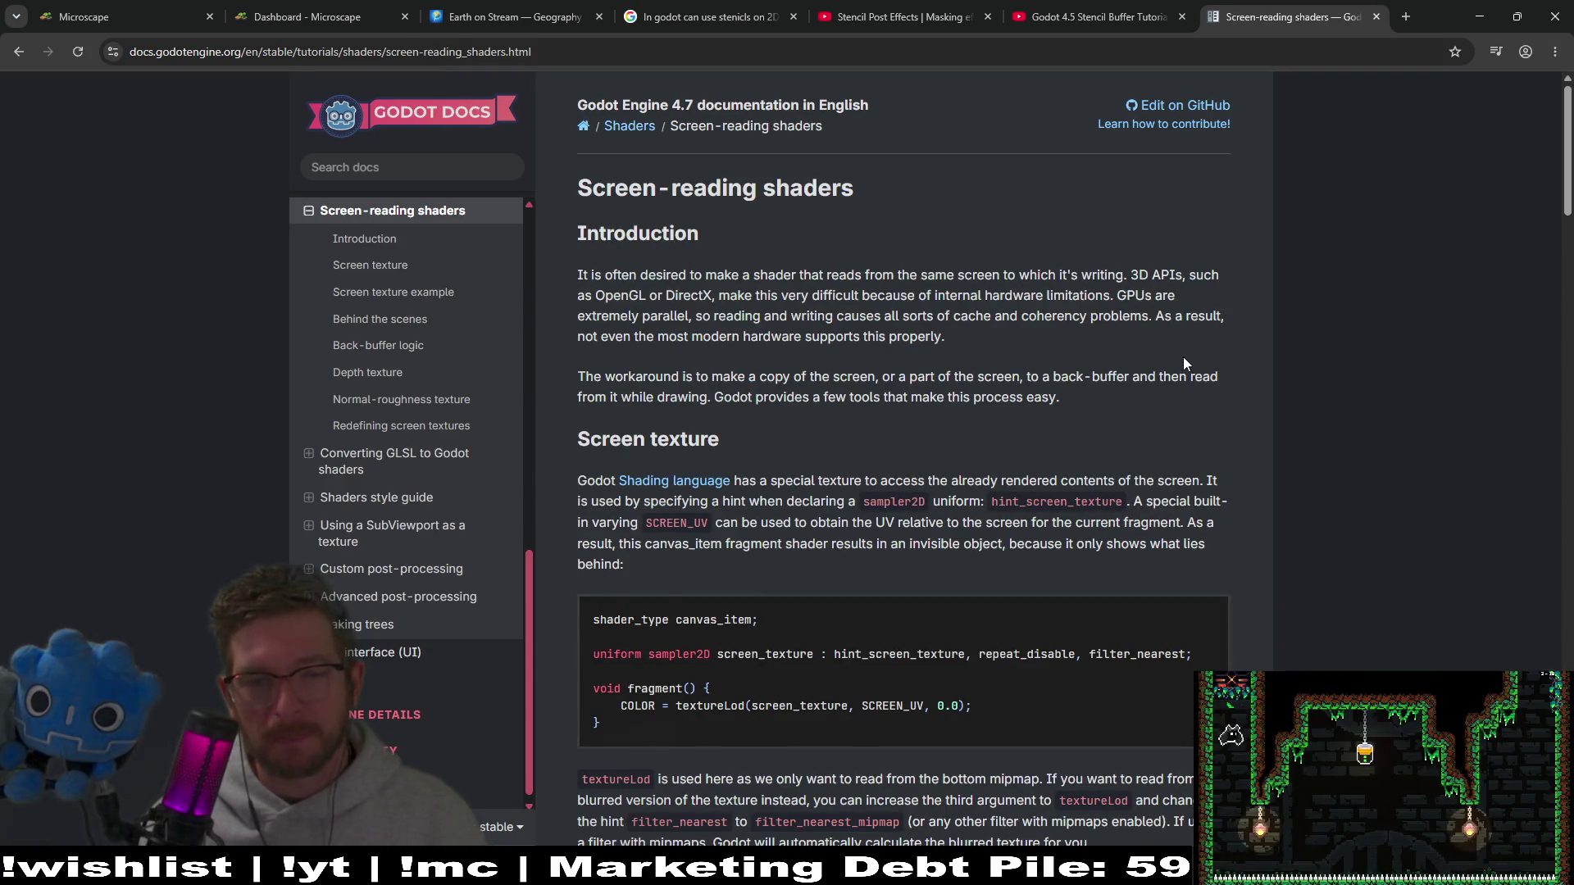
{"action": "key", "text": "ctrl+f"}
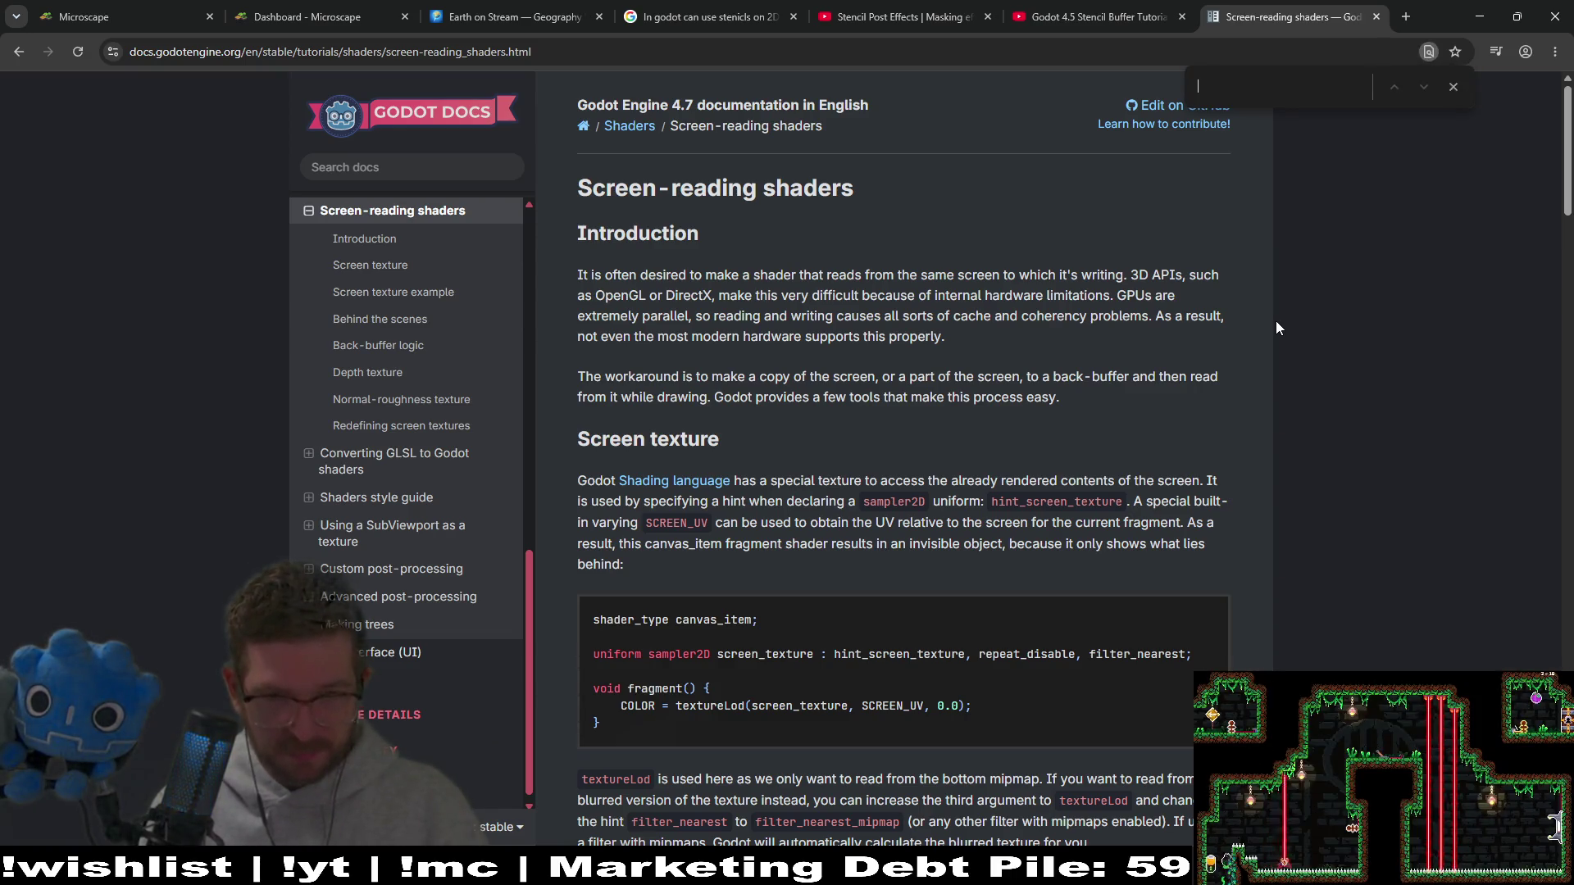
{"action": "left_click", "coordinate": [716, 11]}
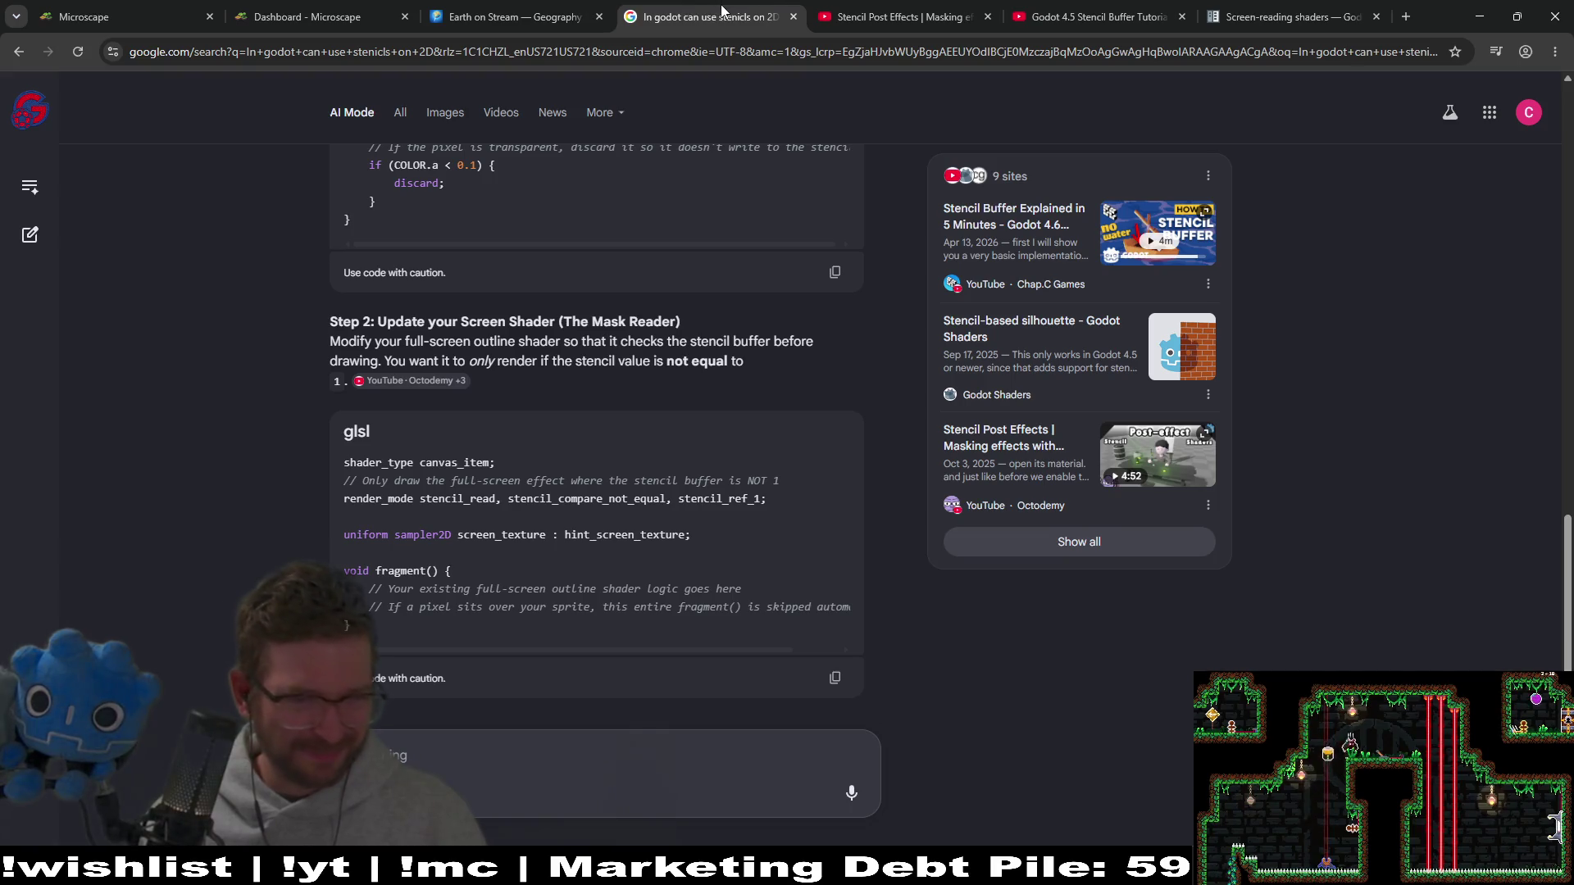
{"action": "left_click", "coordinate": [1238, 17]}
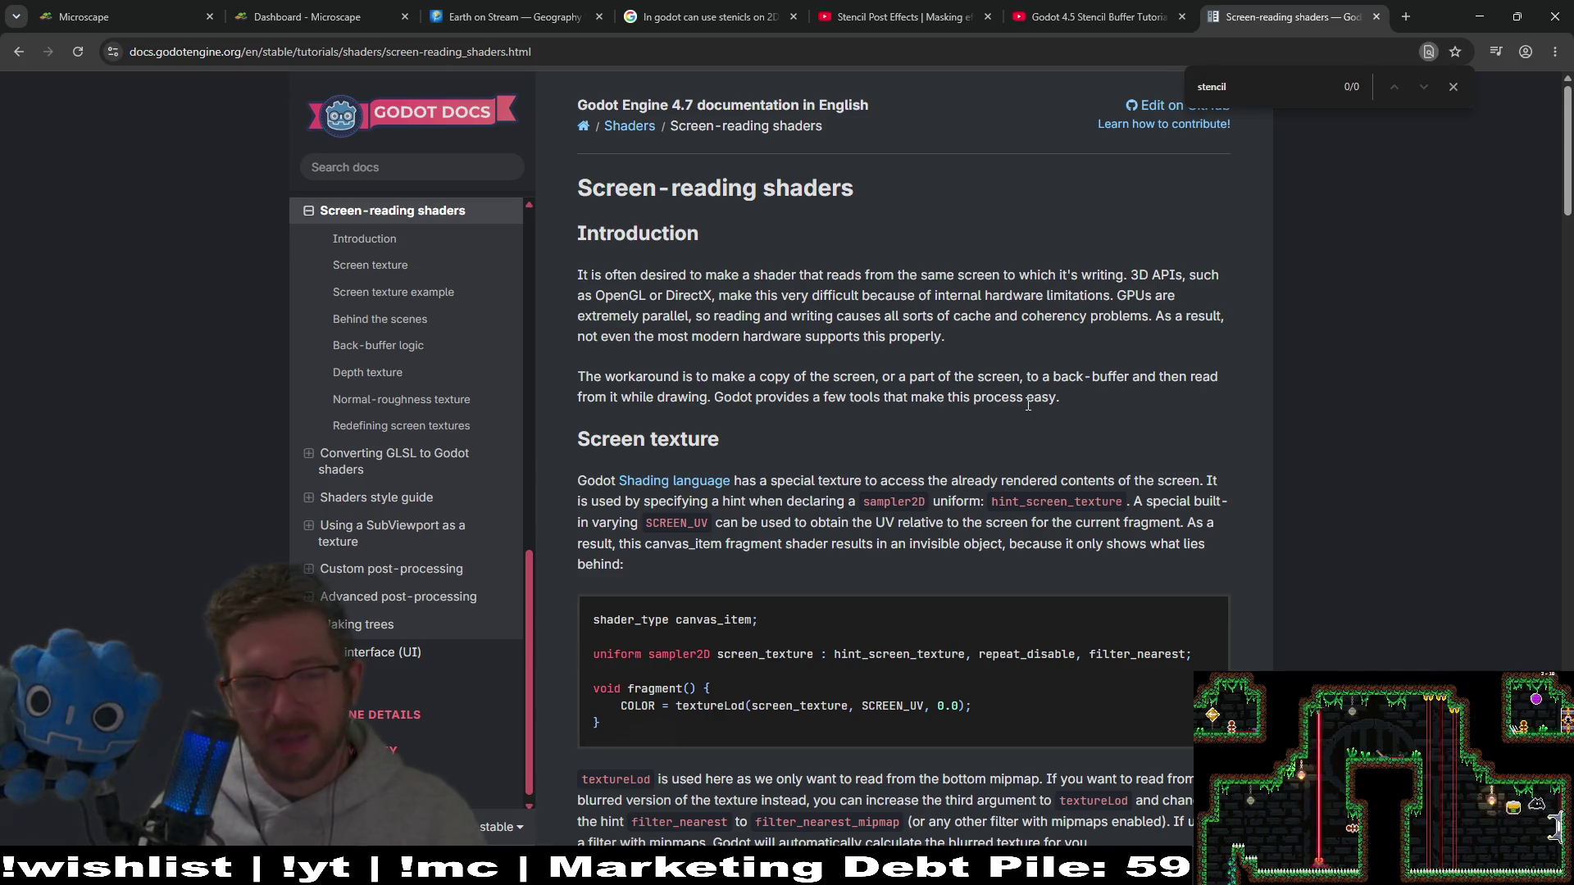
{"action": "scroll", "coordinate": [1028, 403], "scroll_direction": "down", "scroll_amount": 8}
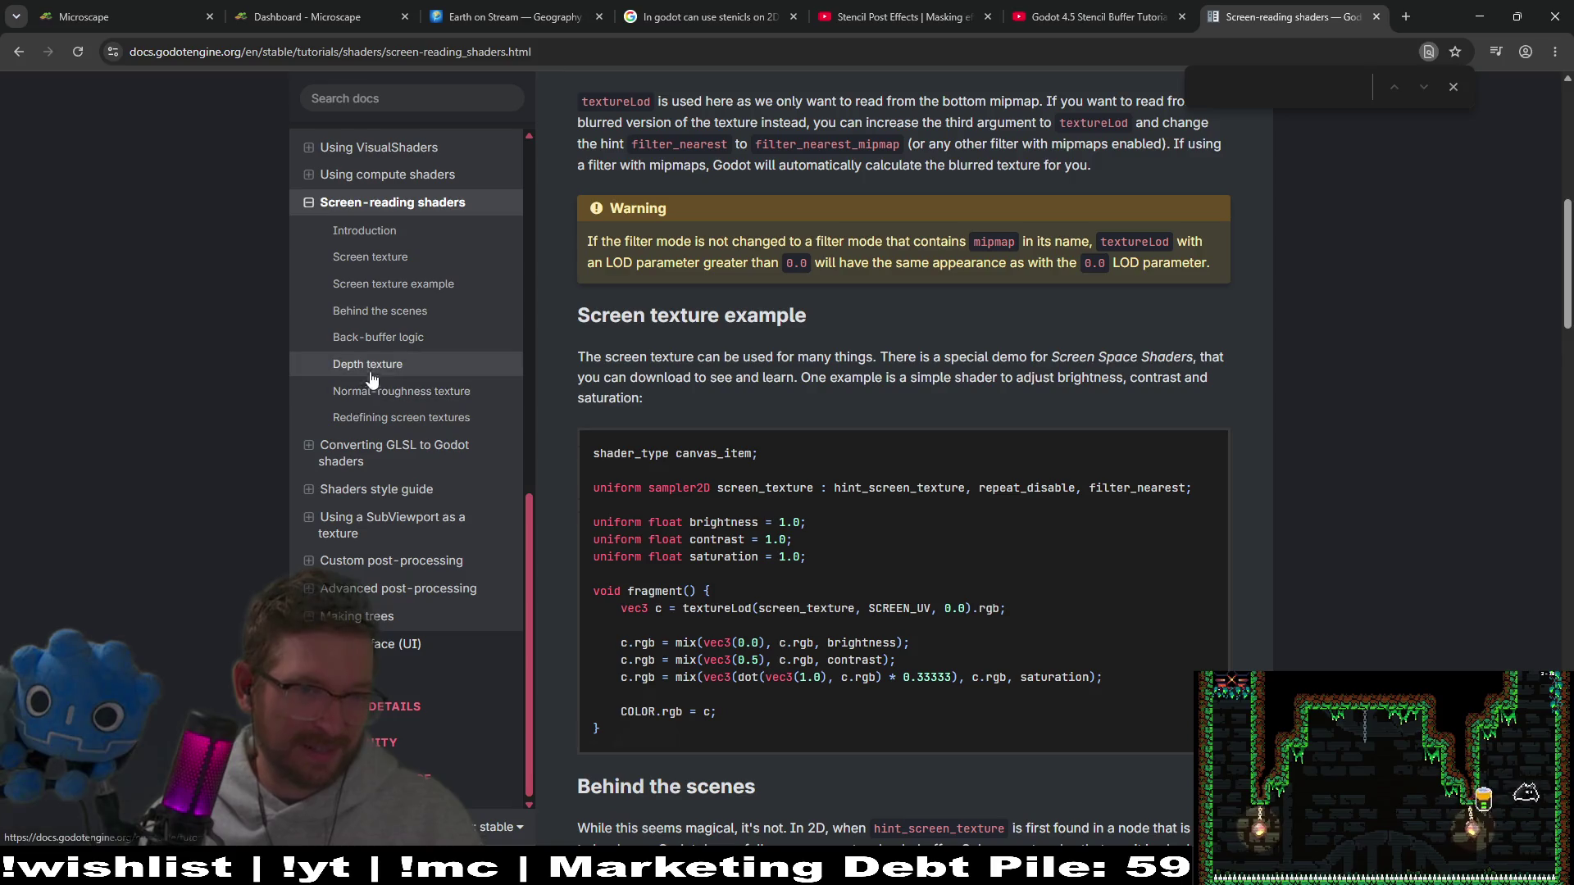
Step: Search the Shaders style guide page for 'stenc', which finds no matches
{"action": "left_click", "coordinate": [477, 490]}
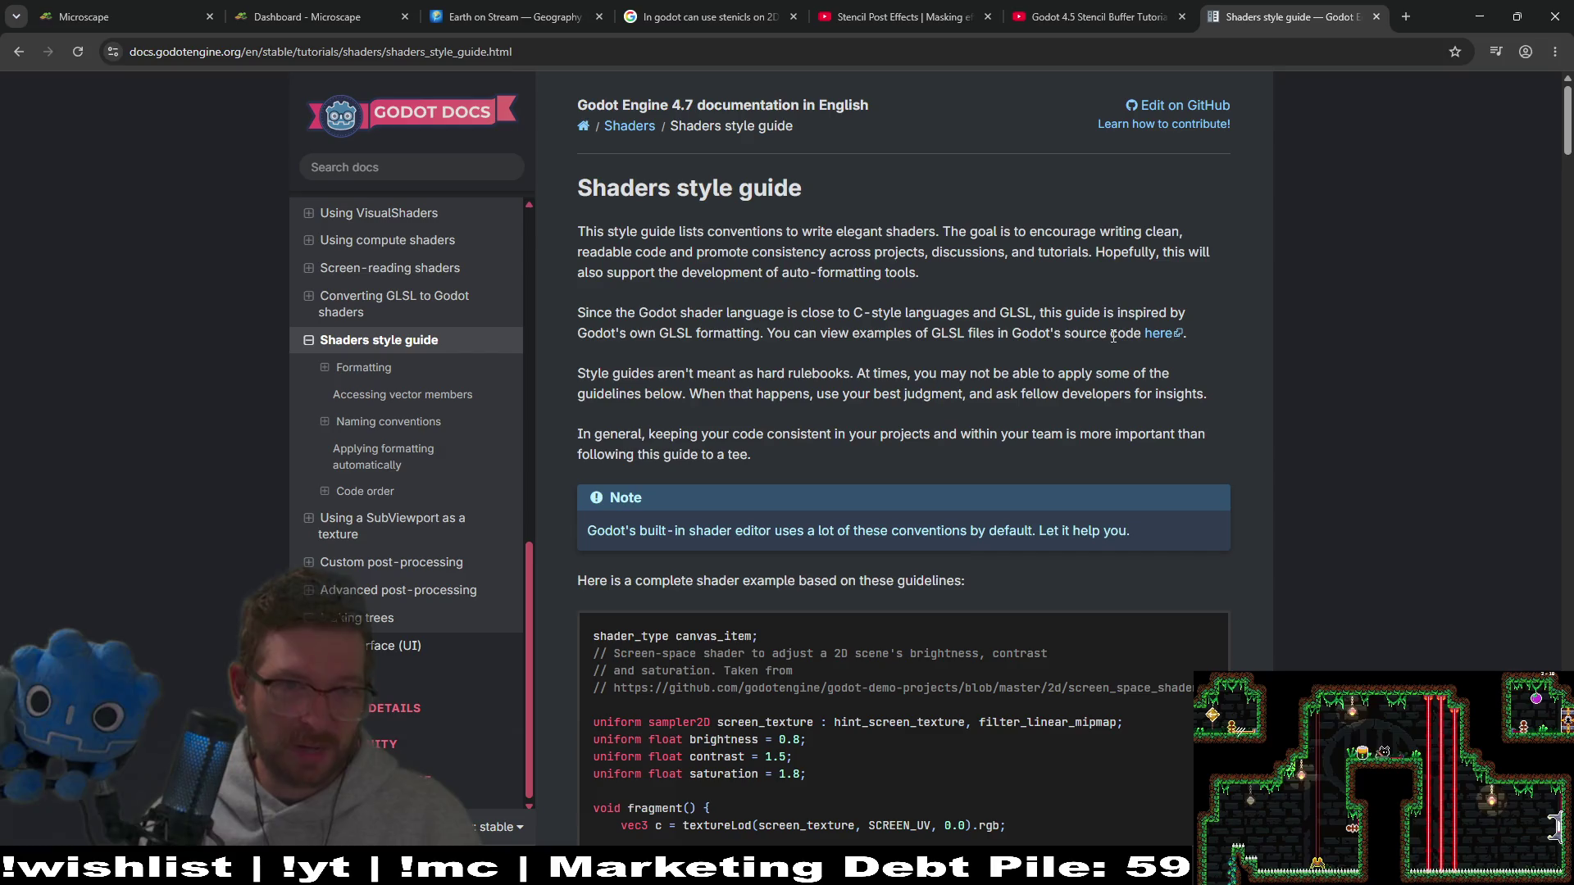
{"action": "scroll", "coordinate": [1113, 293], "scroll_direction": "down", "scroll_amount": 15}
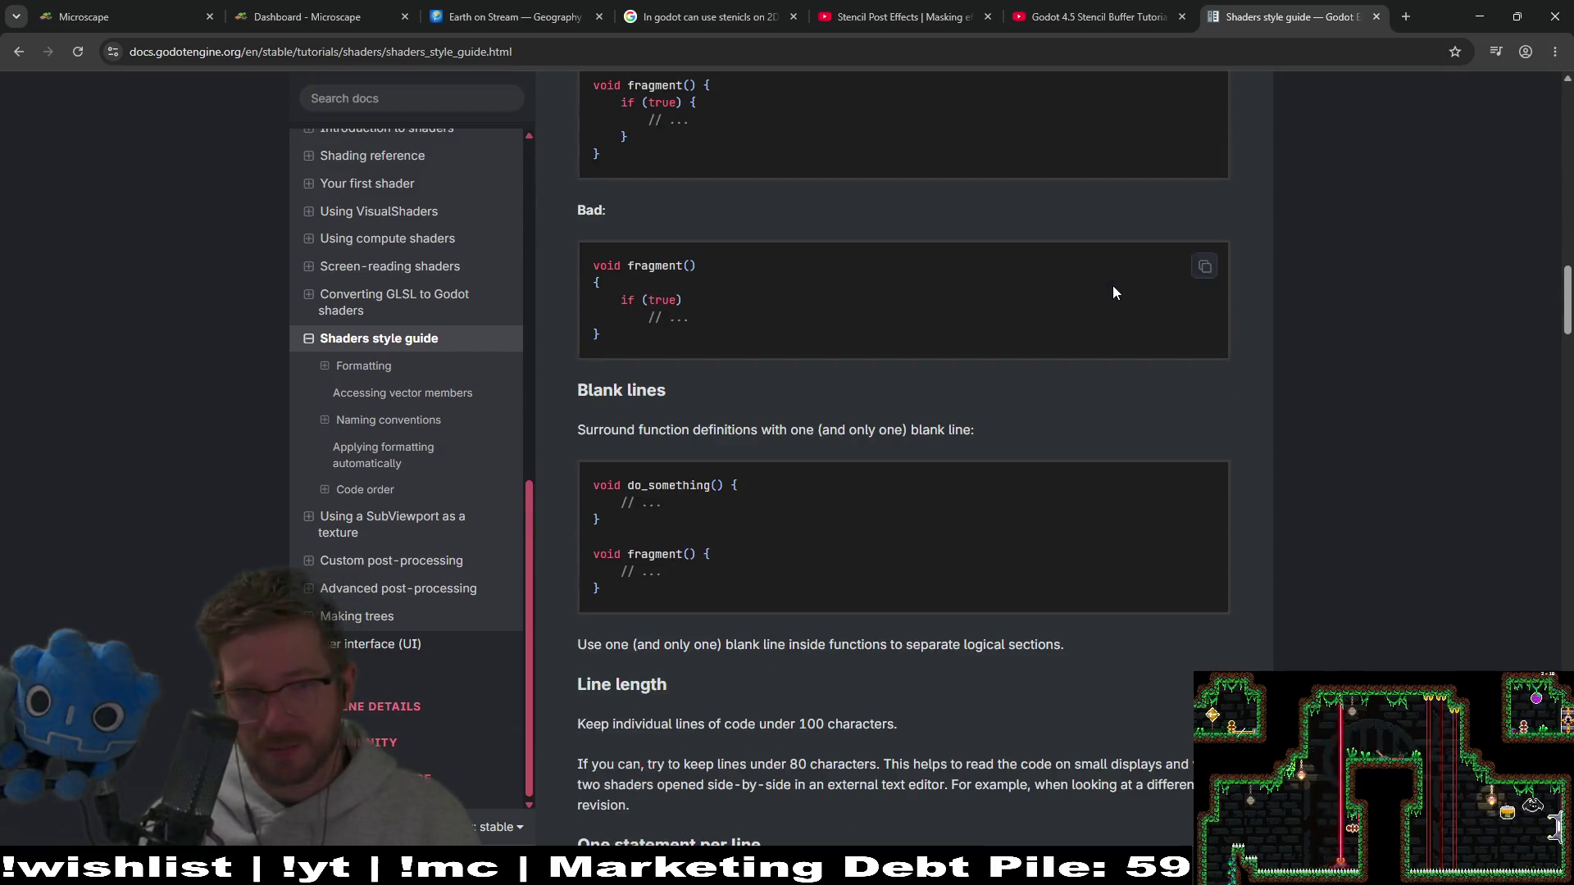
{"action": "scroll", "coordinate": [1111, 293], "scroll_direction": "up", "scroll_amount": 8}
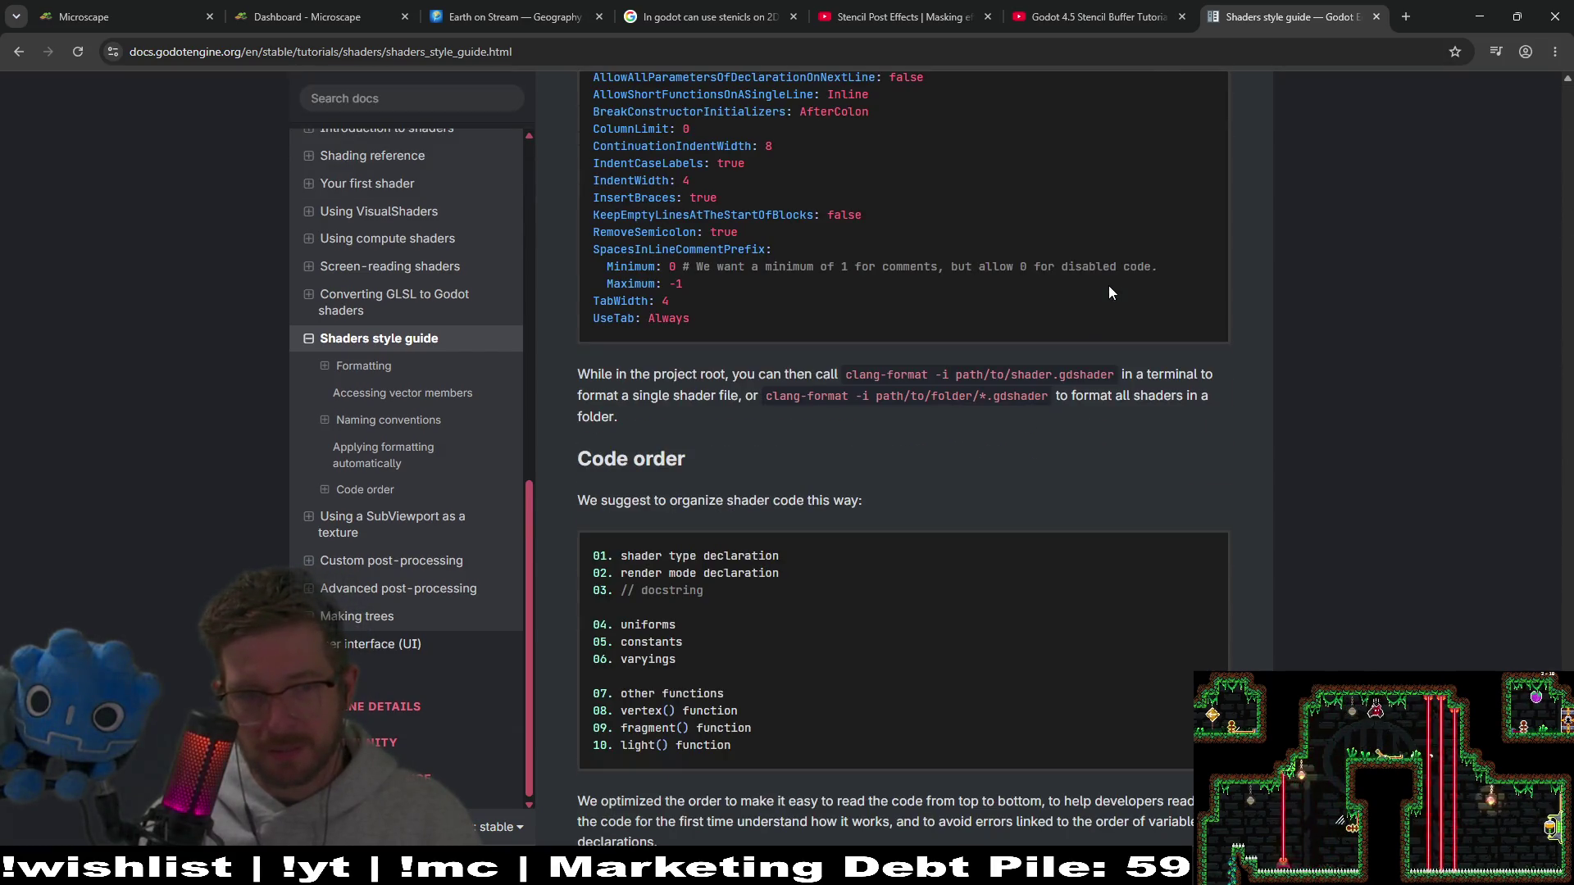
{"action": "scroll", "coordinate": [1108, 292], "scroll_direction": "up", "scroll_amount": 8}
{"action": "scroll", "coordinate": [1108, 292], "scroll_direction": "up", "scroll_amount": 12}
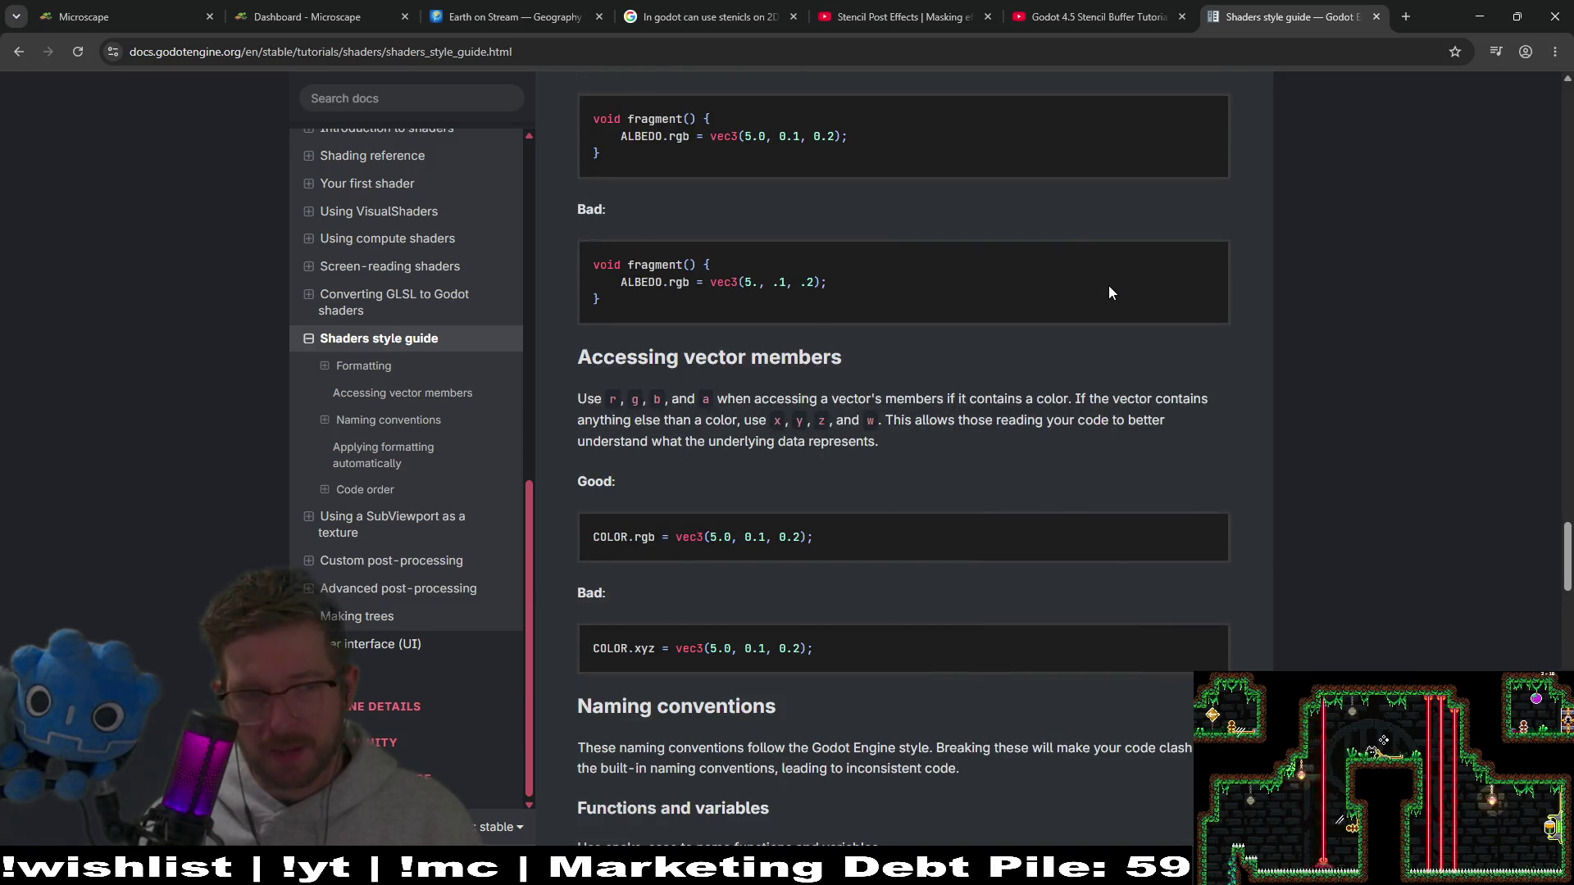
{"action": "scroll", "coordinate": [1110, 293], "scroll_direction": "up", "scroll_amount": 20}
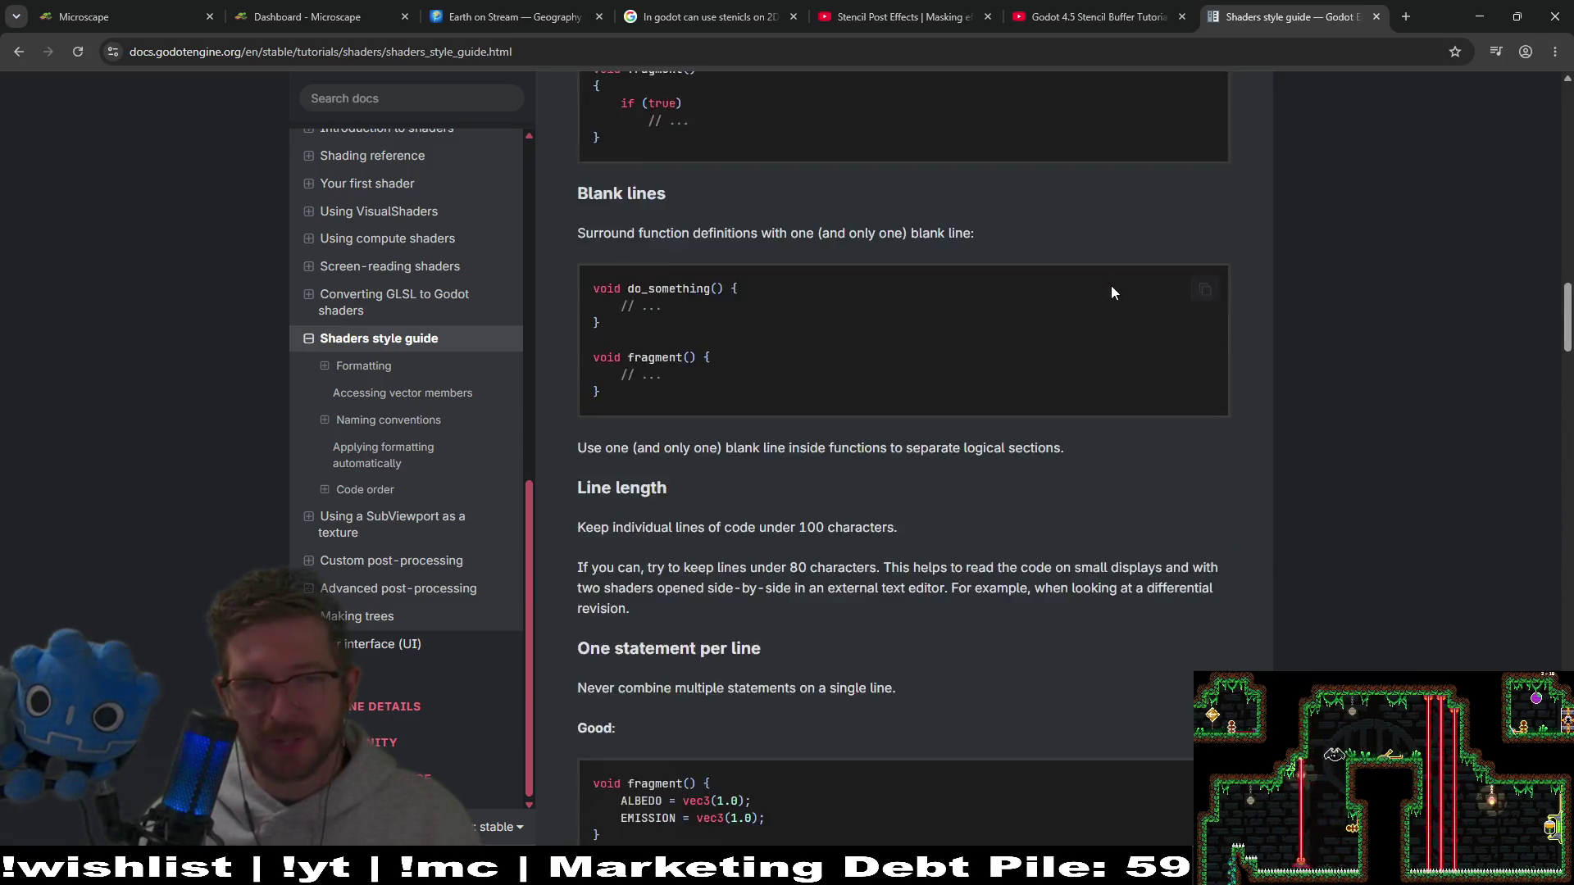
{"action": "key", "text": "ctrl+f"}
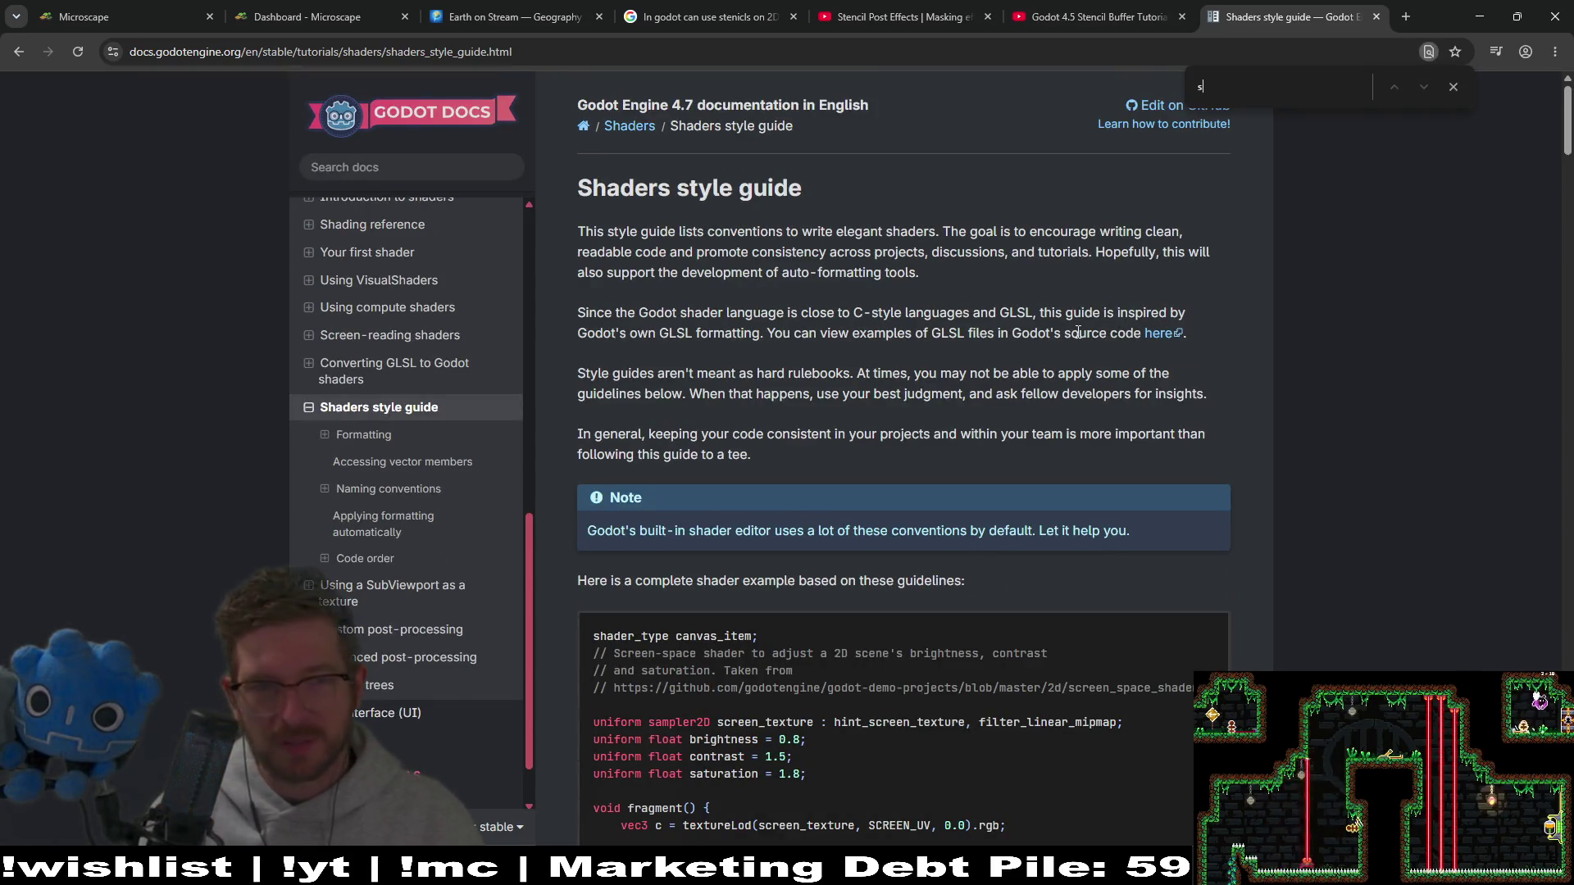
{"action": "type", "text": "stencil"}
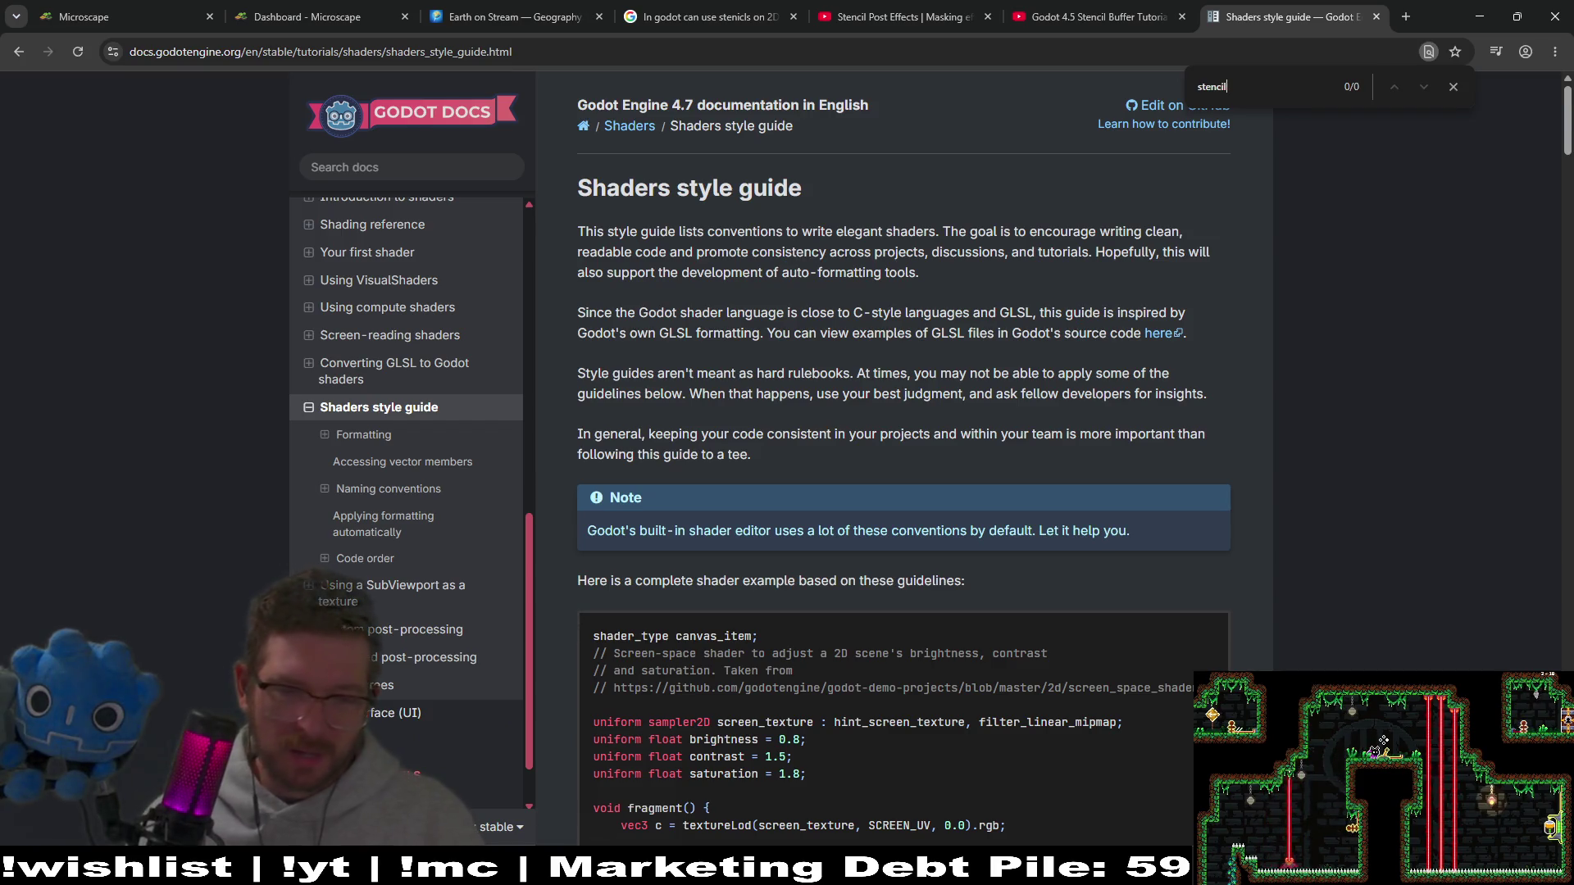
{"action": "key", "text": "alt+Tab"}
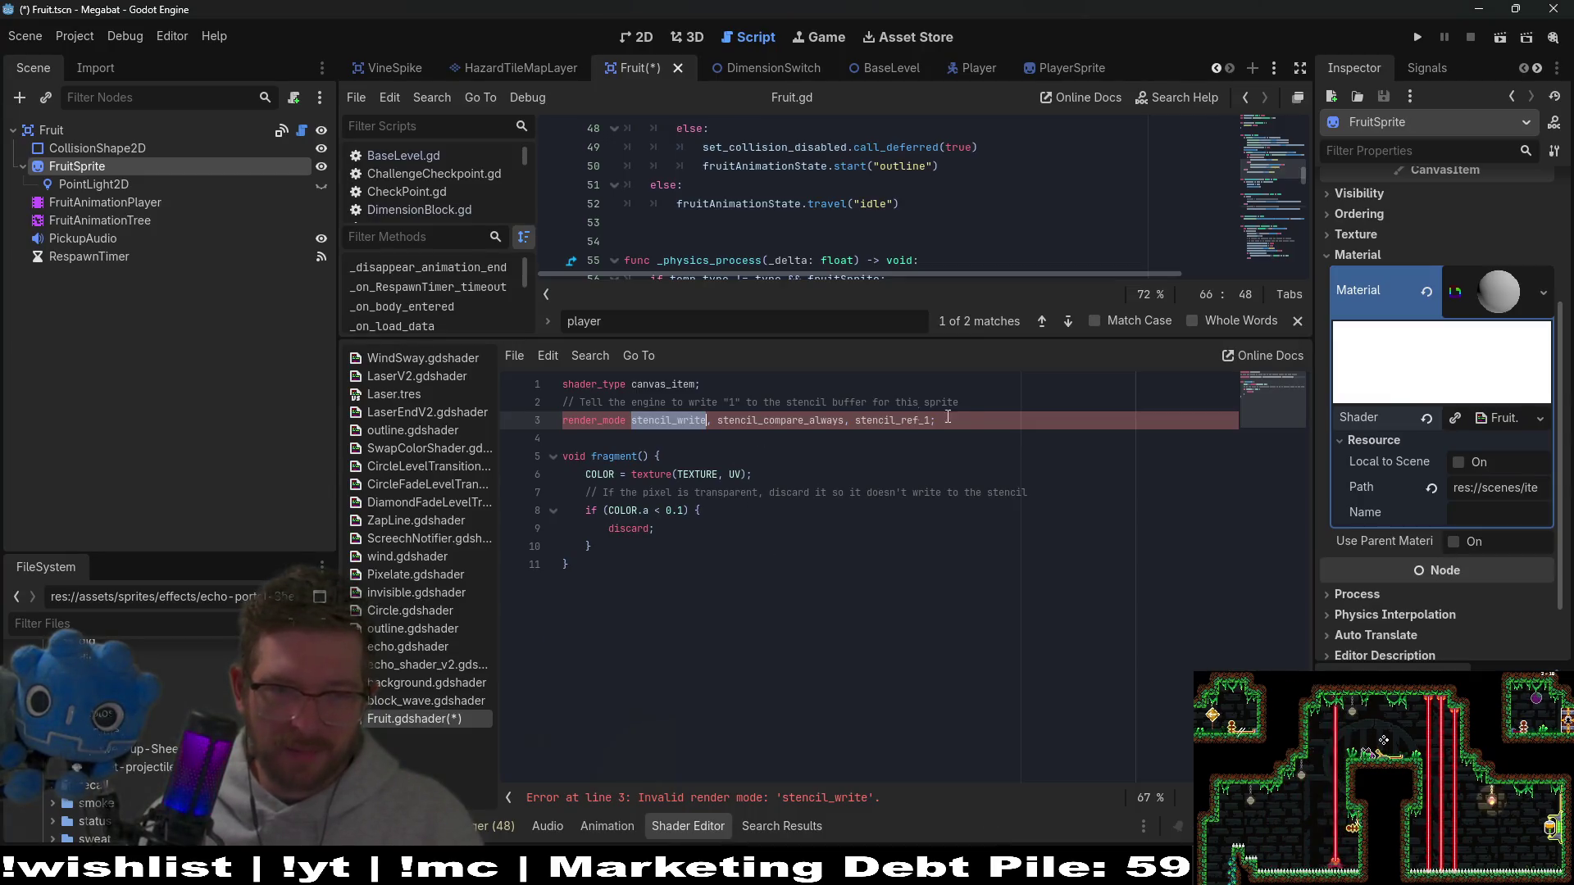
Step: Replace the stencil flags on line 3 with 'render_mode unshaded;' via autocomplete
{"action": "mouse_move", "coordinate": [947, 417]}
{"action": "left_mouse_down"}
{"action": "mouse_move", "coordinate": [973, 420]}
{"action": "mouse_move", "coordinate": [621, 421]}
{"action": "left_mouse_up"}
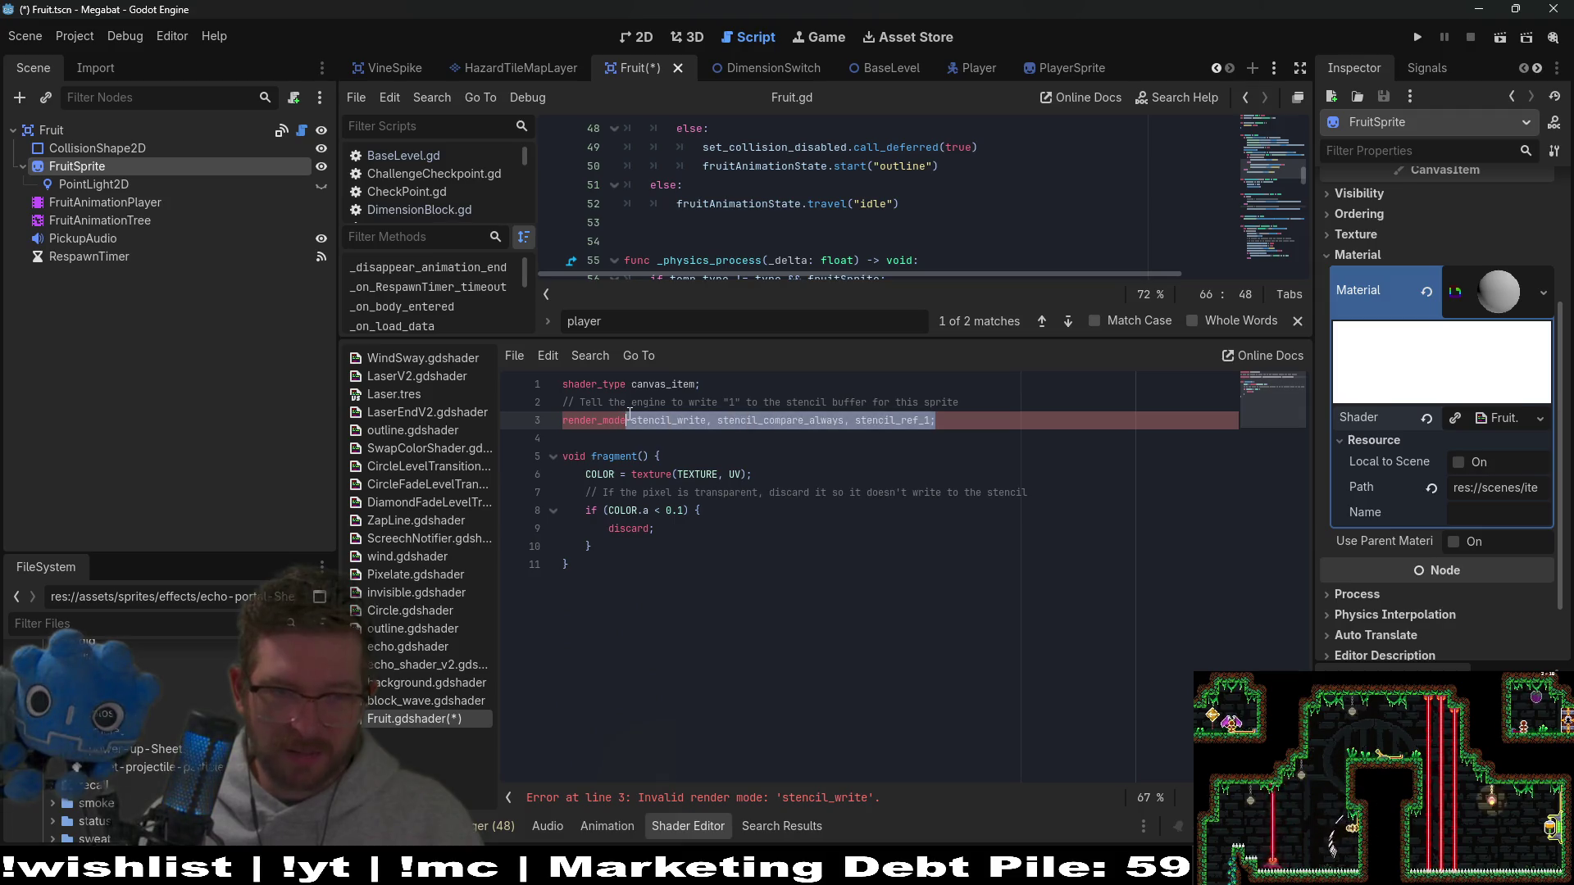
{"action": "key", "text": "BackSpace"}
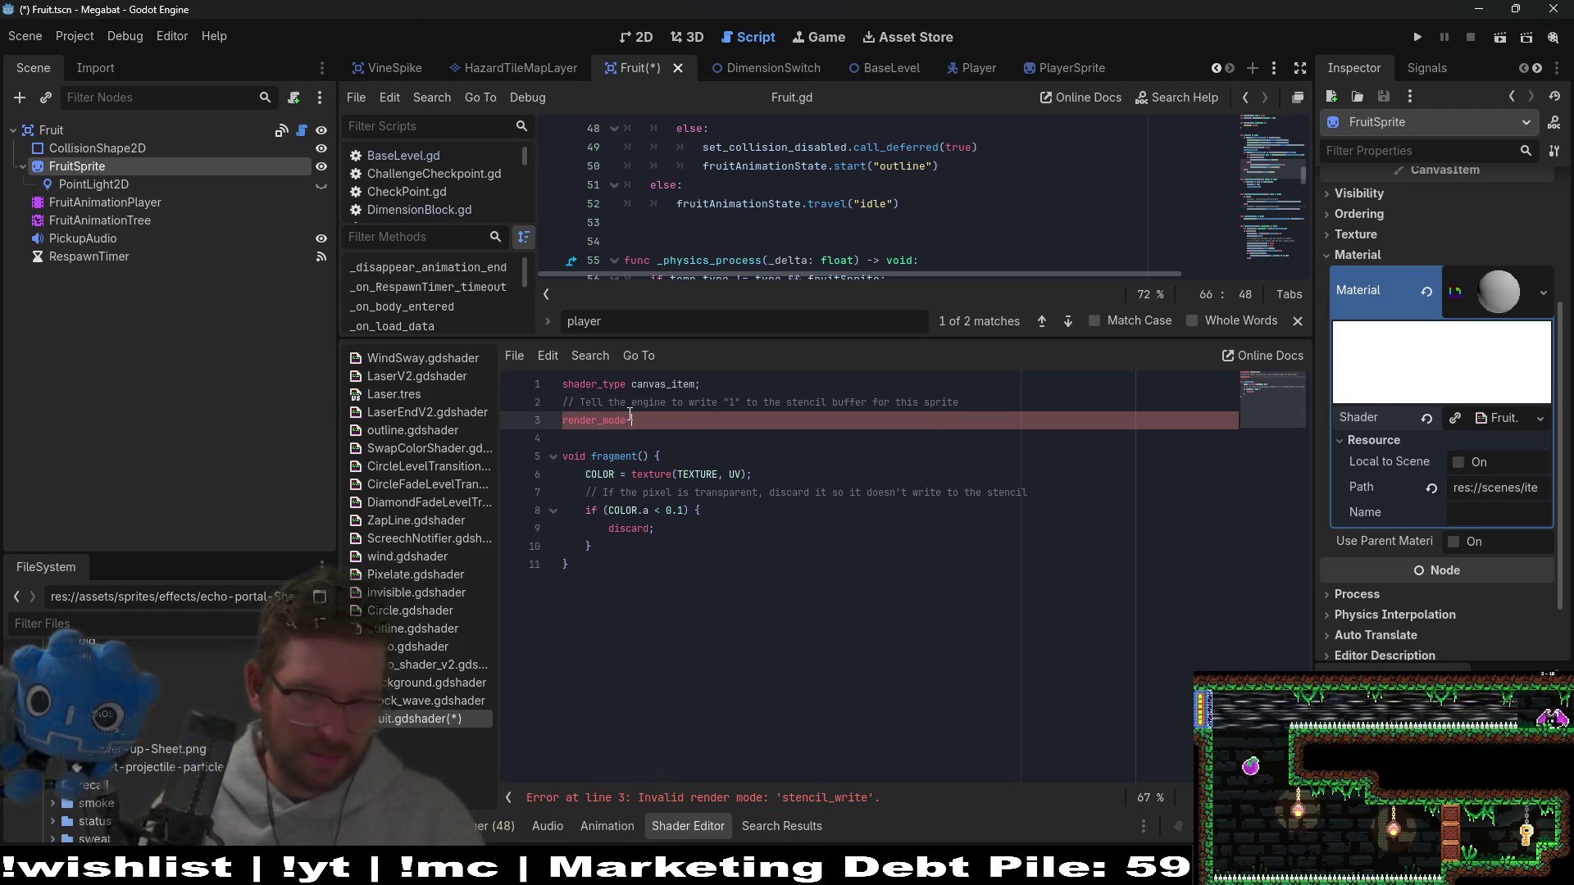
{"action": "type", "text": "st"}
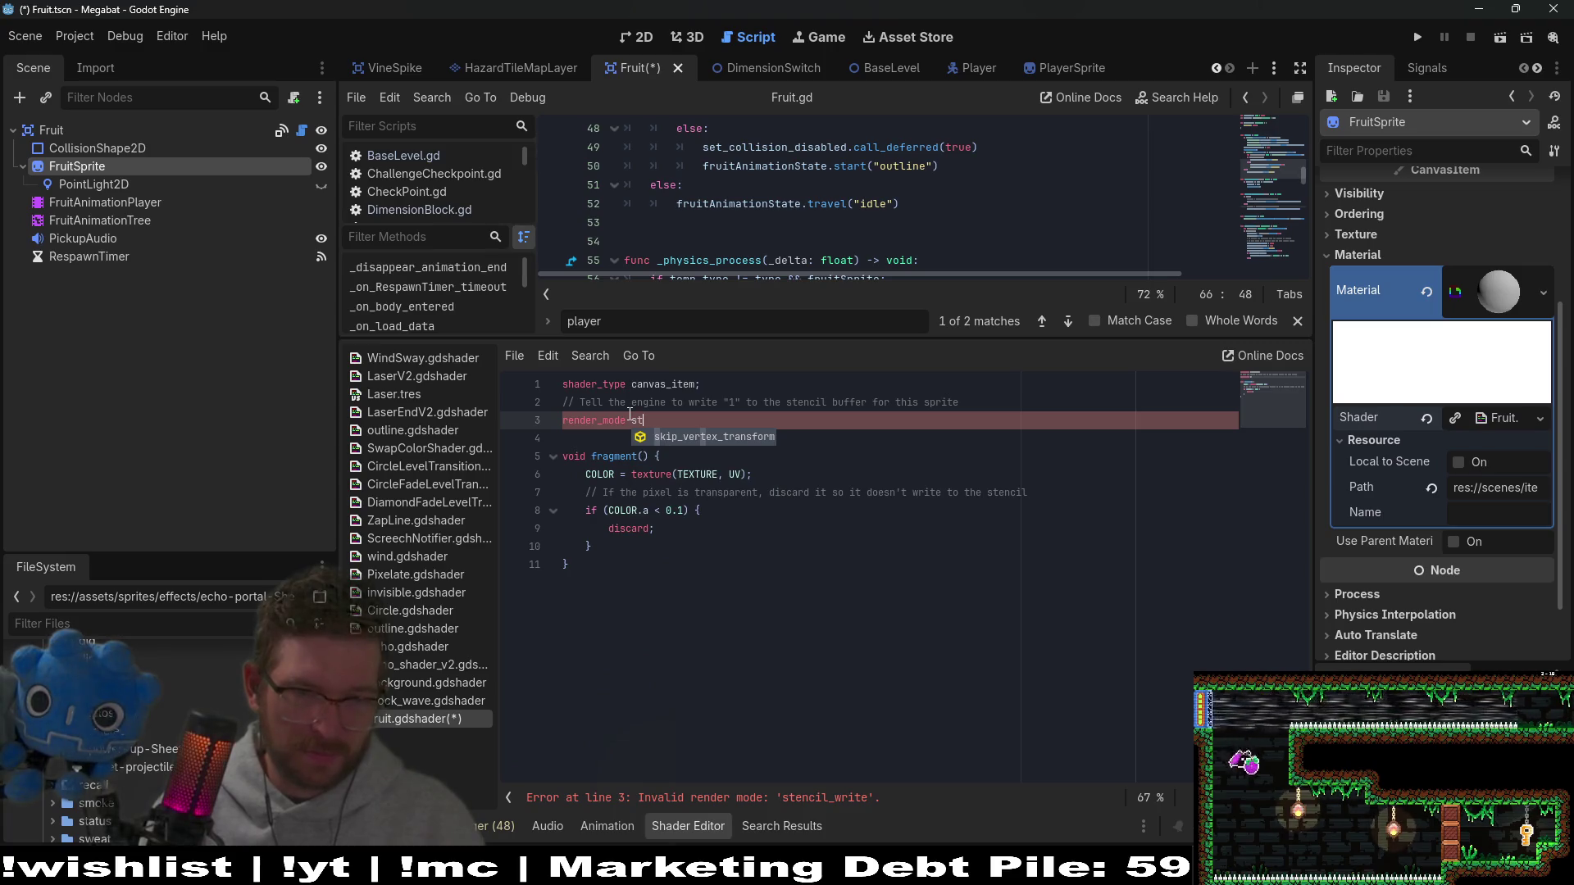
{"action": "key", "text": "BackSpace"}
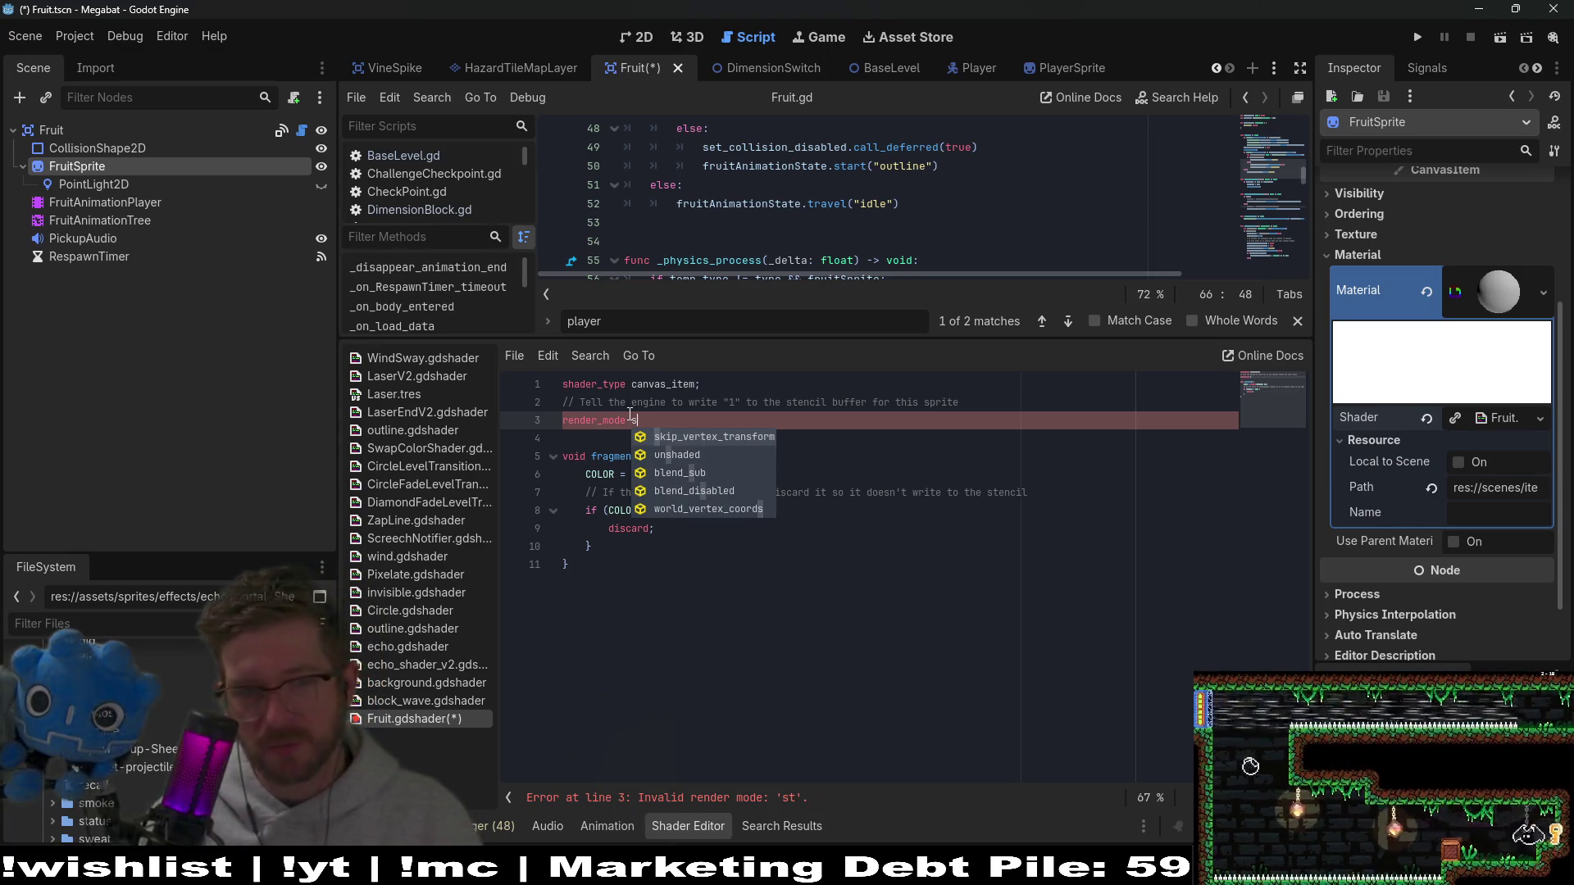
{"action": "key", "text": "BackSpace"}
{"action": "key", "text": "Down"}
{"action": "key", "text": "Down"}
{"action": "key", "text": "Down"}
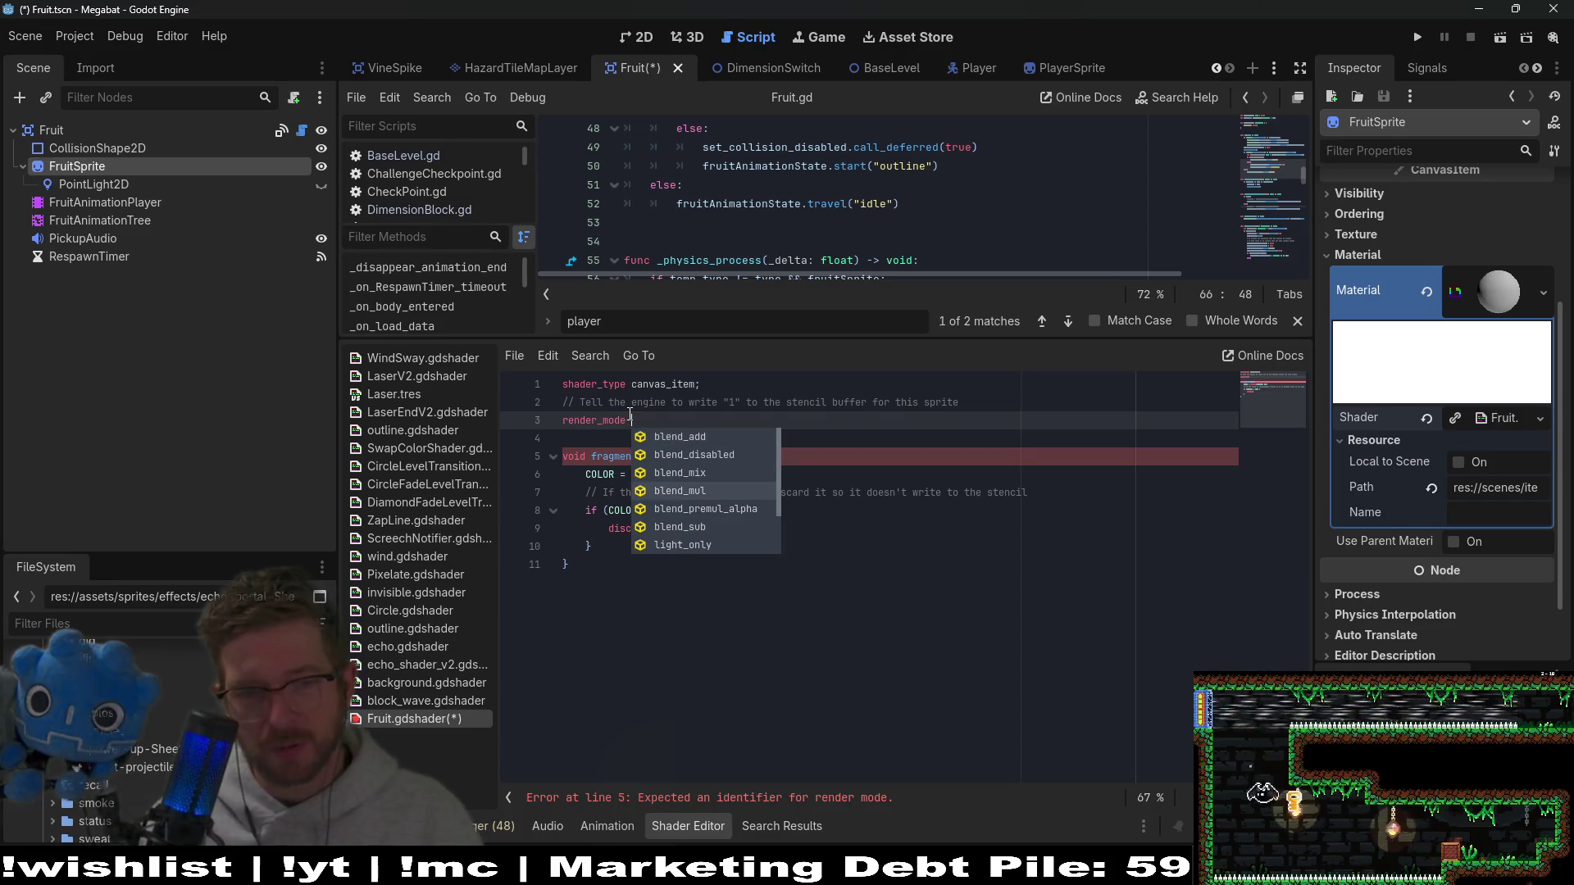
{"action": "key", "text": "Down"}
{"action": "key", "text": "Down"}
{"action": "key", "text": "Down"}
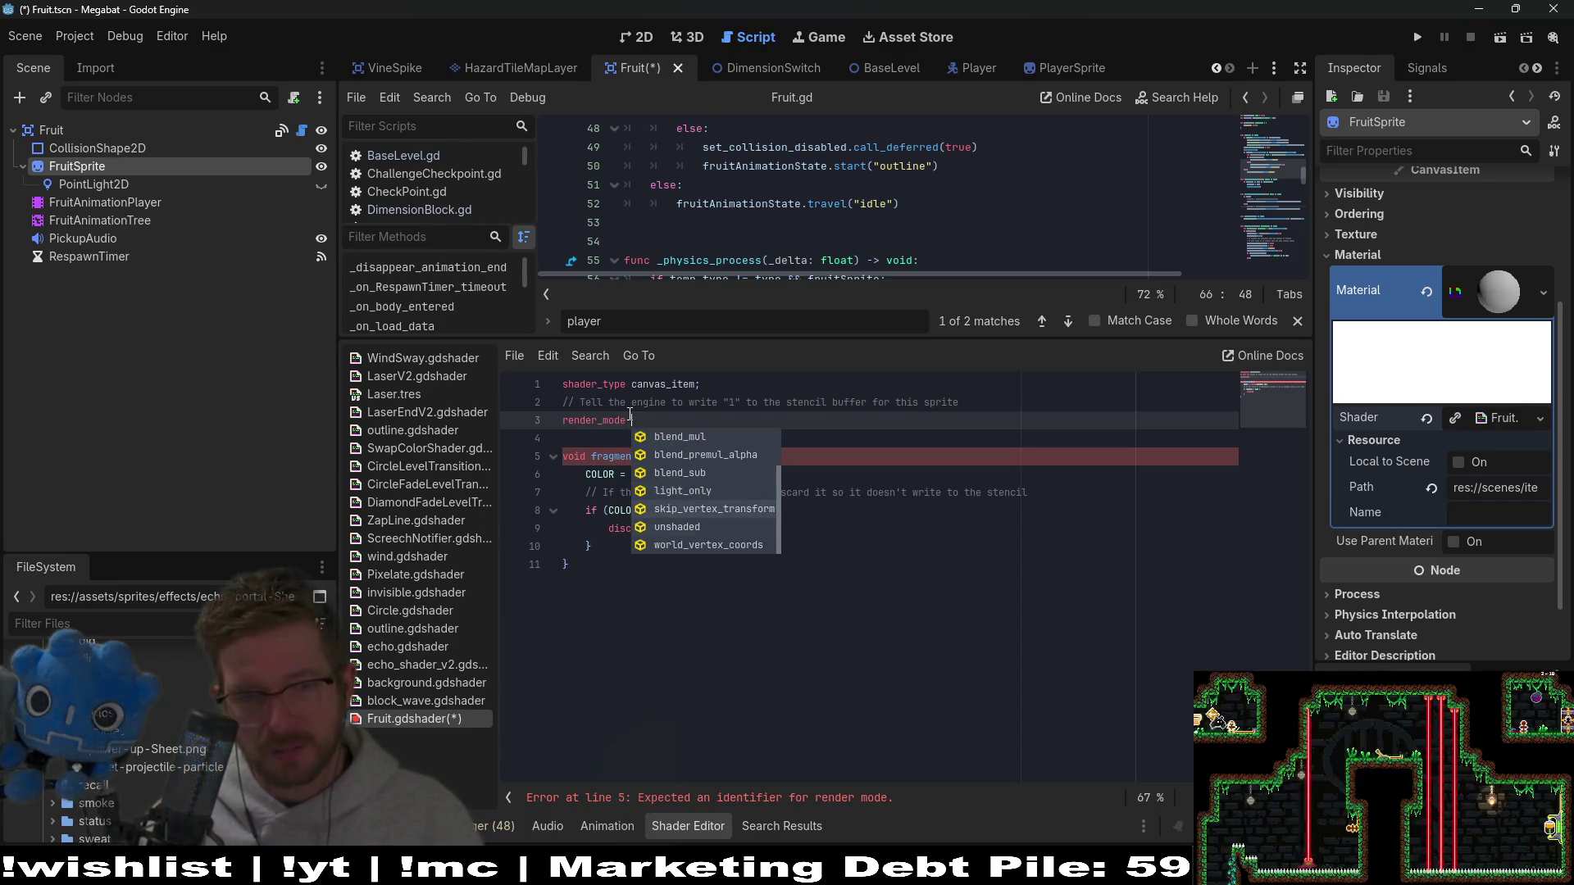
{"action": "key", "text": "Down"}
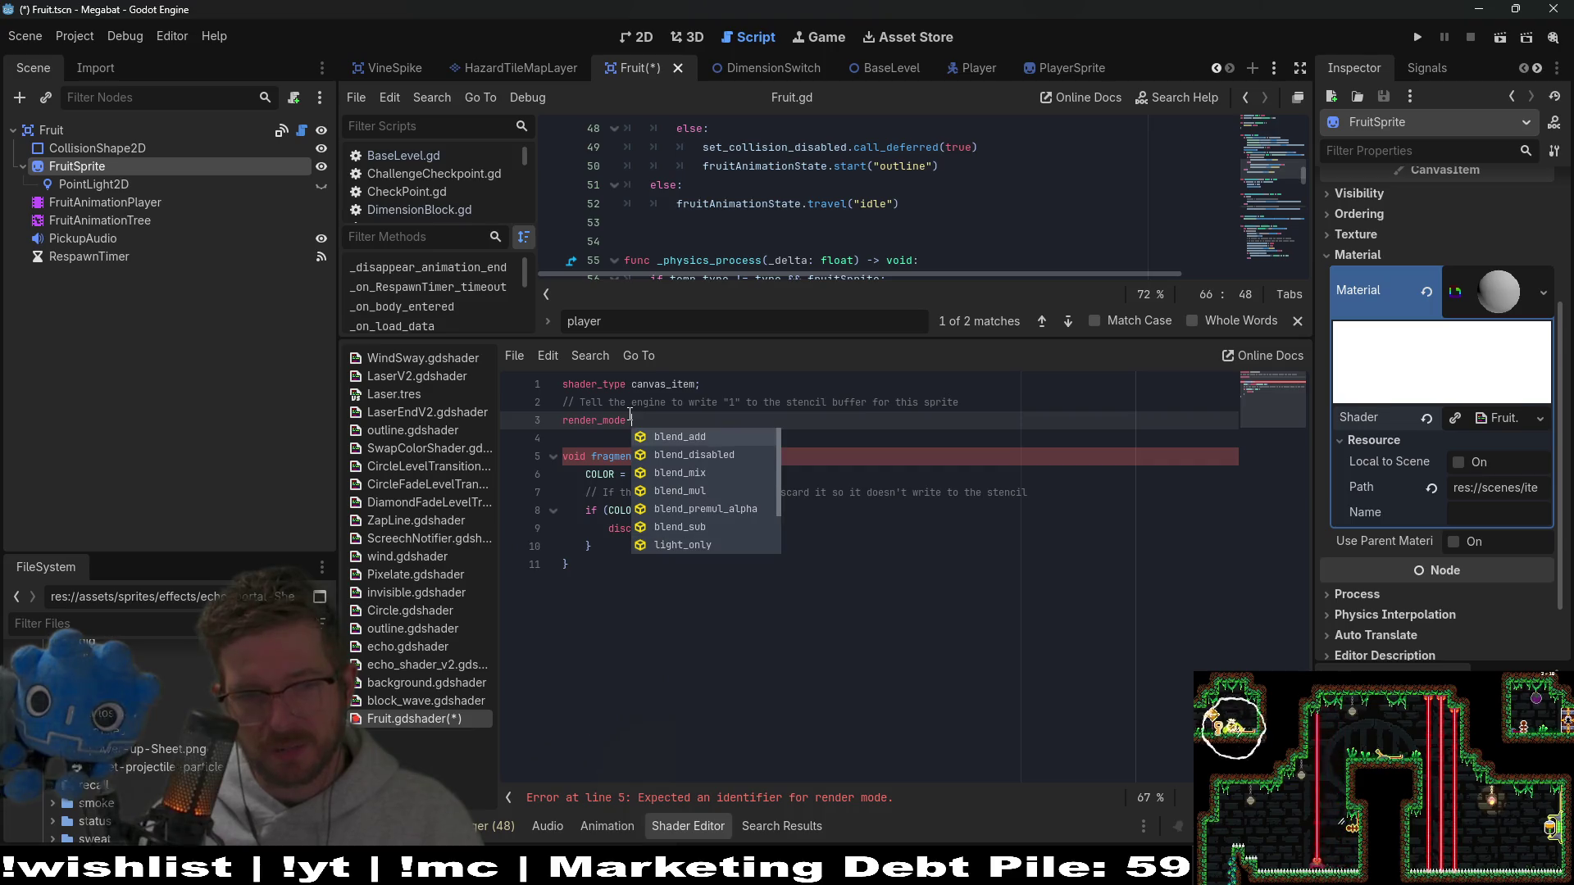
{"action": "key", "text": "Up"}
{"action": "key", "text": "Up"}
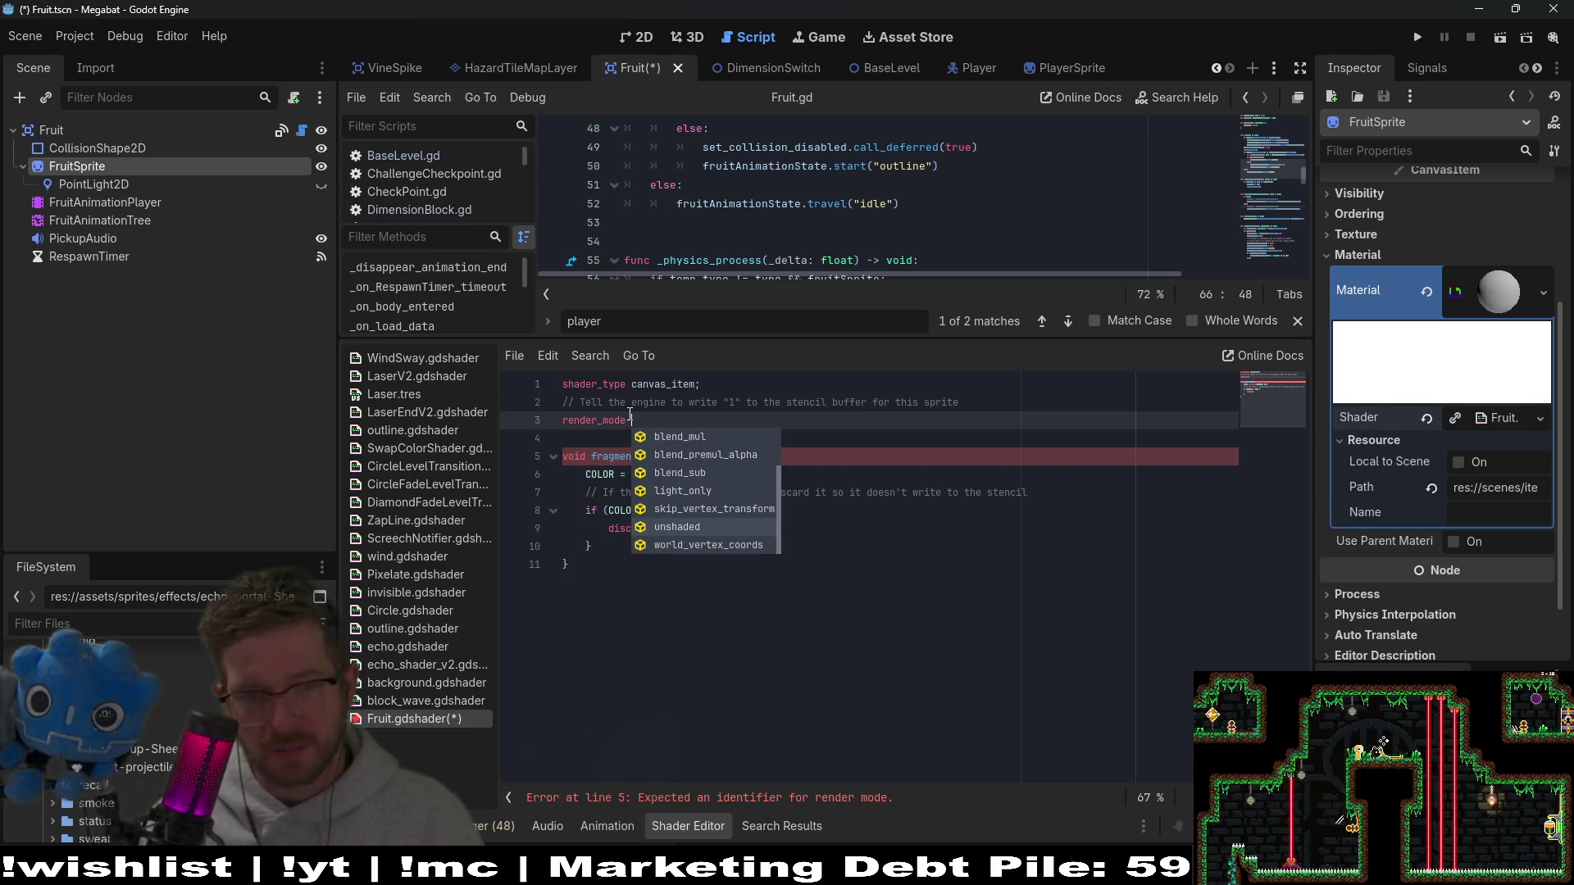
{"action": "key", "text": "Return"}
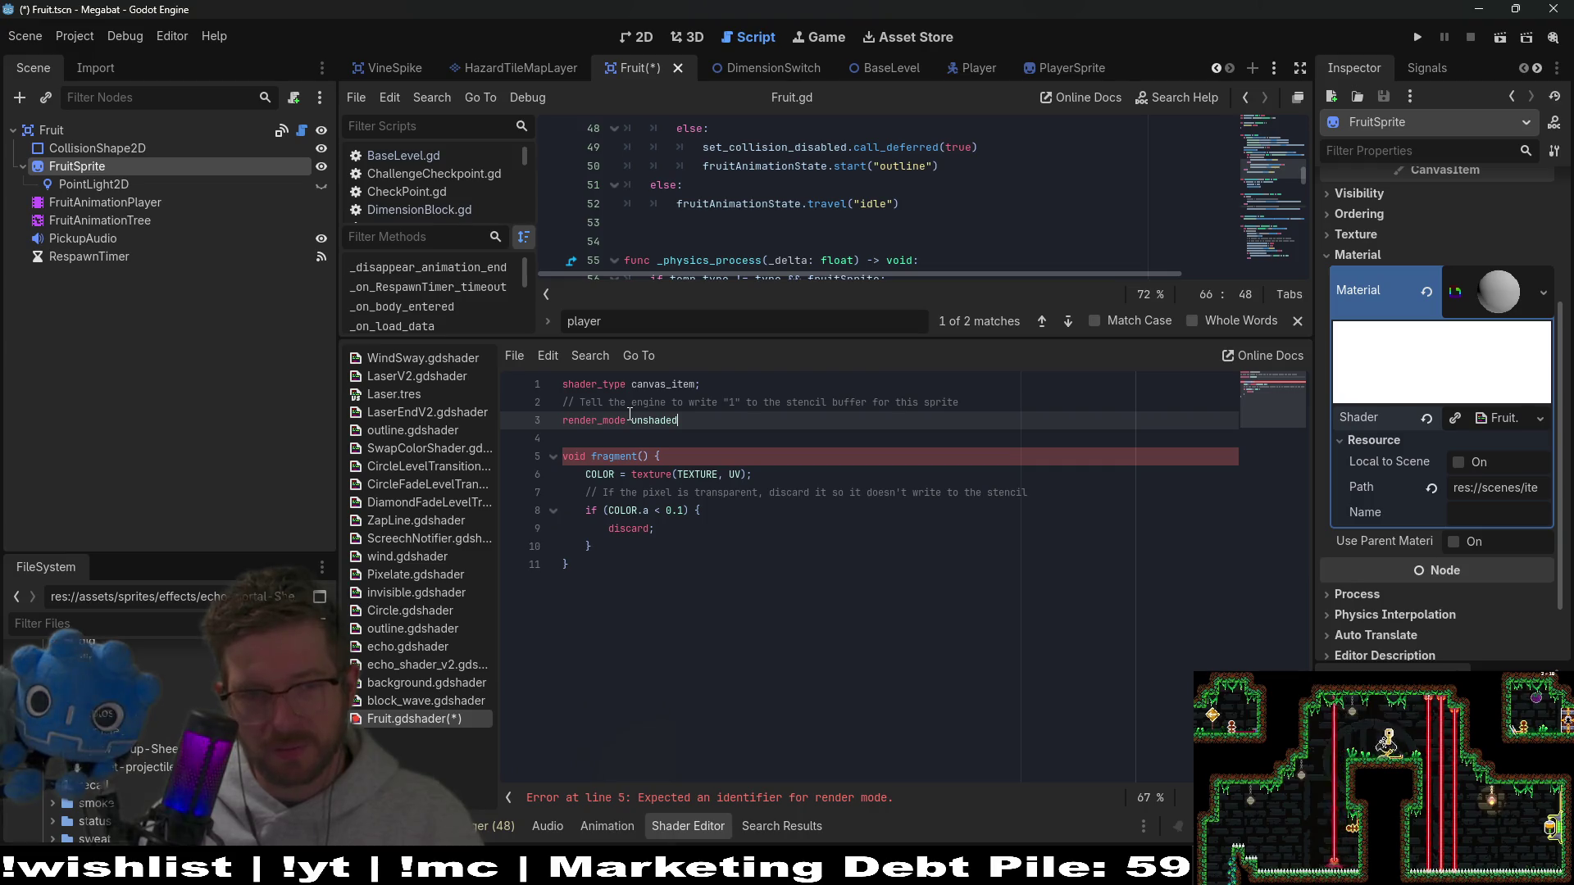
{"action": "type", "text": ";"}
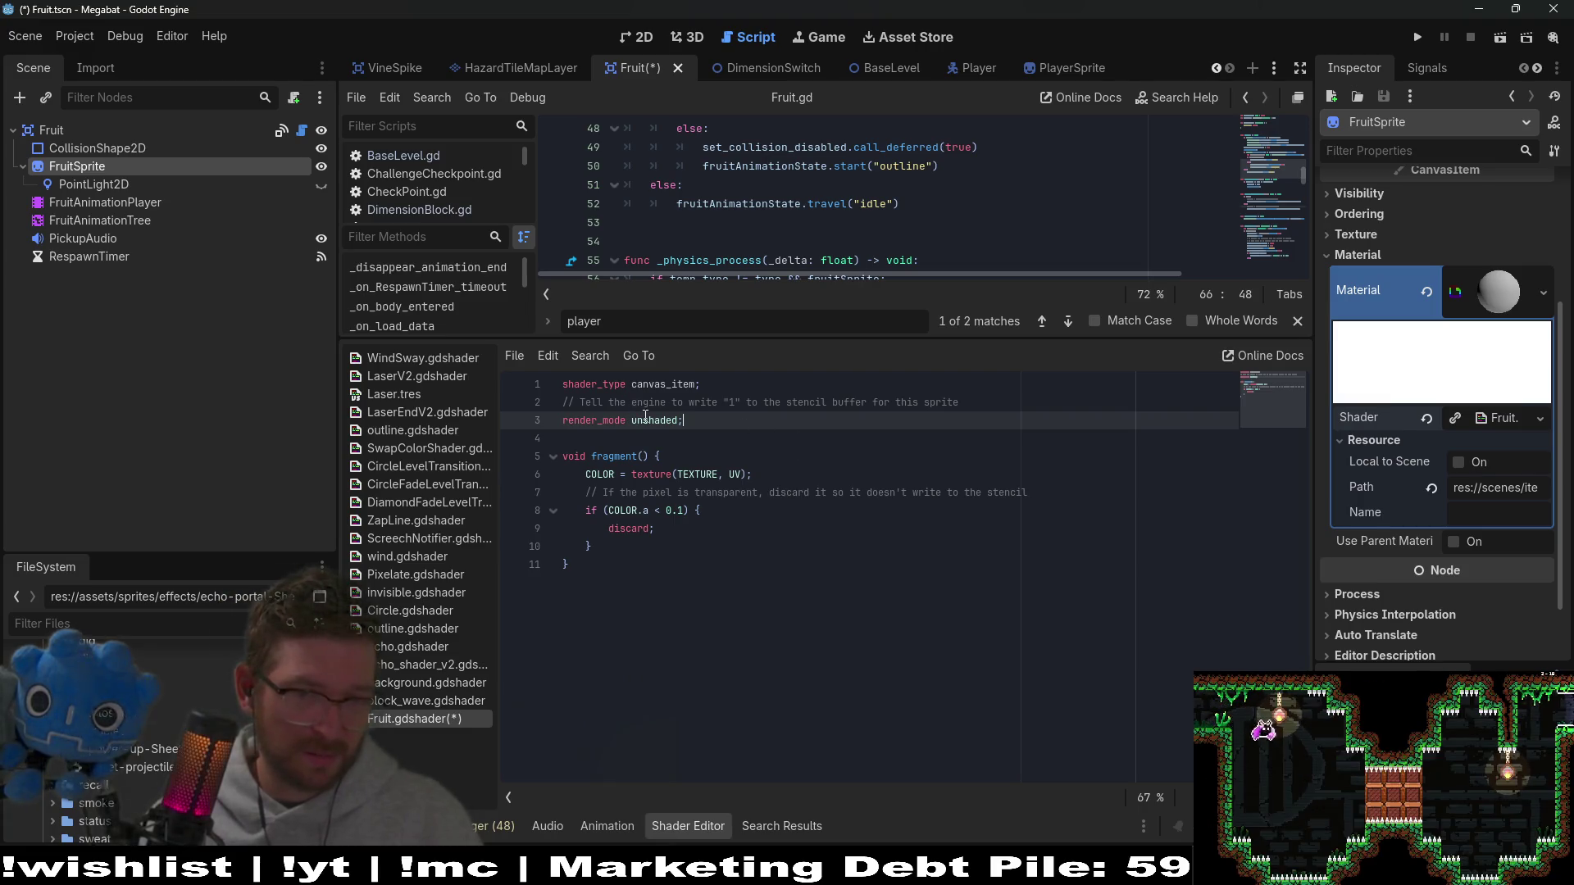
{"action": "key", "text": "alt+Tab"}
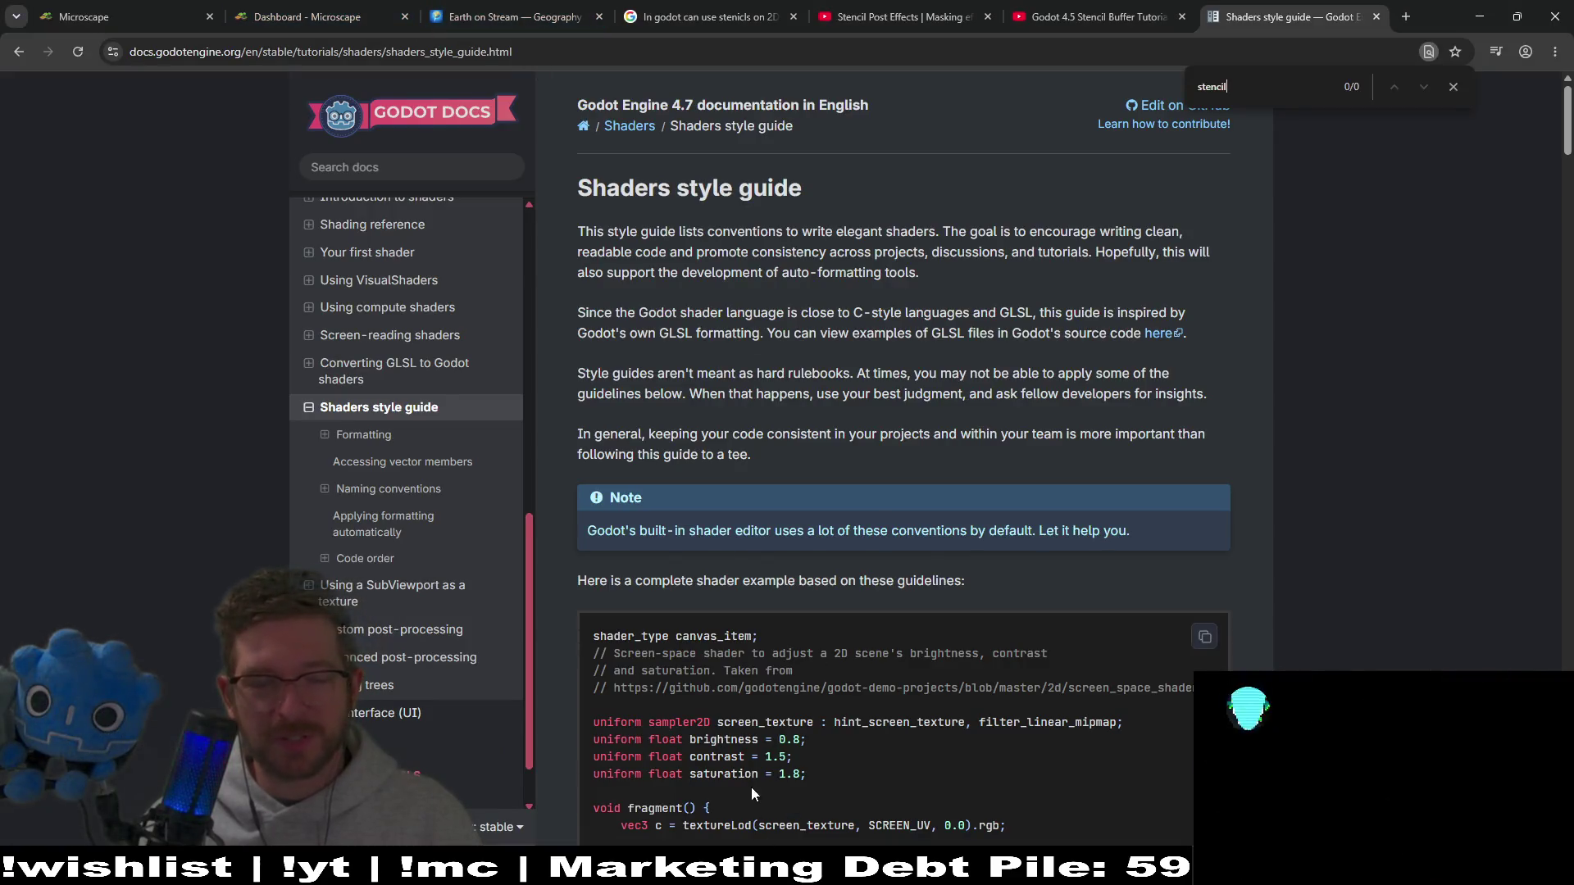
Step: Return to the AI Mode answer and select its suggested render_mode stencil line
{"action": "key", "text": "alt+Tab"}
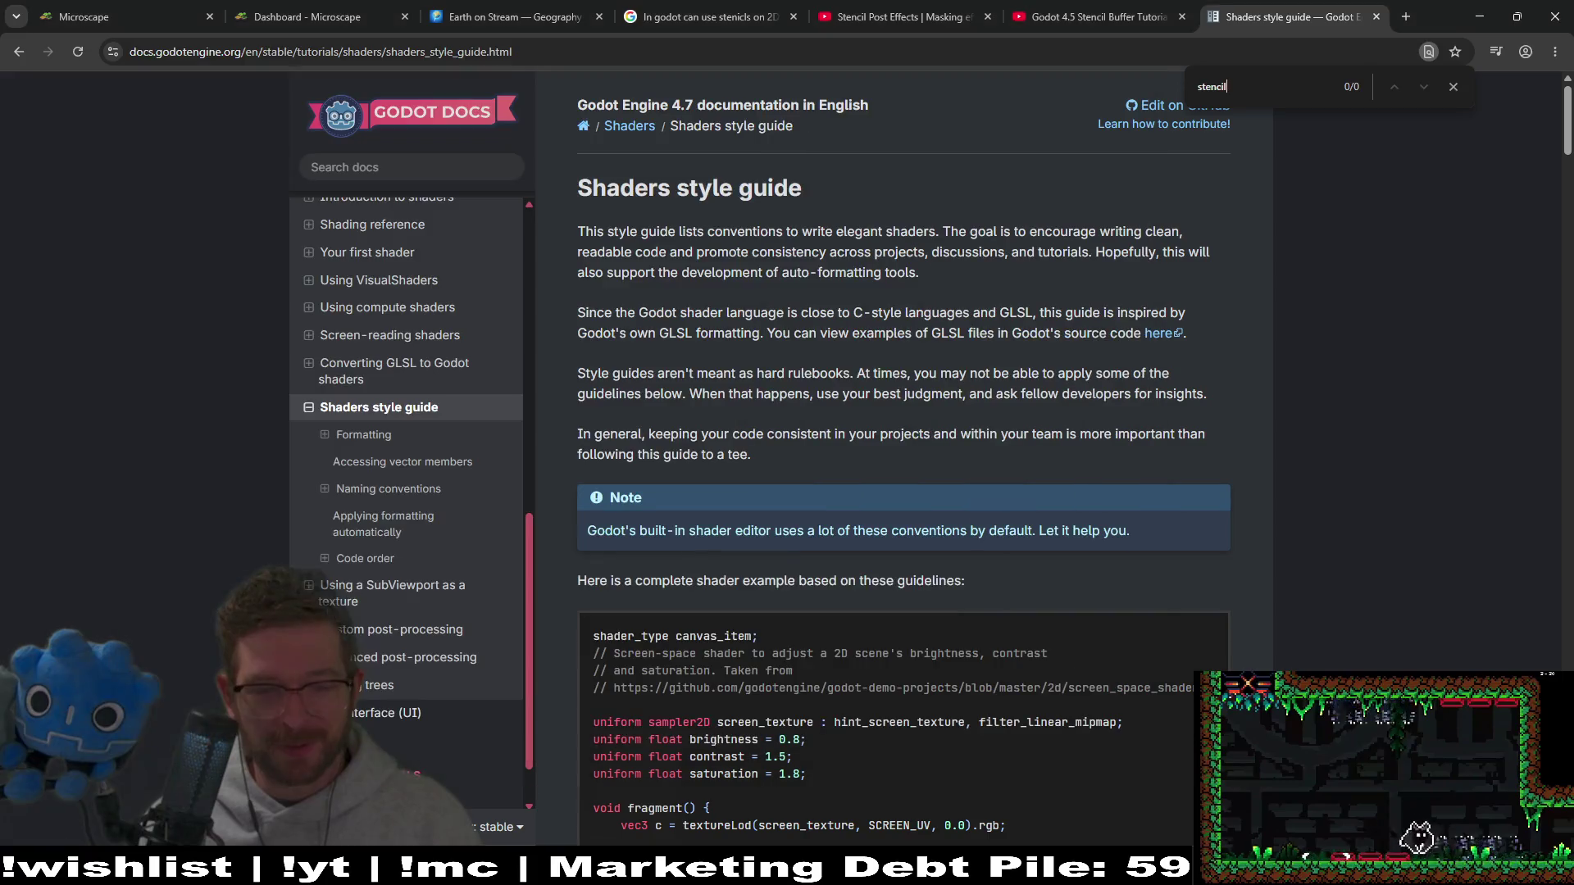
{"action": "key", "text": "alt+Tab"}
{"action": "left_click", "coordinate": [705, 16]}
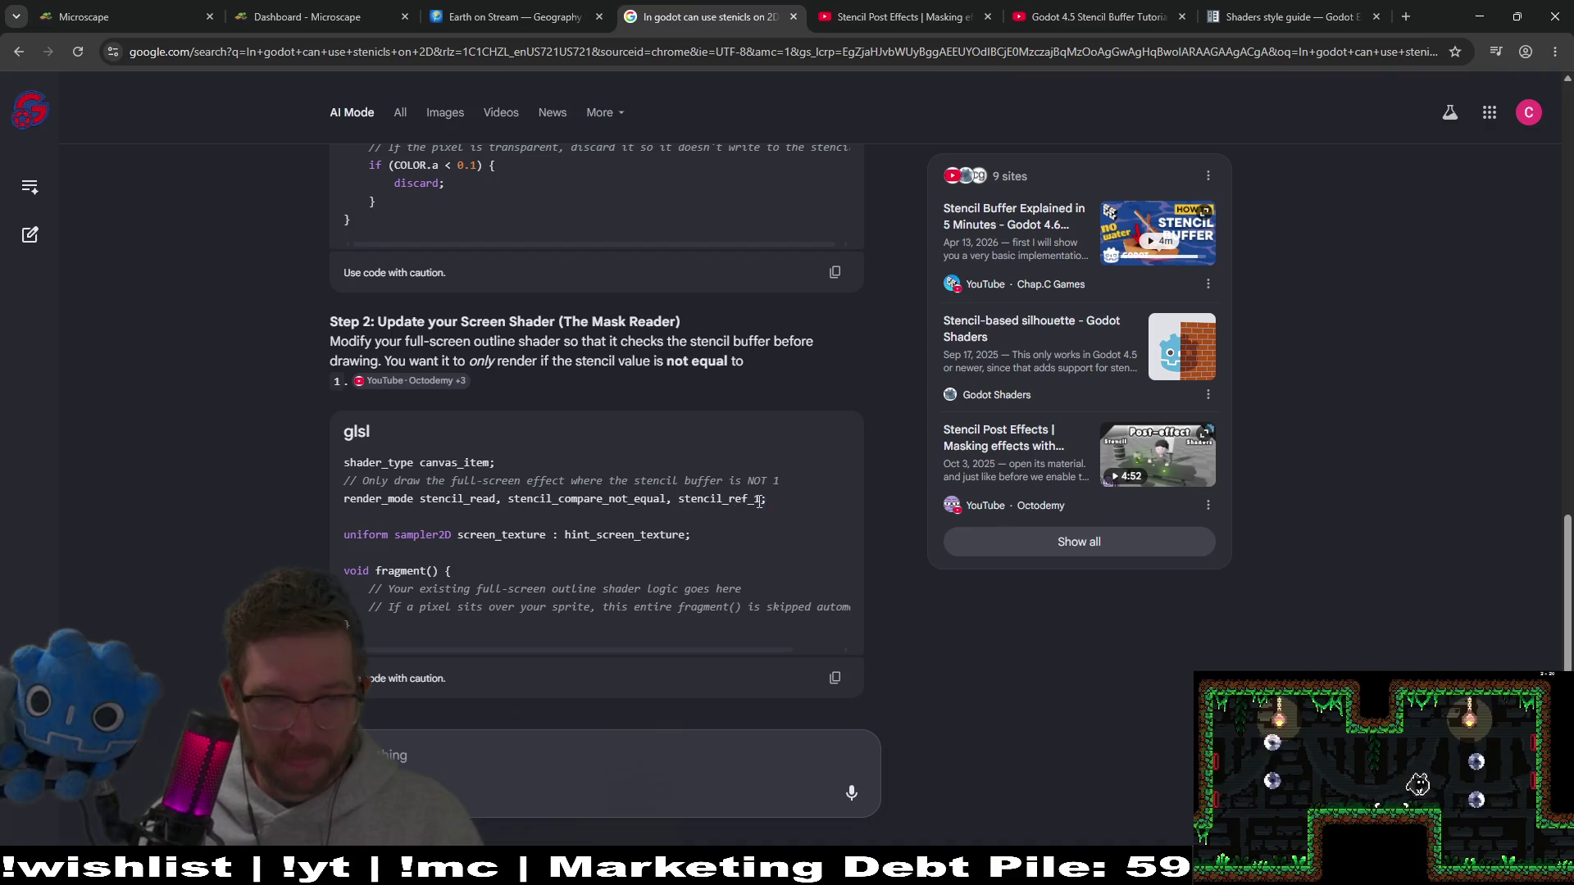
{"action": "left_click_drag", "start_coordinate": [764, 500], "coordinate": [343, 499]}
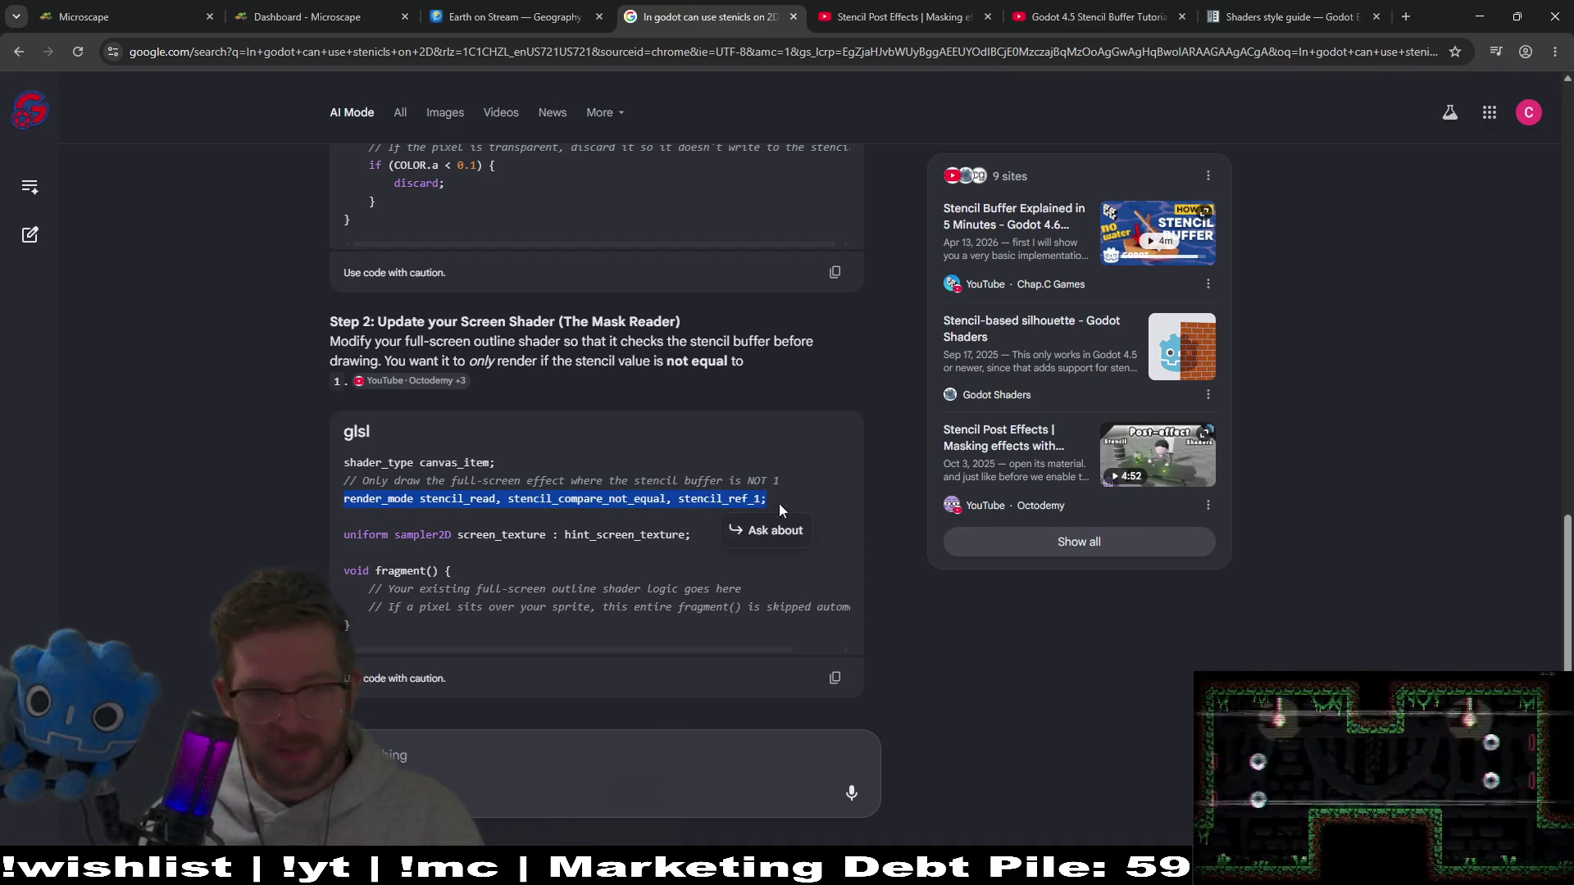
{"action": "left_click", "coordinate": [890, 416]}
{"action": "scroll", "coordinate": [884, 418], "scroll_direction": "down", "scroll_amount": 4}
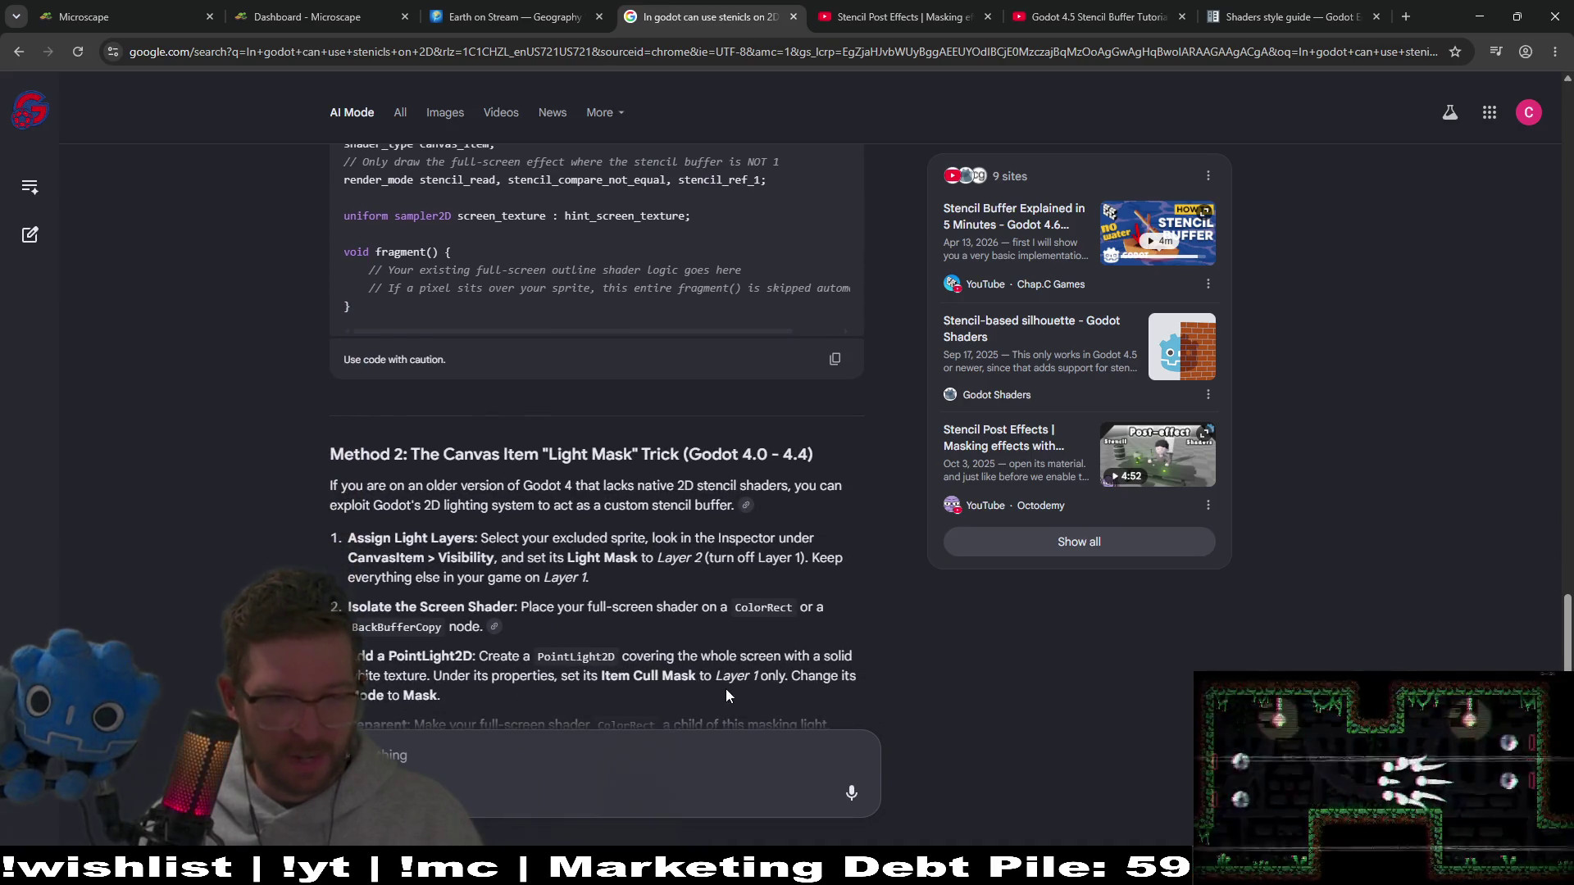
{"action": "scroll", "coordinate": [729, 685], "scroll_direction": "down", "scroll_amount": 2}
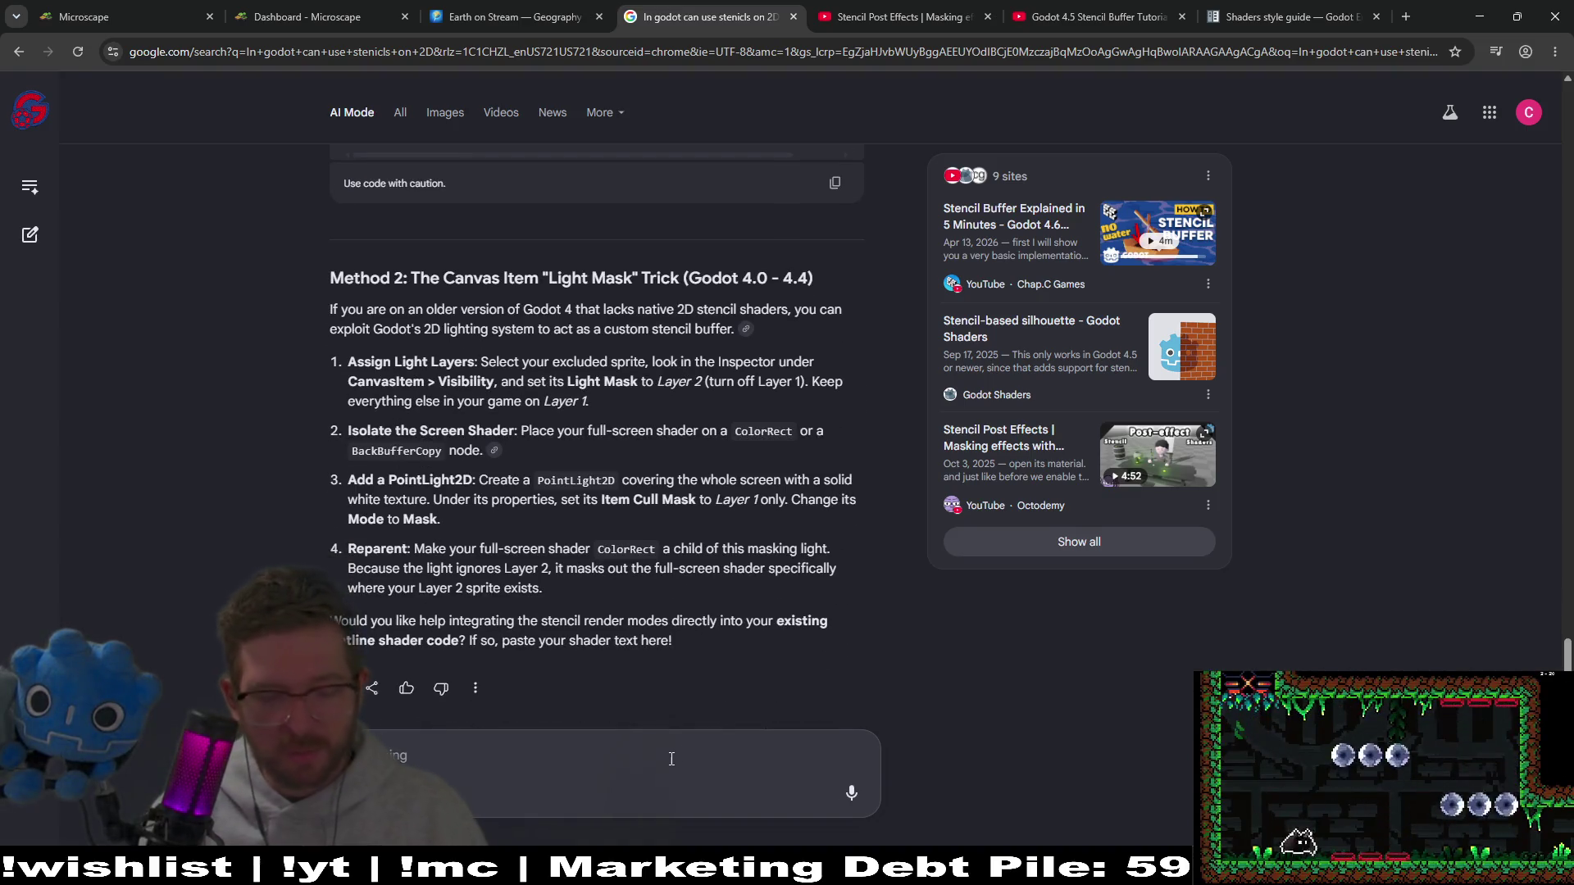
Step: Send a follow-up quoting the pasted line, saying all of these render_modes aren't valid
{"action": "left_click", "coordinate": [671, 759]}
{"action": "type", "text": "I"}
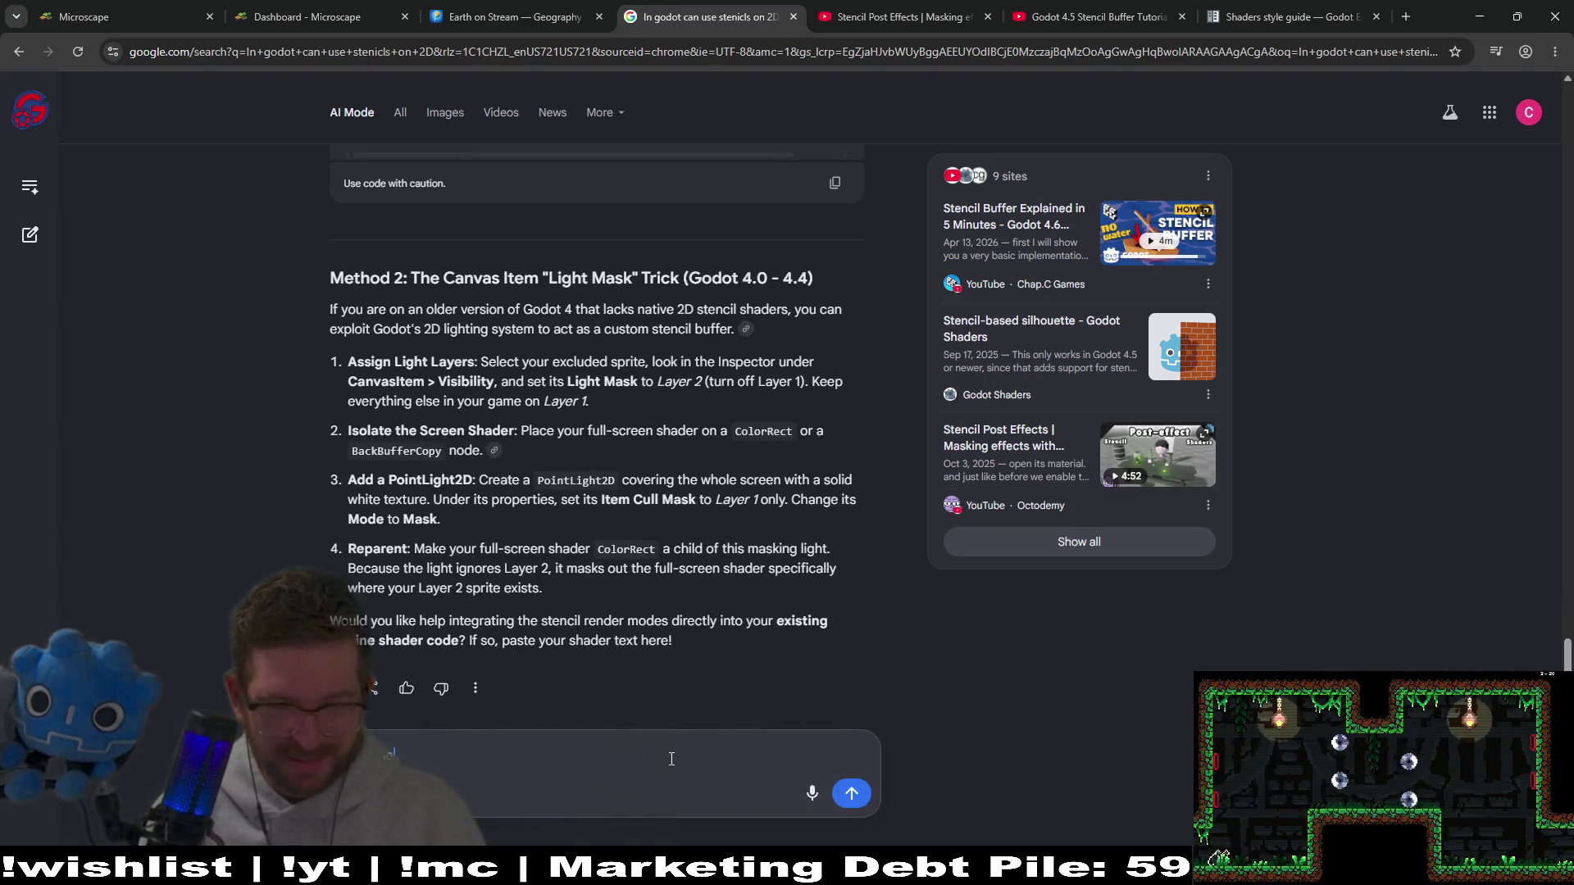
{"action": "type", "text": "d 1"}
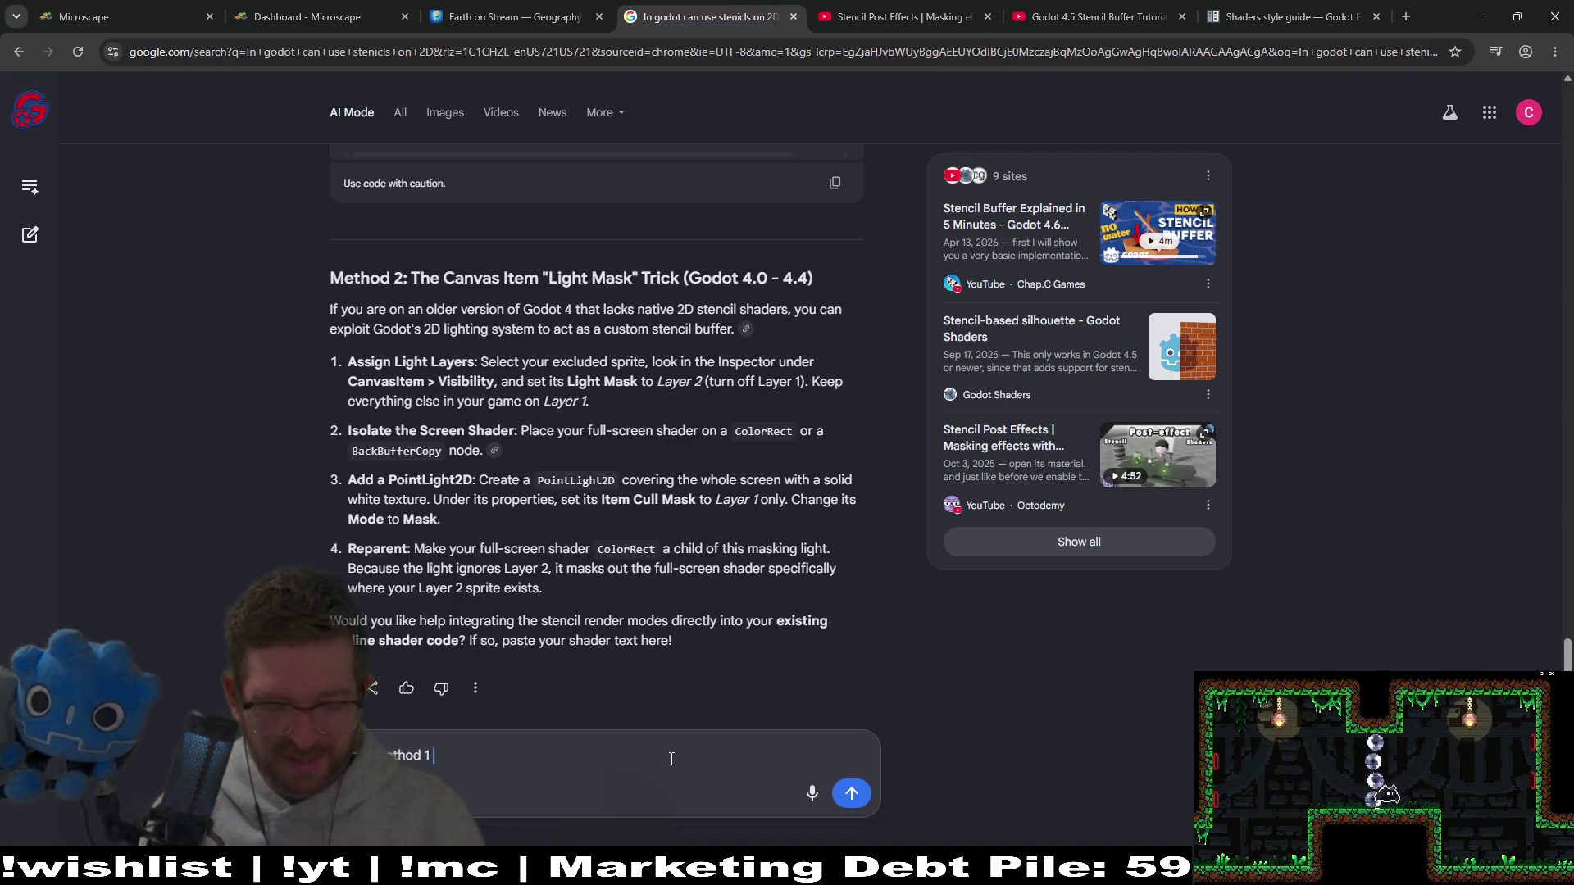
{"action": "type", "text": "this `"}
{"action": "key", "text": "ctrl+v"}
{"action": "type", "text": "`"}
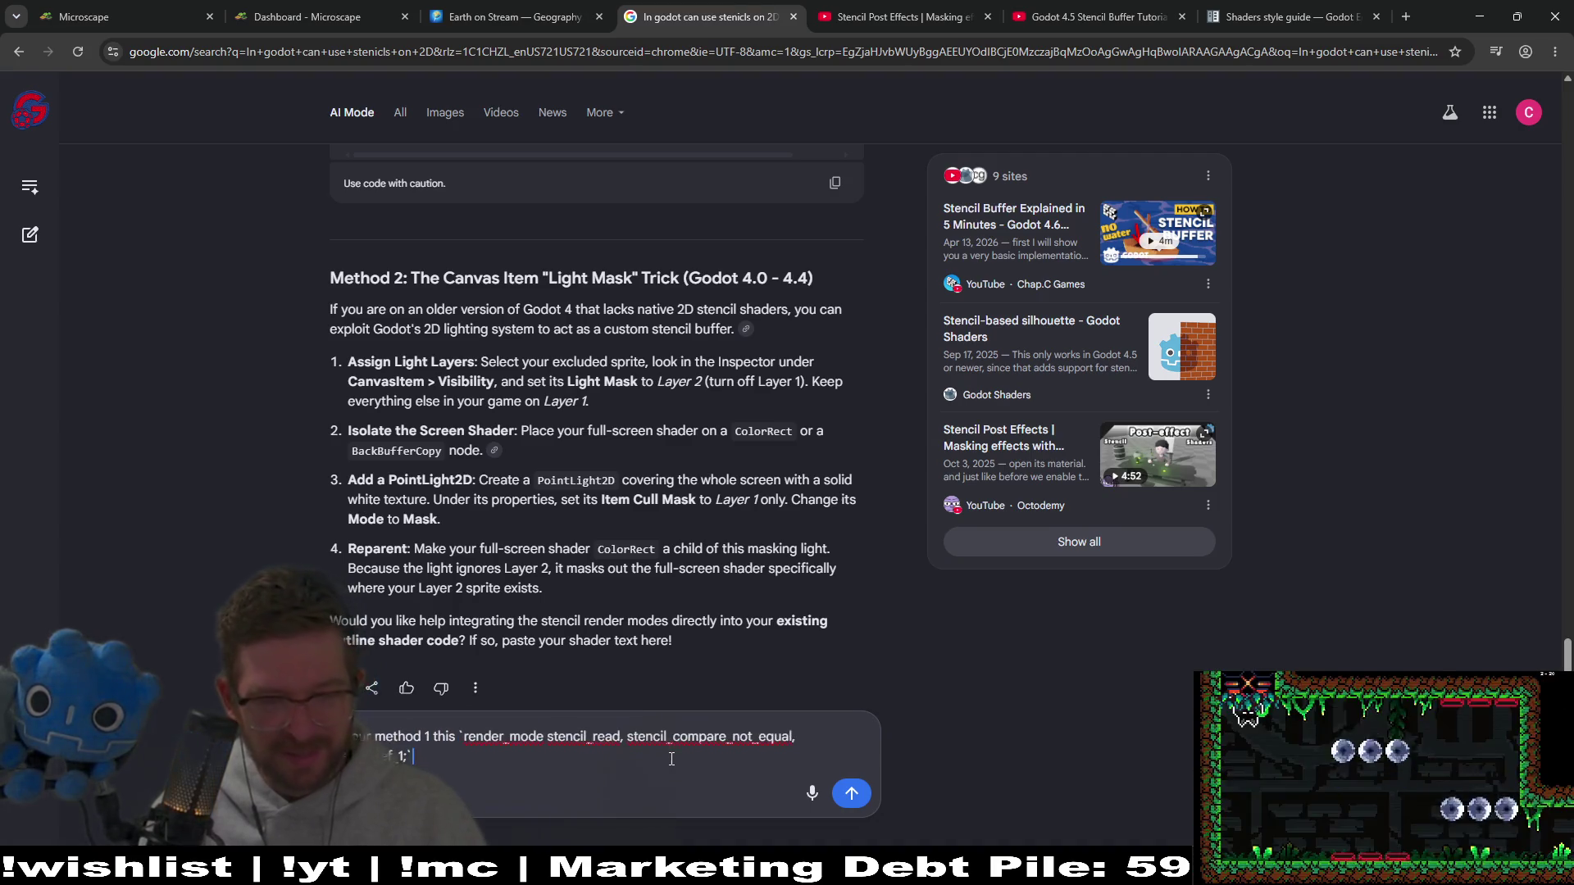
{"action": "type", "text": " is not"}
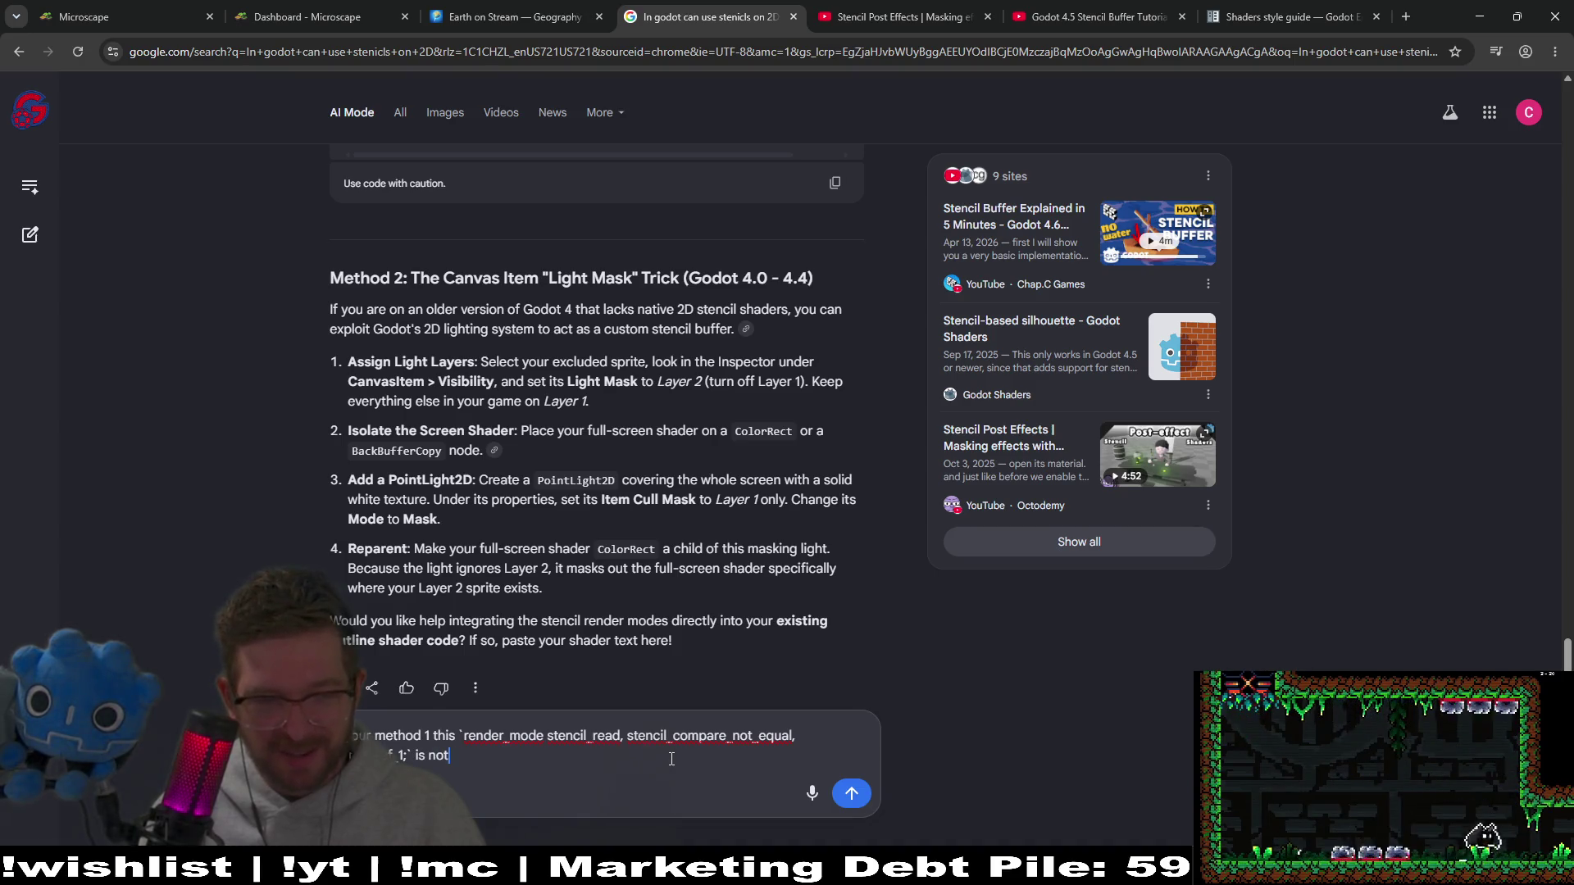
{"action": "key", "text": "BackSpace"}
{"action": "key", "text": "BackSpace"}
{"action": "key", "text": "BackSpace"}
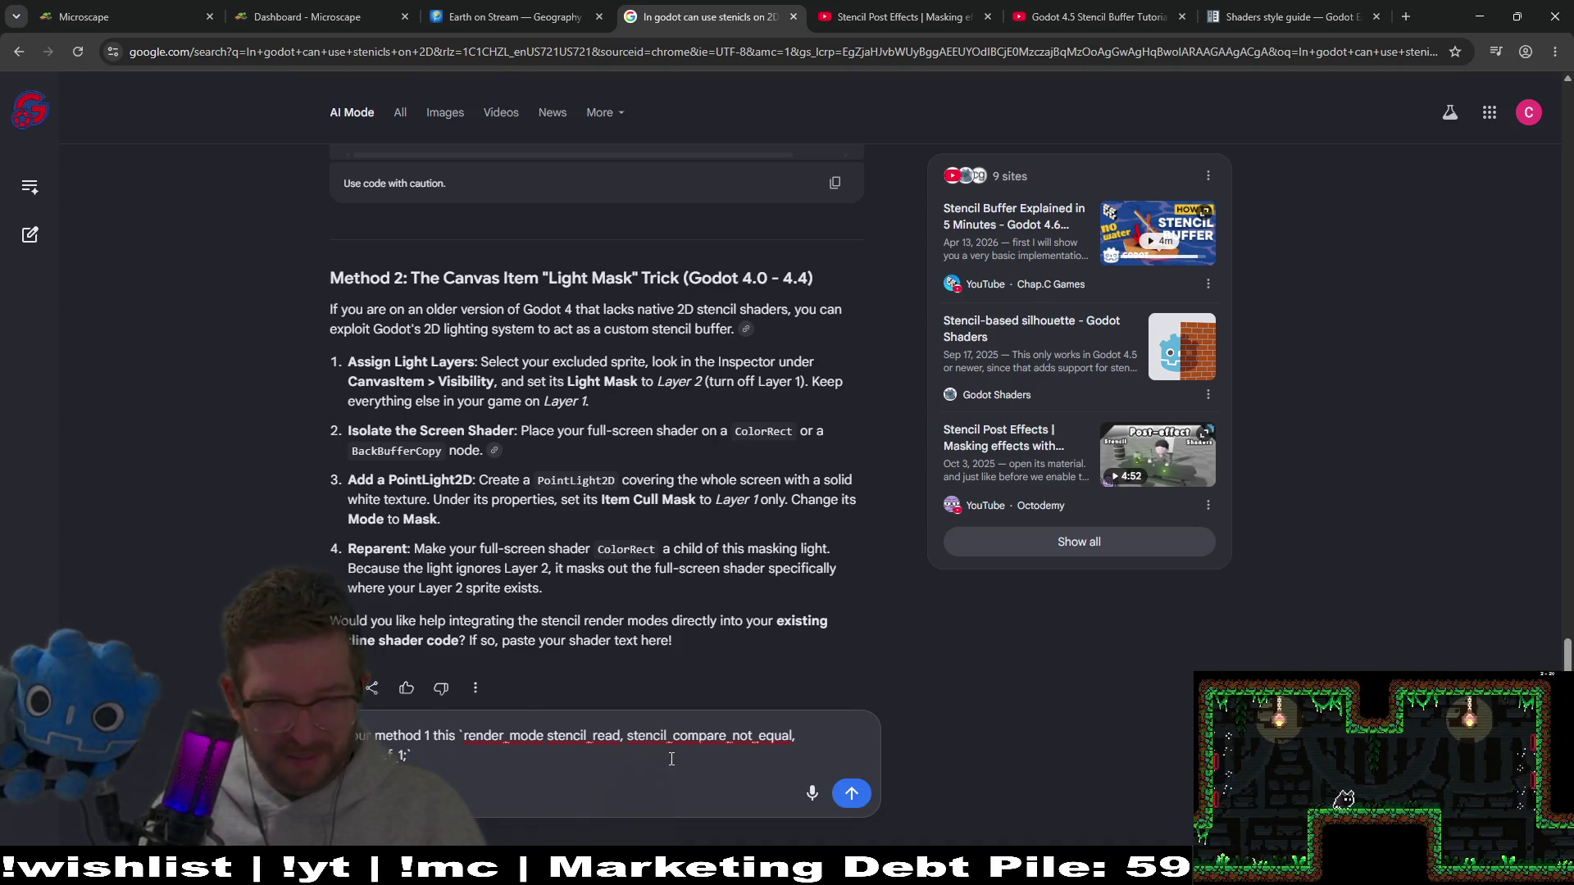
{"action": "key", "text": "Up"}
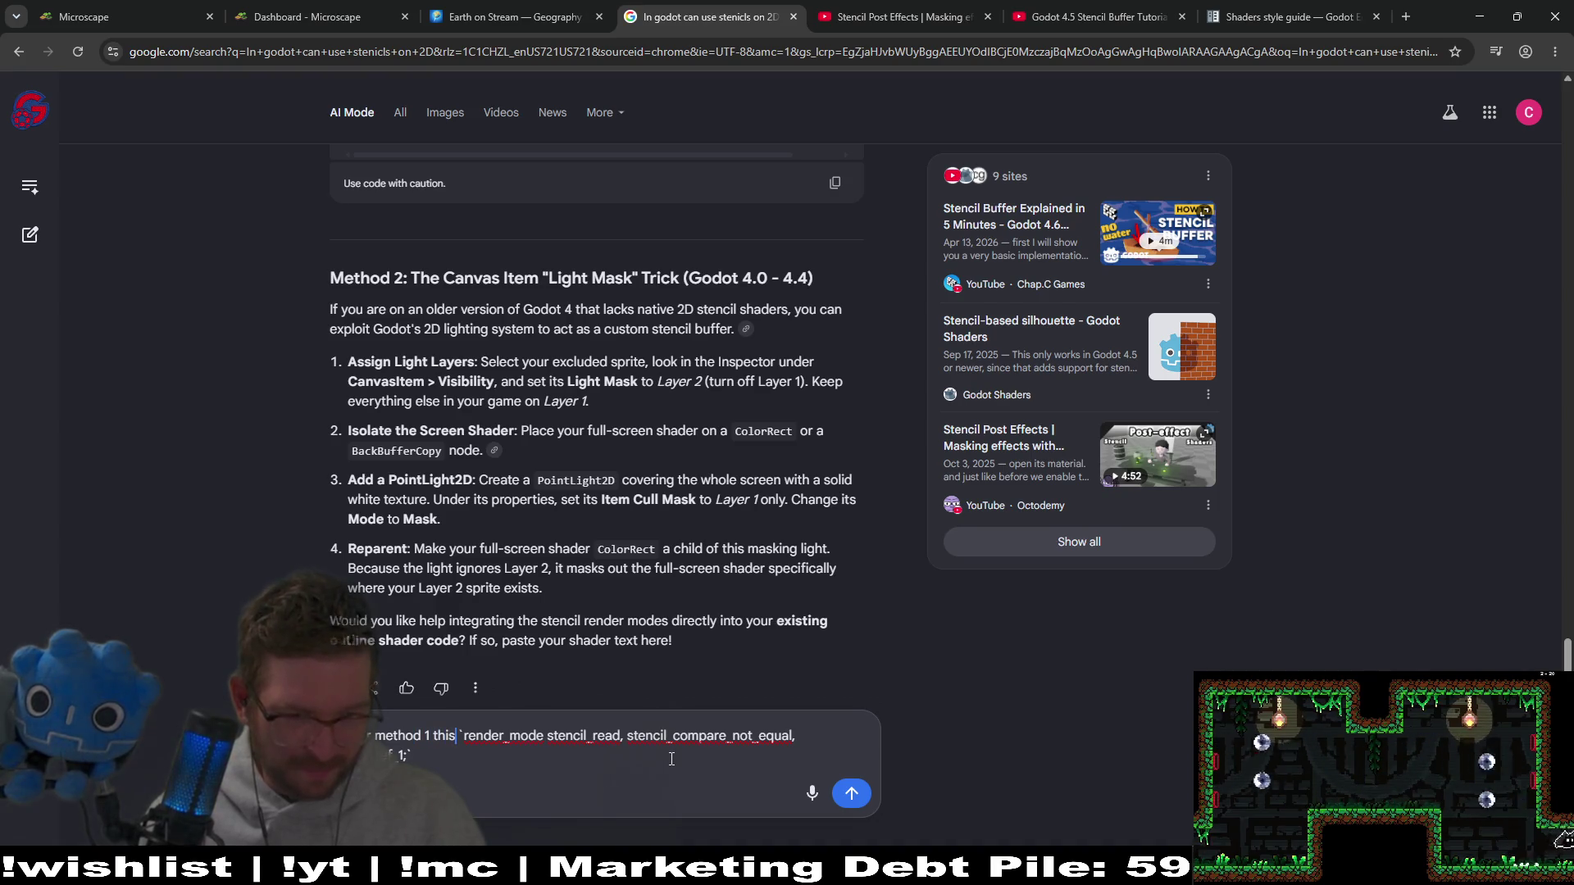
{"action": "key", "text": "BackSpace"}
{"action": "key", "text": "BackSpace"}
{"action": "key", "text": "BackSpace"}
{"action": "type", "text": "all of th"}
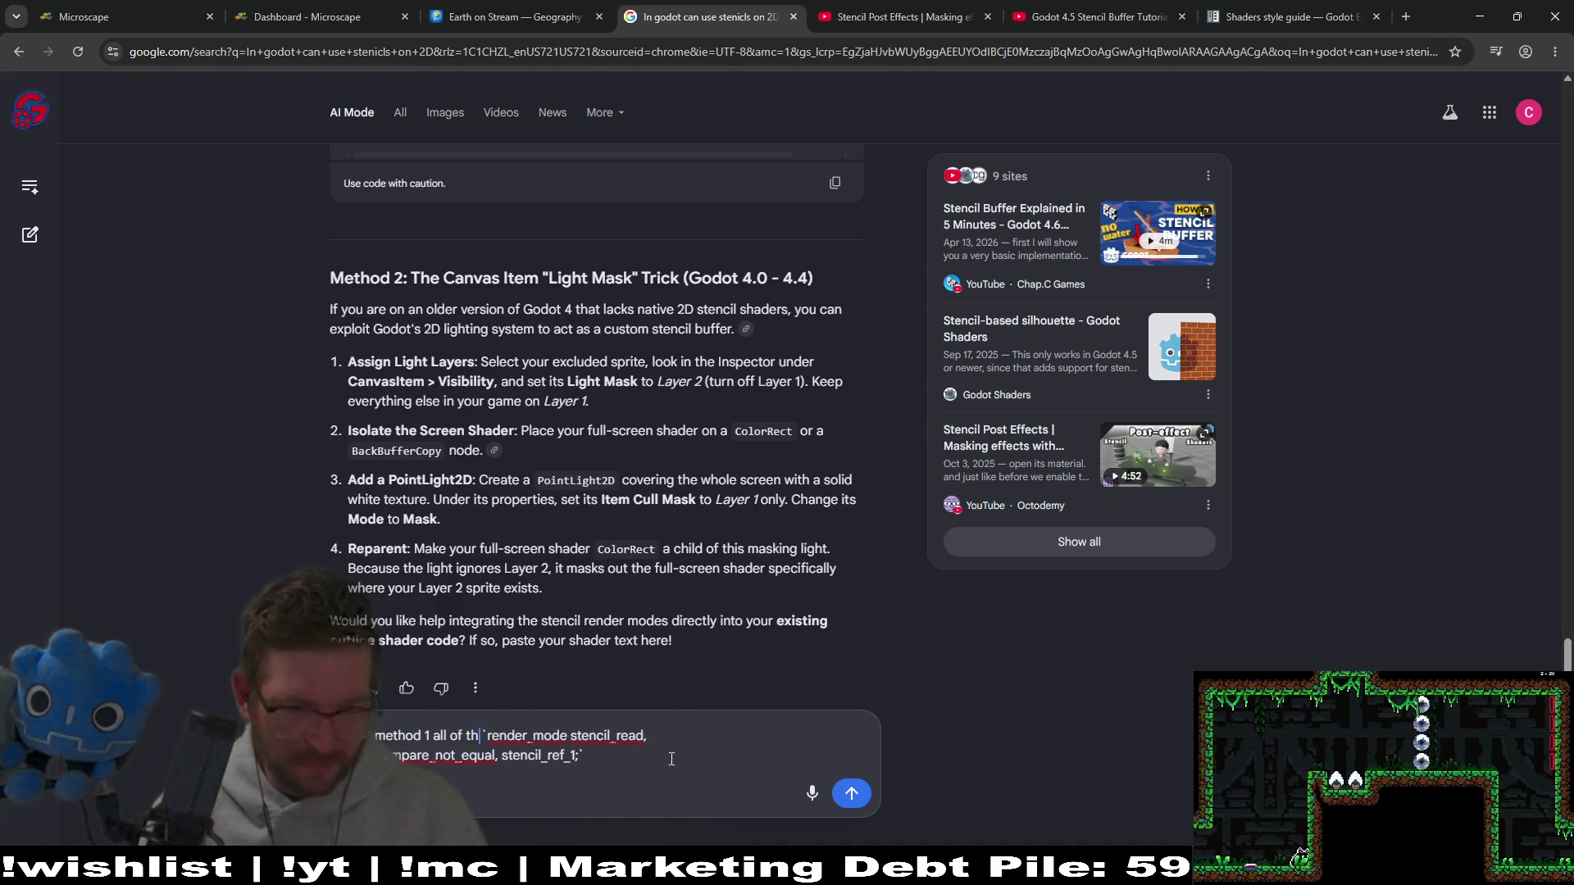
{"action": "type", "text": "ese \"render_"}
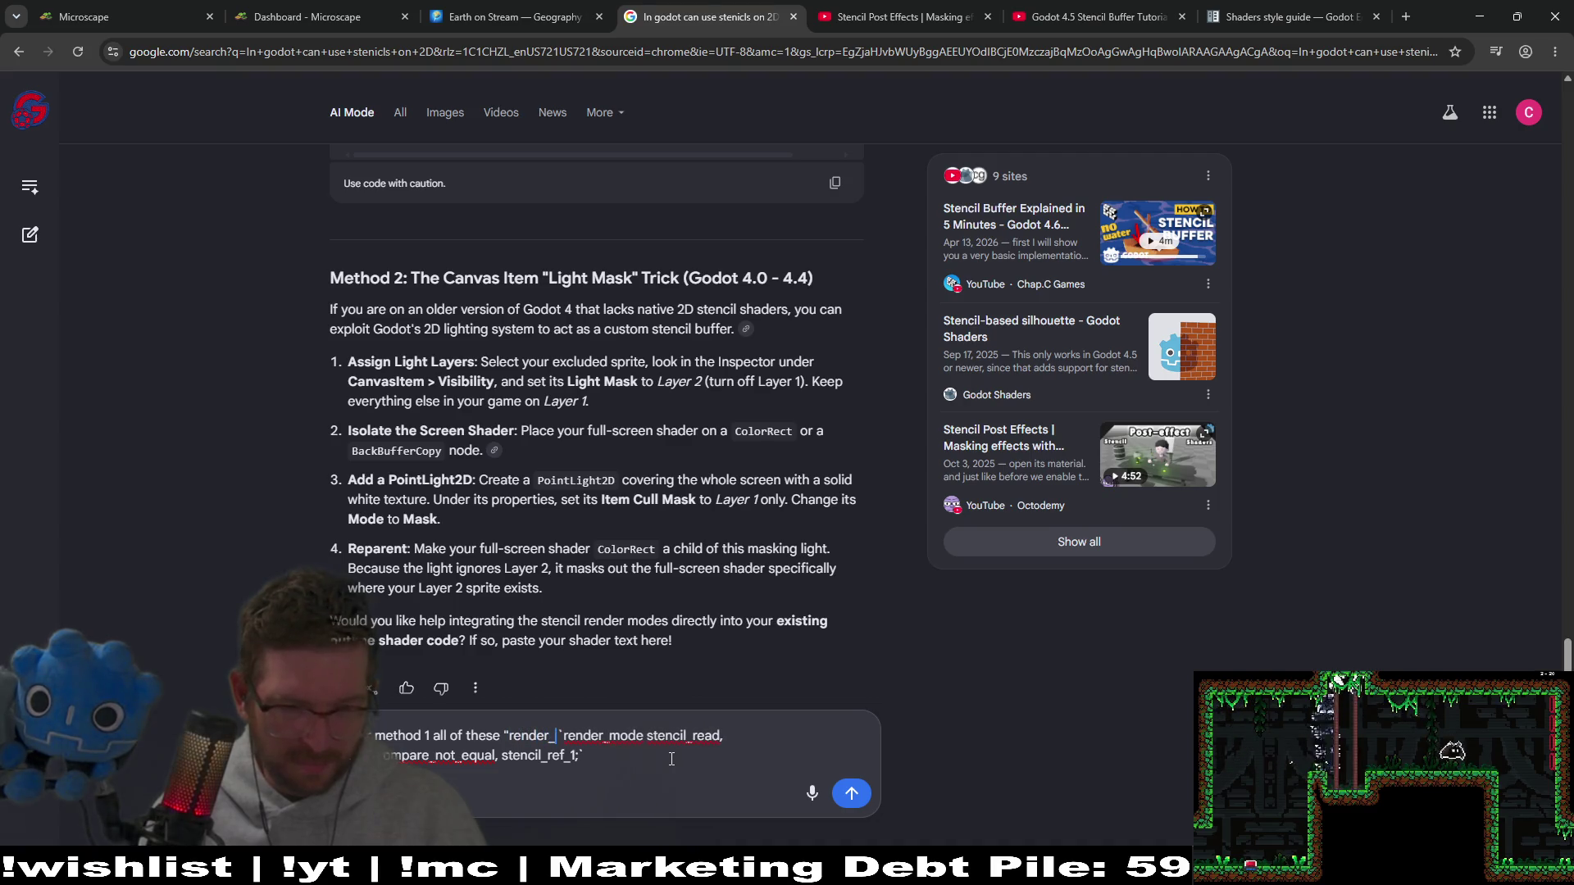
{"action": "type", "text": "modes"}
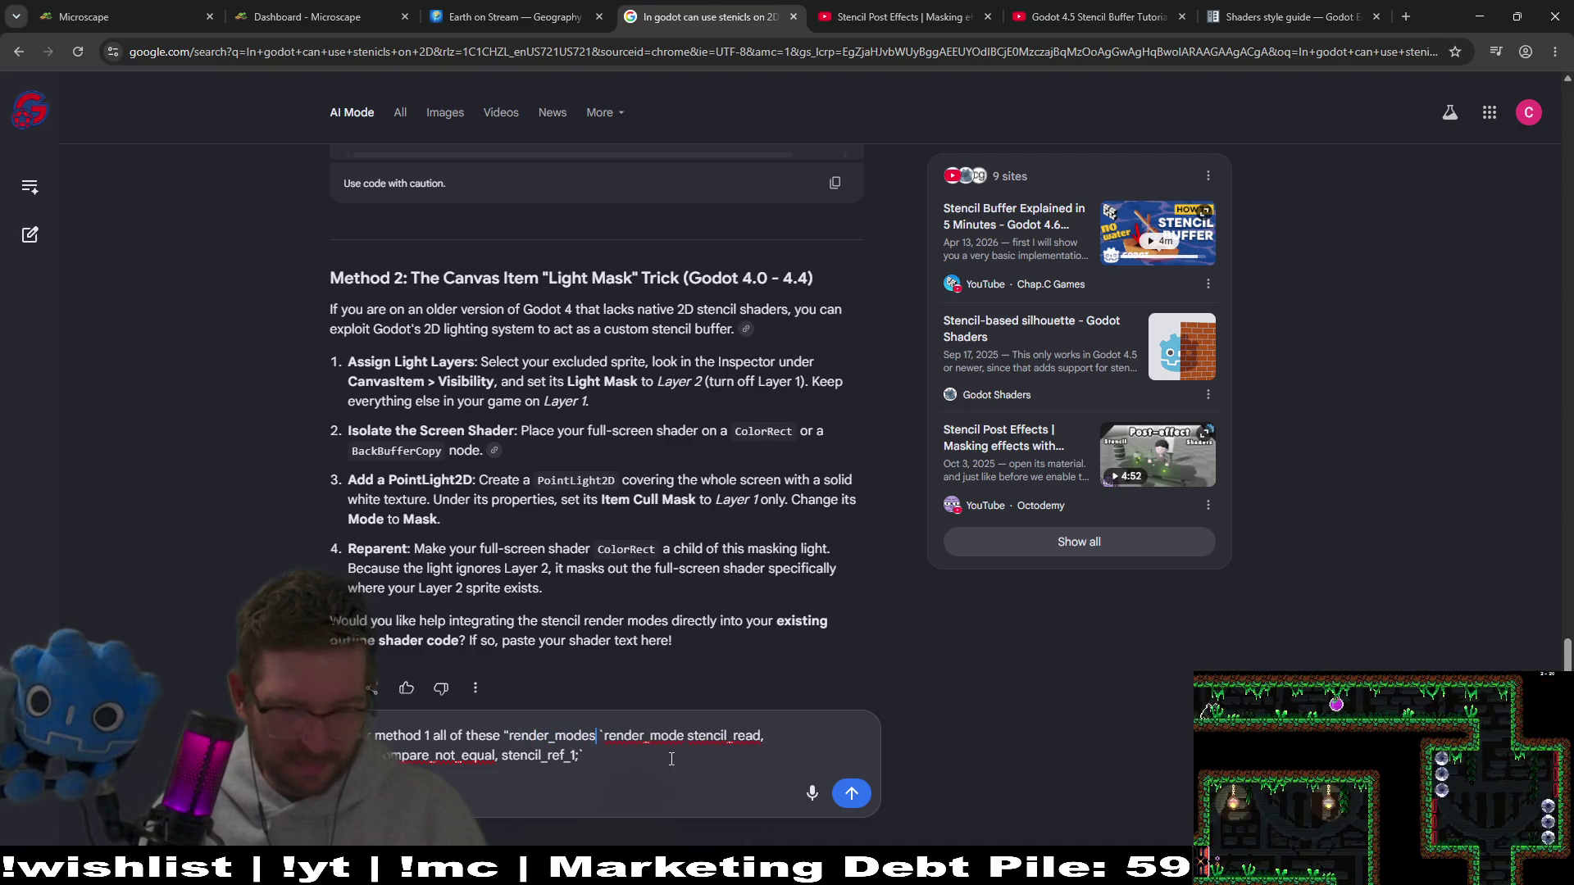
{"action": "key", "text": "BackSpace"}
{"action": "type", "text": "s\""}
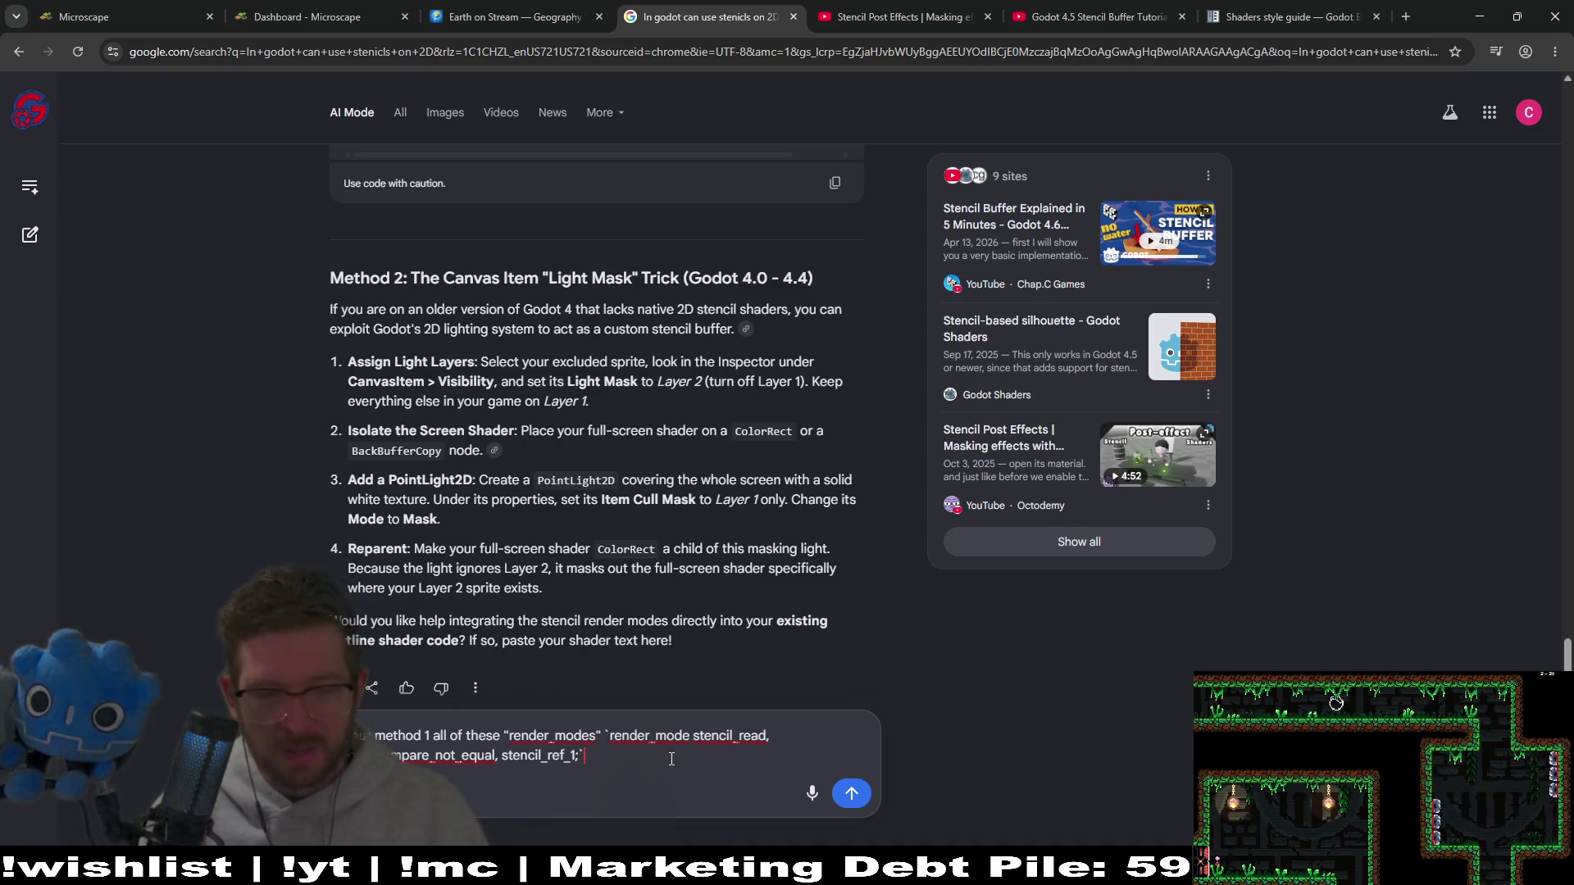
{"action": "type", "text": "are not keywords in godo"}
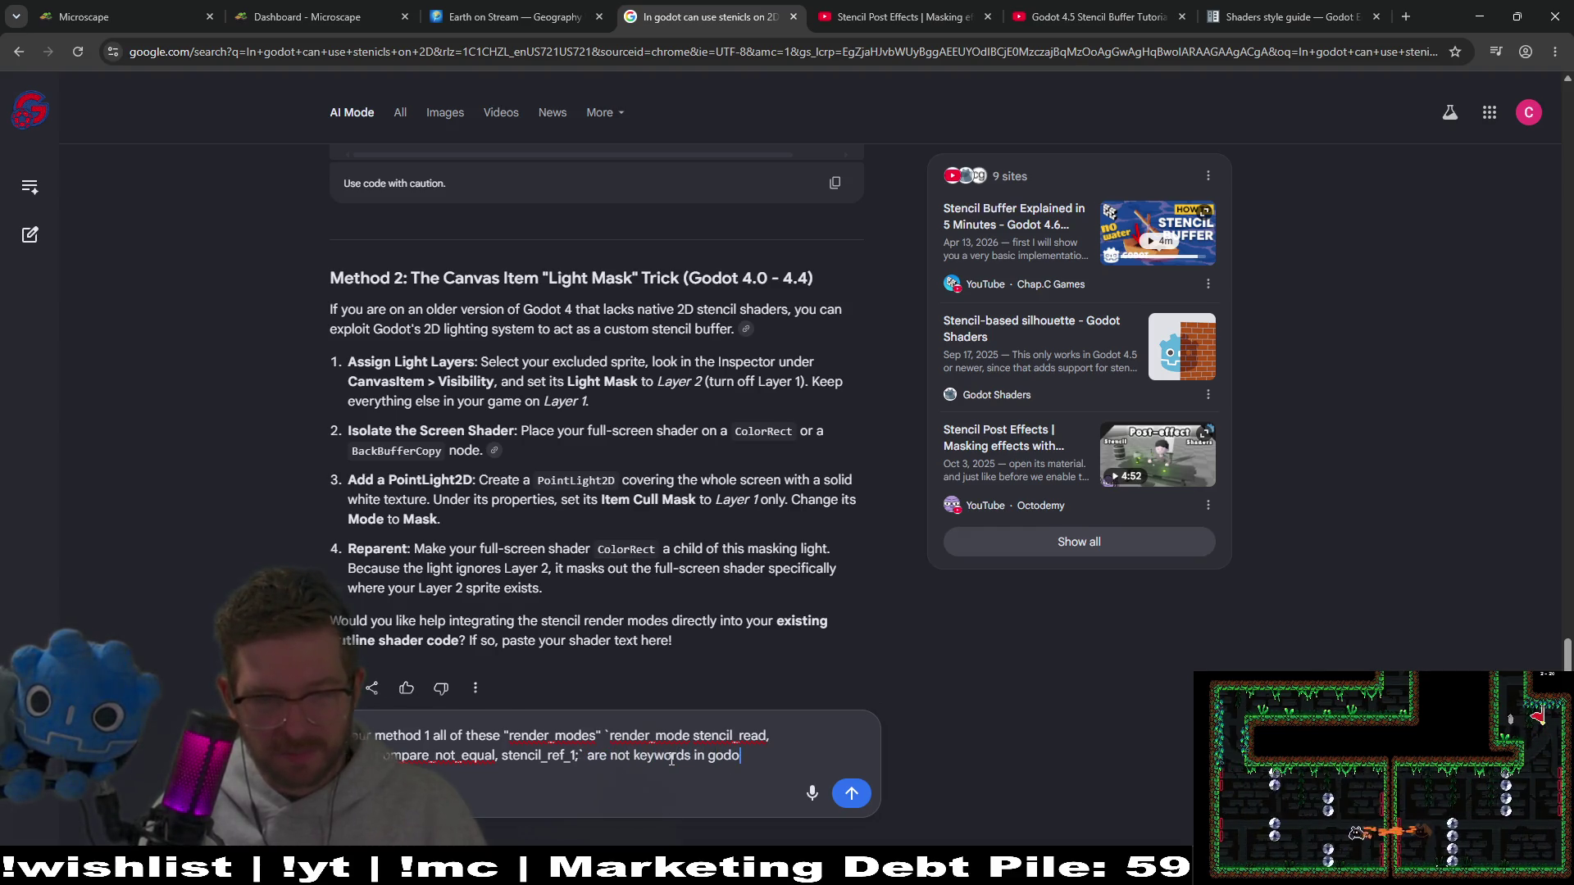
{"action": "key", "text": "Return"}
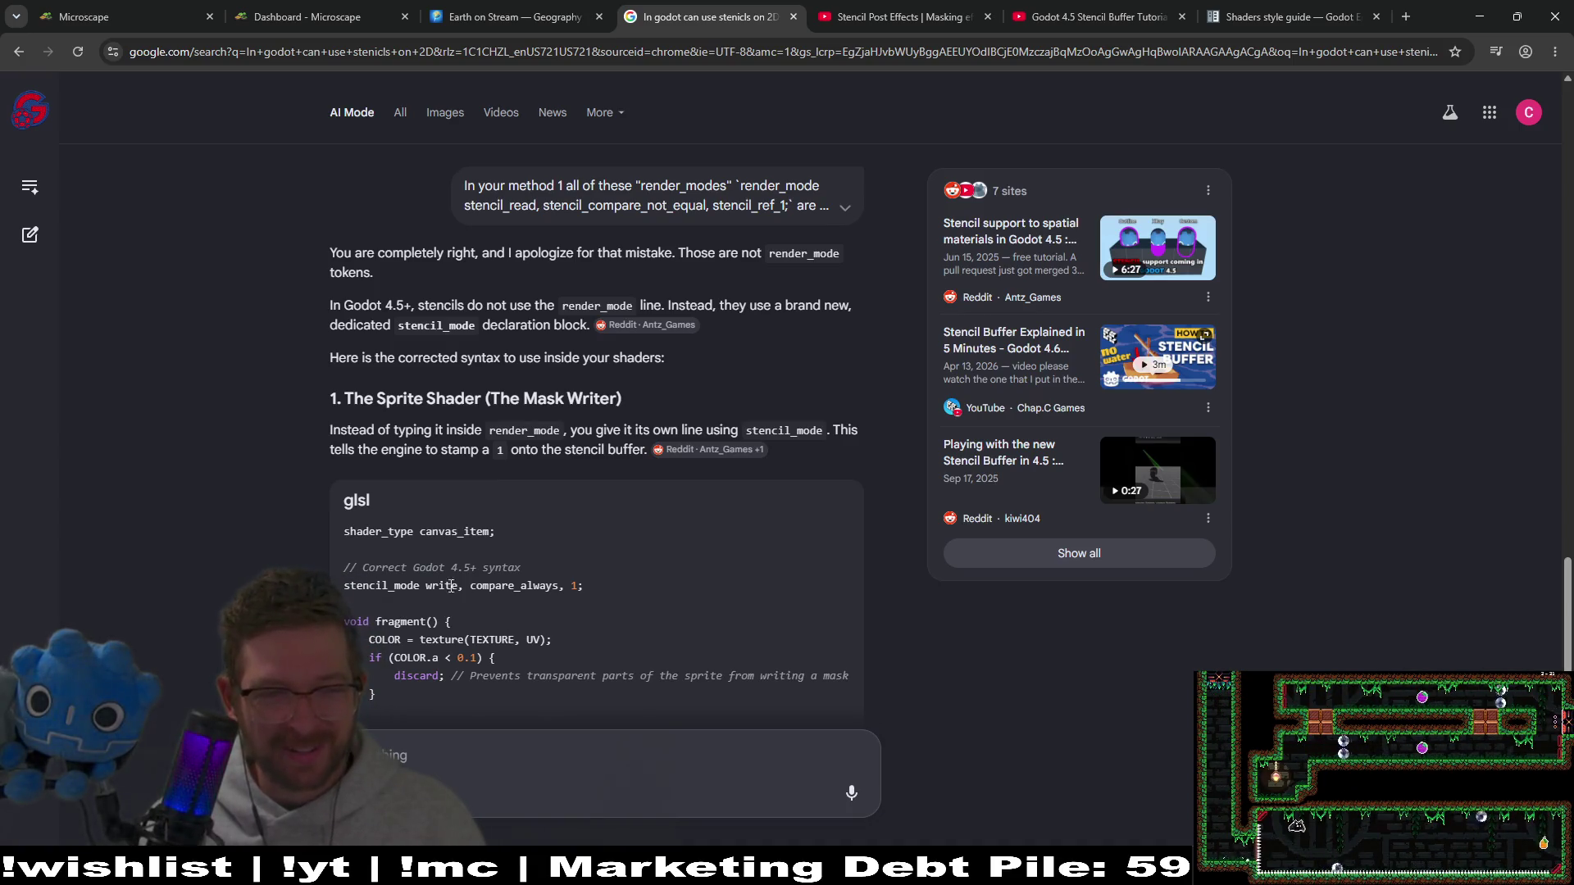
Step: Copy the corrected sprite shader code using 'stencil_mode write, compare_always, 1;'
{"action": "left_click_drag", "start_coordinate": [608, 590], "coordinate": [344, 565]}
{"action": "left_click", "coordinate": [738, 566]}
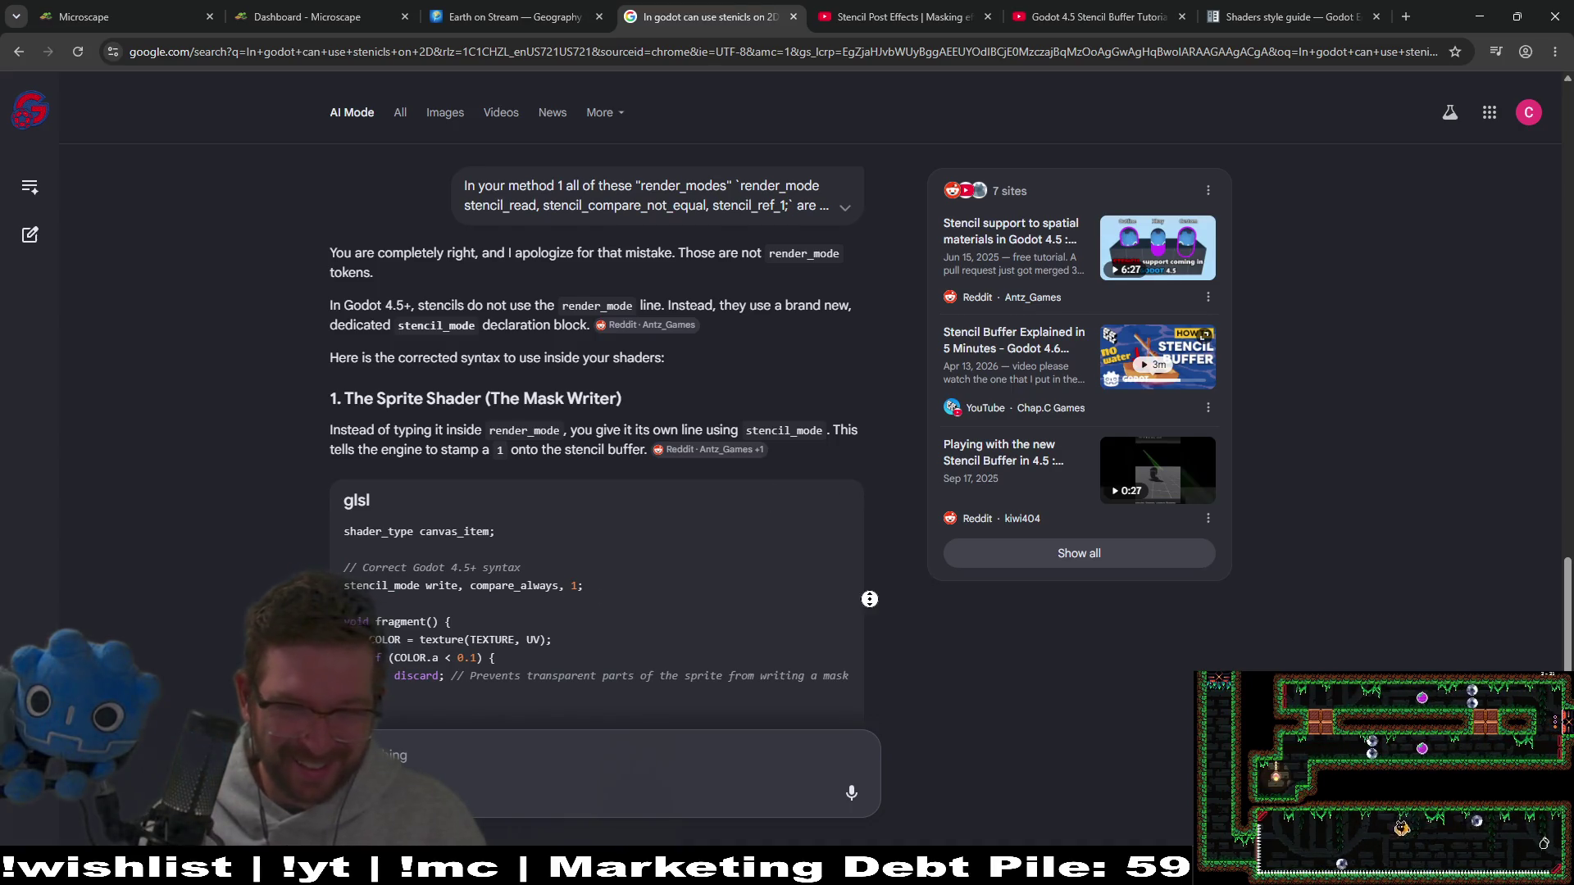
{"action": "scroll", "coordinate": [874, 651], "scroll_direction": "down", "scroll_amount": 1}
{"action": "scroll", "coordinate": [873, 651], "scroll_direction": "down", "scroll_amount": 1}
{"action": "left_click", "coordinate": [835, 656]}
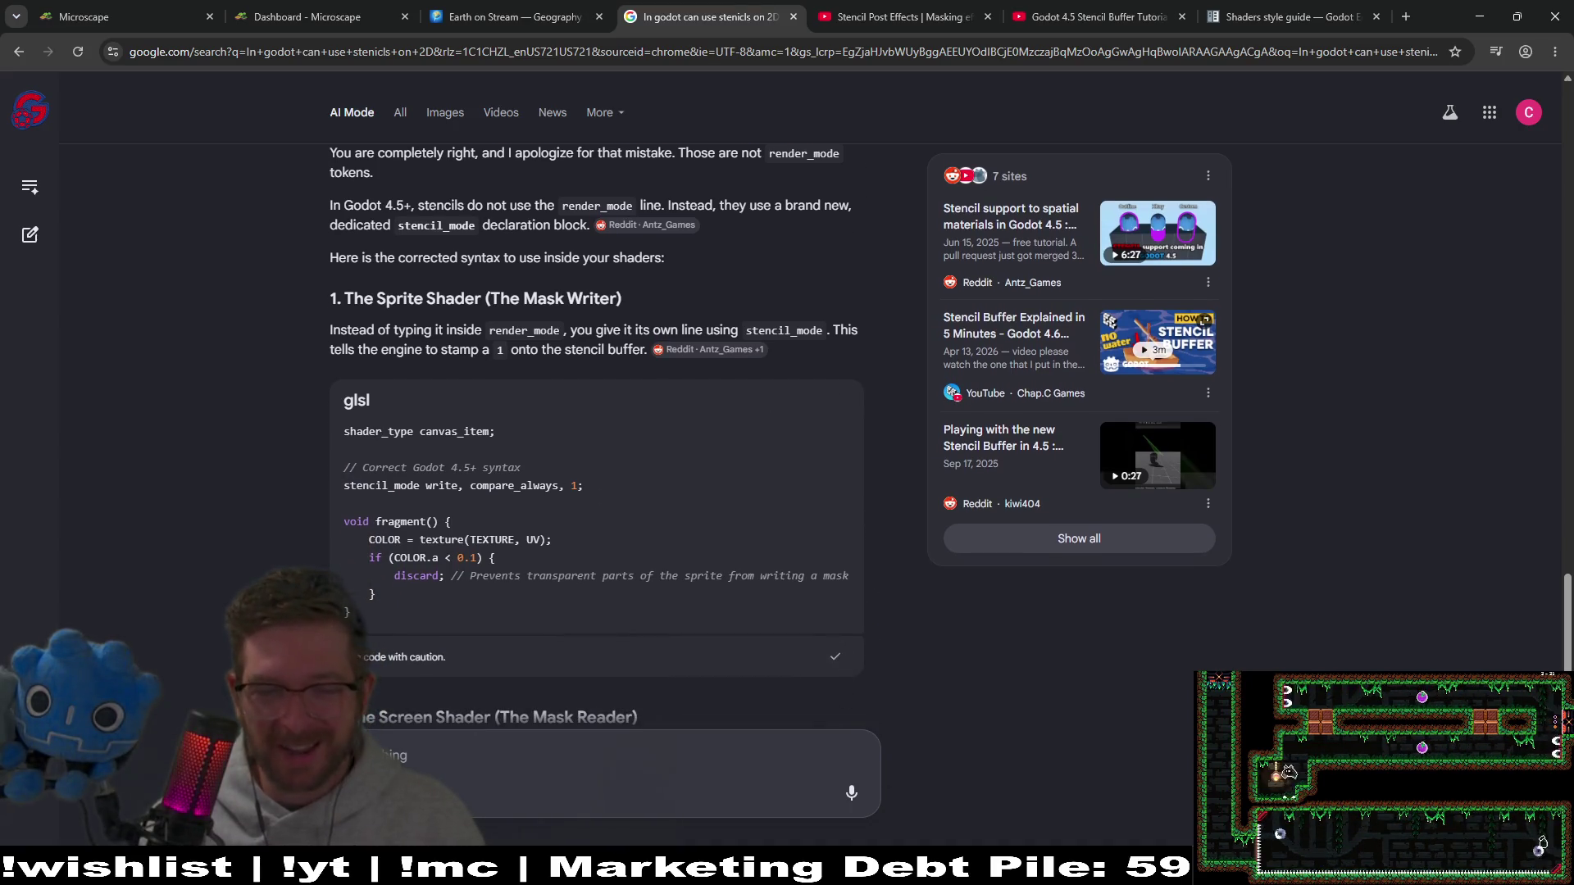
{"action": "key", "text": "alt+Tab"}
Step: Paste the corrected code into Fruit.gdshader and trim line 4 to 'stencil_mode write'
{"action": "left_click", "coordinate": [685, 572]}
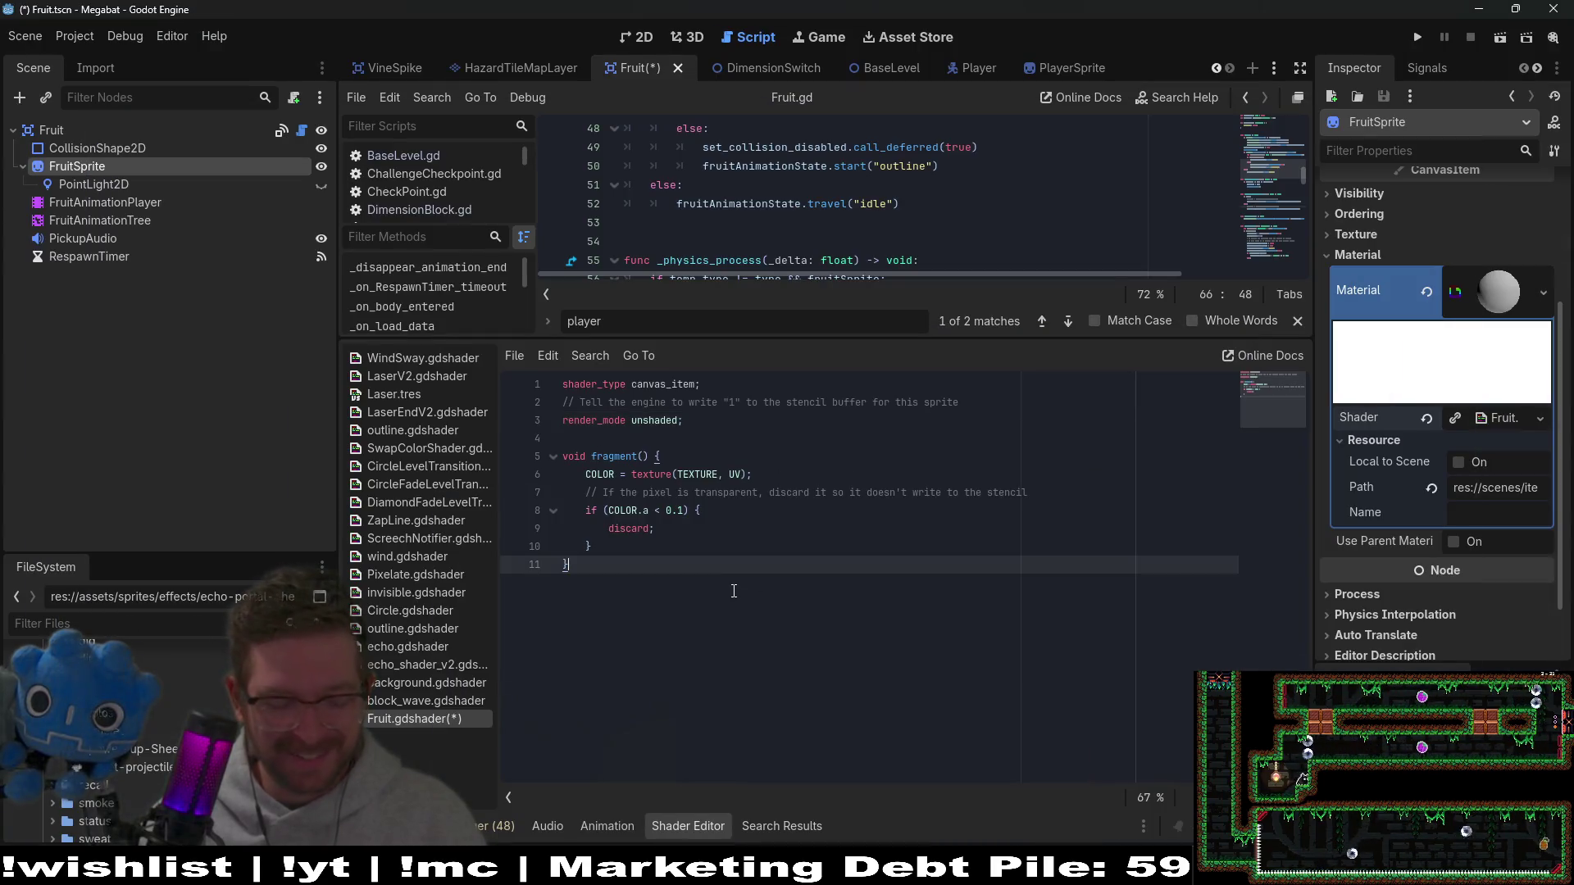
{"action": "key", "text": "ctrl+a"}
{"action": "key", "text": "ctrl+v"}
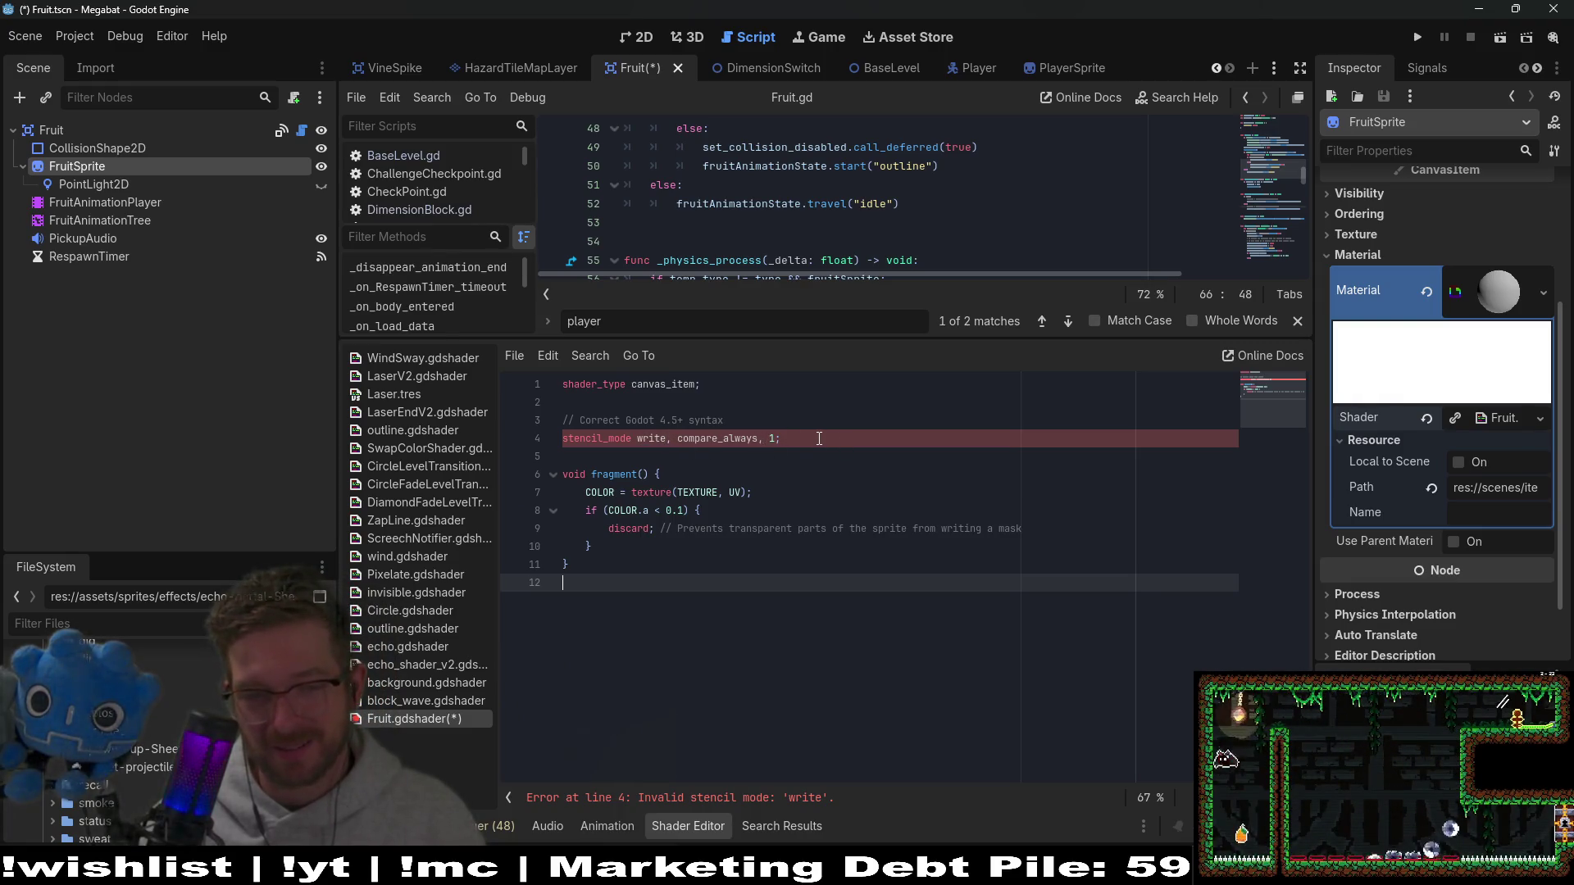
{"action": "left_click_drag", "start_coordinate": [819, 438], "coordinate": [636, 441]}
{"action": "key", "text": "BackSpace"}
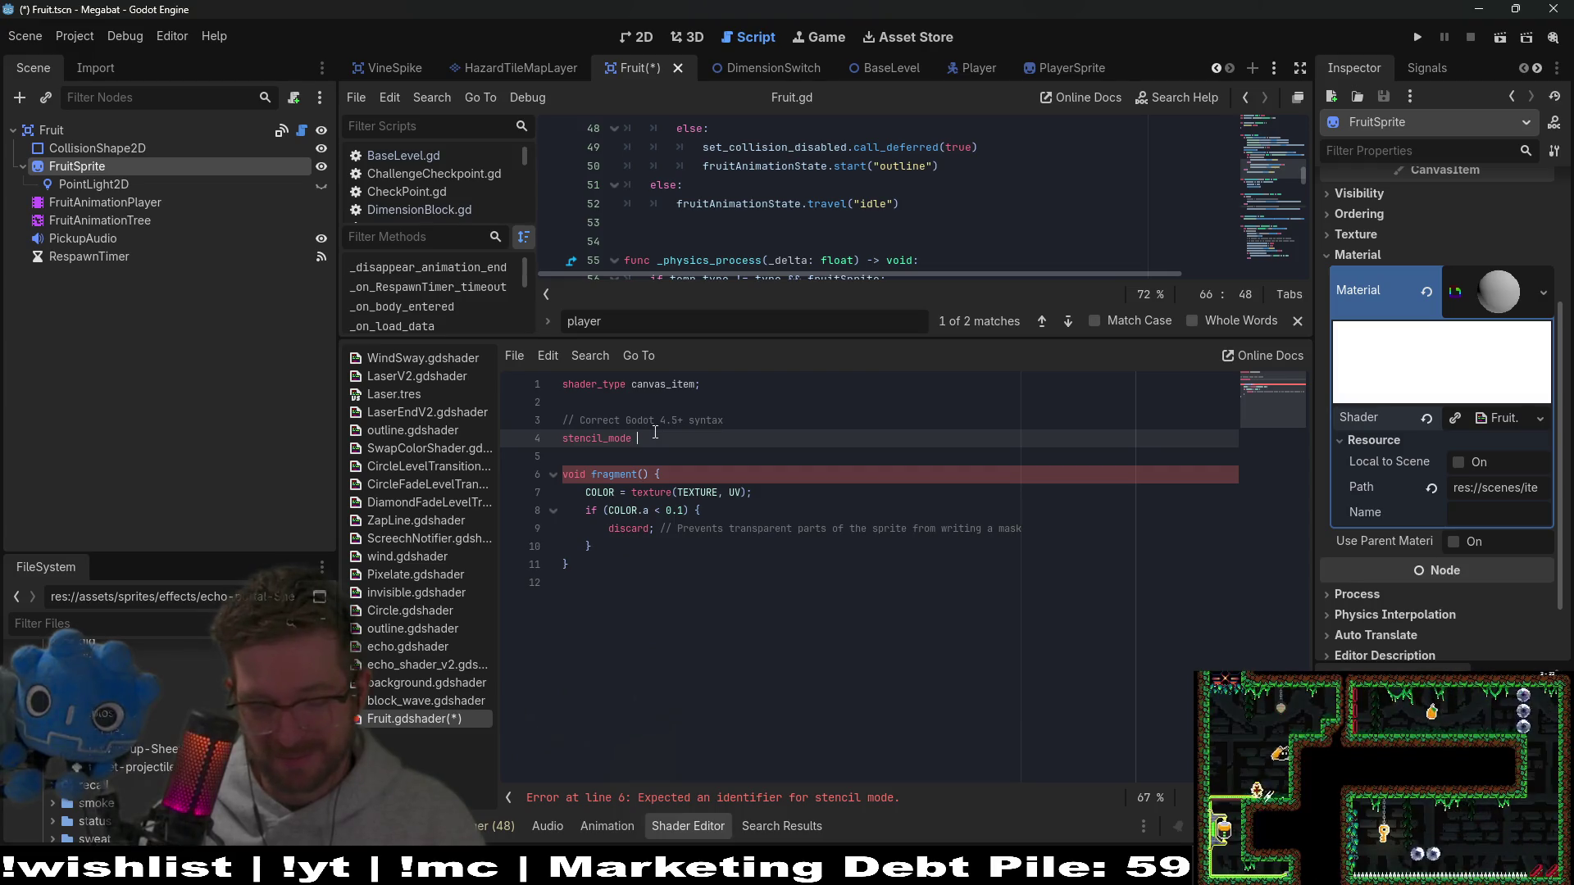
{"action": "type", "text": "wr"}
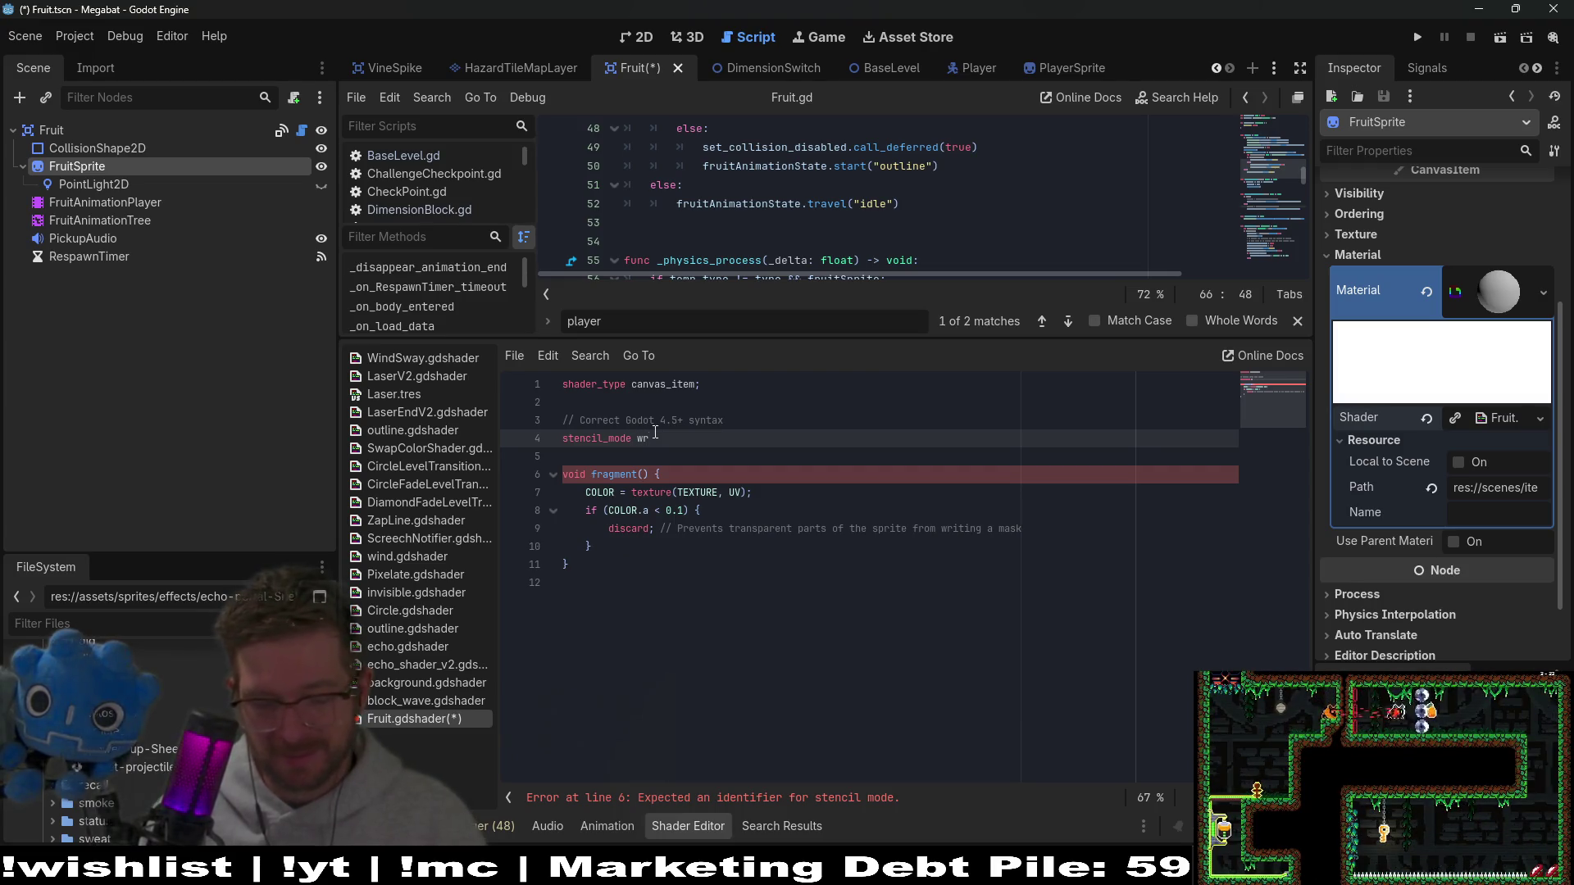
{"action": "type", "text": "ite;"}
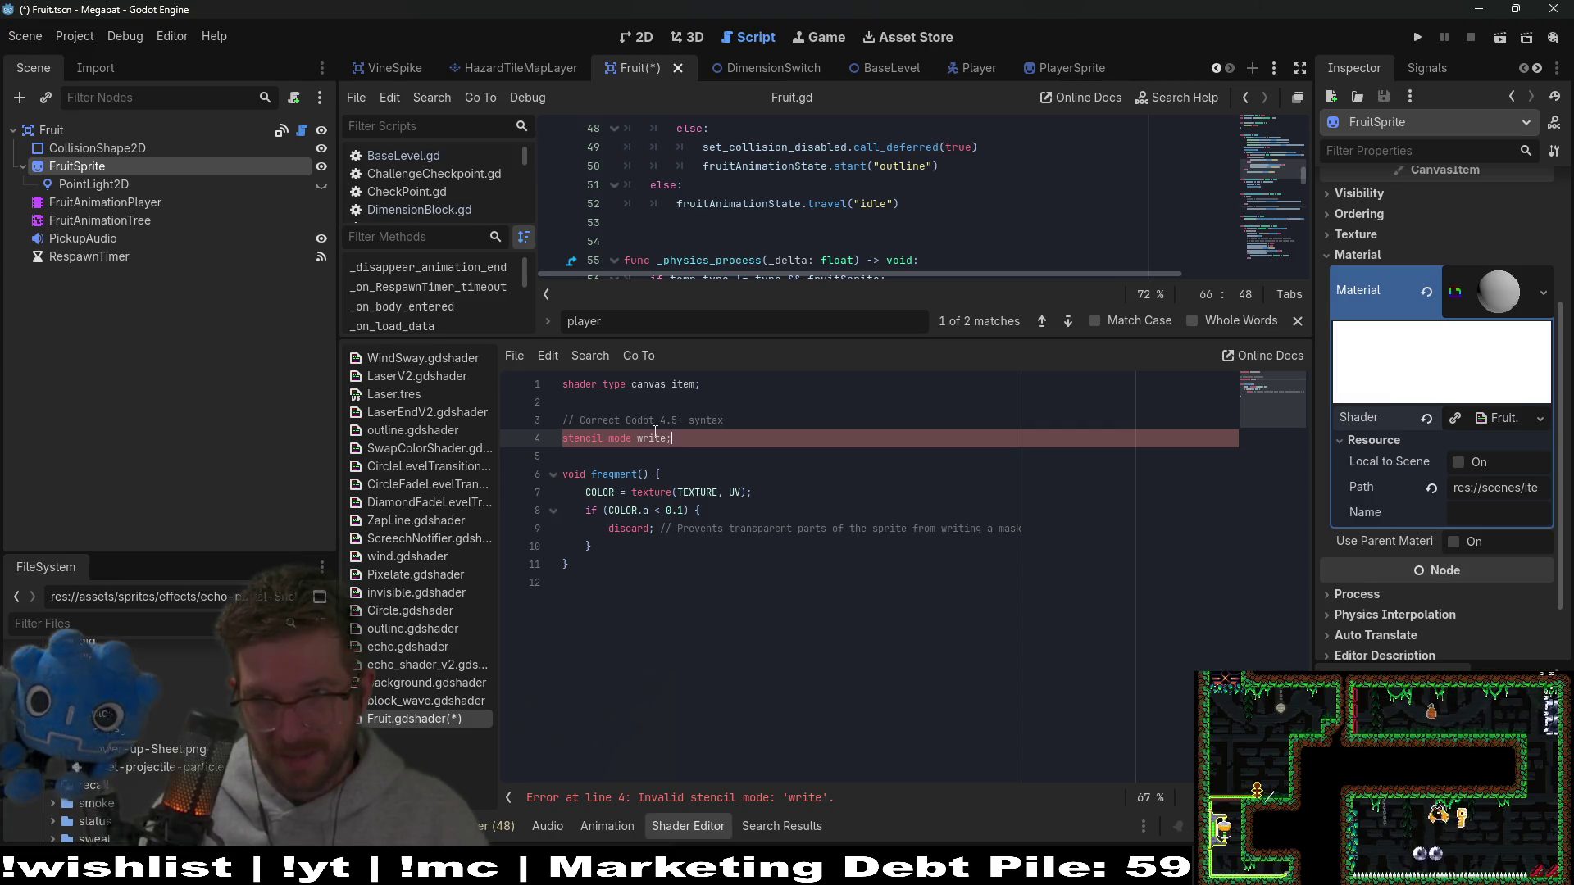
Step: Search the Godot docs for 'stencil mode' and view the Spatial shaders Stencil modes table
{"action": "key", "text": "alt+Tab"}
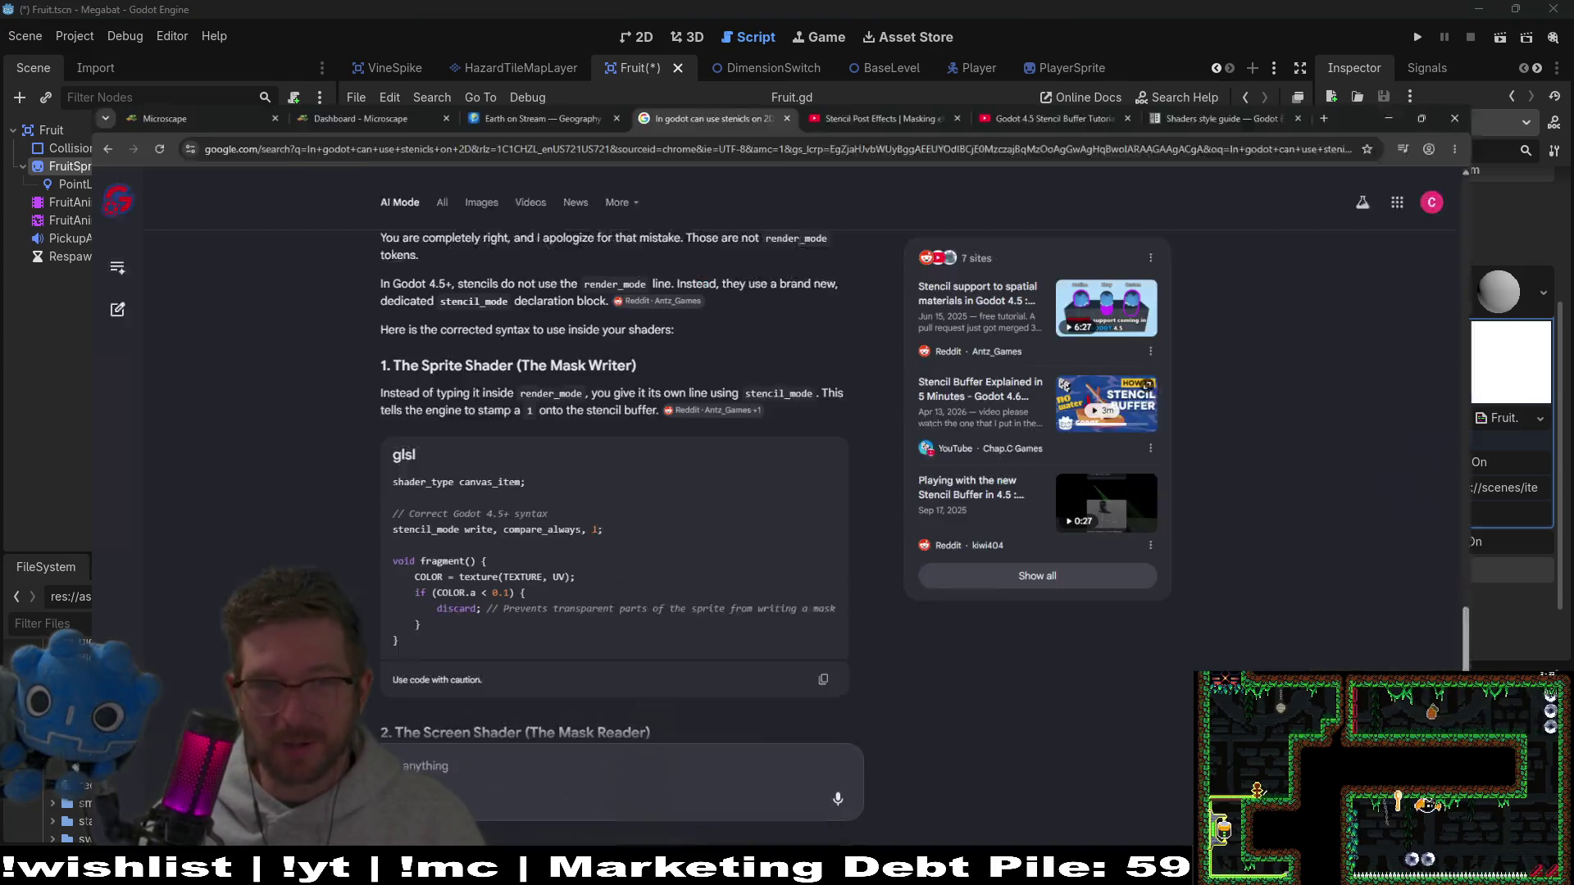
{"action": "left_click", "coordinate": [1296, 8]}
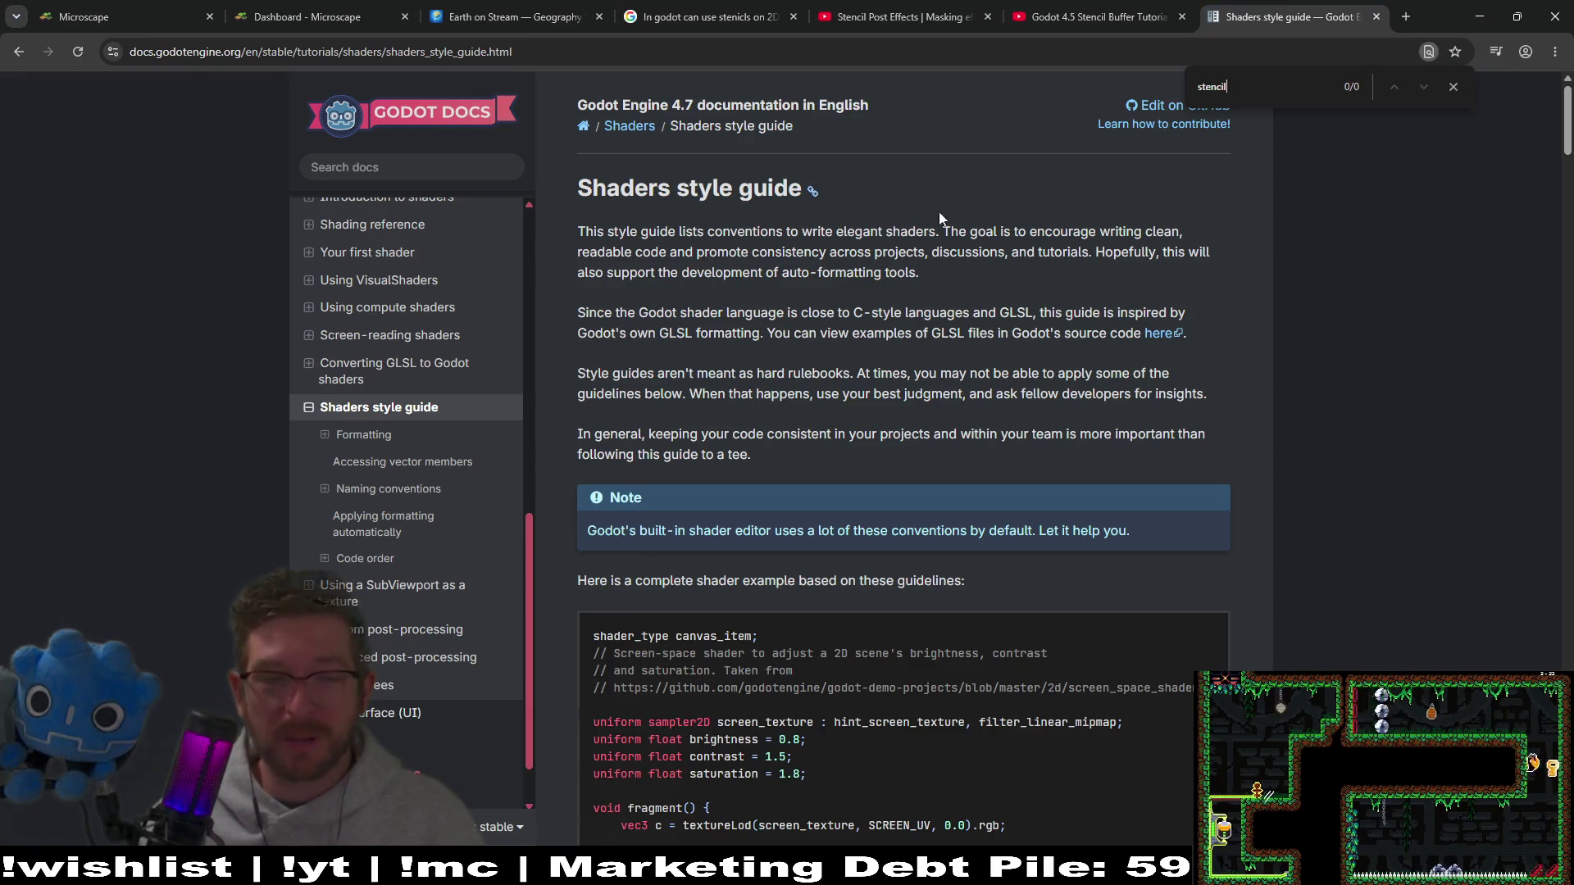
{"action": "left_click", "coordinate": [419, 167]}
{"action": "type", "text": "stencil m"}
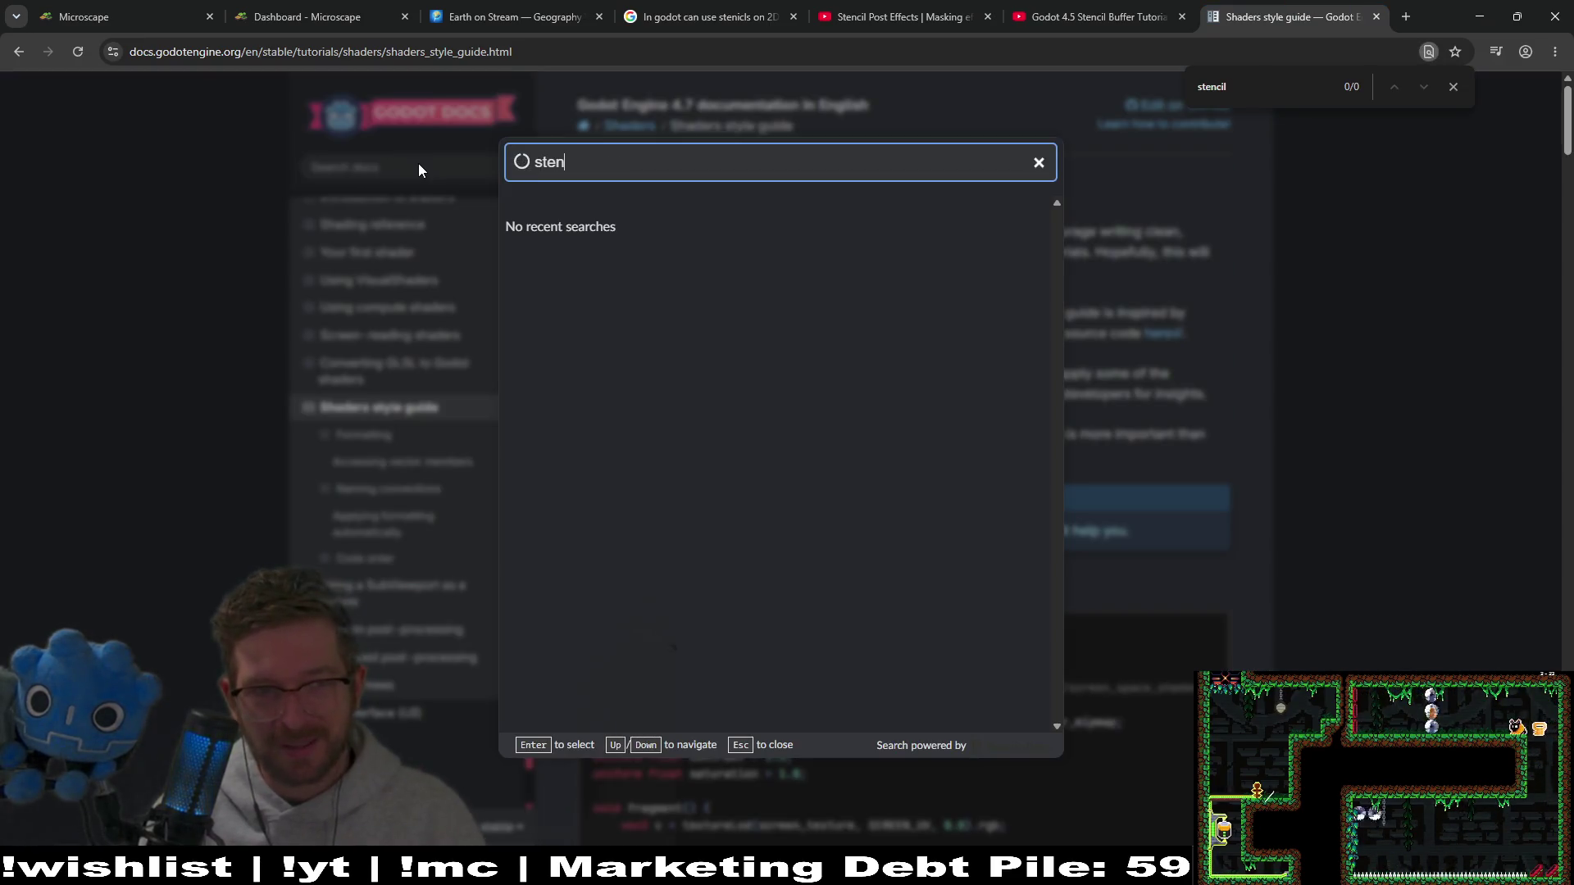
{"action": "type", "text": "ode"}
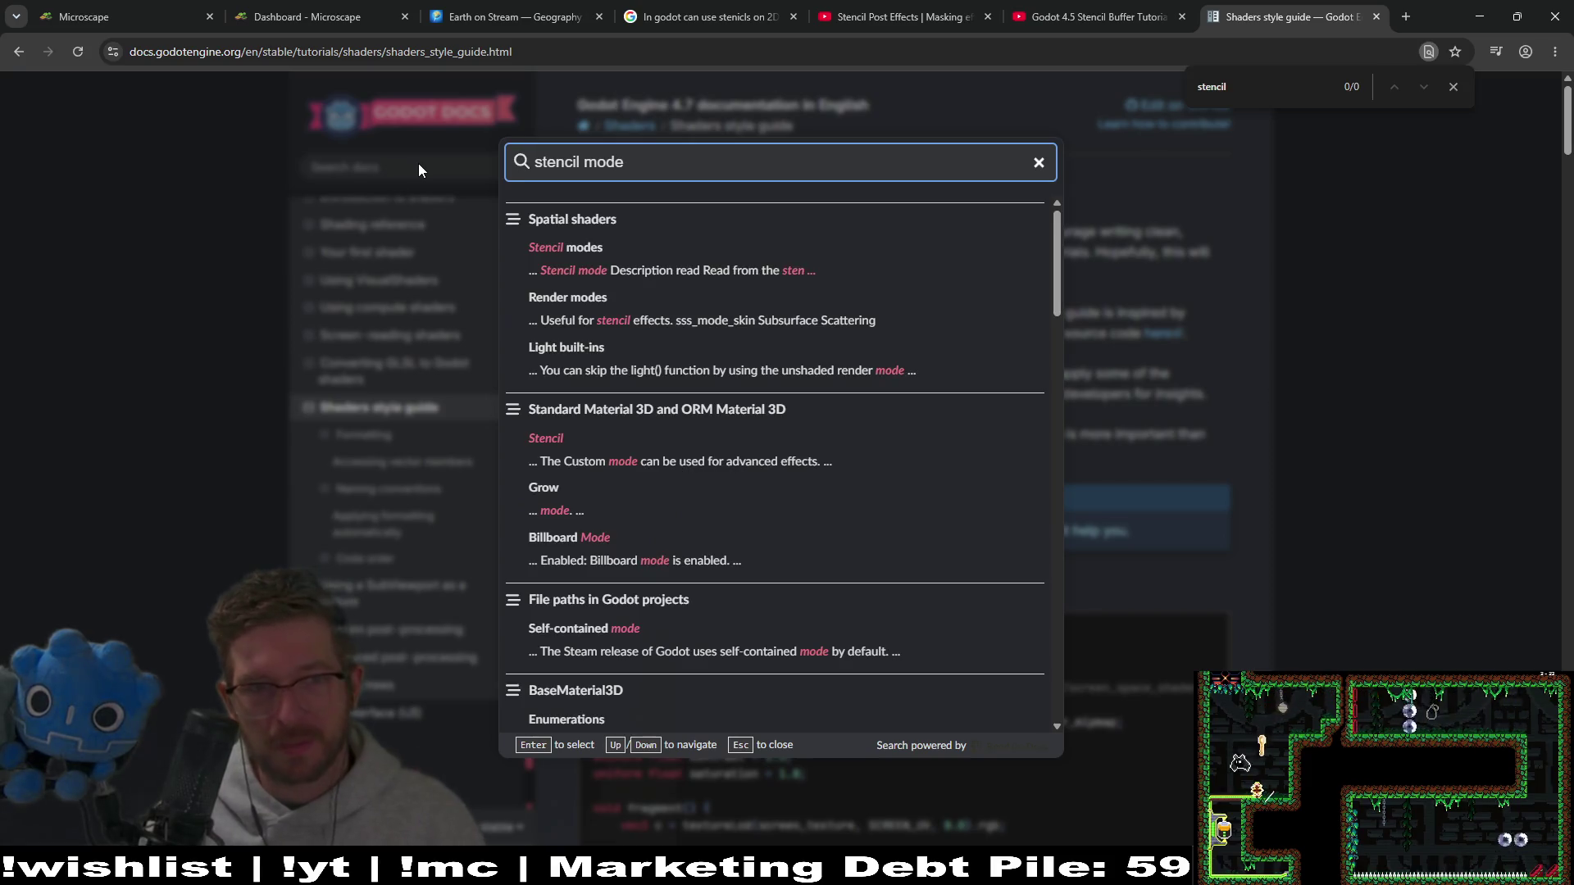
{"action": "left_click", "coordinate": [565, 246]}
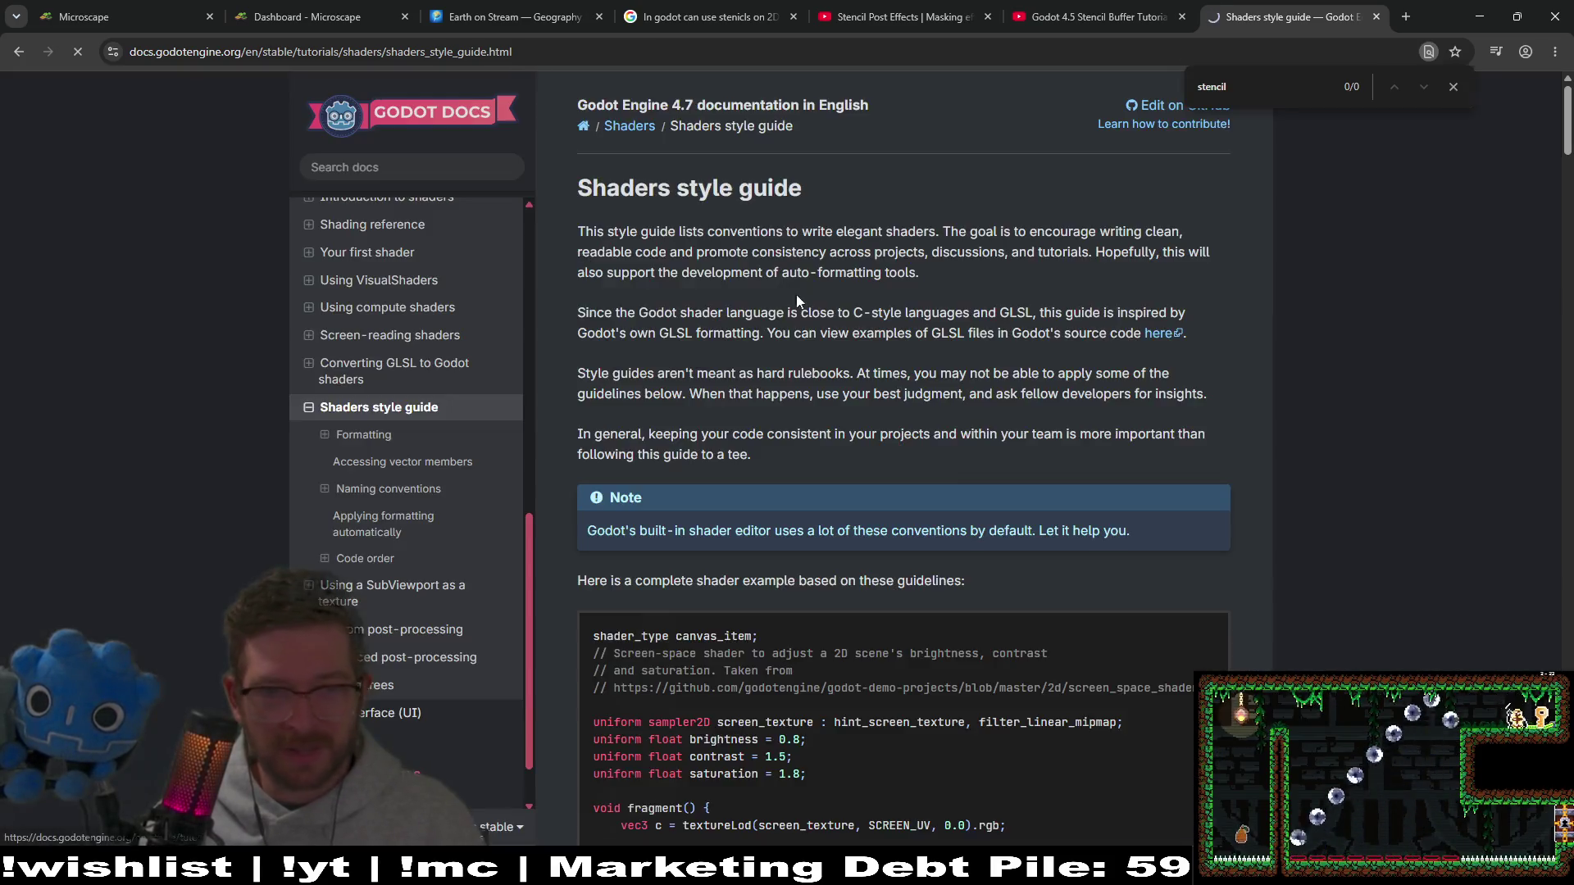
{"action": "scroll", "coordinate": [1186, 287], "scroll_direction": "down", "scroll_amount": 3}
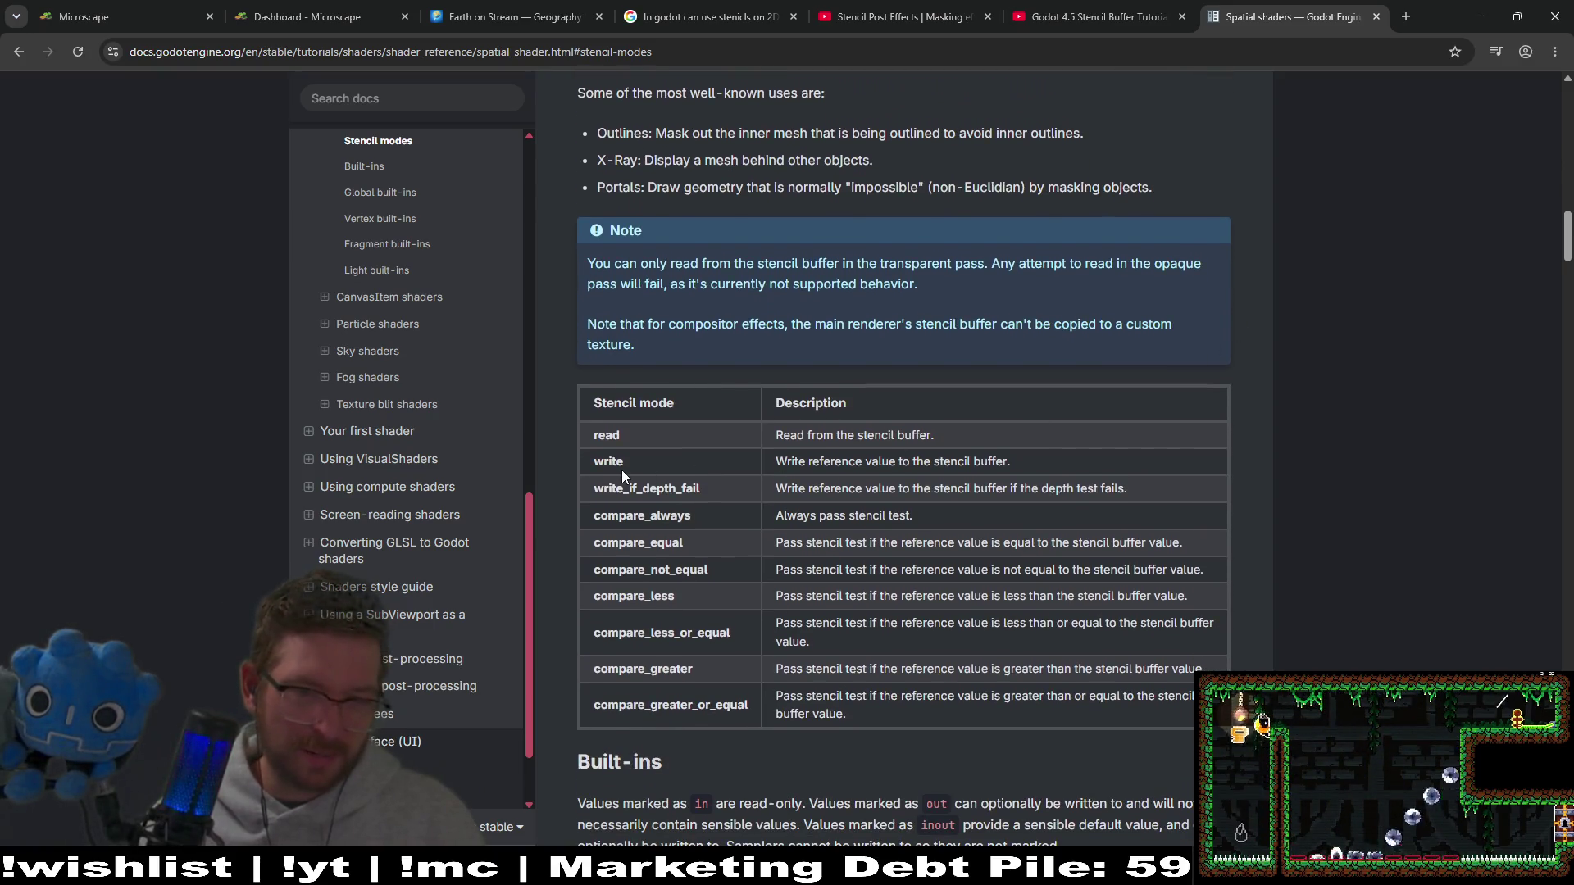
{"action": "right_click", "coordinate": [1227, 256]}
{"action": "left_click", "coordinate": [1143, 220]}
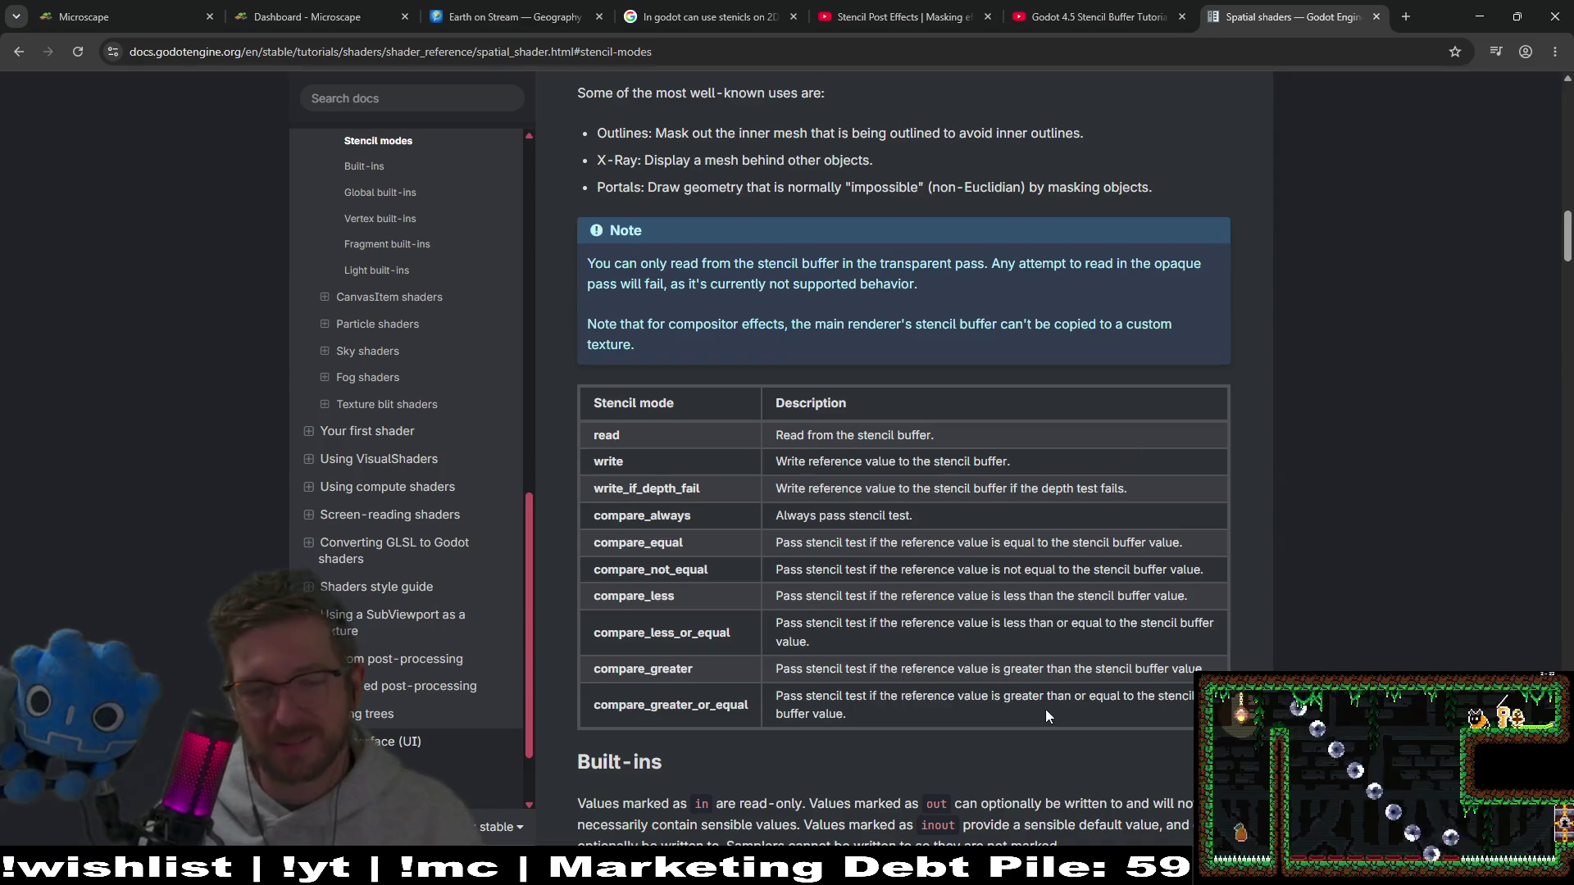
{"action": "left_click", "coordinate": [1043, 869]}
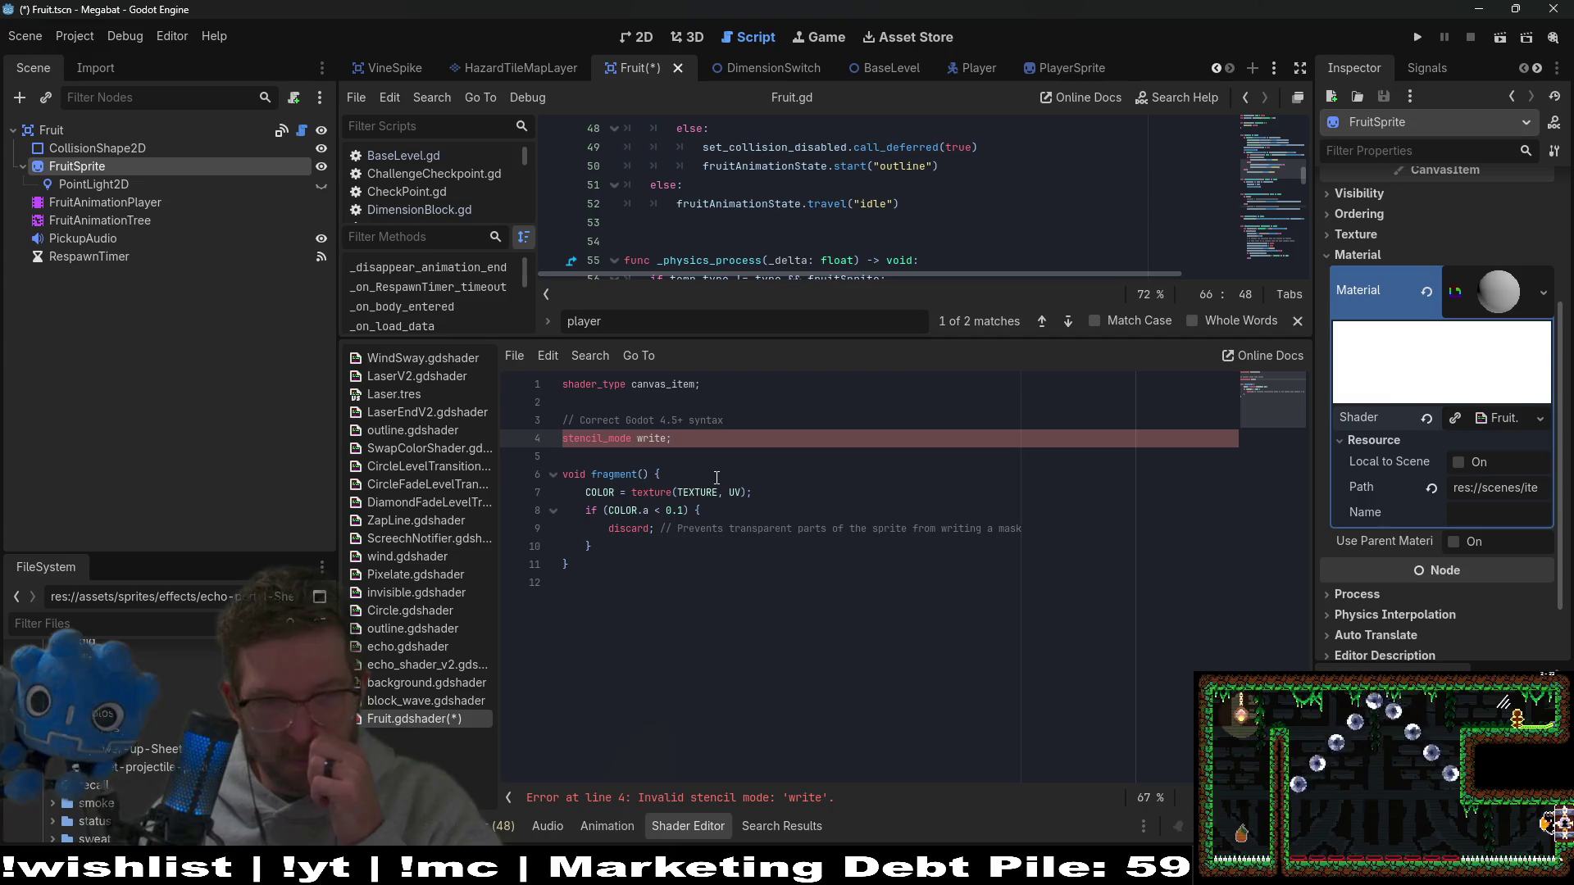
{"action": "key", "text": "ctrl+z"}
{"action": "key", "text": "ctrl+z"}
{"action": "key", "text": "ctrl+z"}
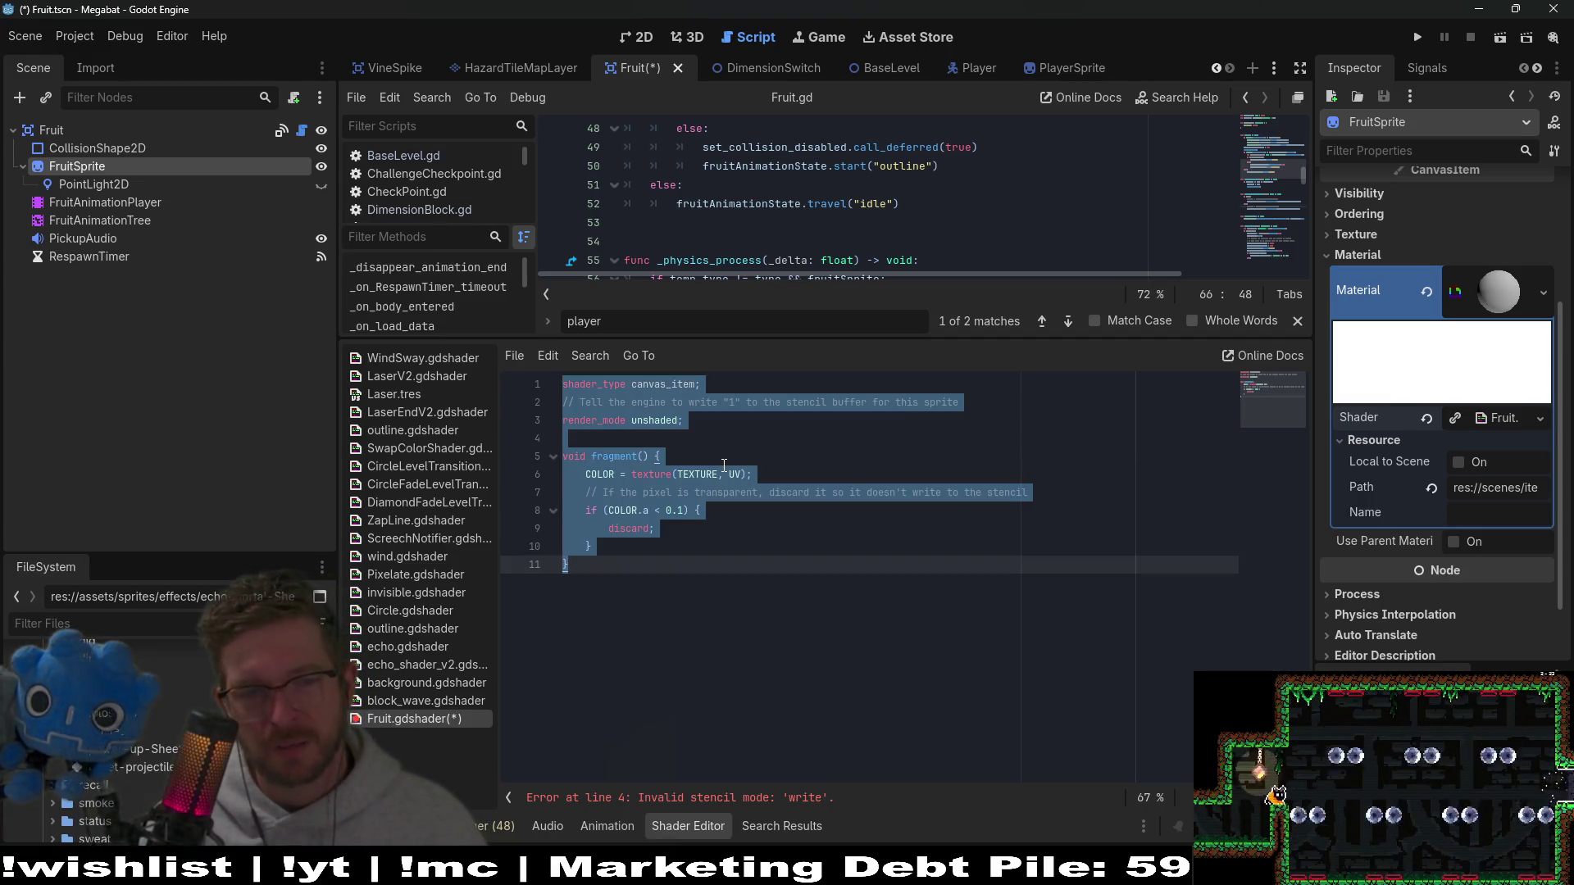
{"action": "type", "text": "shader_type canvas_item;  // Correct Godot 4.5+ syntax stencil_mode write, compare_always, 1;  void fragment() {     COLOR = texture(TEXTURE, UV);     if (COLOR.a < 0.1) {         discard; // Prevents transparent parts of the sprite from writing a mask     } }"}
{"action": "key", "text": "ctrl+z"}
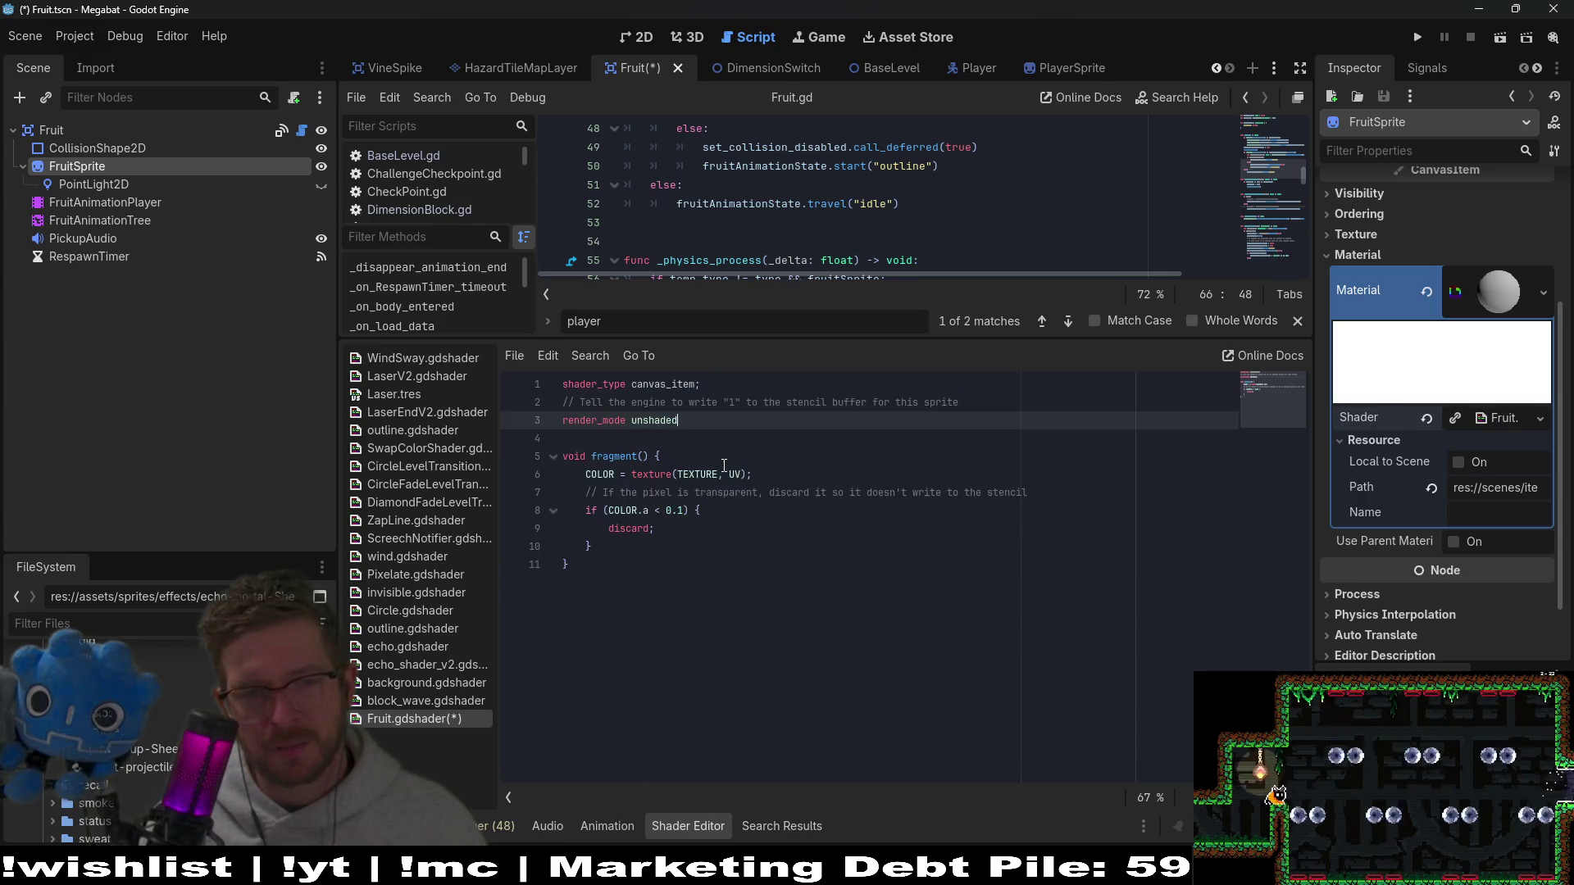
{"action": "key", "text": "ctrl+z"}
{"action": "key", "text": "ctrl+z"}
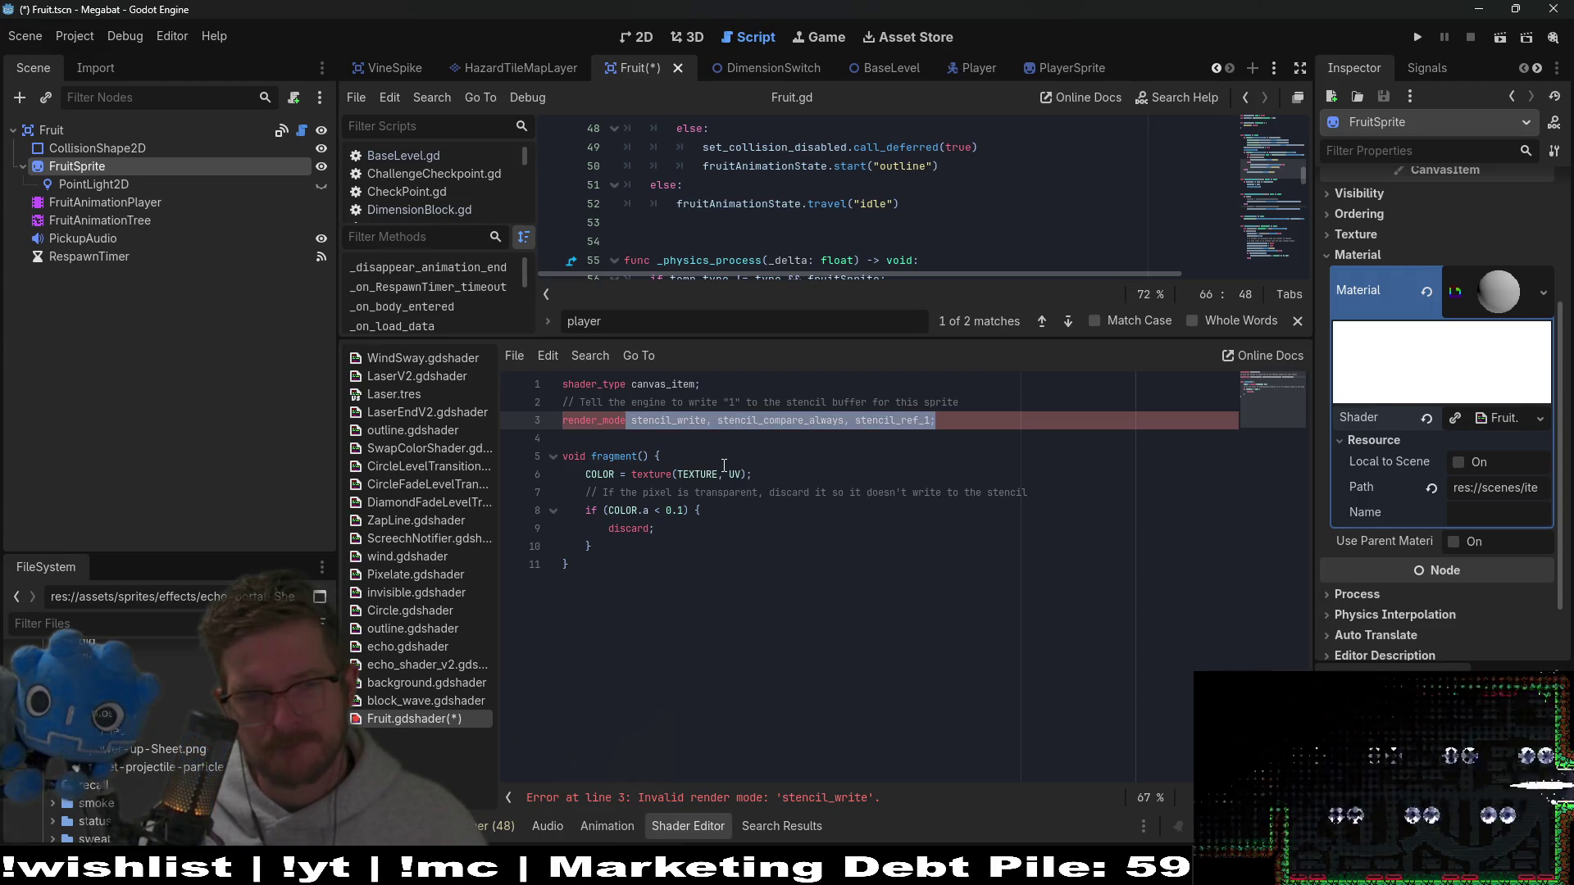
{"action": "type", "text": "st"}
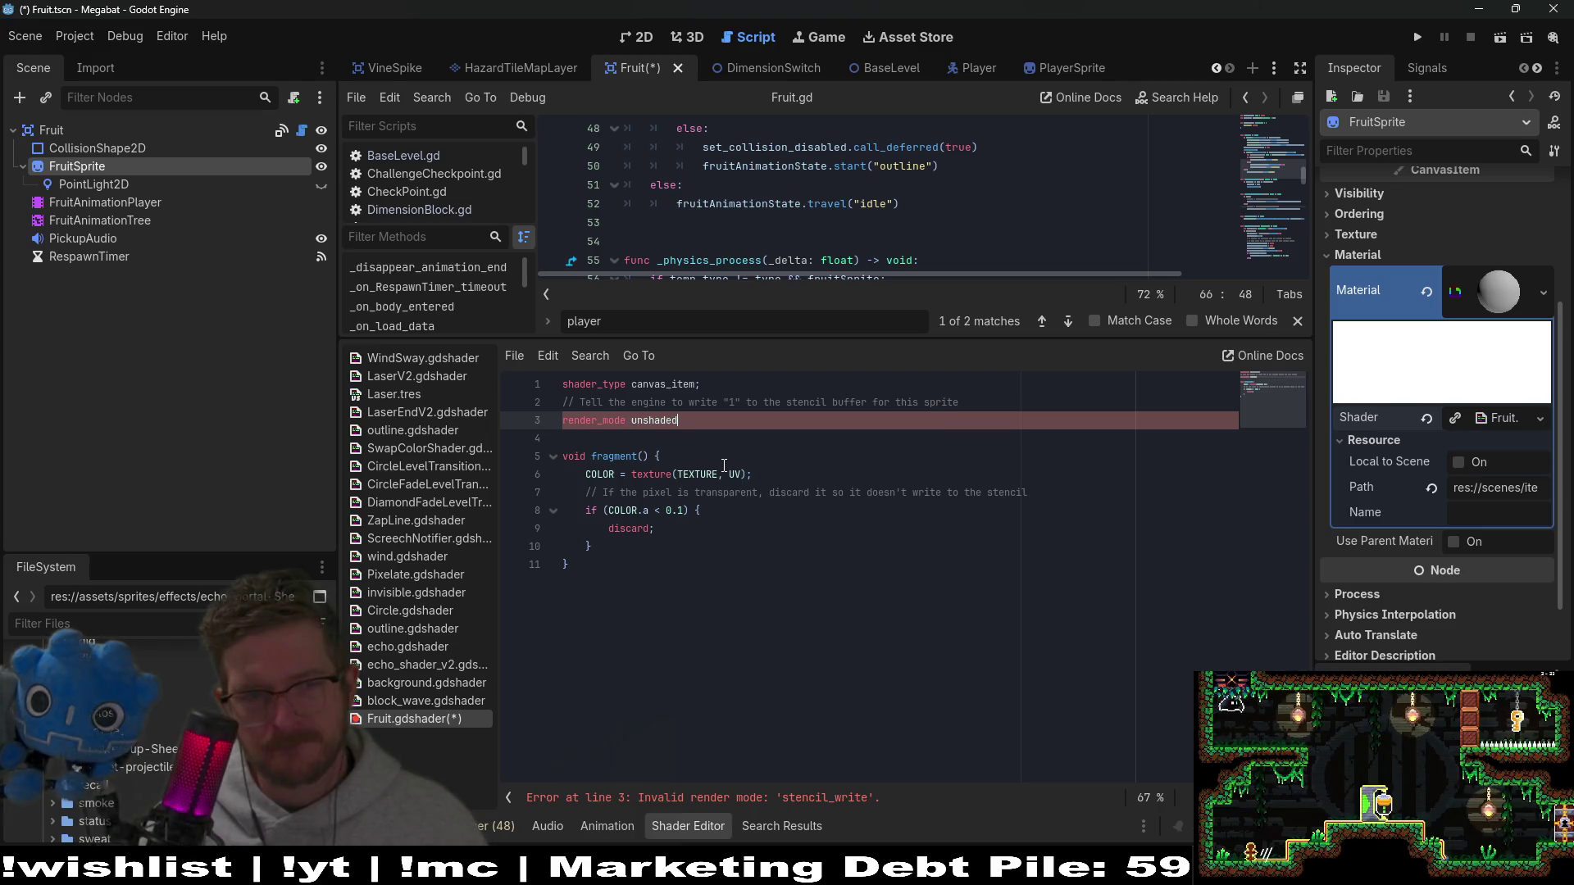
{"action": "key", "text": "ctrl+z"}
{"action": "key", "text": "ctrl+z"}
{"action": "key", "text": "ctrl+z"}
{"action": "key", "text": "ctrl+z"}
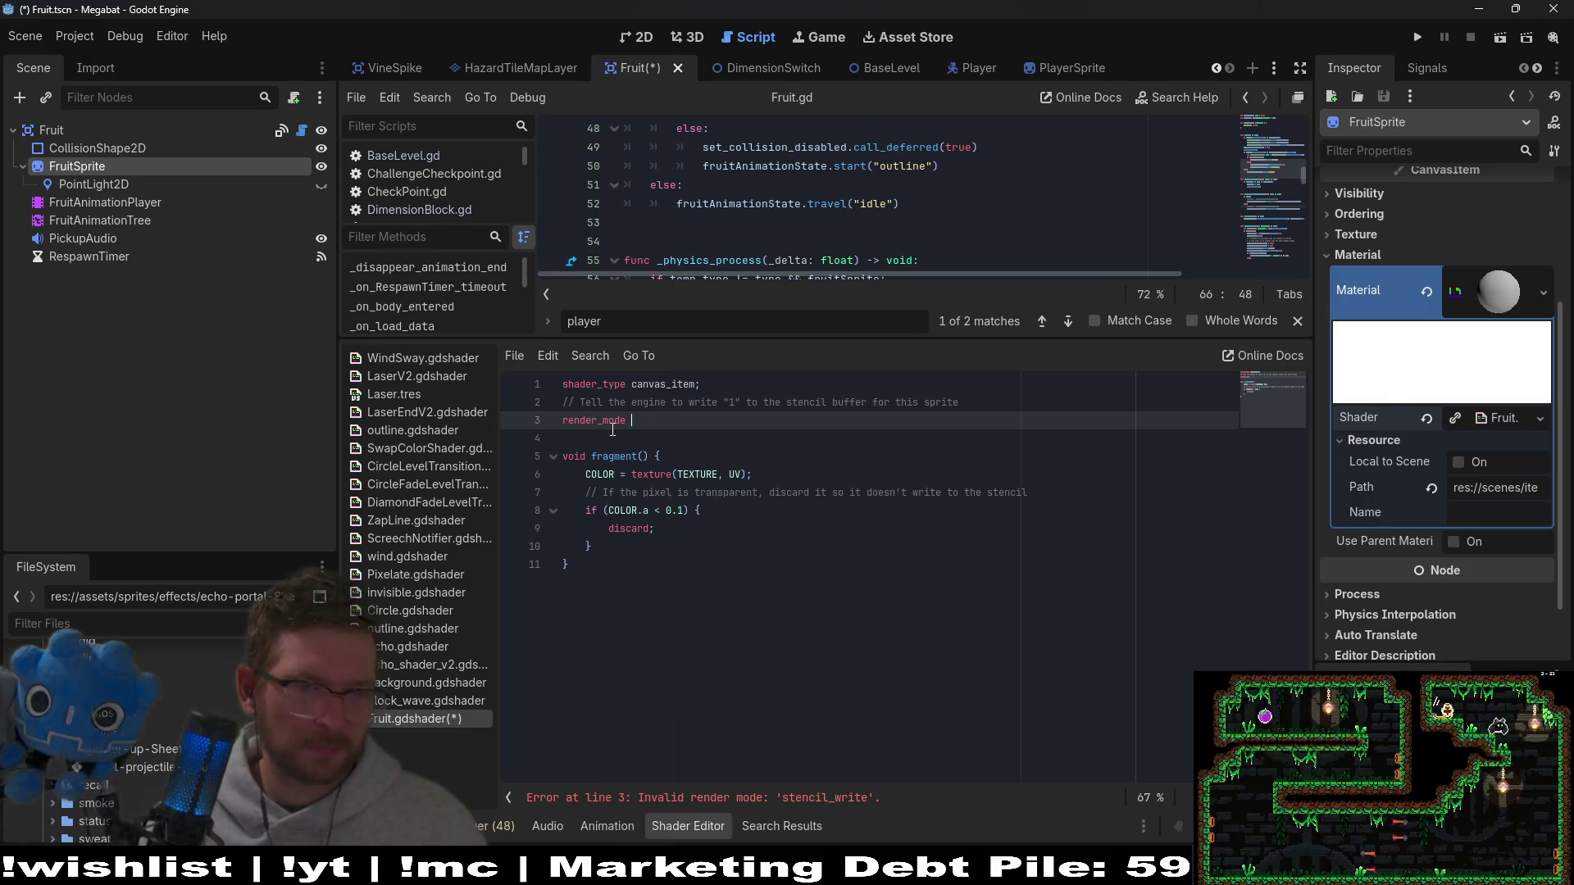
{"action": "key", "text": "ctrl+shift+z"}
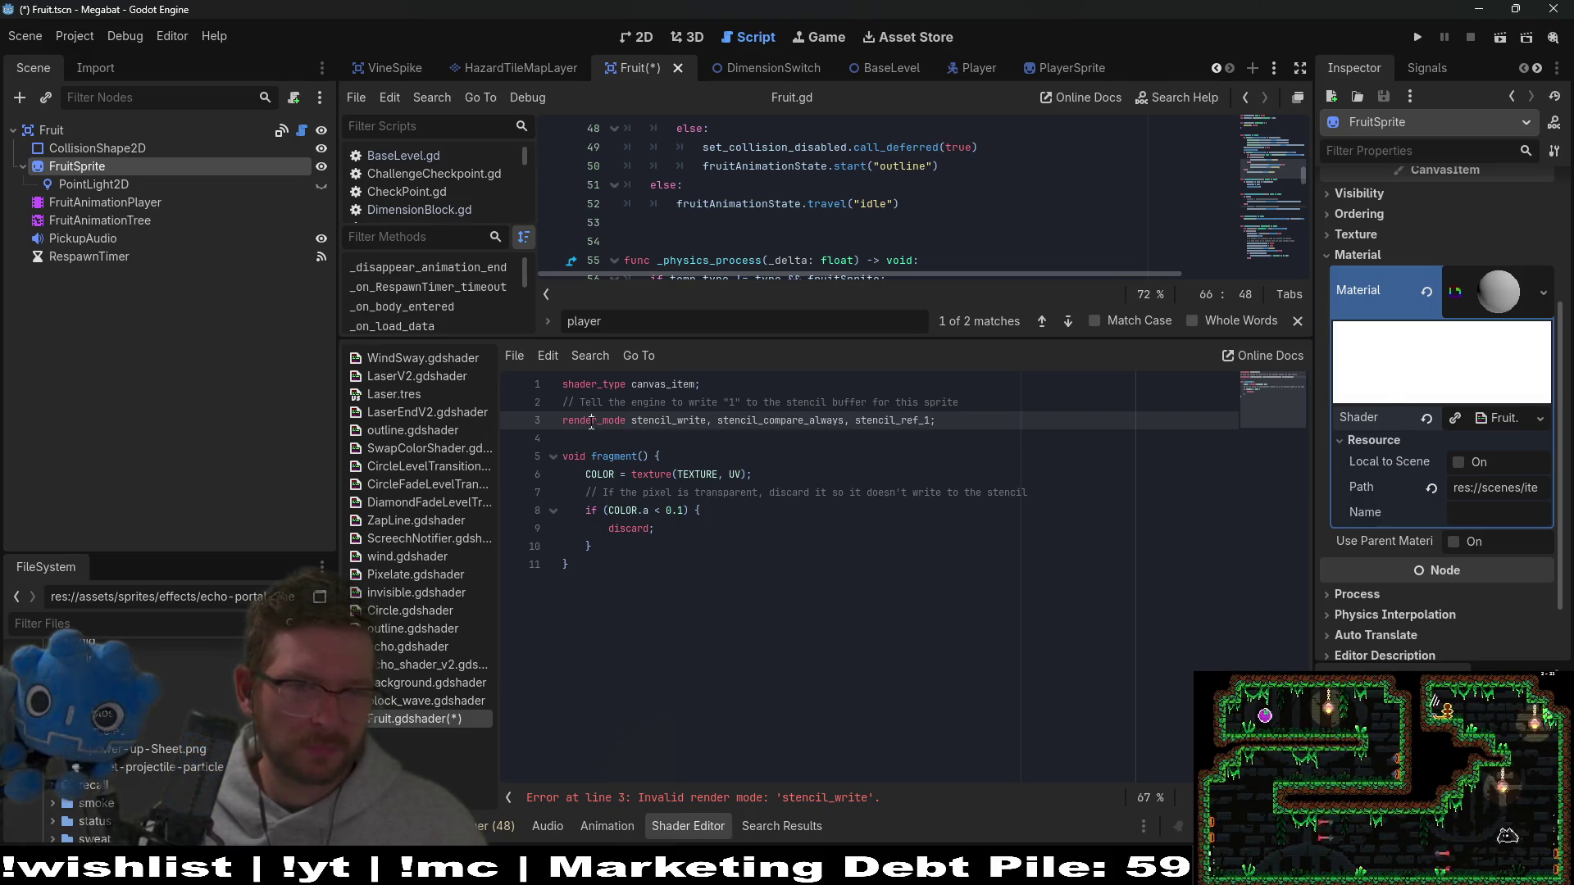
{"action": "double_click", "coordinate": [591, 423]}
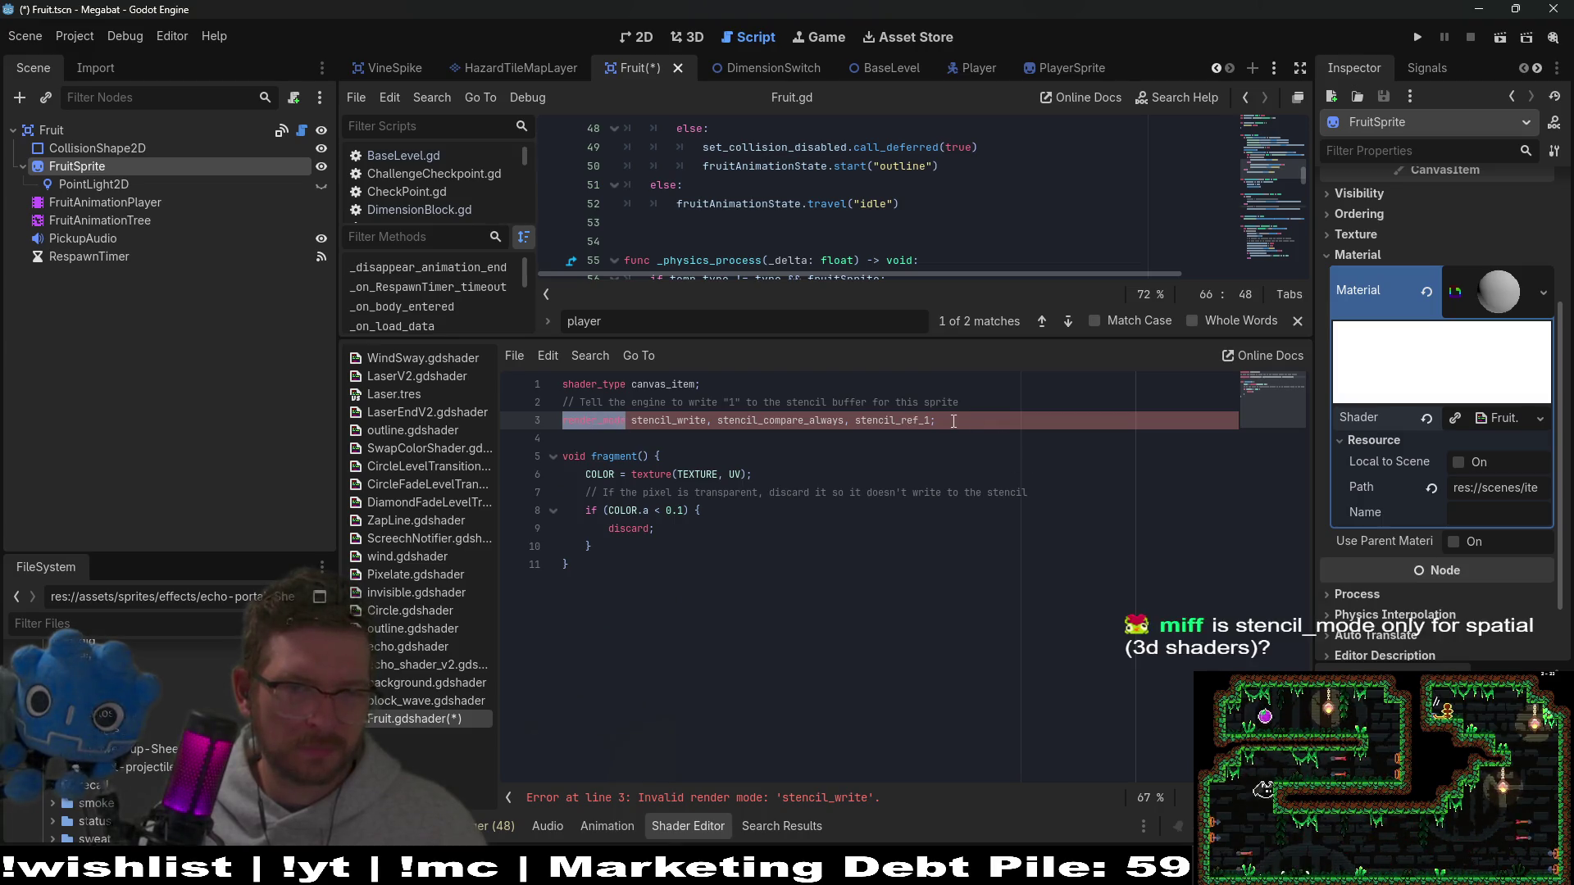
{"action": "left_click_drag", "start_coordinate": [953, 422], "coordinate": [628, 422]}
{"action": "key", "text": "BackSpace"}
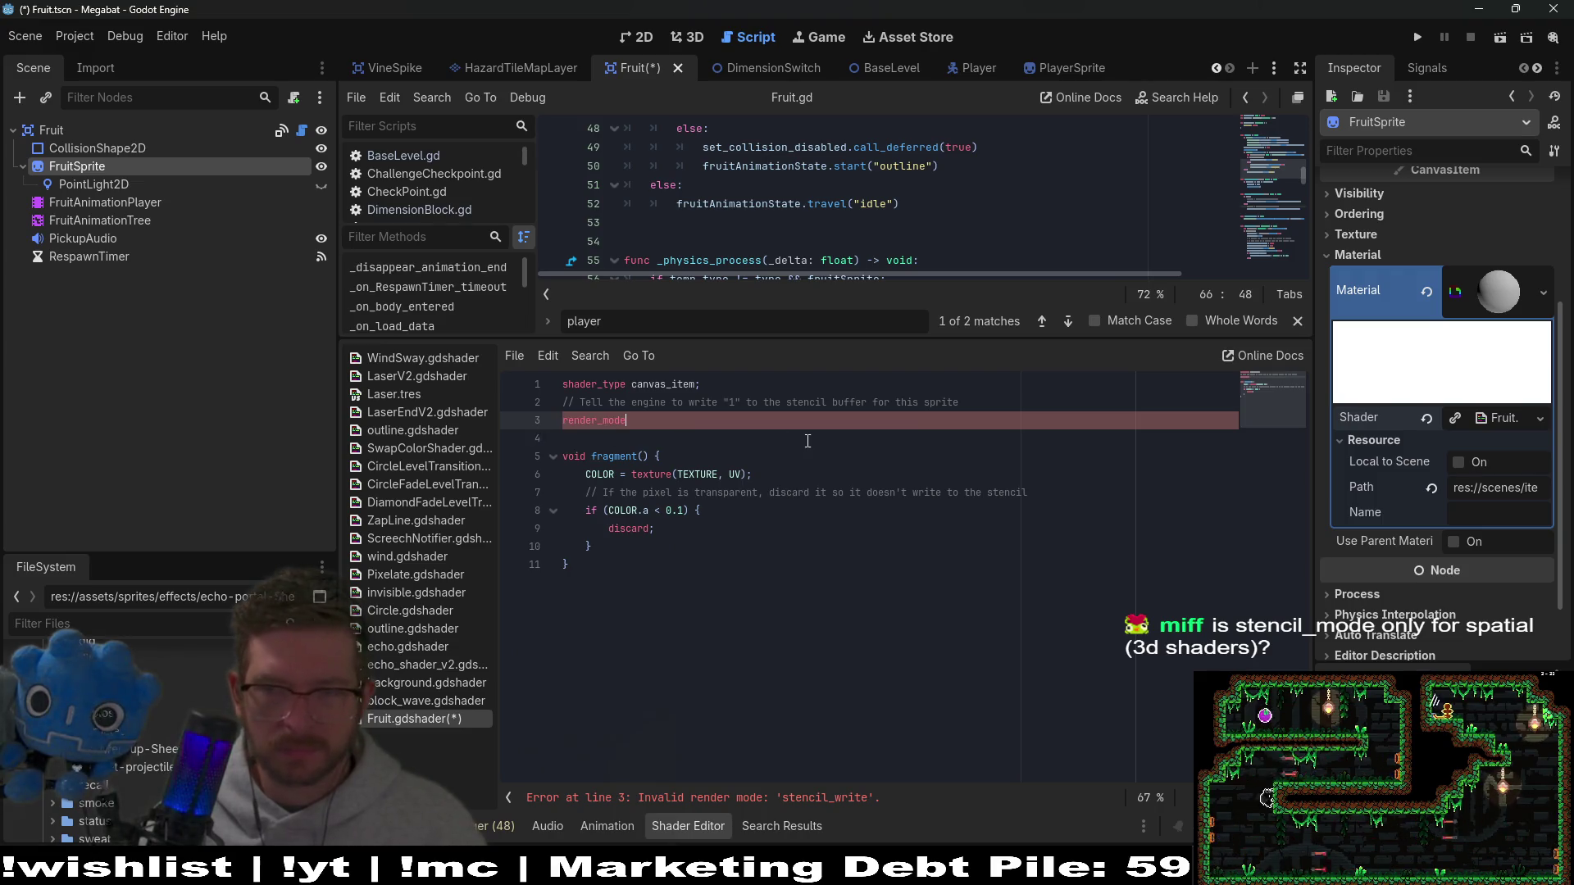
{"action": "key", "text": "ctrl+z"}
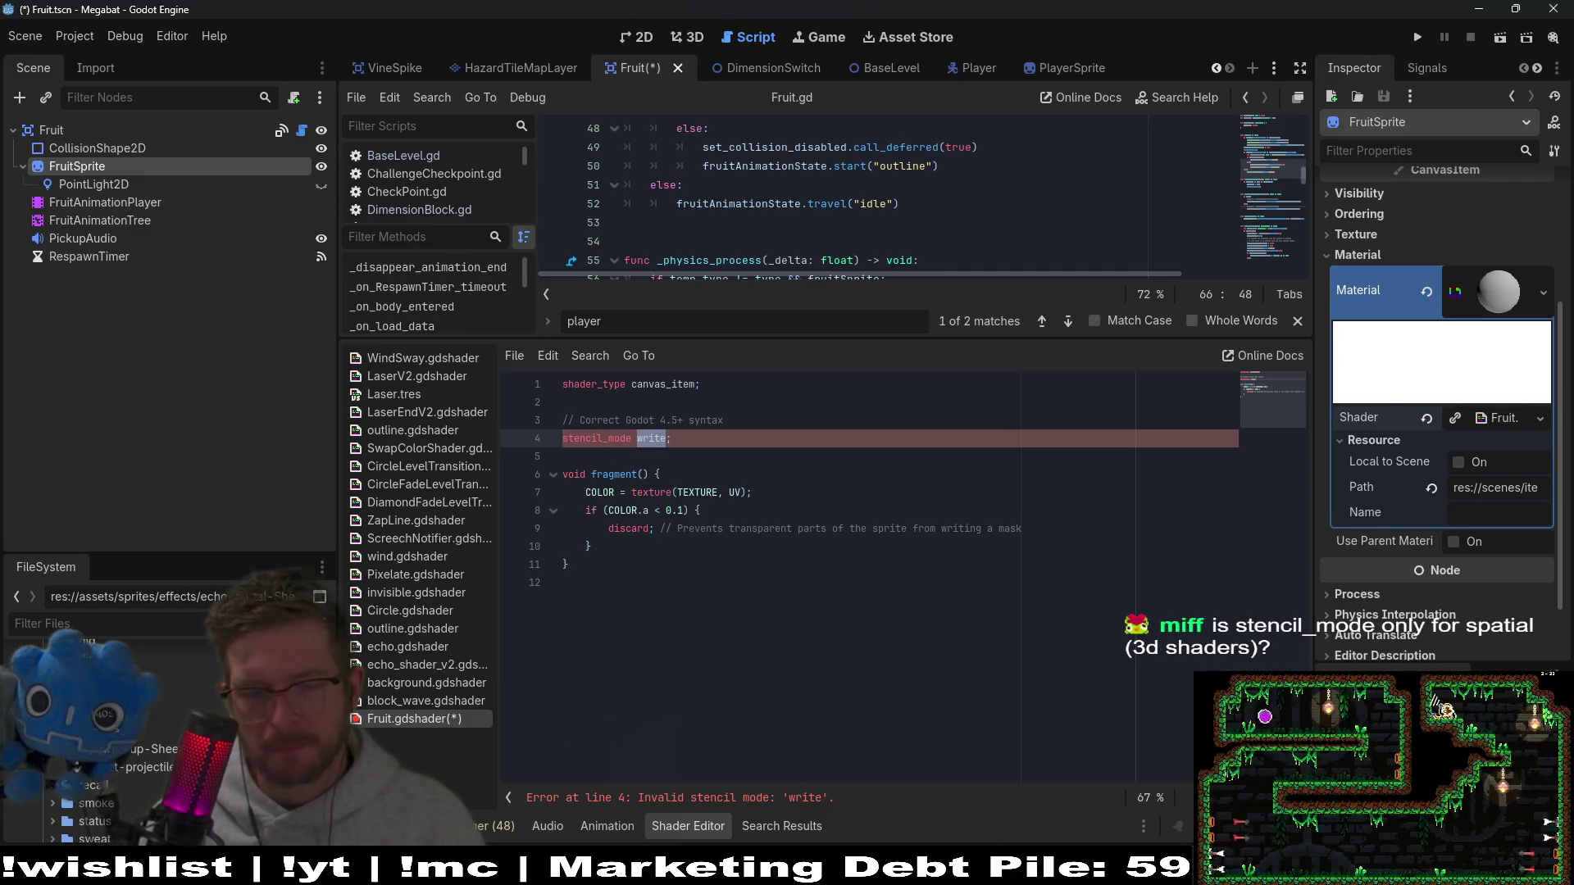
{"action": "mouse_move", "coordinate": [752, 869]}
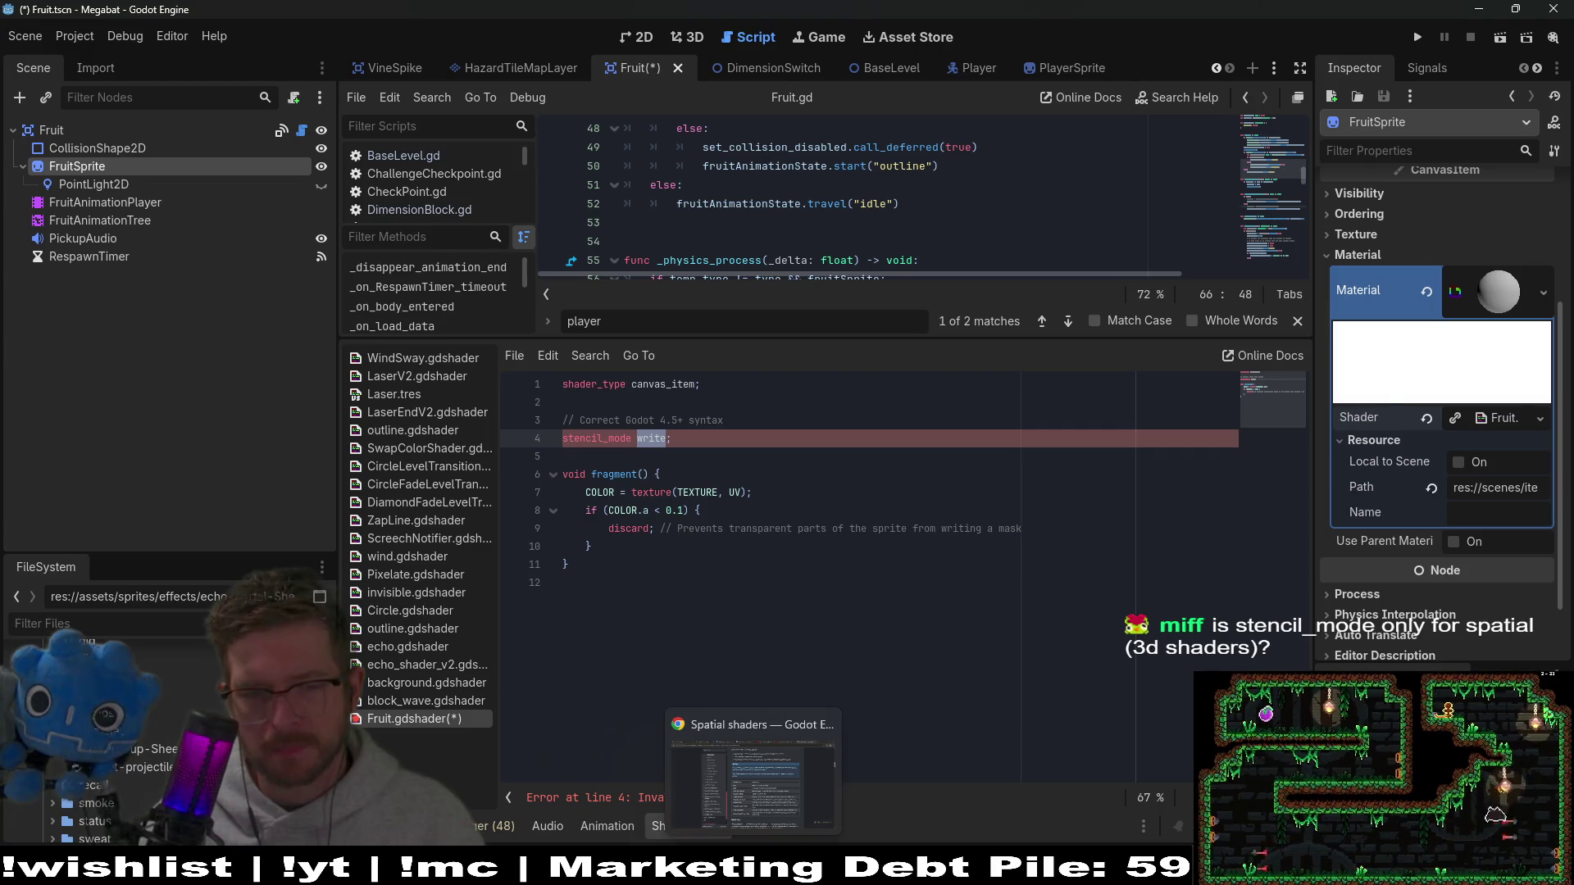
Step: Review the Spatial shaders docs, then start a new search beginning 'is stencil mode'
{"action": "left_click", "coordinate": [753, 783]}
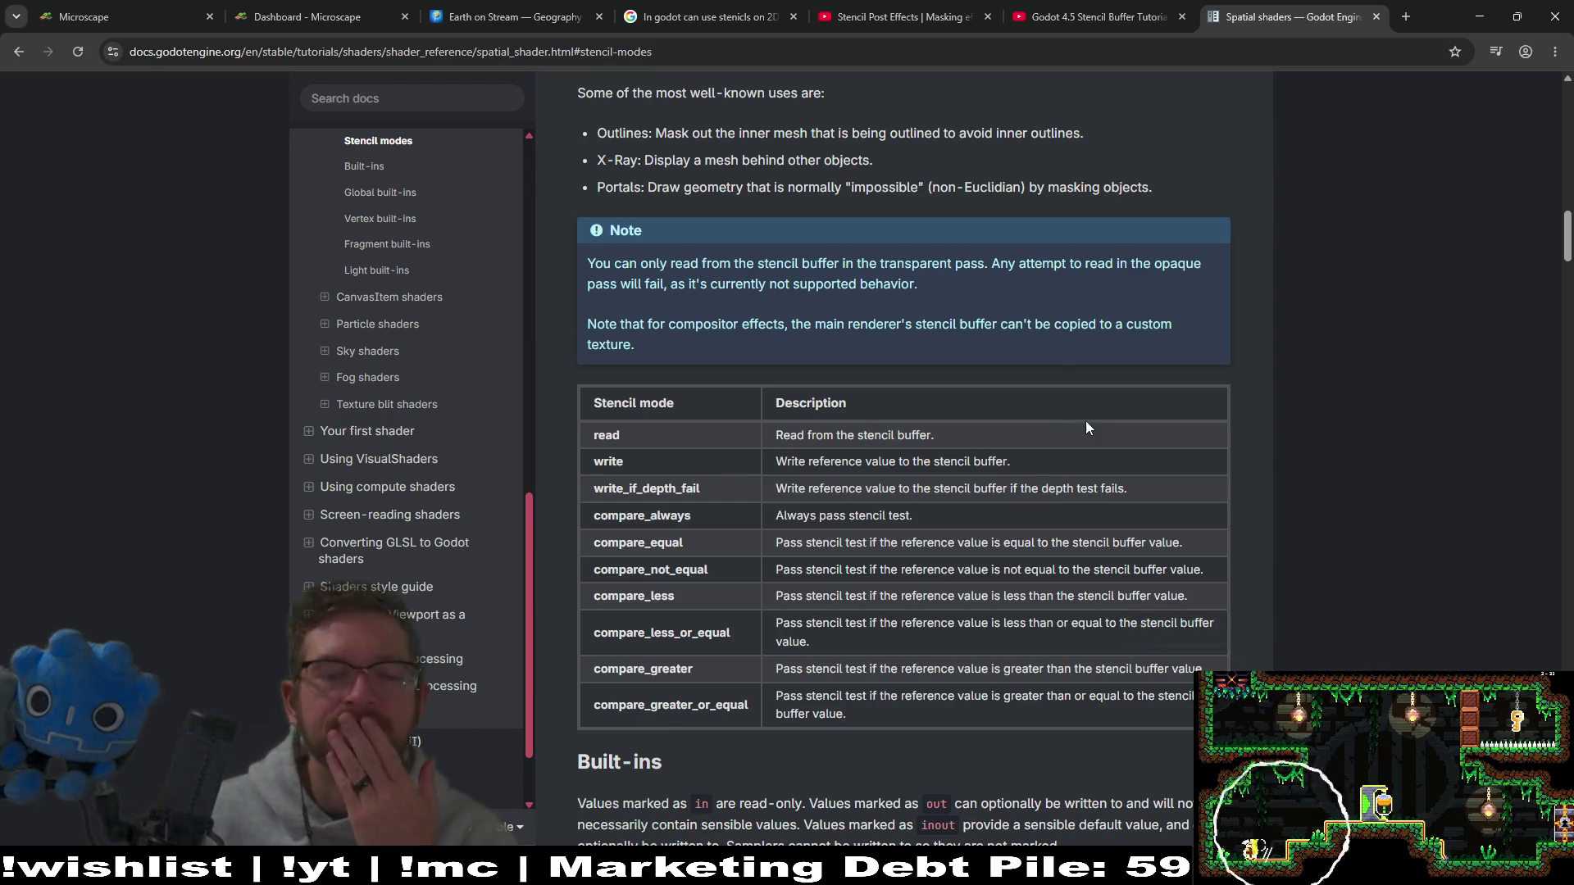
{"action": "scroll", "coordinate": [1189, 246], "scroll_direction": "up", "scroll_amount": 4}
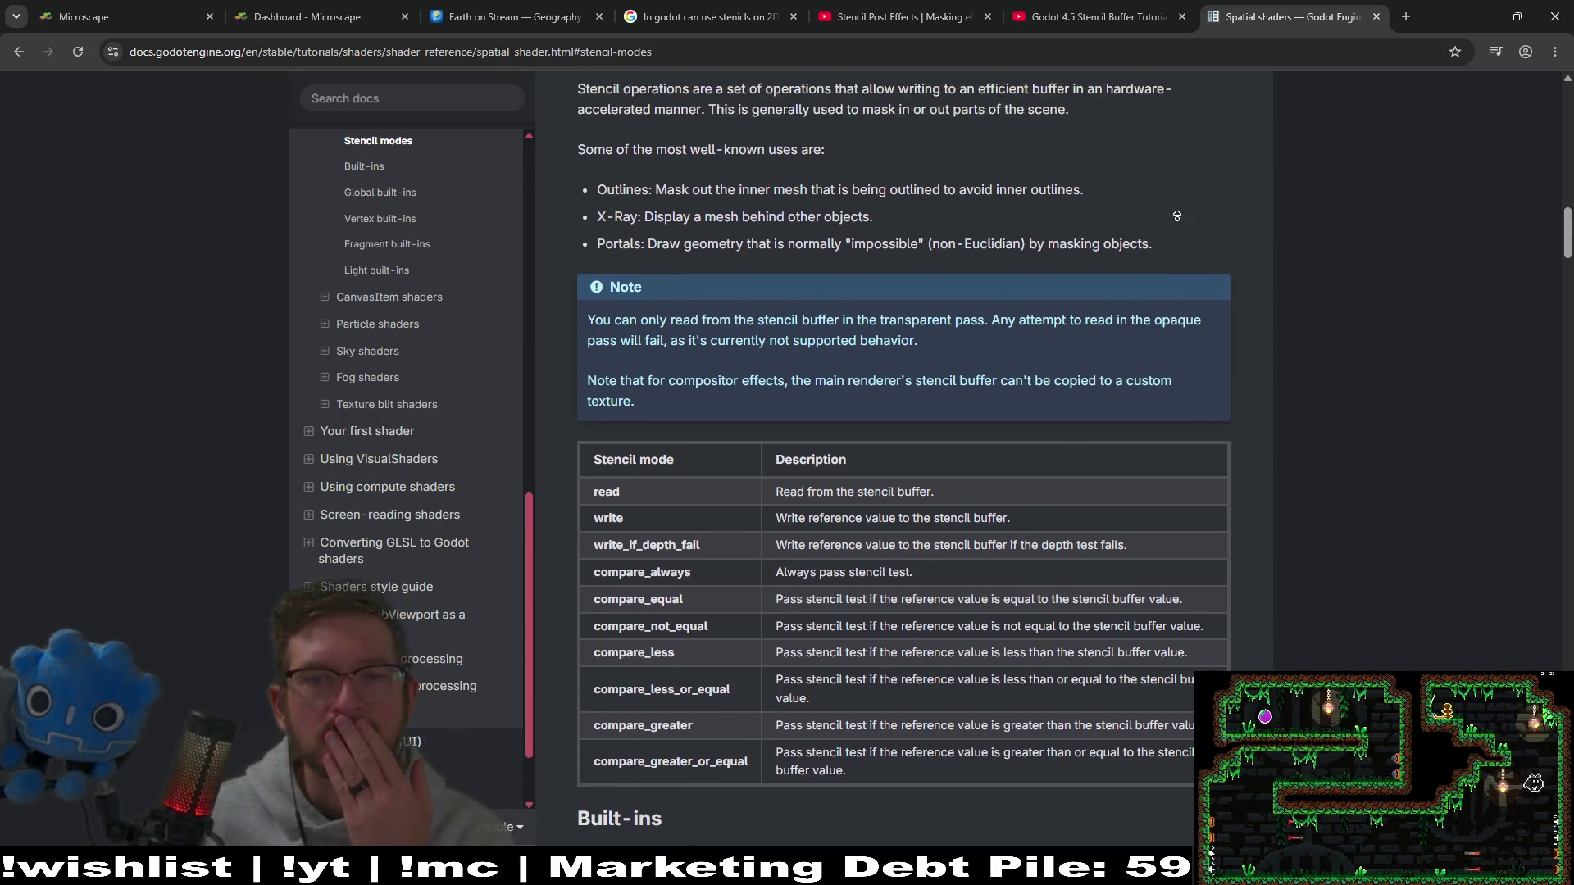
{"action": "scroll", "coordinate": [1284, 235], "scroll_direction": "up", "scroll_amount": 2}
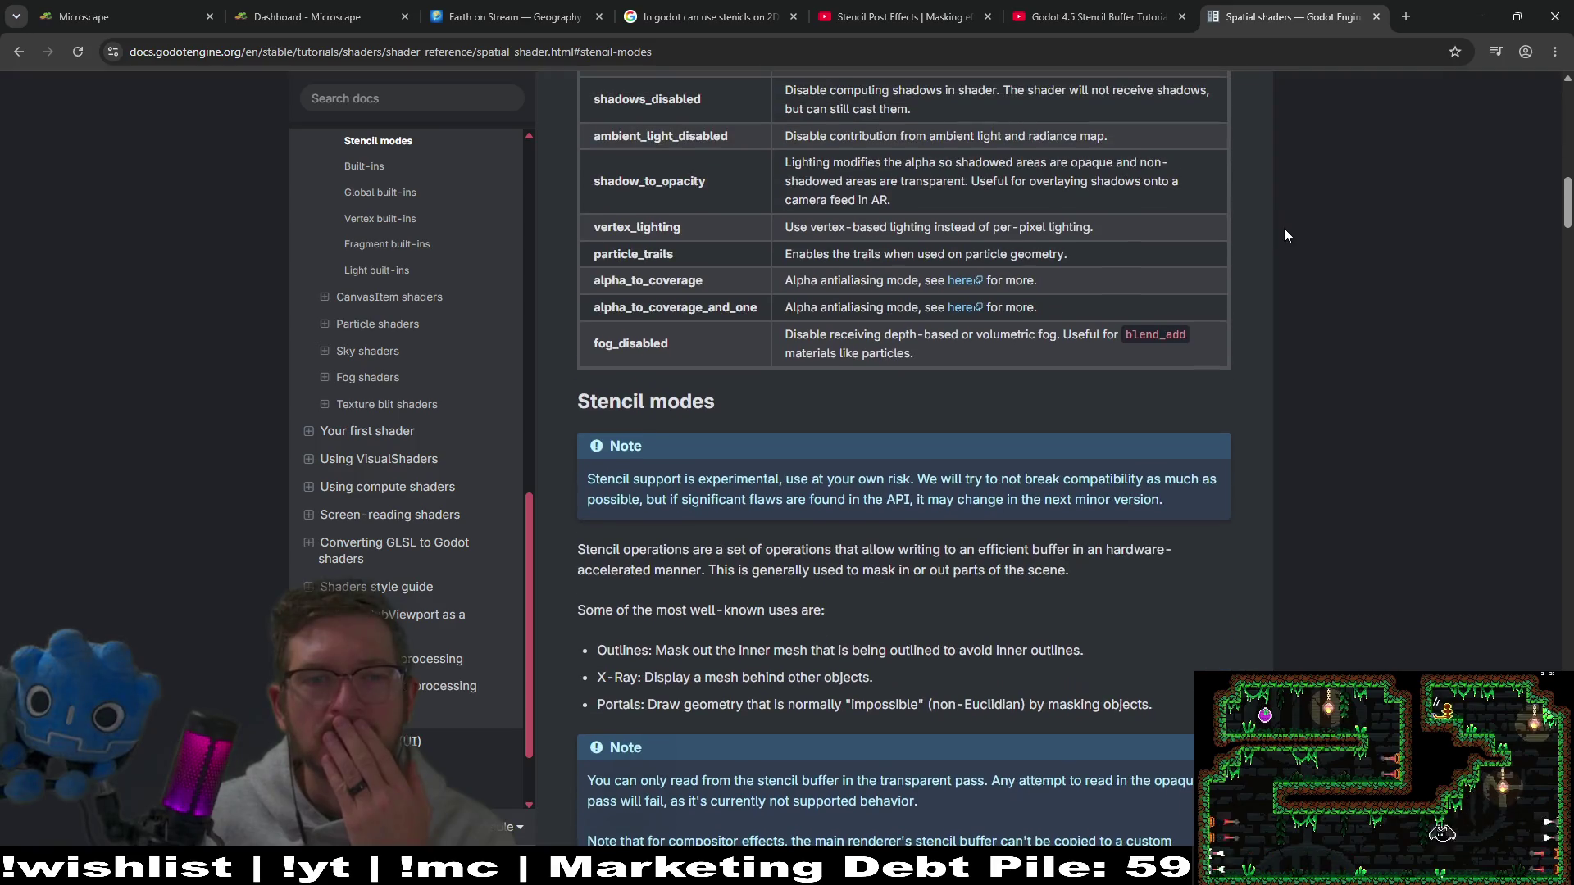
{"action": "left_click", "coordinate": [1398, 18]}
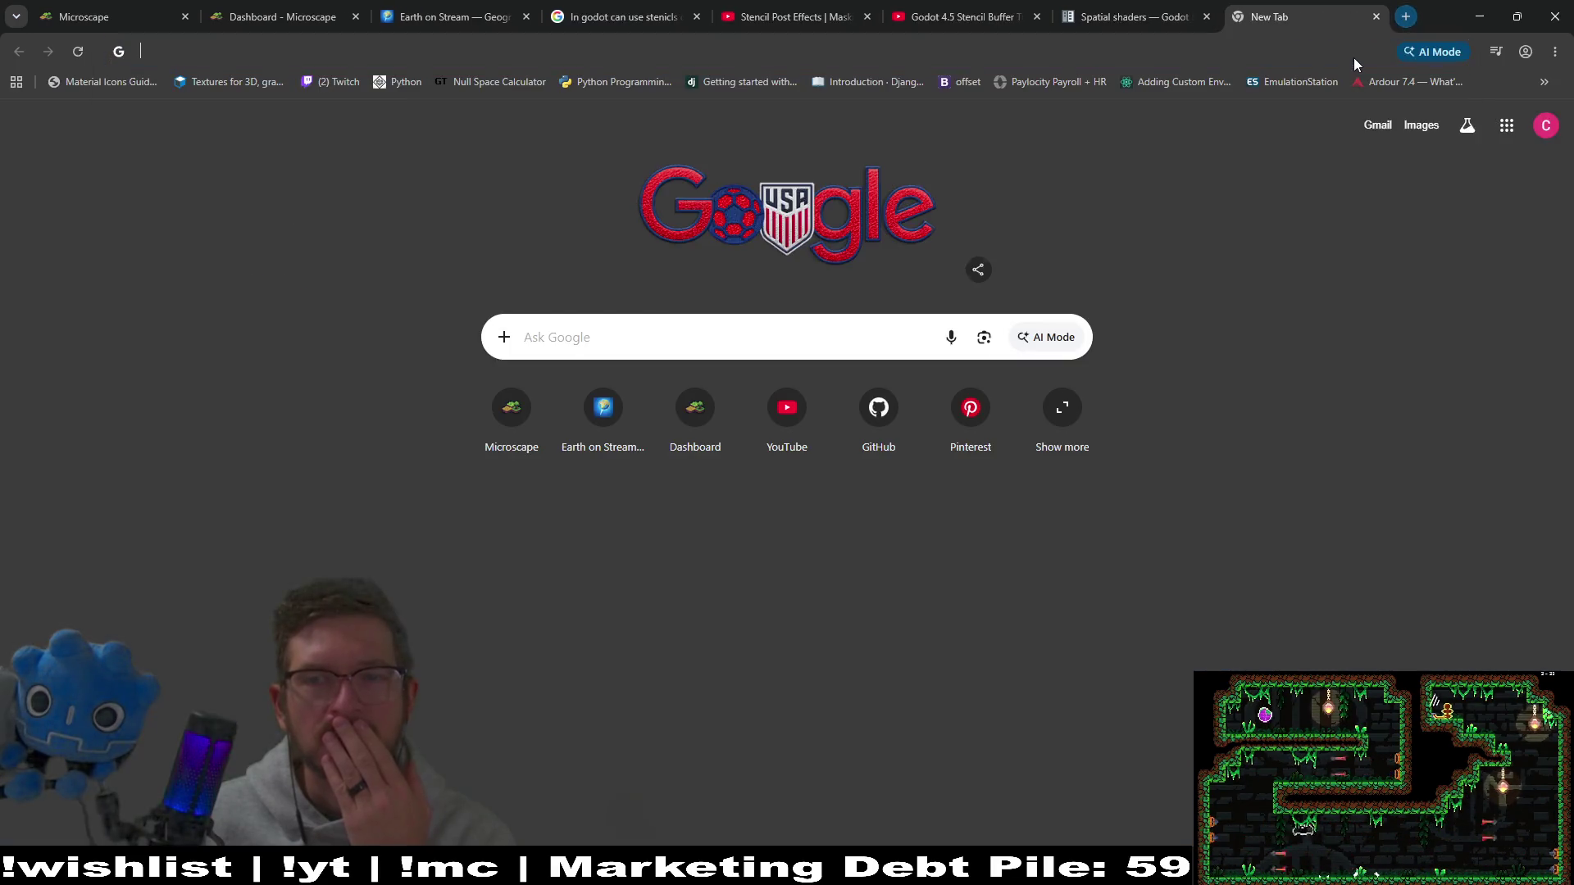
{"action": "left_click", "coordinate": [1354, 57]}
{"action": "type", "text": "is st"}
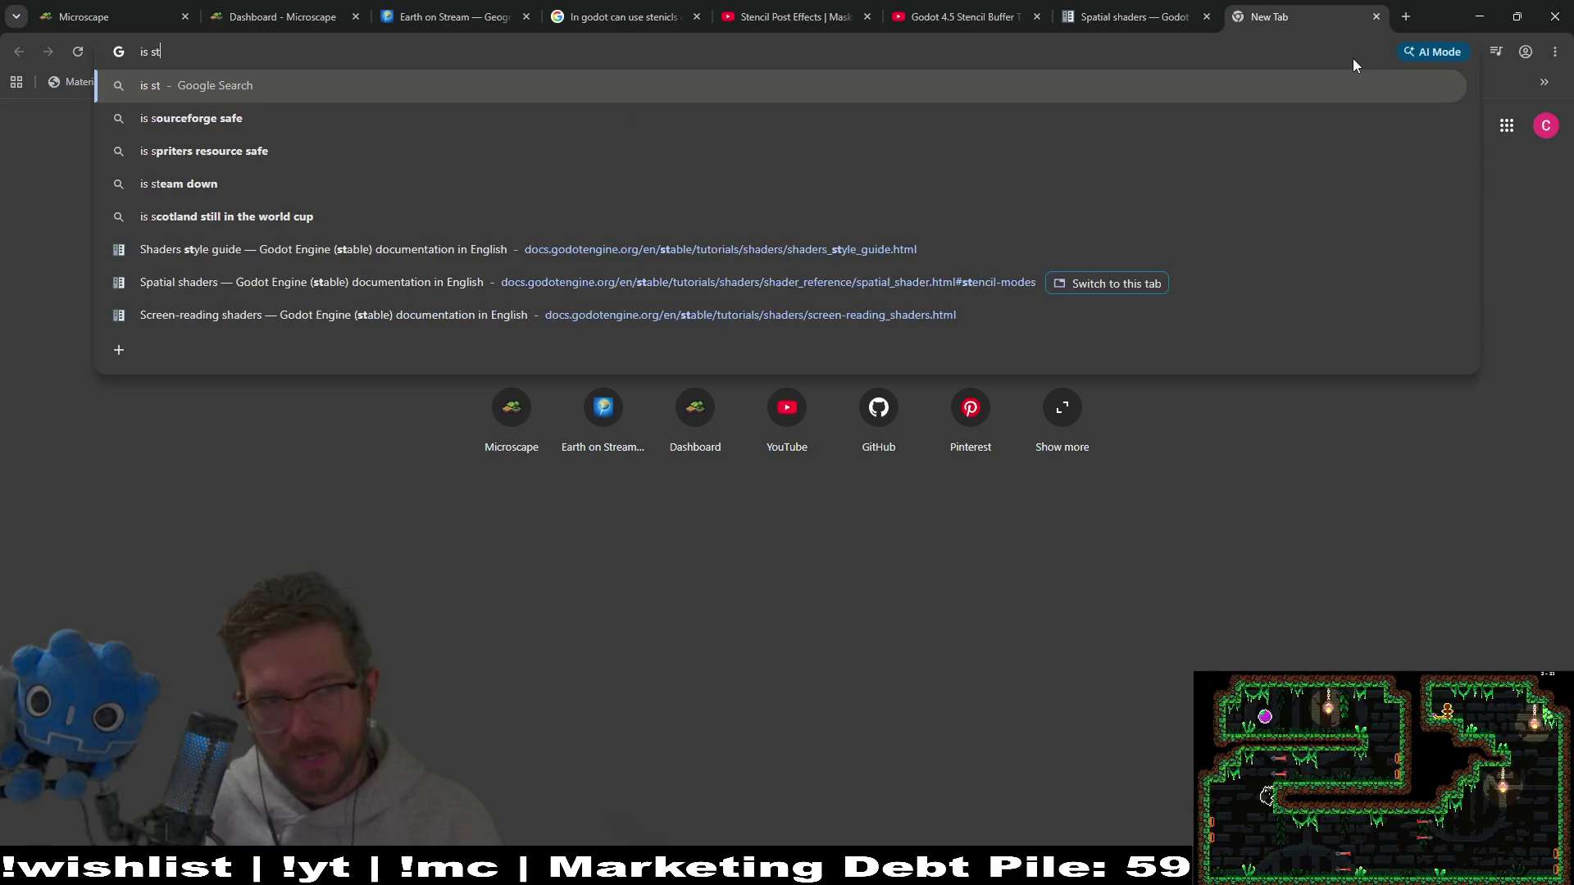
{"action": "type", "text": "encil "}
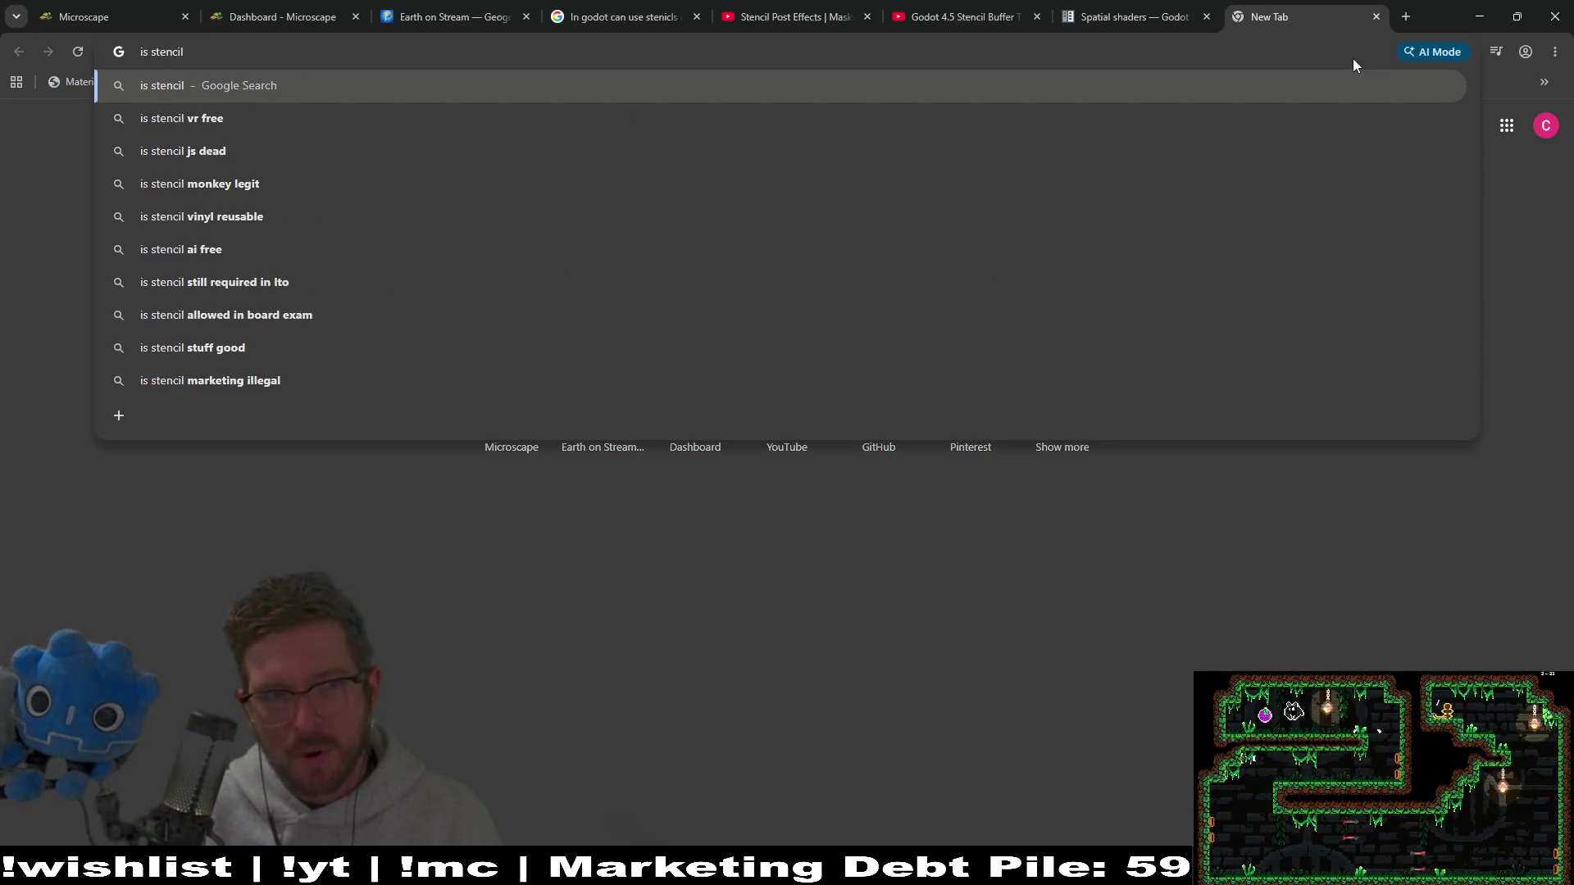
{"action": "type", "text": "mode"}
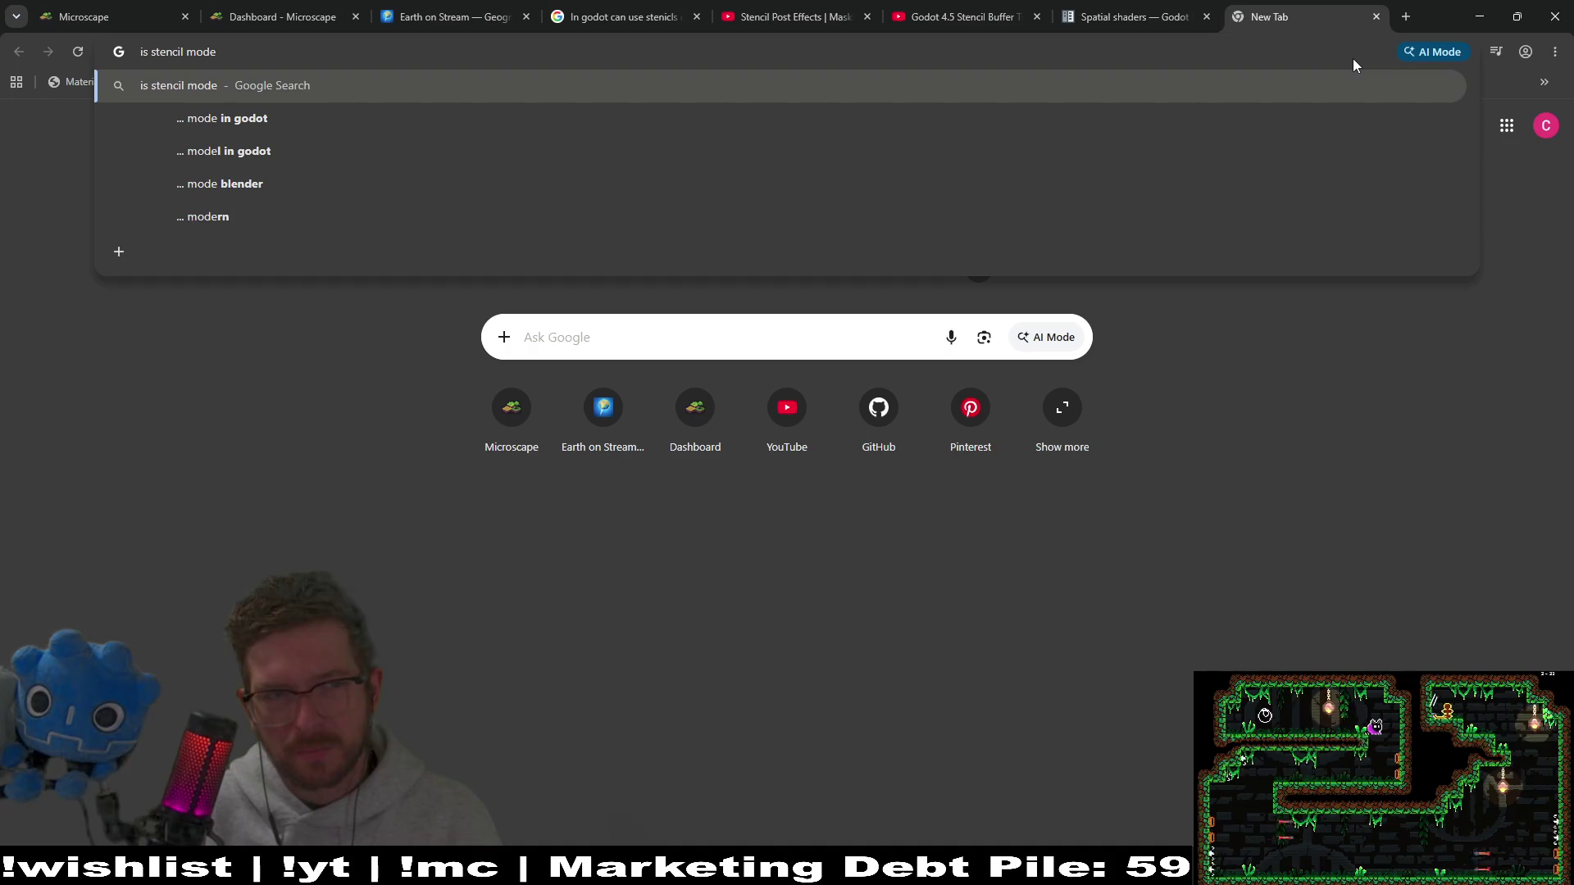
{"action": "left_click", "coordinate": [1128, 17]}
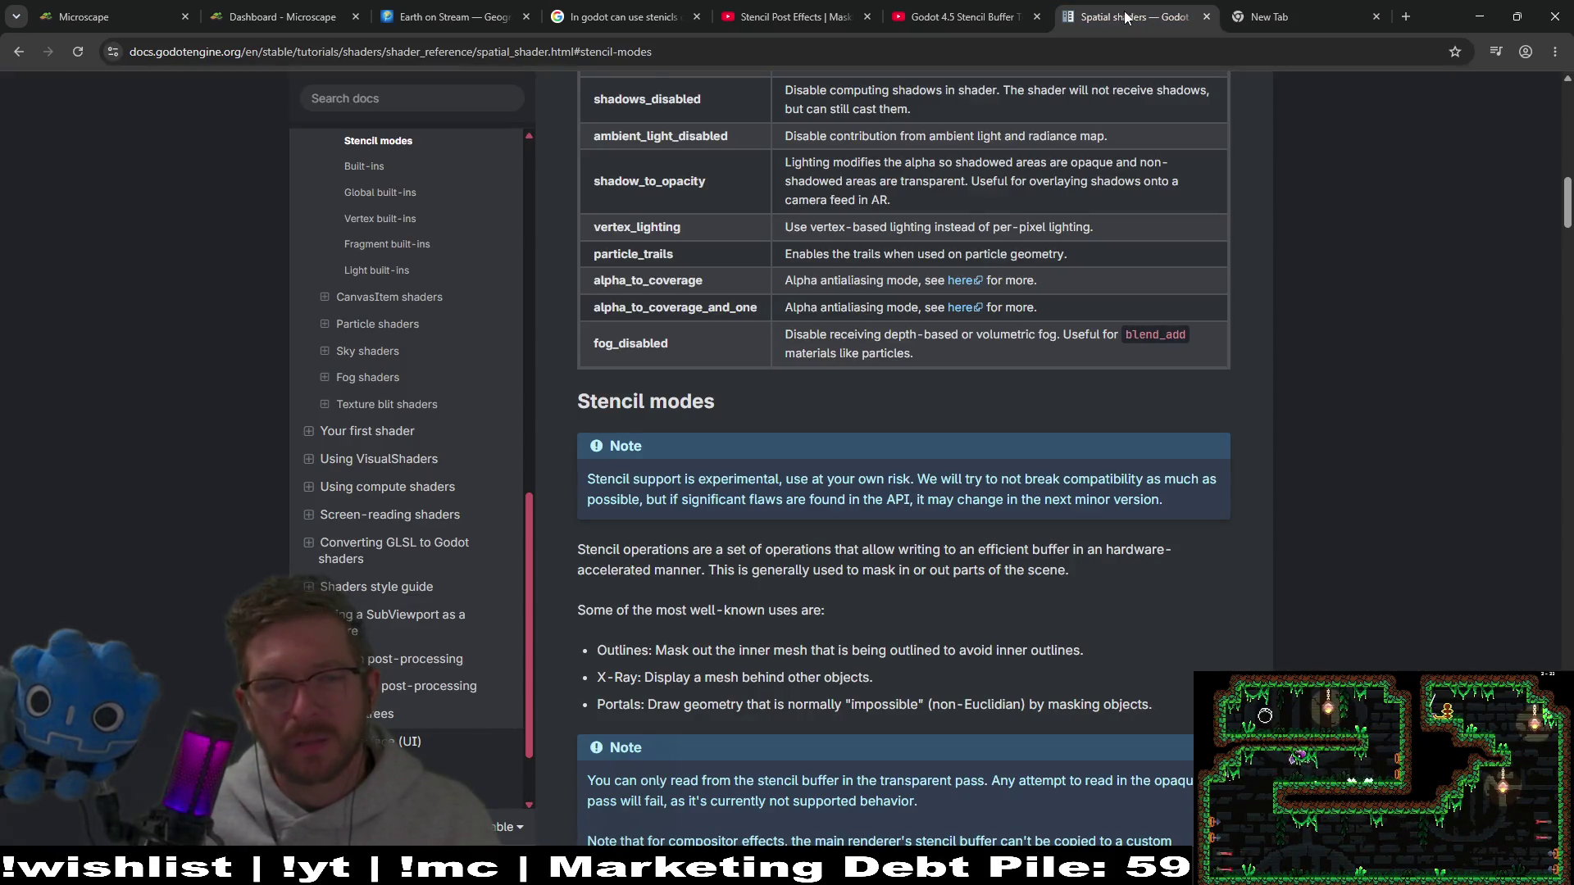
{"action": "left_click", "coordinate": [1255, 10]}
{"action": "key", "text": "alt+Tab"}
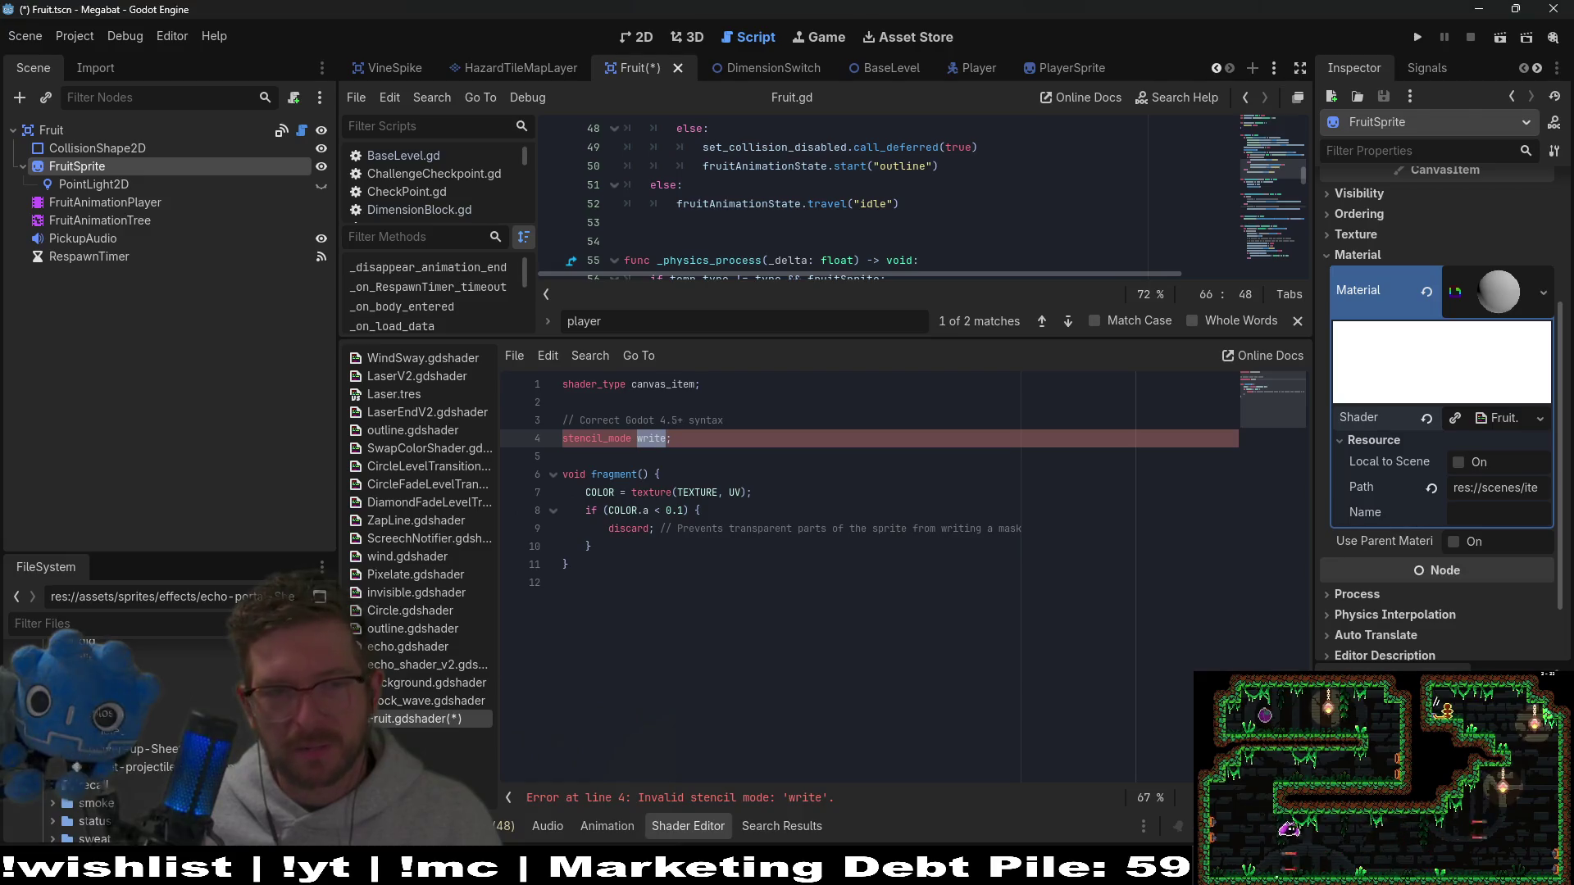
{"action": "key", "text": "alt+Tab"}
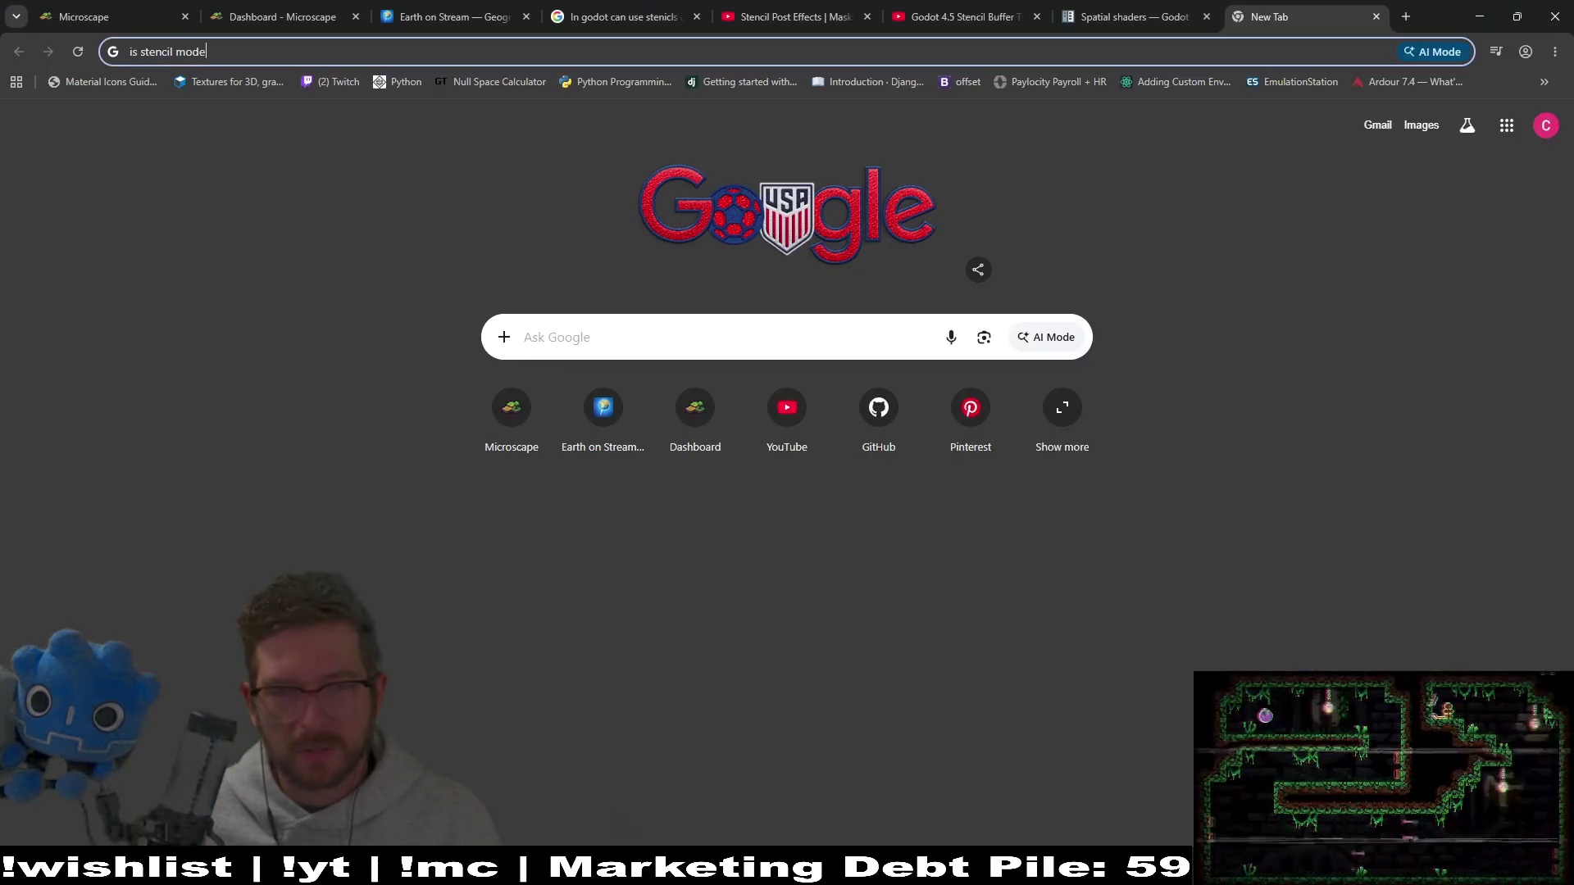
Step: Search whether stencil_mode is only for 3D or usable in 2D canvas item shaders, and read the AI Overview
{"action": "key", "text": "BackSpace"}
{"action": "key", "text": "BackSpace"}
{"action": "key", "text": "BackSpace"}
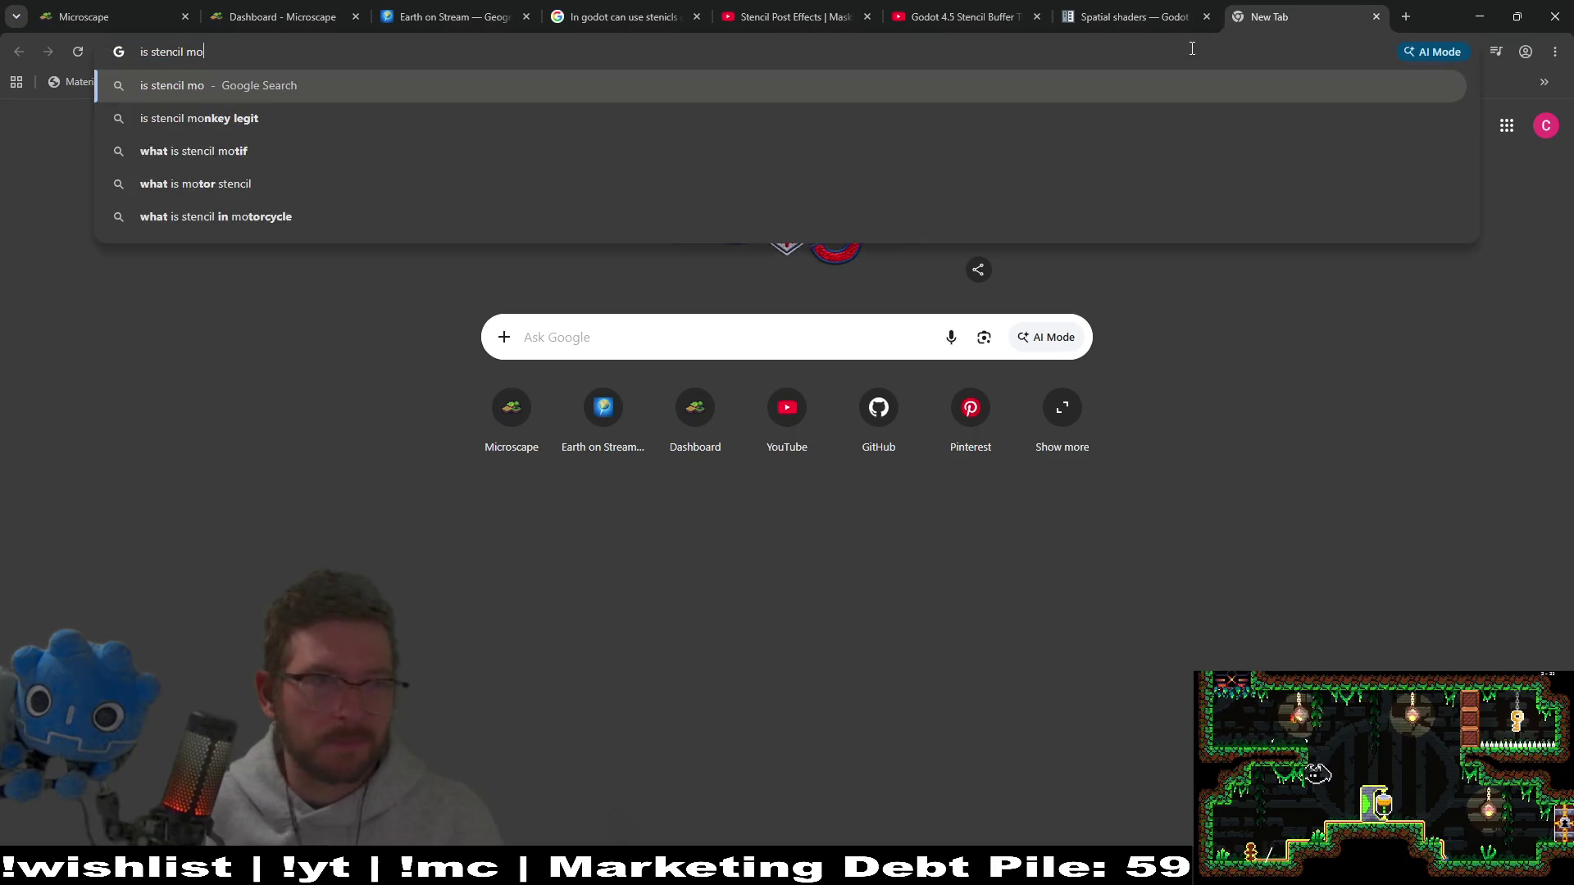
{"action": "type", "text": "_mode ONLY f"}
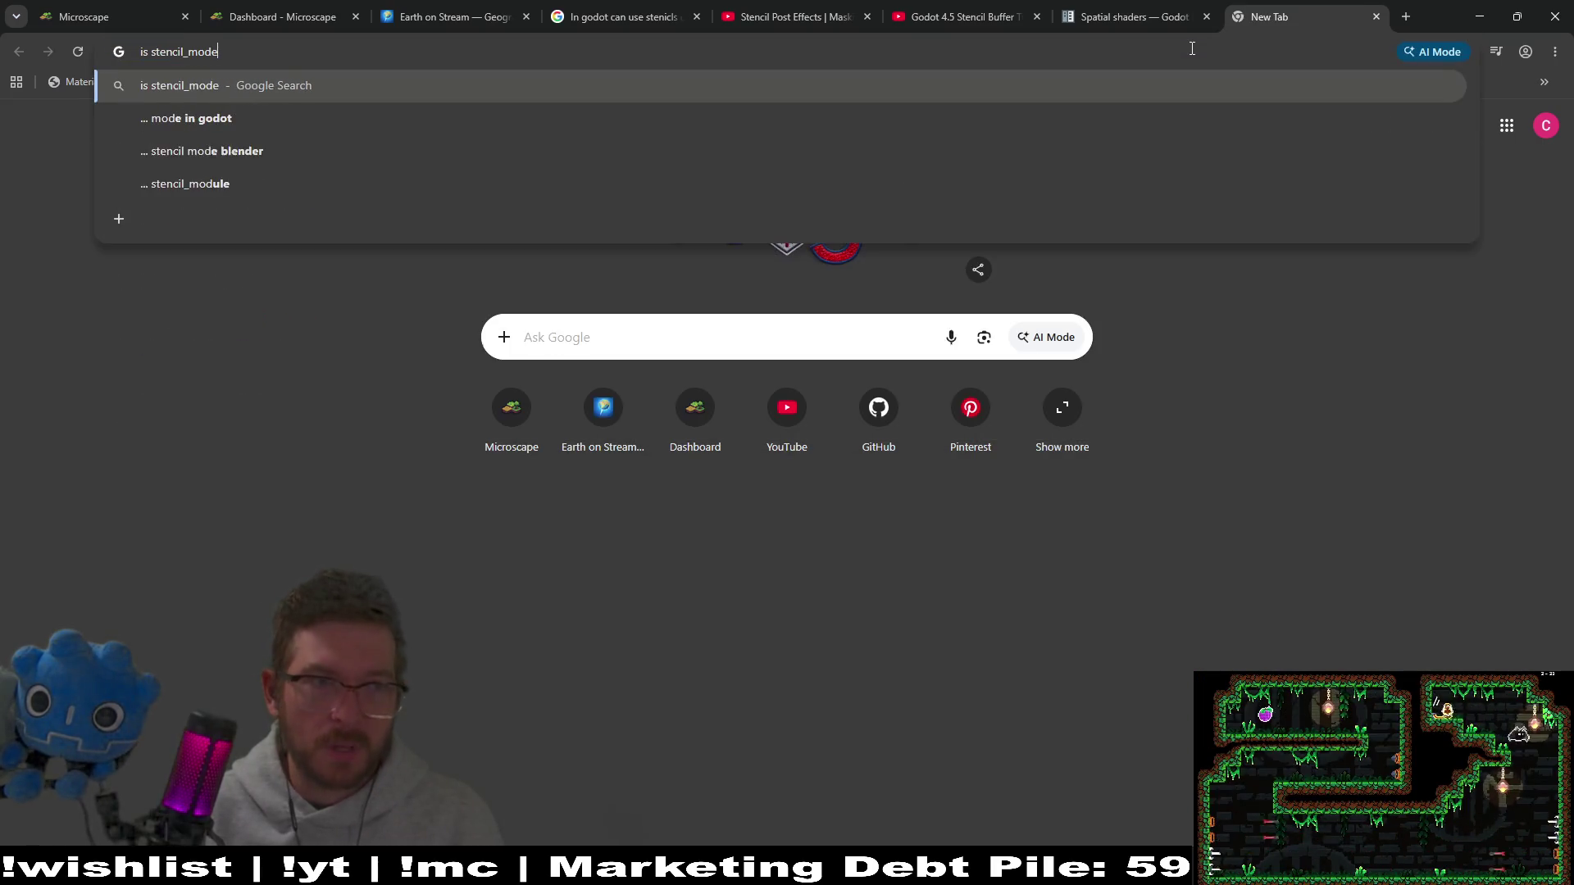
{"action": "type", "text": "or "}
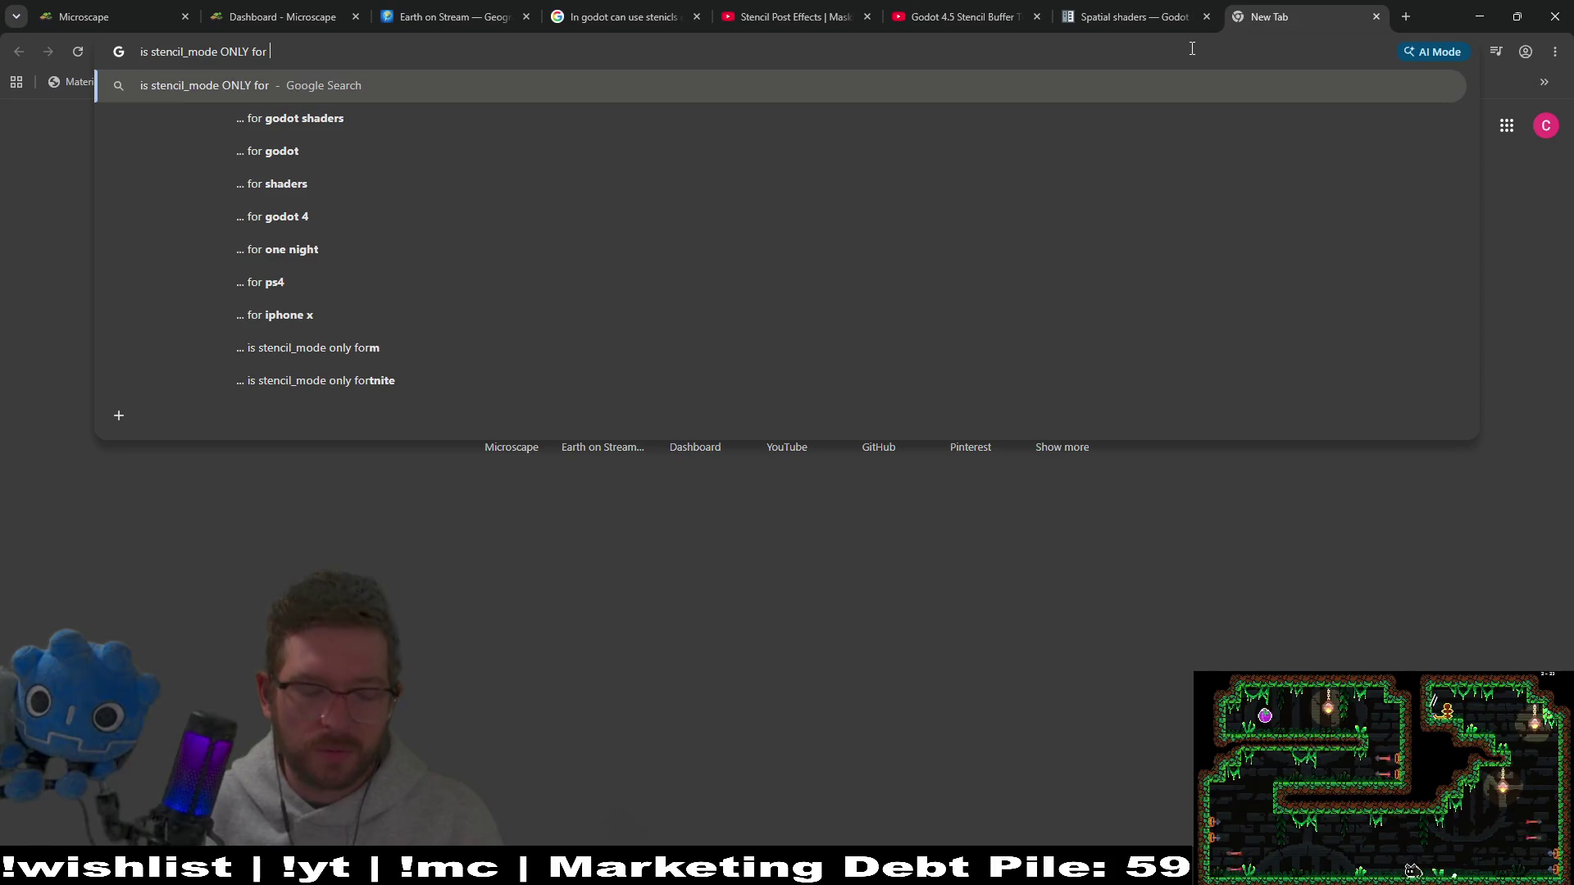
{"action": "type", "text": "3d sh;ad"}
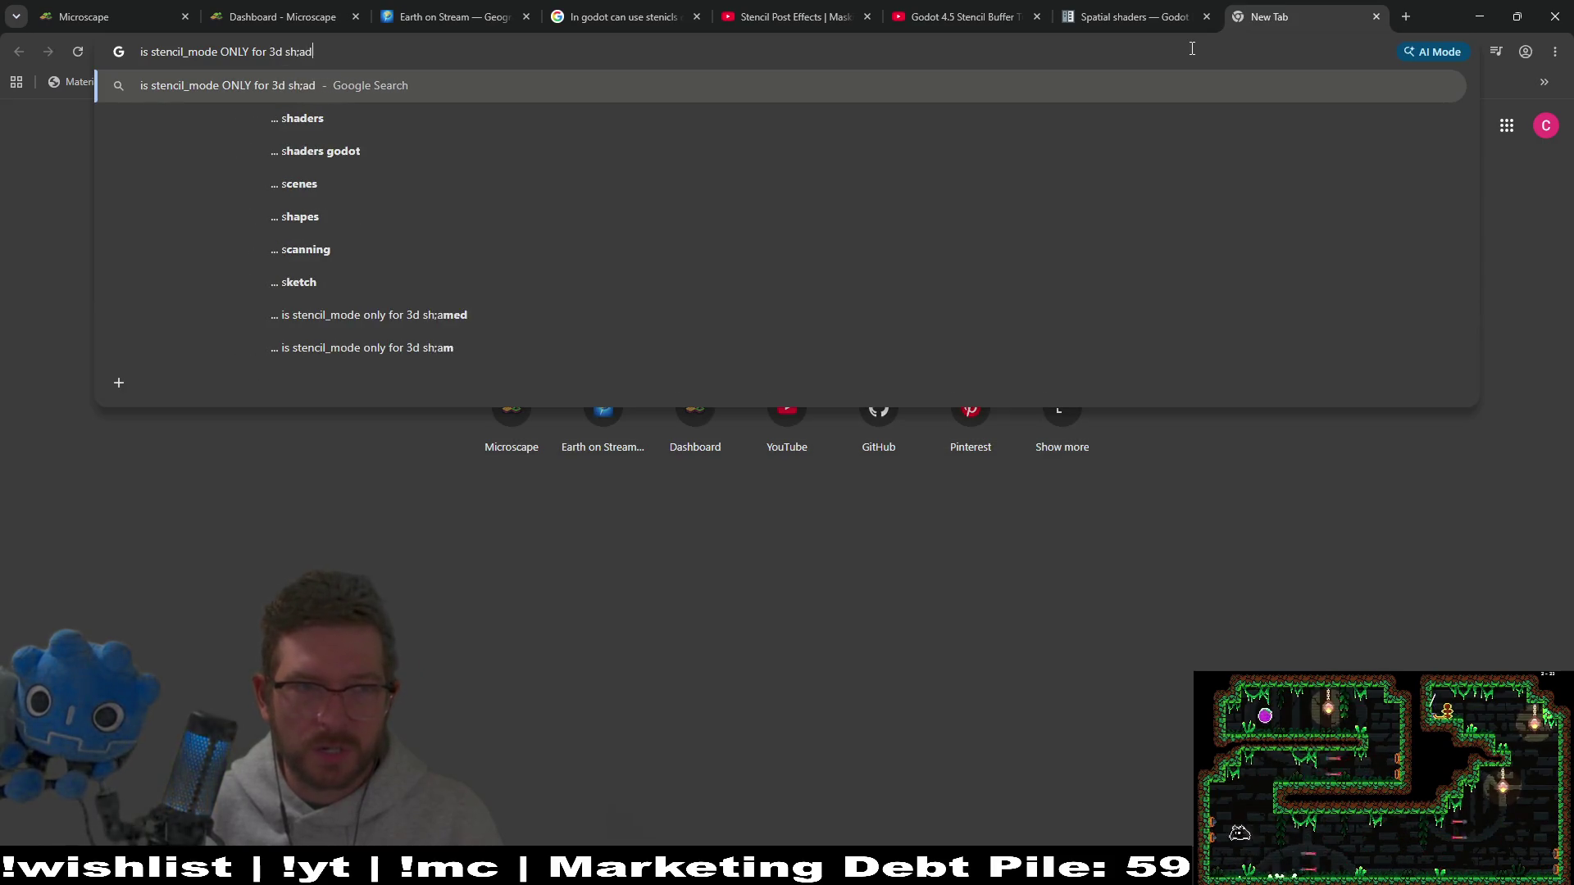
{"action": "key", "text": "BackSpace"}
{"action": "key", "text": "BackSpace"}
{"action": "key", "text": "BackSpace"}
{"action": "type", "text": "aders "}
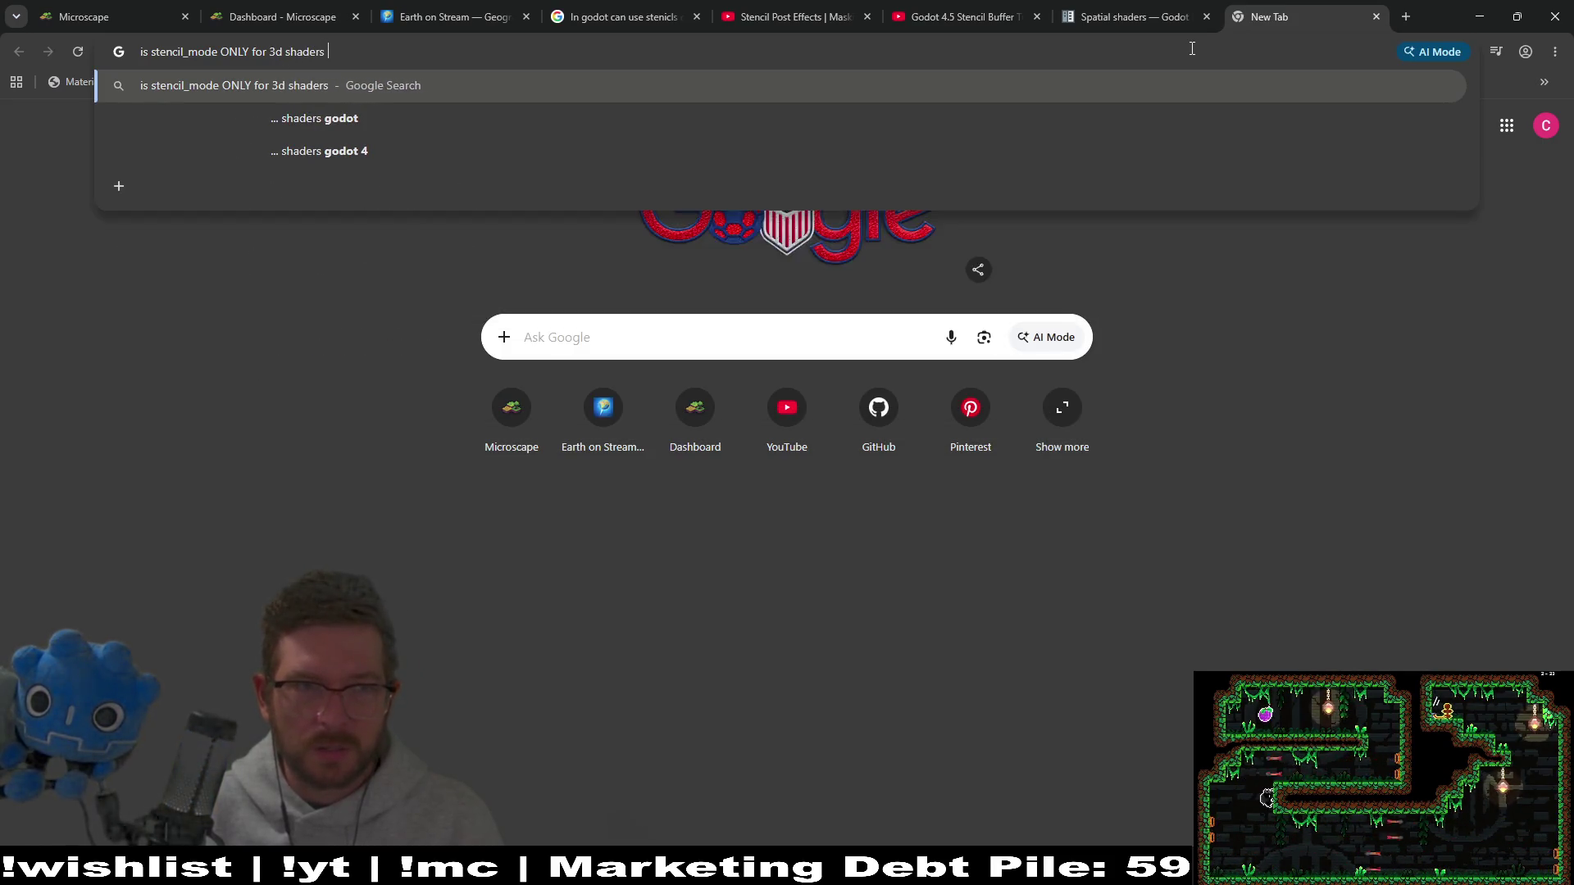
{"action": "type", "text": "in godot or c"}
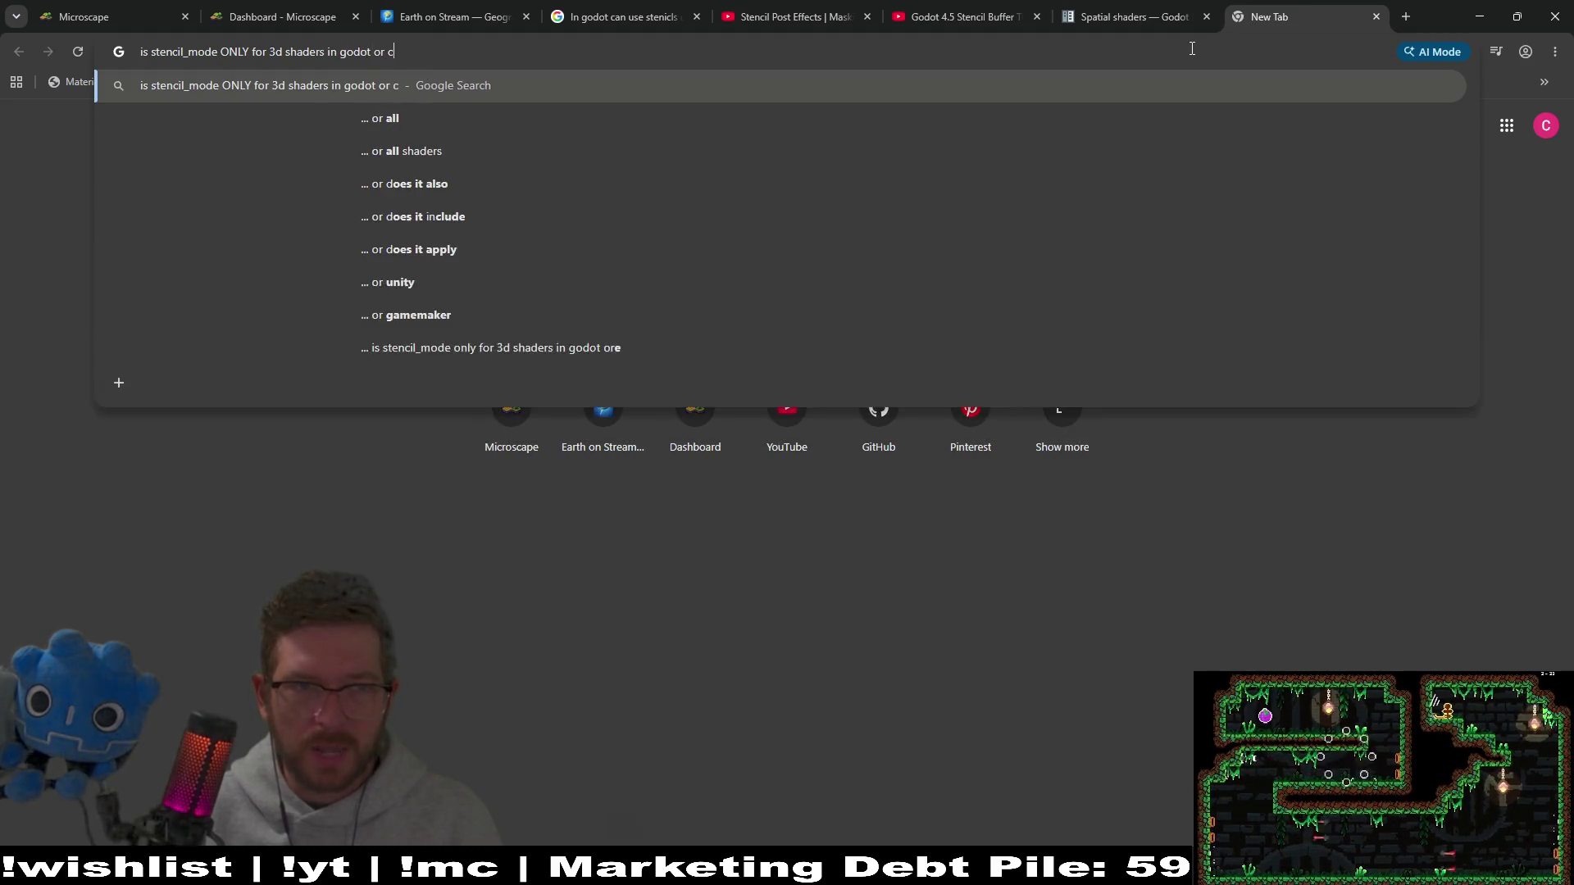
{"action": "type", "text": "an you use it f"}
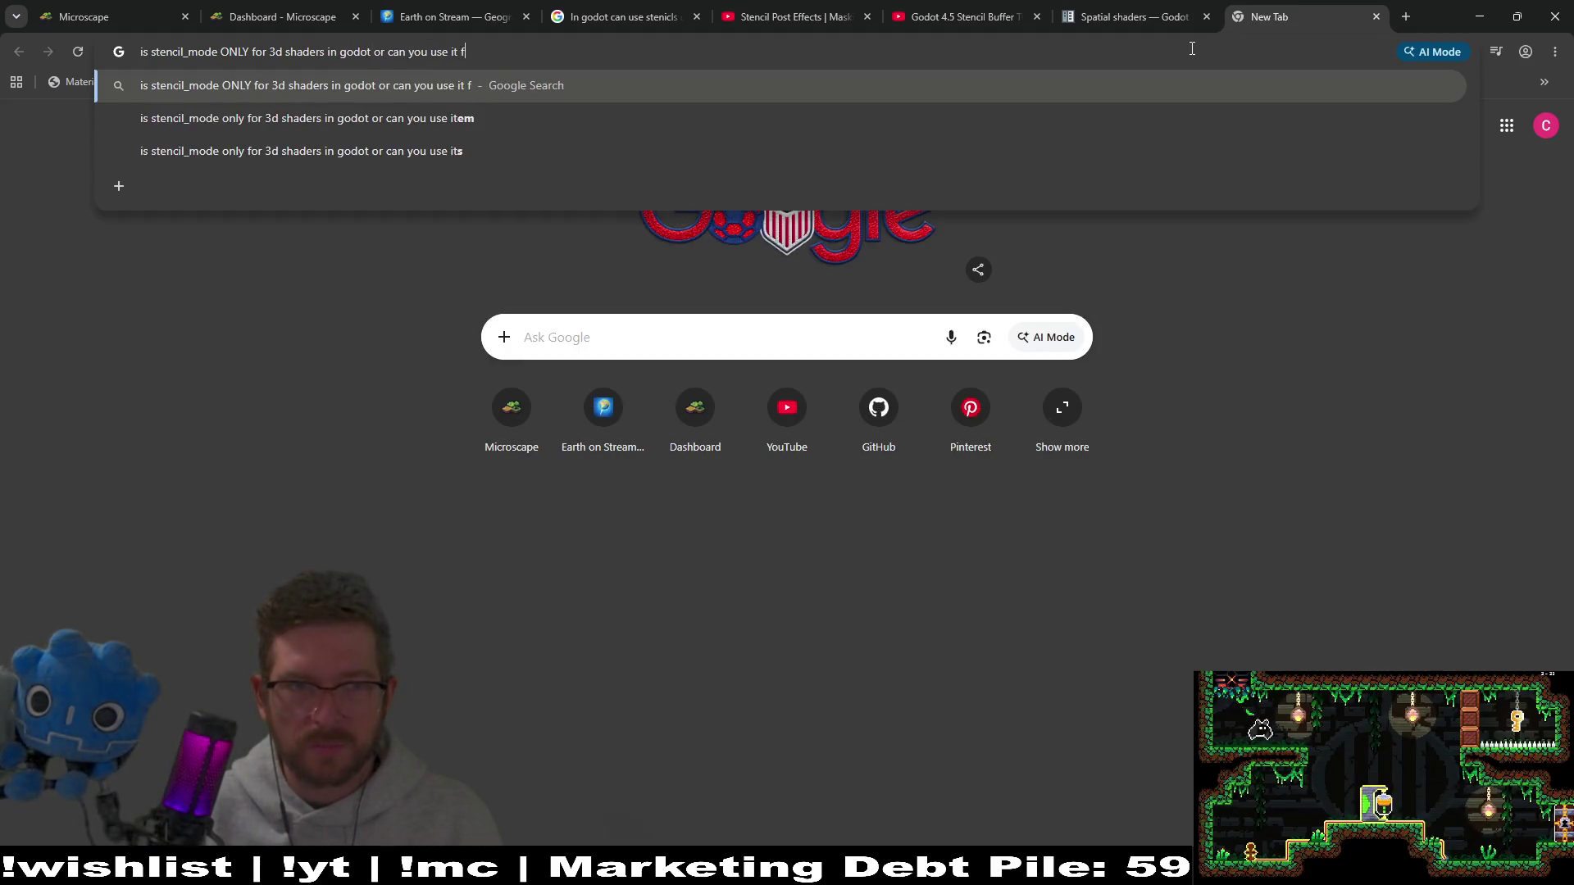
{"action": "type", "text": "or 2d"}
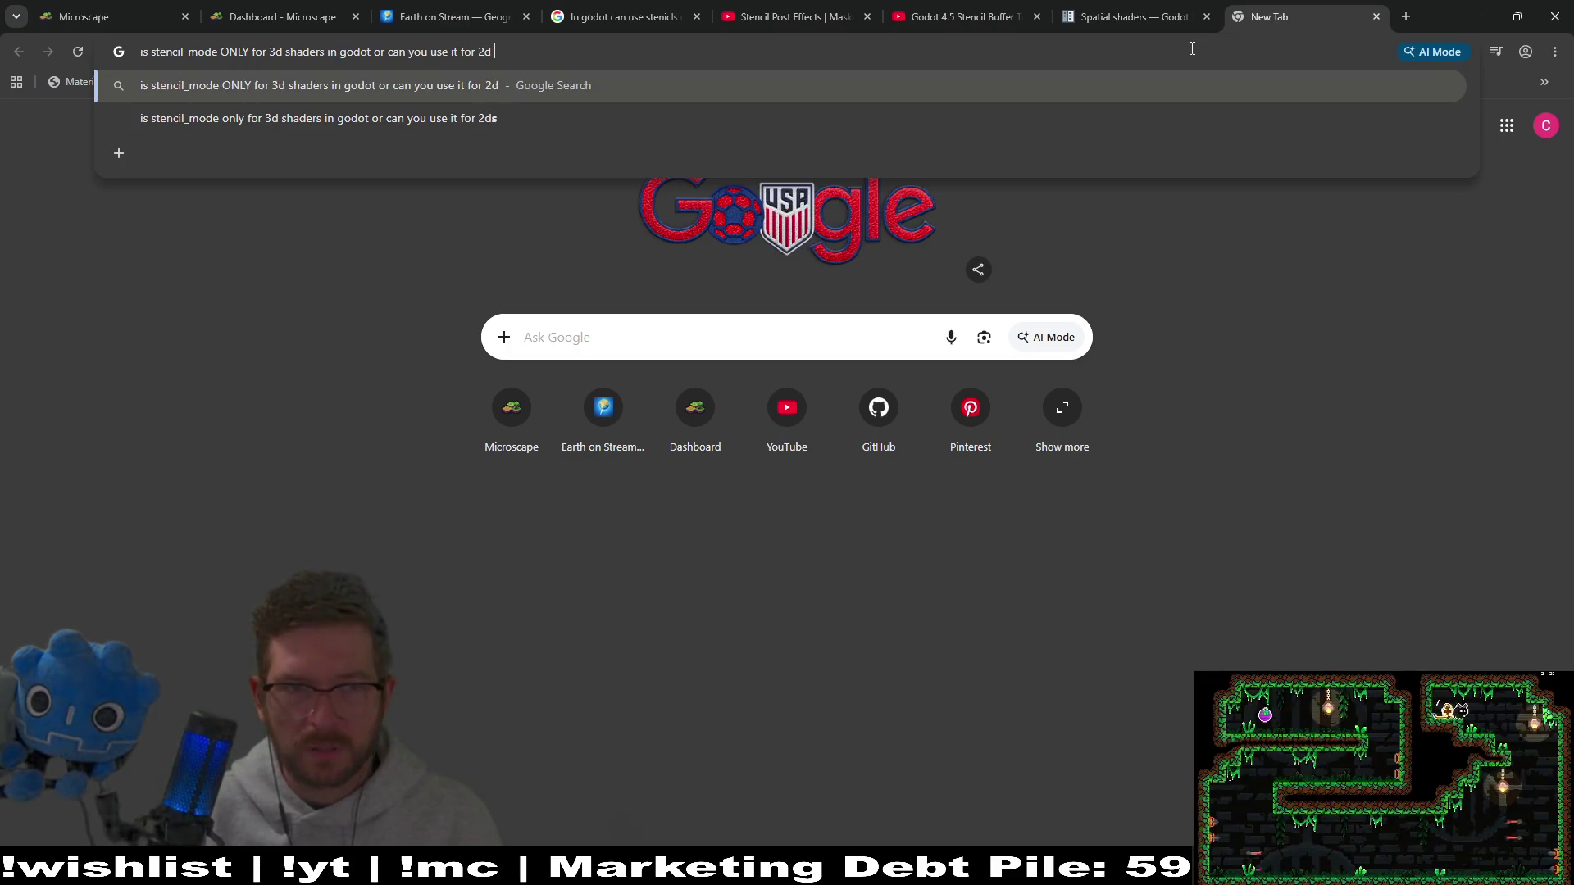
{"action": "key", "text": "BackSpace"}
{"action": "key", "text": "BackSpace"}
{"action": "type", "text": "D "}
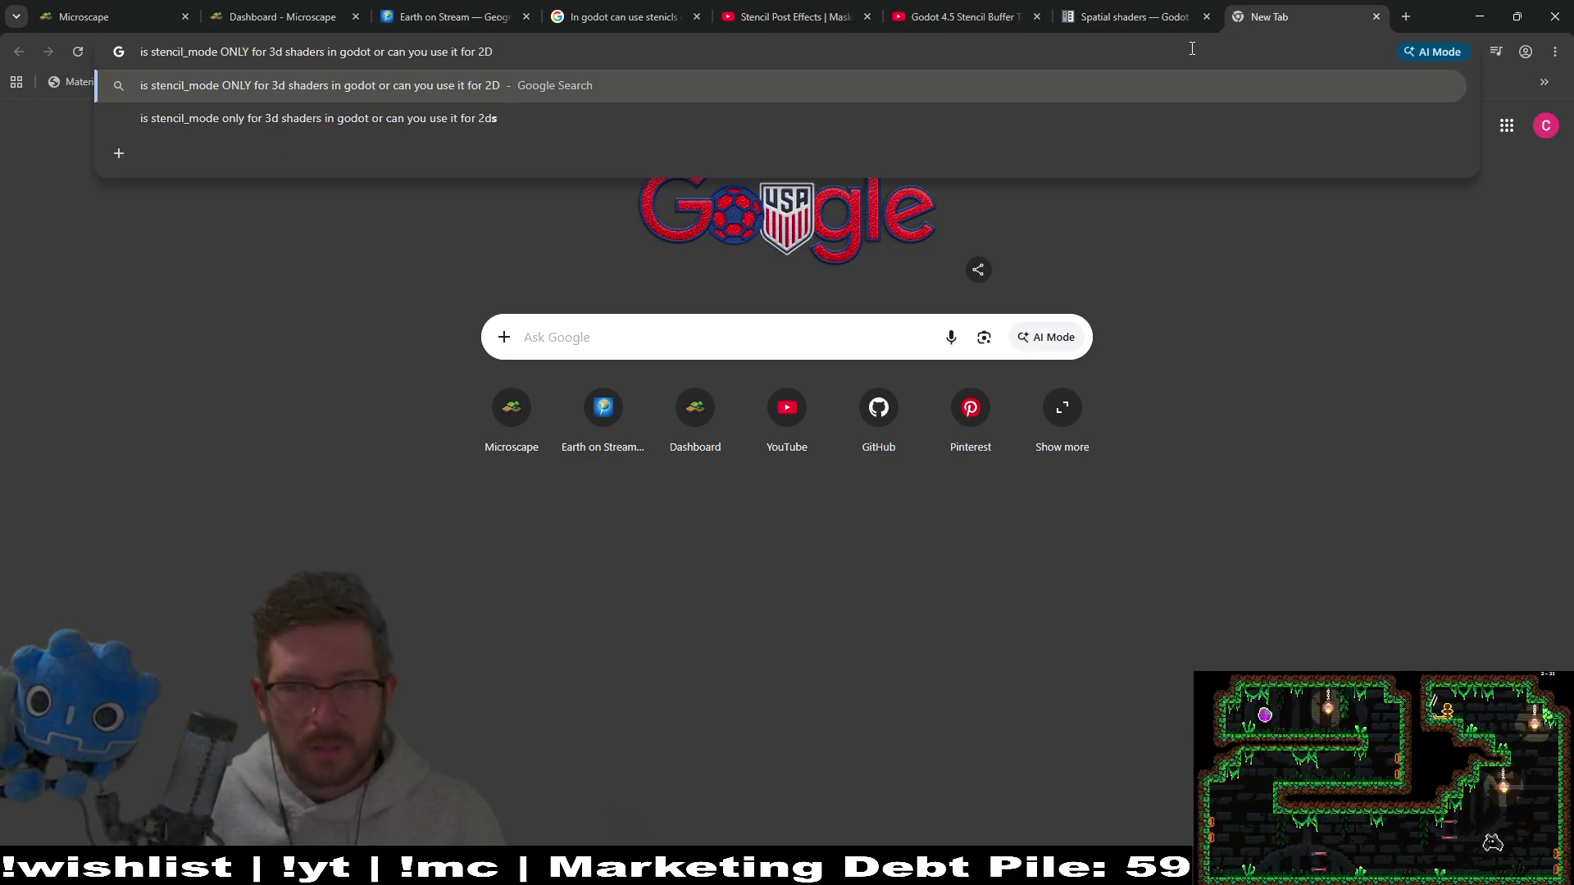
{"action": "type", "text": "can"}
{"action": "type", "text": "va"}
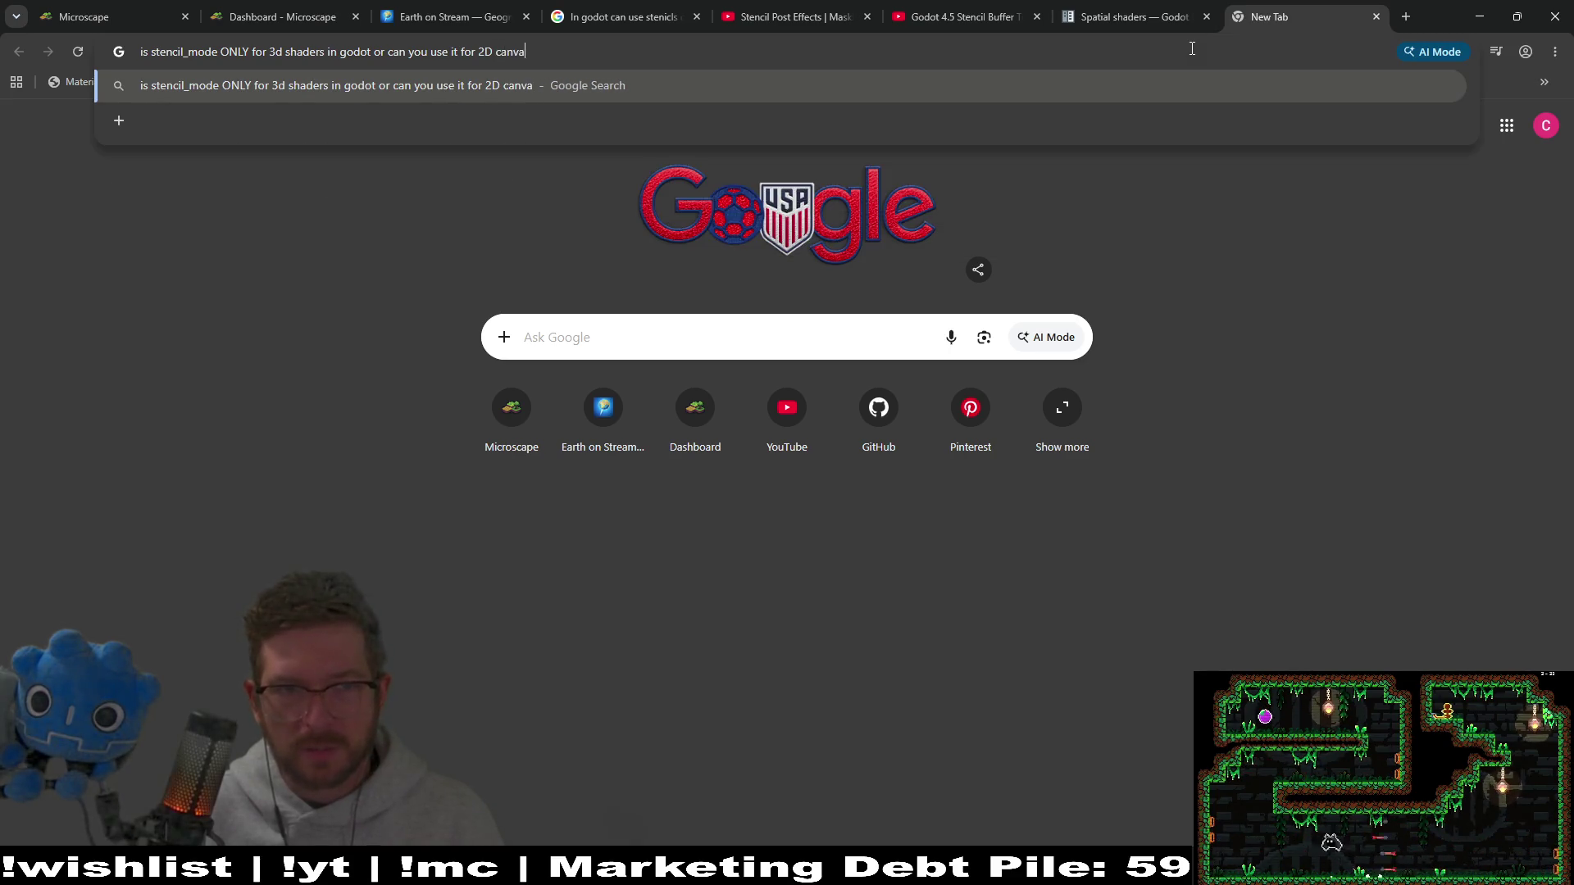
{"action": "type", "text": "s itme"}
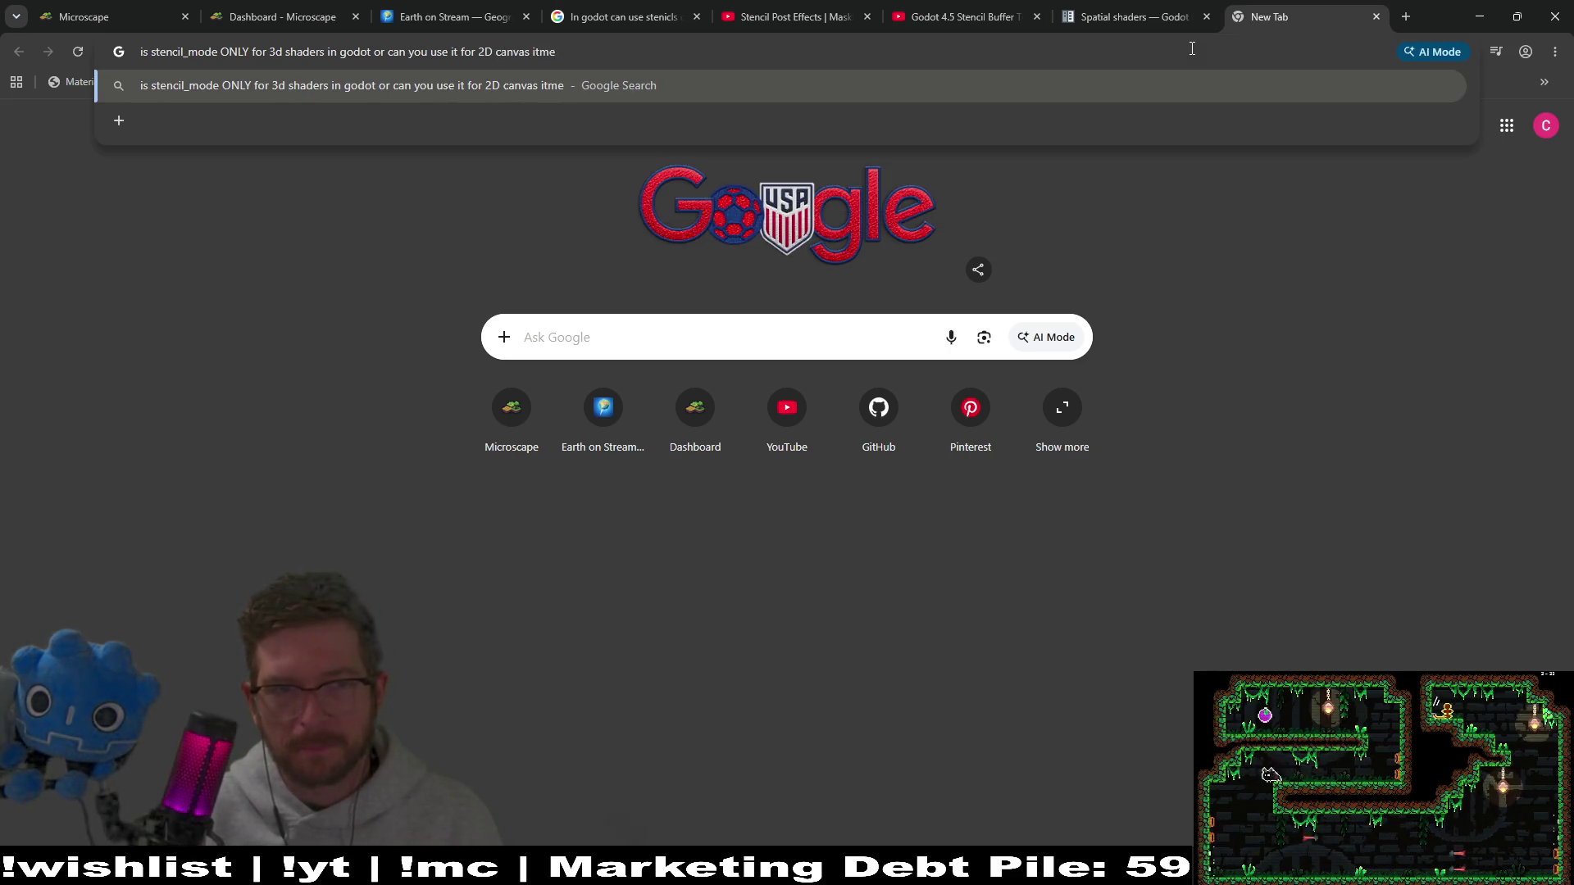
{"action": "key", "text": "BackSpace"}
{"action": "key", "text": "BackSpace"}
{"action": "type", "text": "em shaders?"}
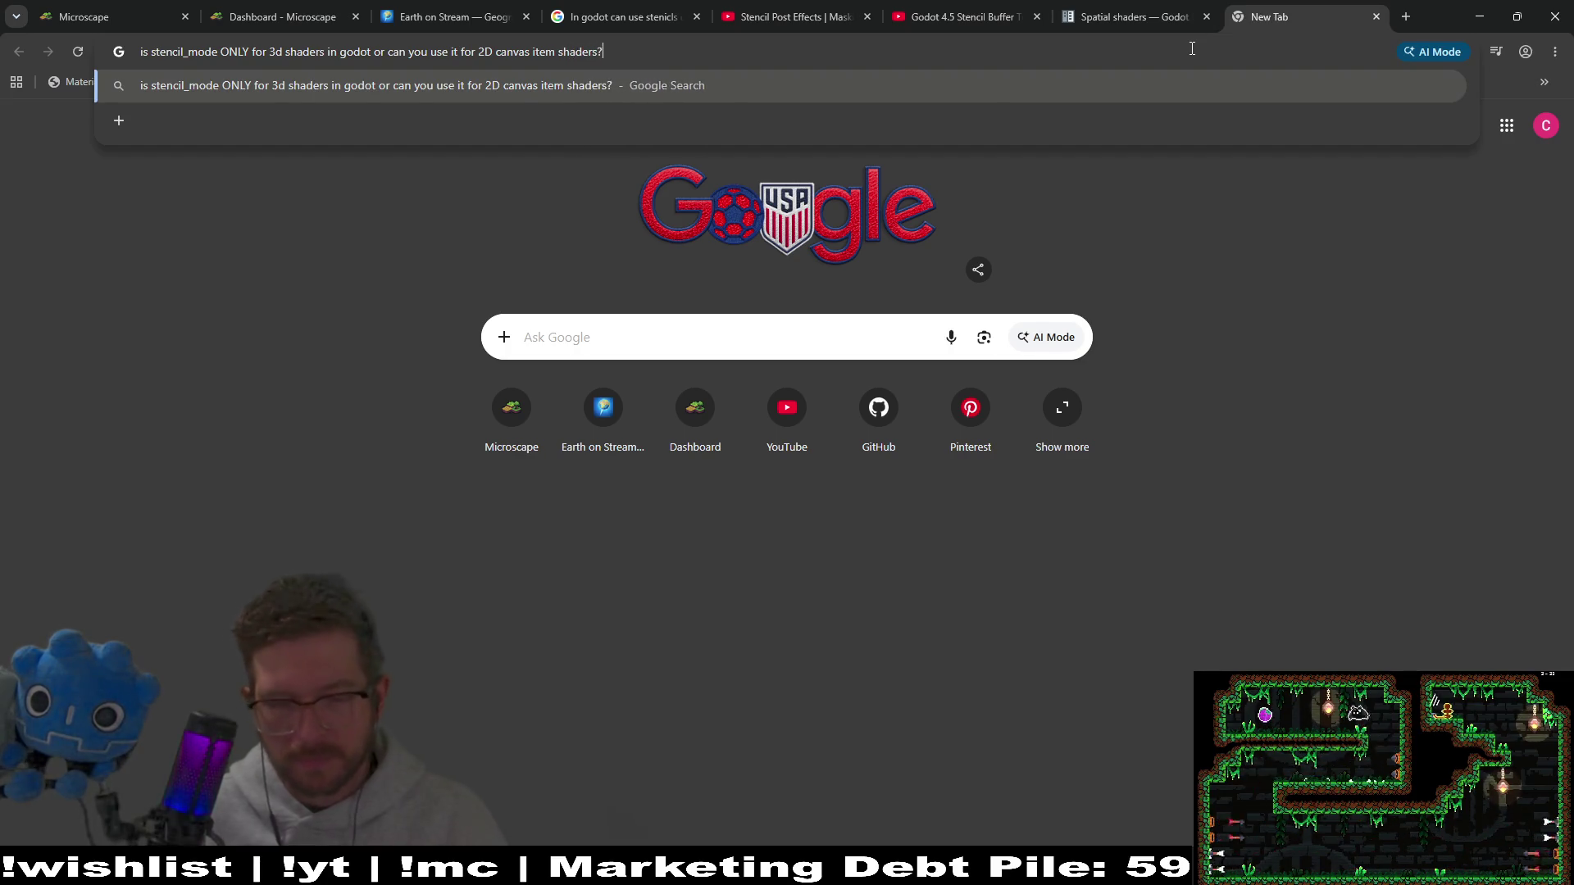
{"action": "key", "text": "Return"}
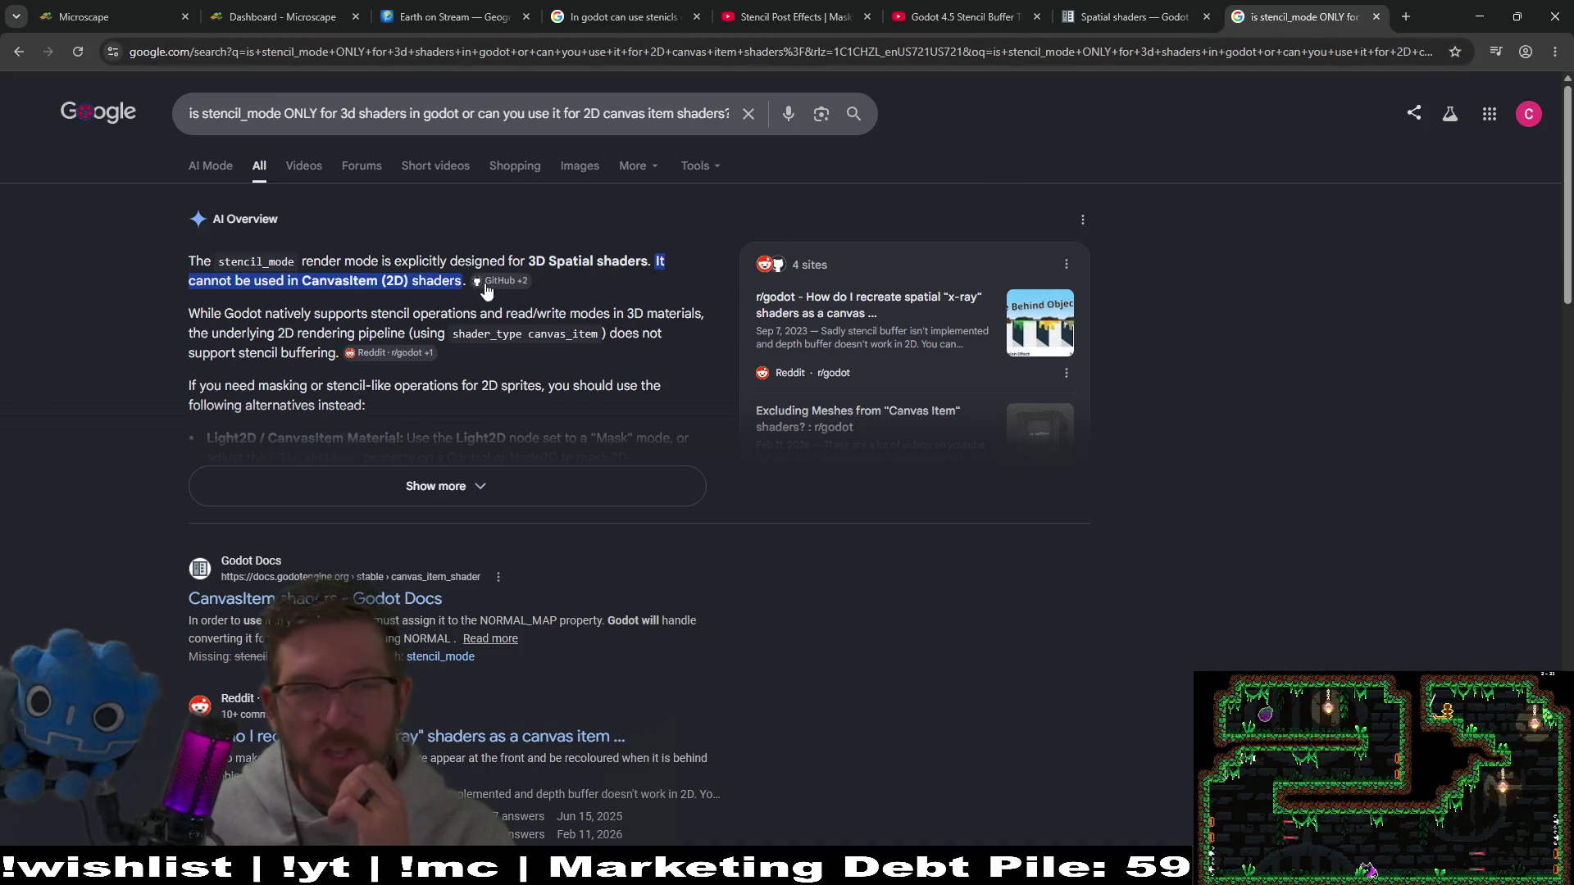
{"action": "left_click_drag", "start_coordinate": [590, 284], "coordinate": [185, 268]}
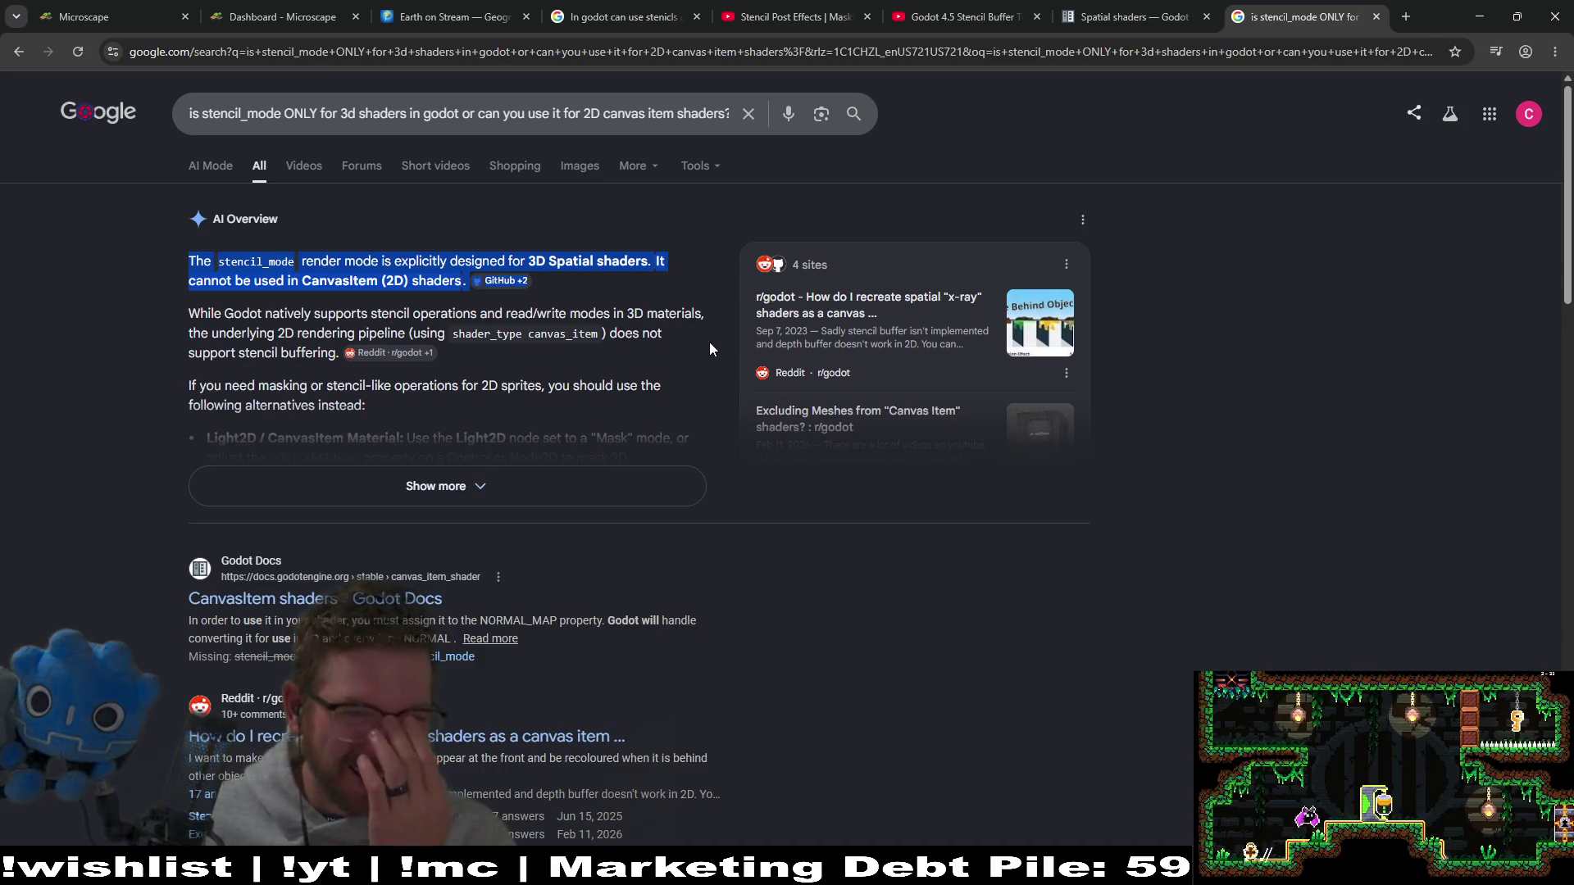
Step: Tell the stencils AI Mode chat that stencil_mode is 3D-only, then read its BackBufferCopy method
{"action": "left_click", "coordinate": [623, 16]}
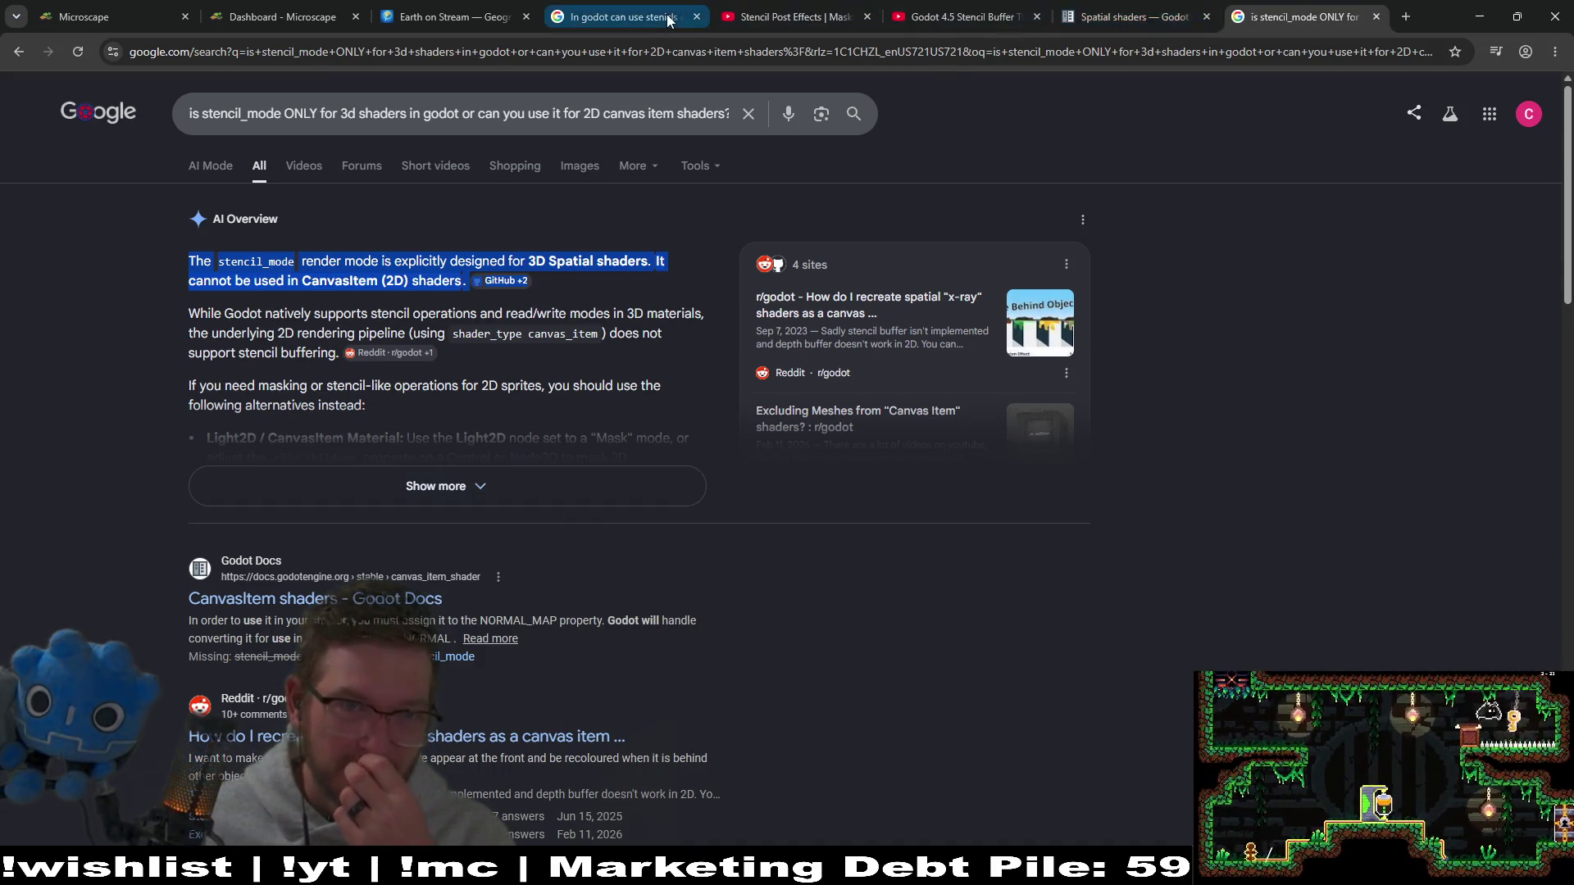
{"action": "scroll", "coordinate": [643, 664], "scroll_direction": "down", "scroll_amount": 8}
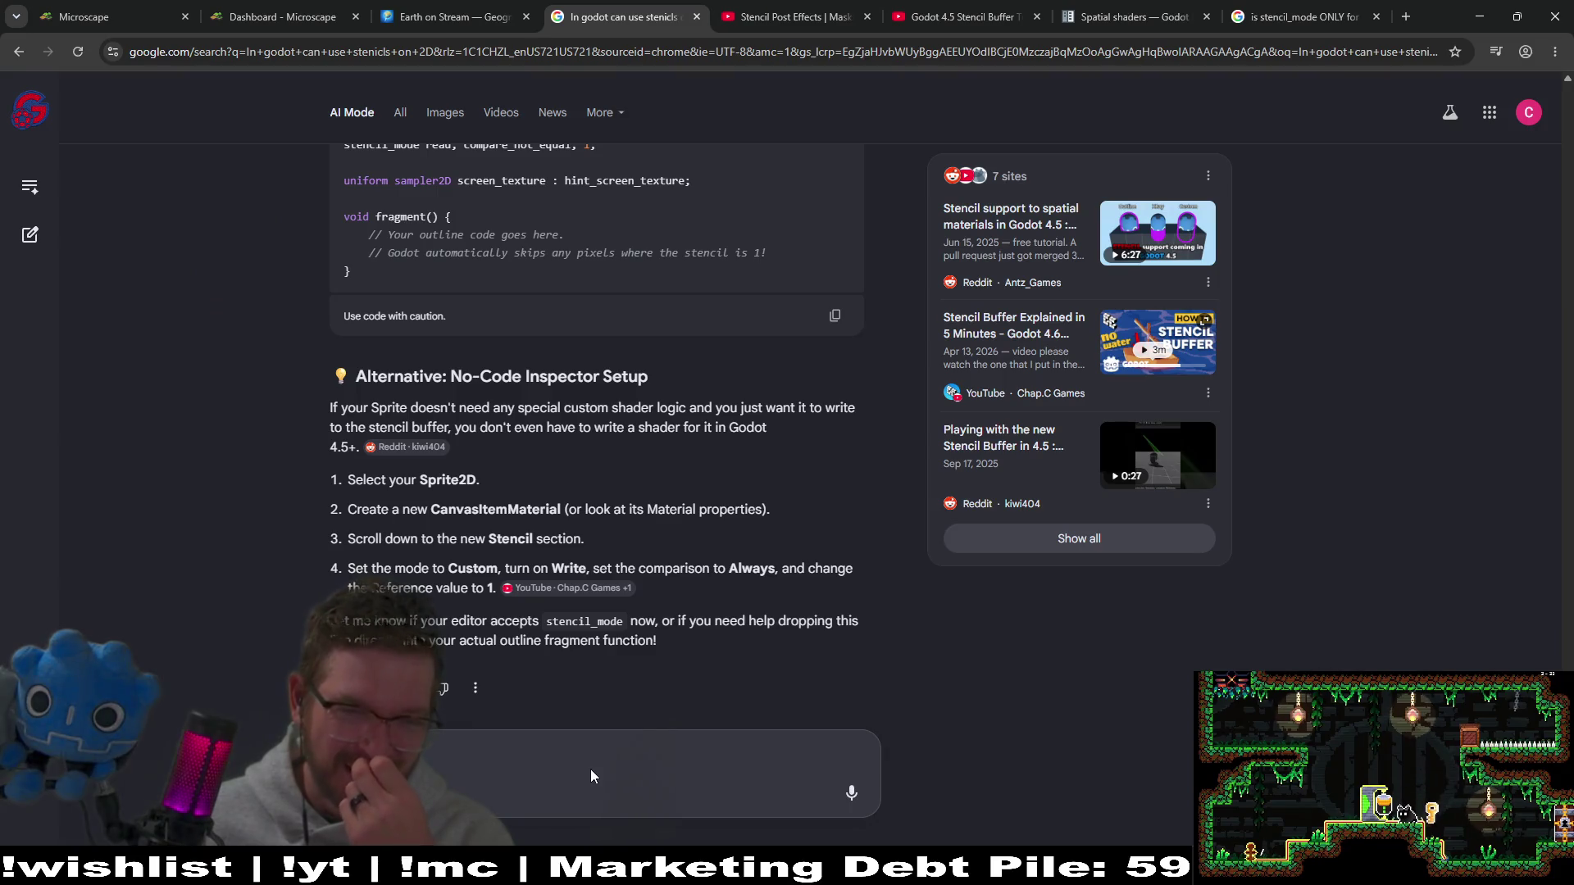
{"action": "left_click", "coordinate": [495, 760]}
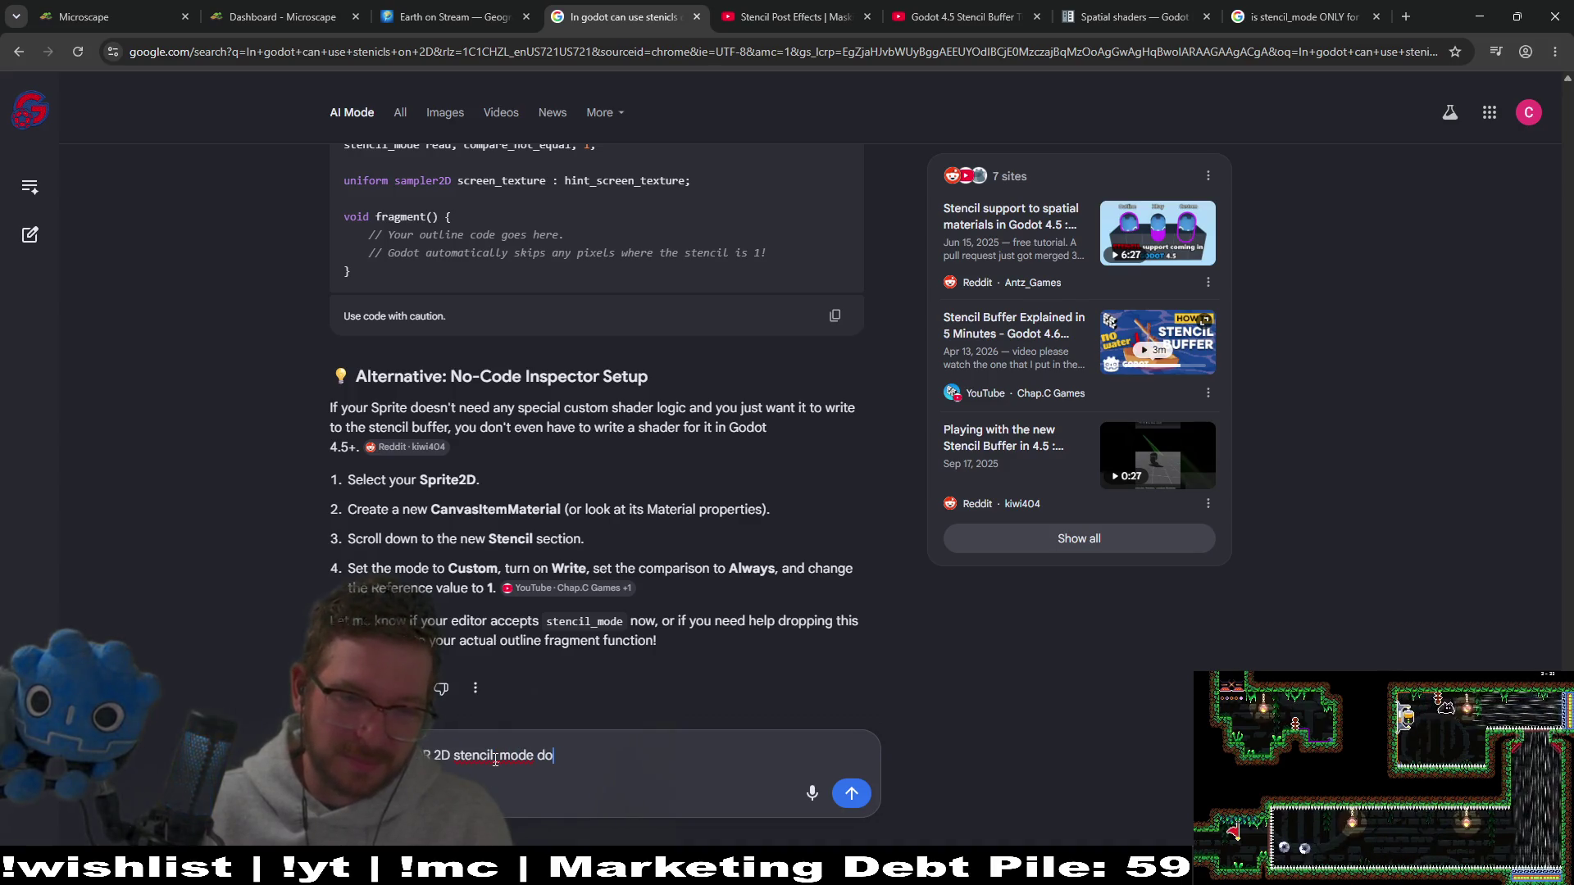
{"action": "type", "text": "r 2"}
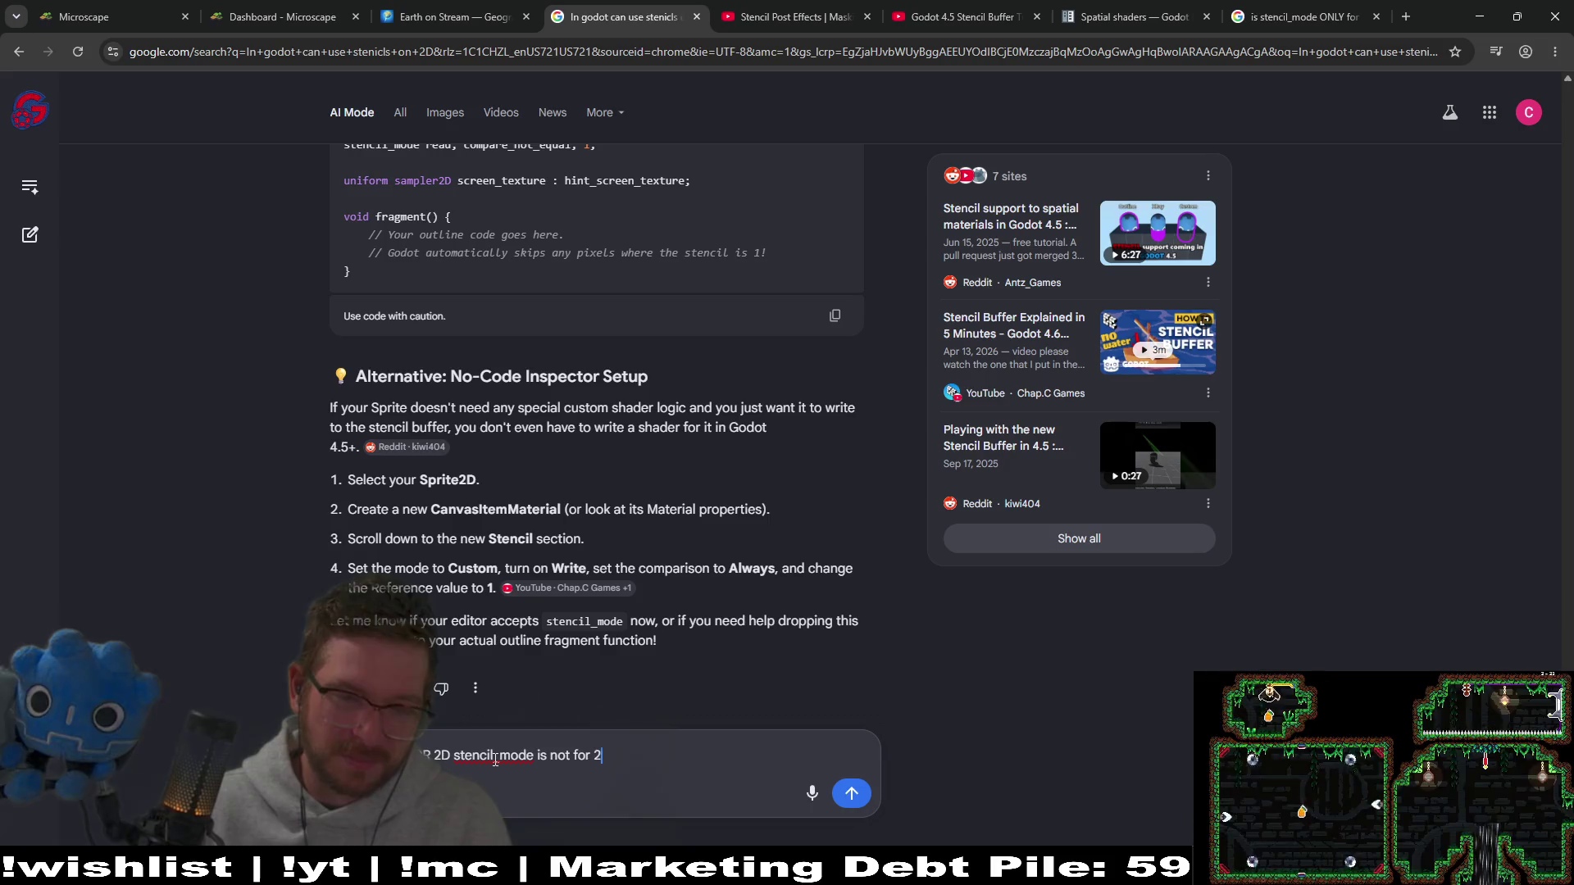
{"action": "type", "text": "d it is only for 3"}
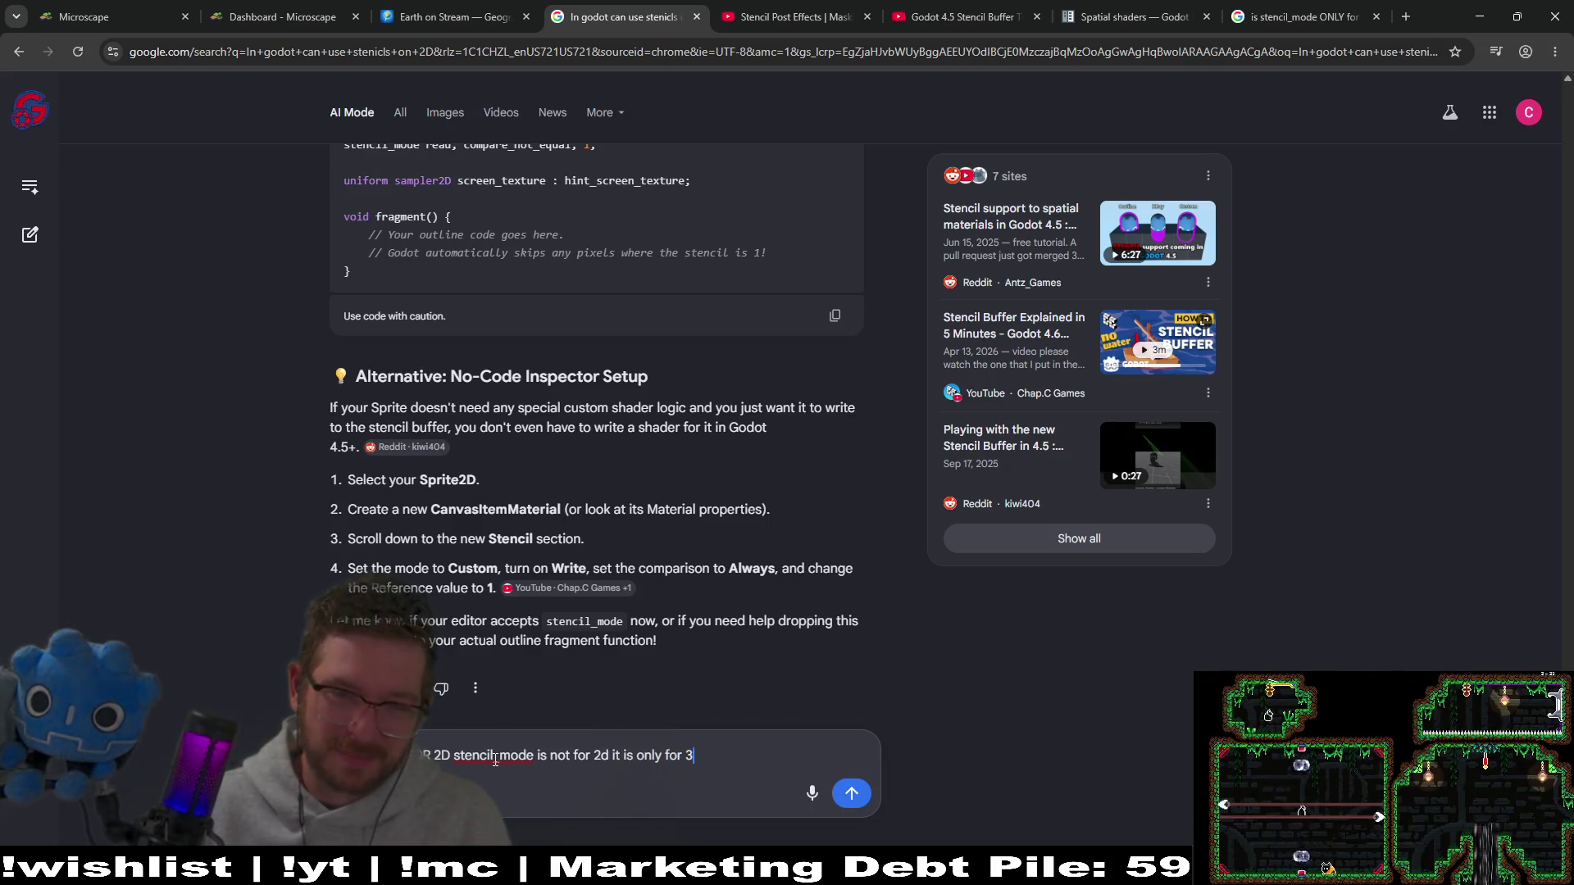
{"action": "type", "text": "2d"}
{"action": "key", "text": "Return"}
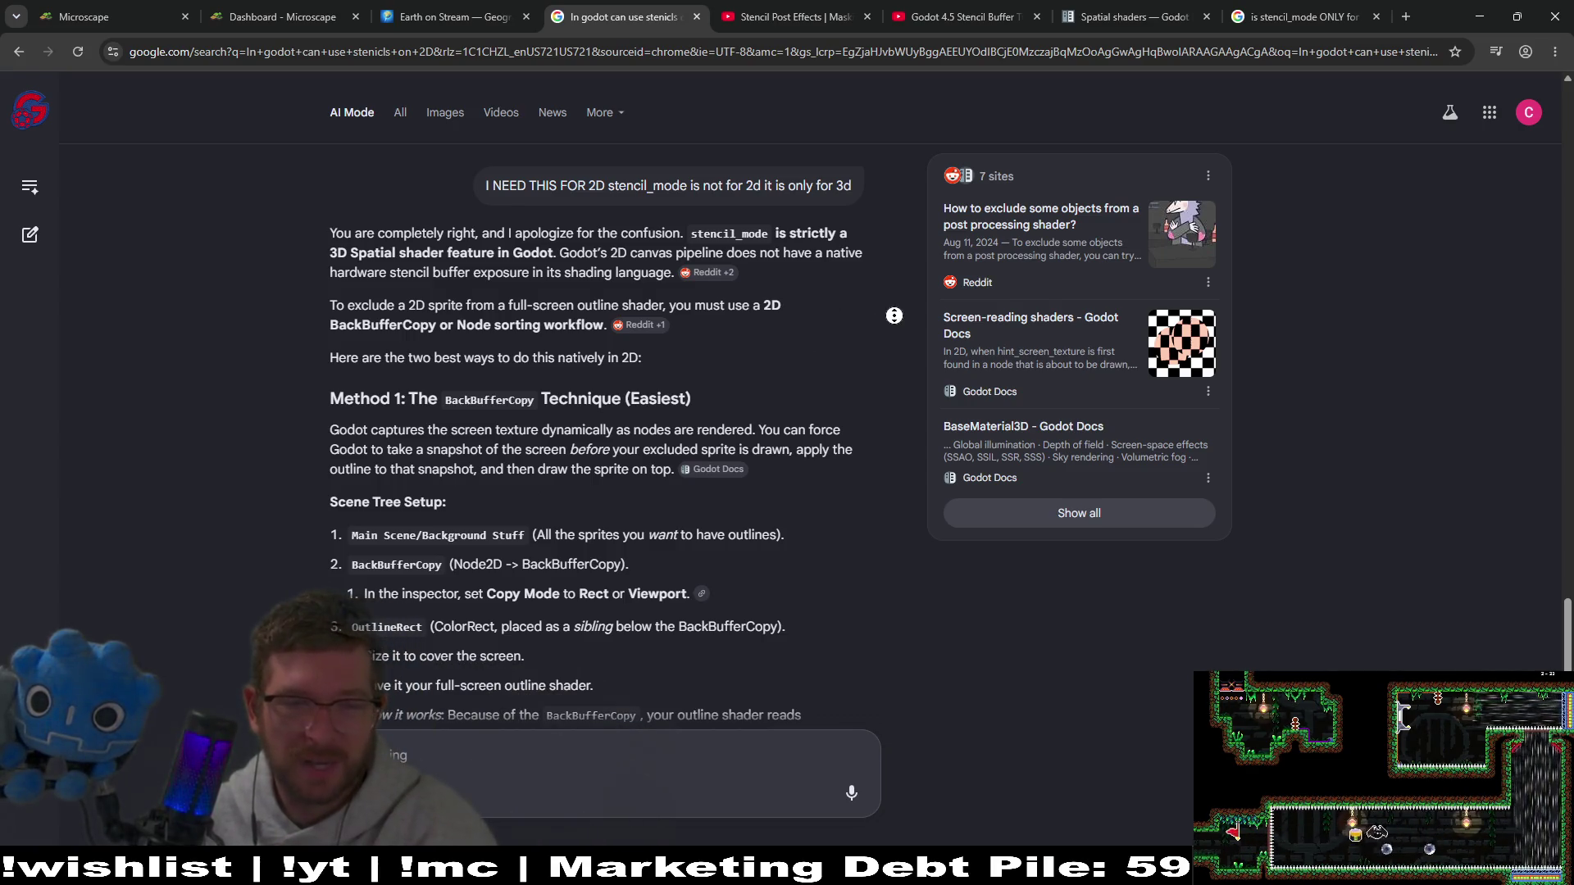
{"action": "scroll", "coordinate": [778, 445], "scroll_direction": "down", "scroll_amount": 2}
{"action": "double_click", "coordinate": [657, 488]}
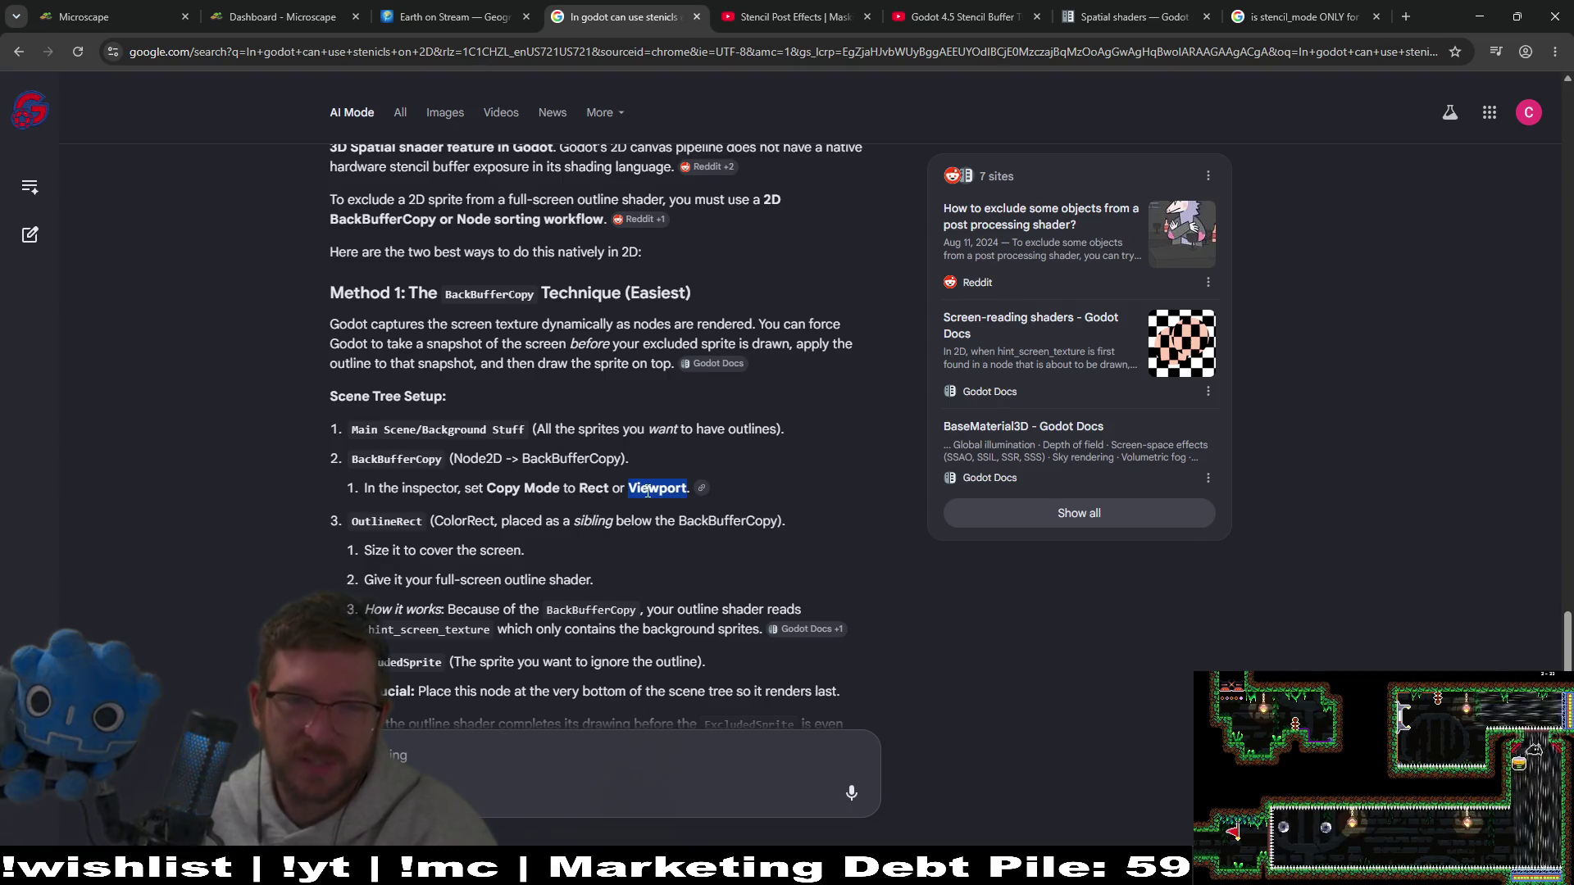
{"action": "left_click", "coordinate": [878, 285]}
{"action": "scroll", "coordinate": [539, 391], "scroll_direction": "down", "scroll_amount": 2}
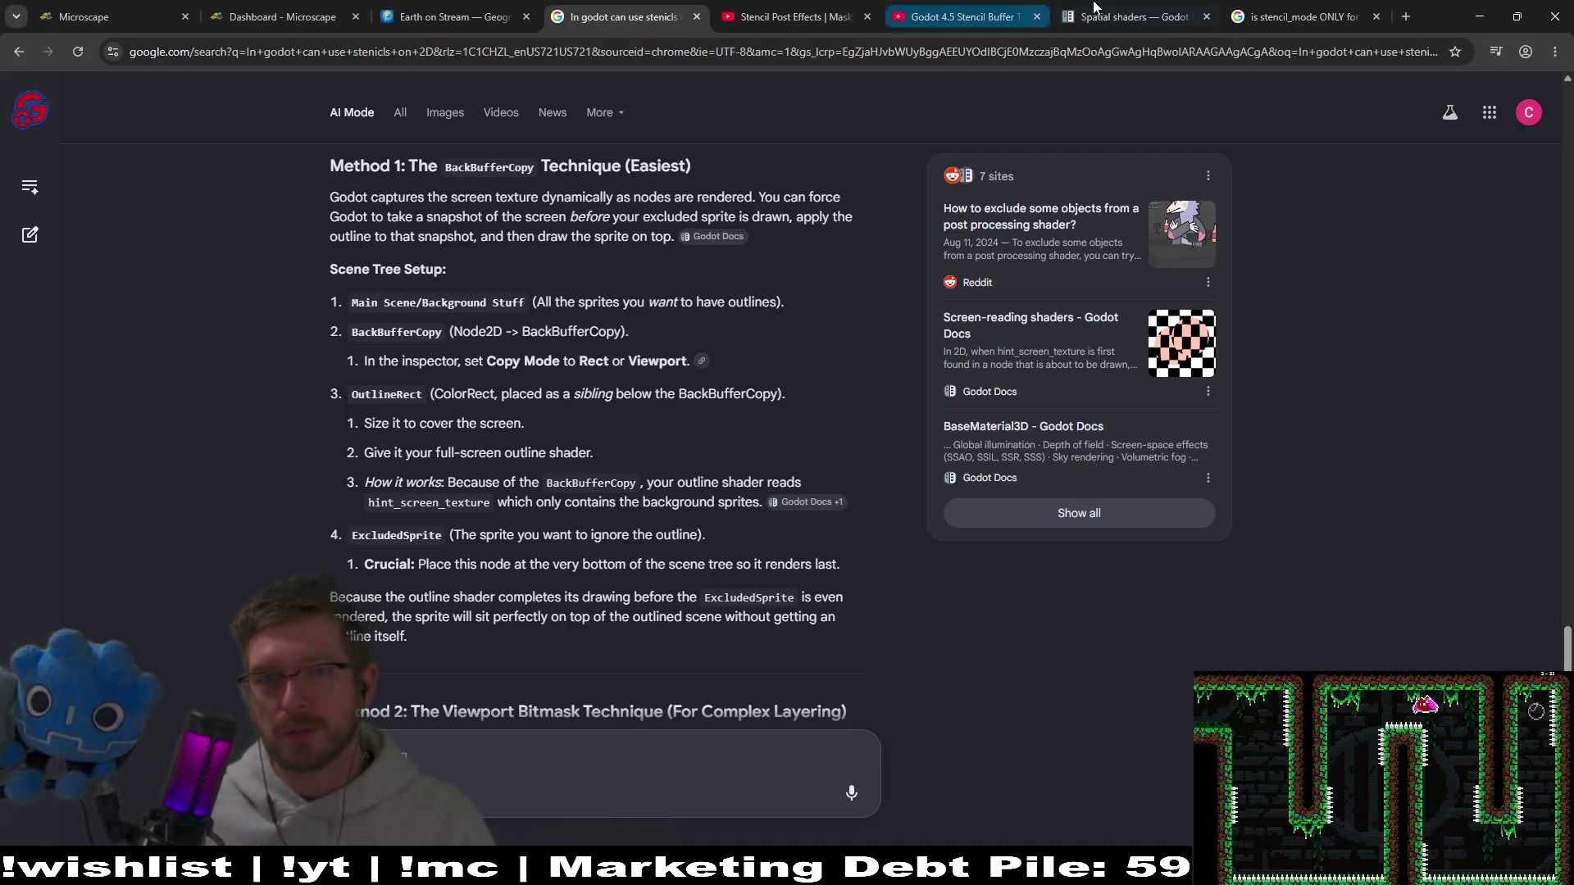
Step: Search the Godot docs for 'backbuffercopy' and open the BackBufferCopy class reference
{"action": "left_click", "coordinate": [1124, 16]}
{"action": "left_click", "coordinate": [406, 98]}
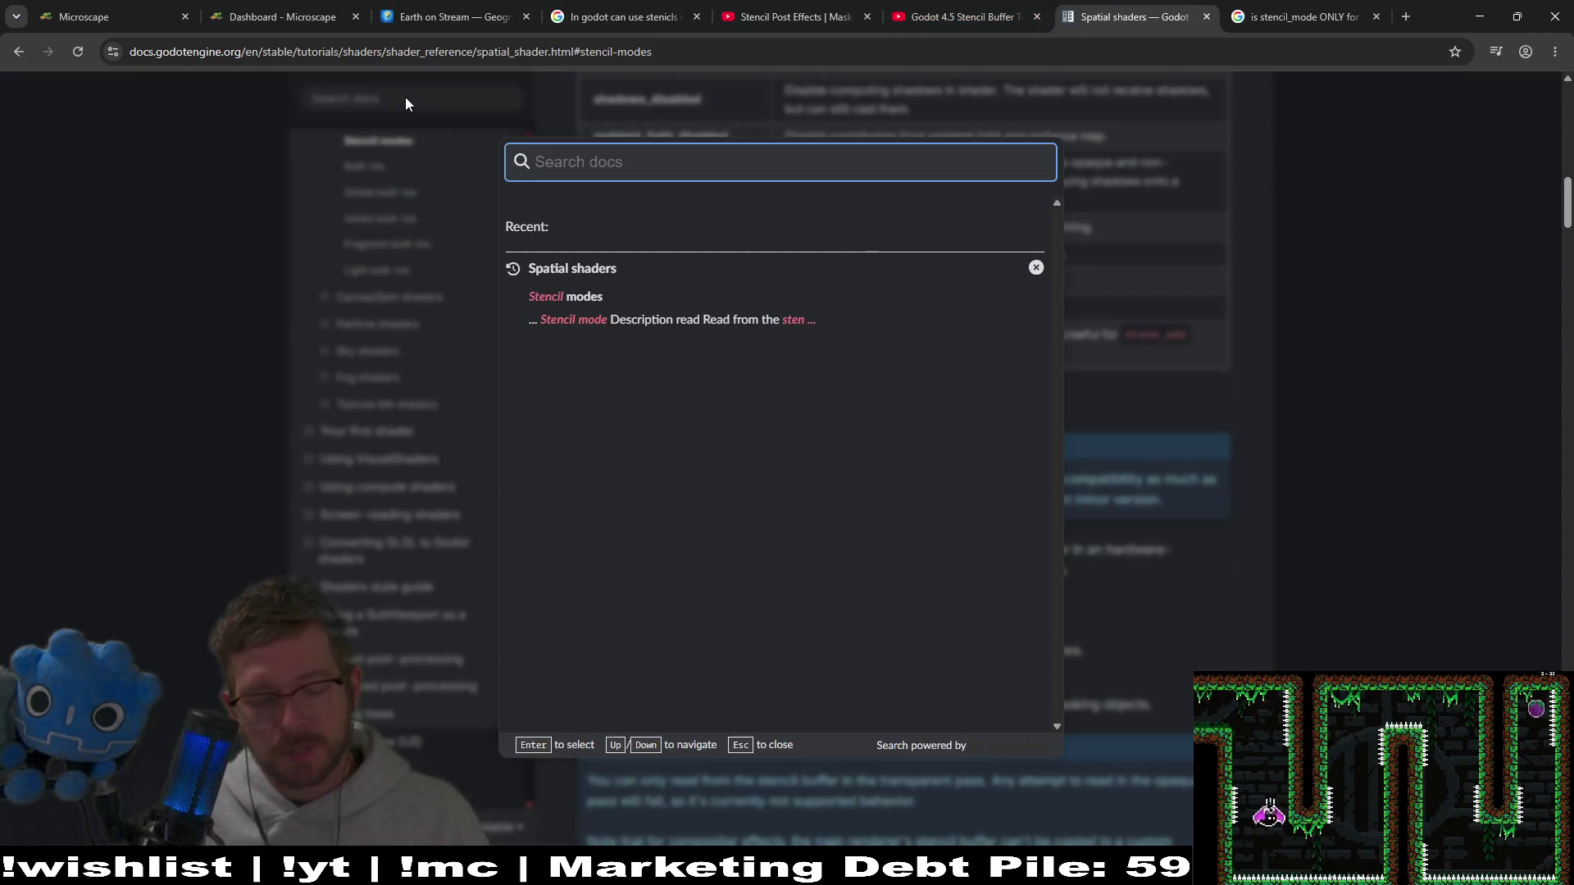
{"action": "type", "text": "backbuffer"}
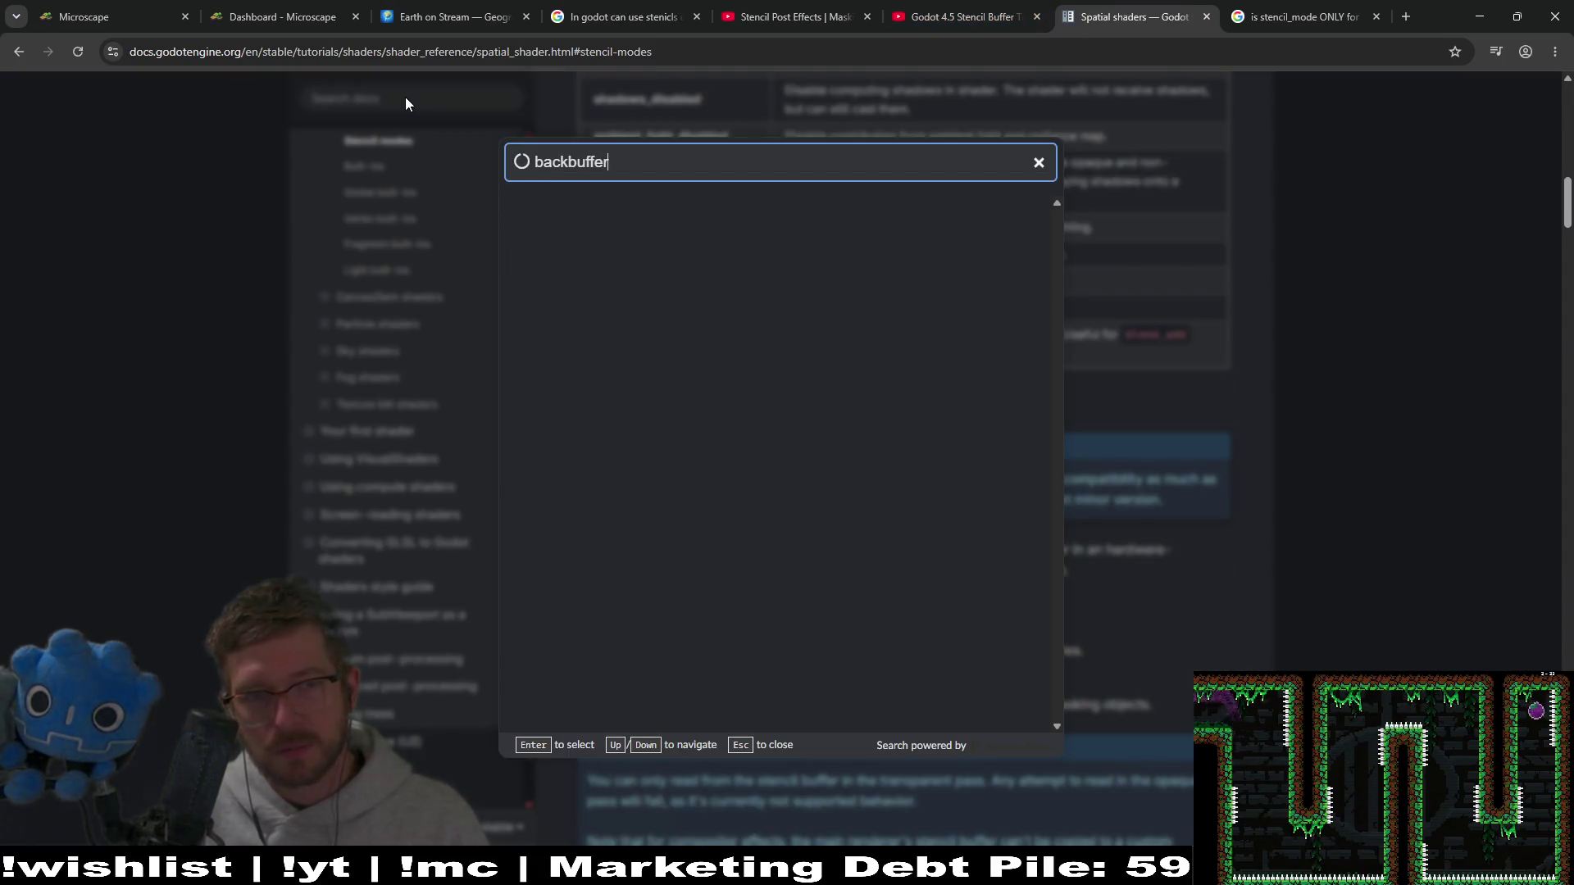
{"action": "type", "text": "copy"}
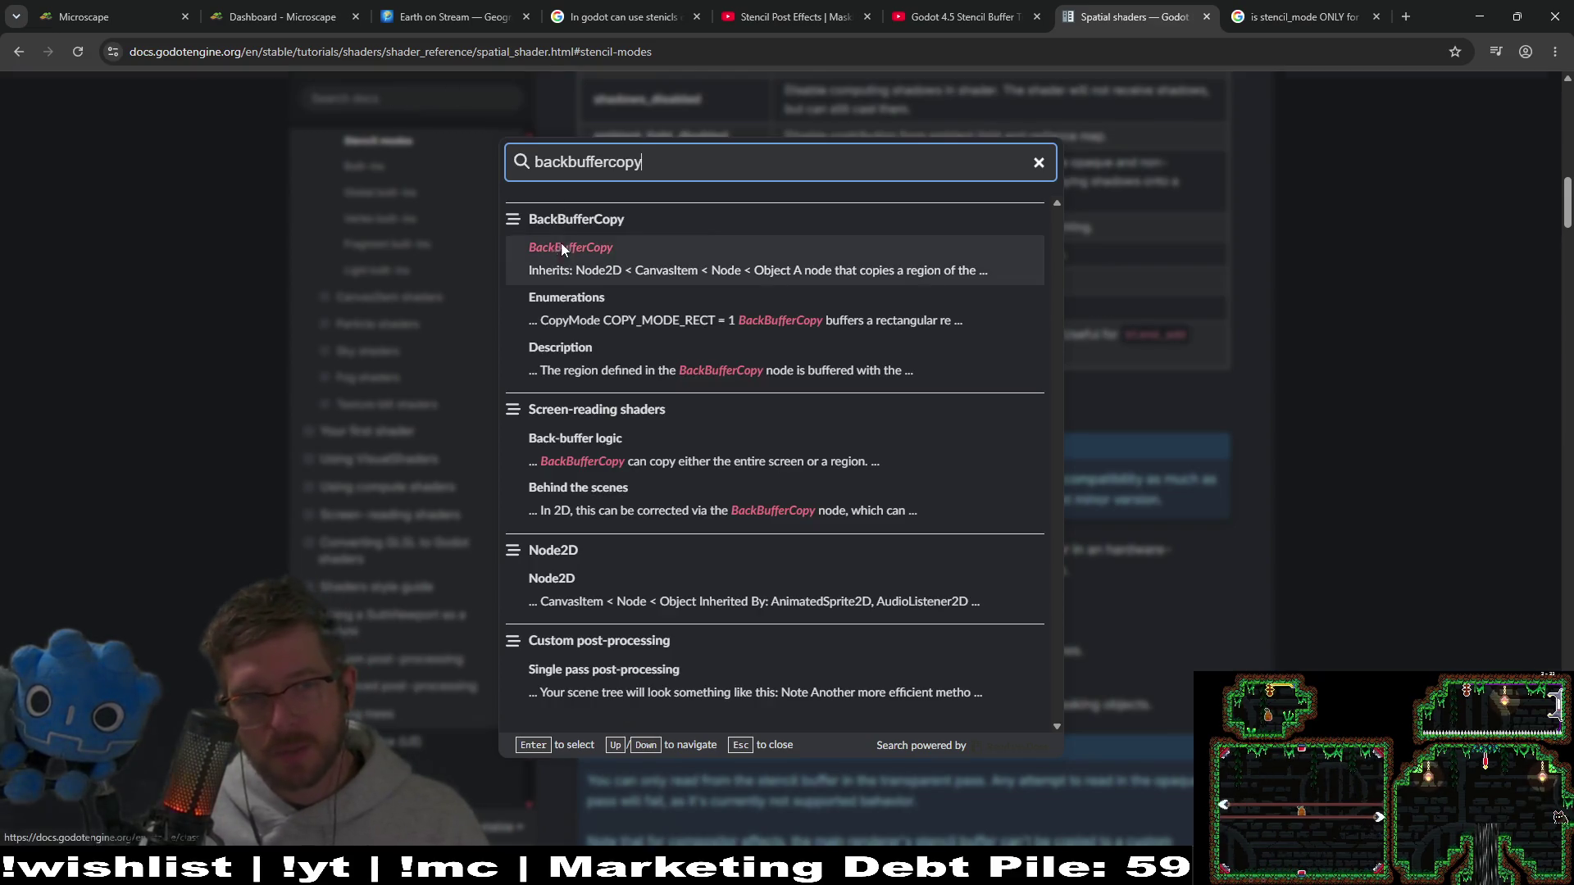
{"action": "left_click", "coordinate": [561, 243]}
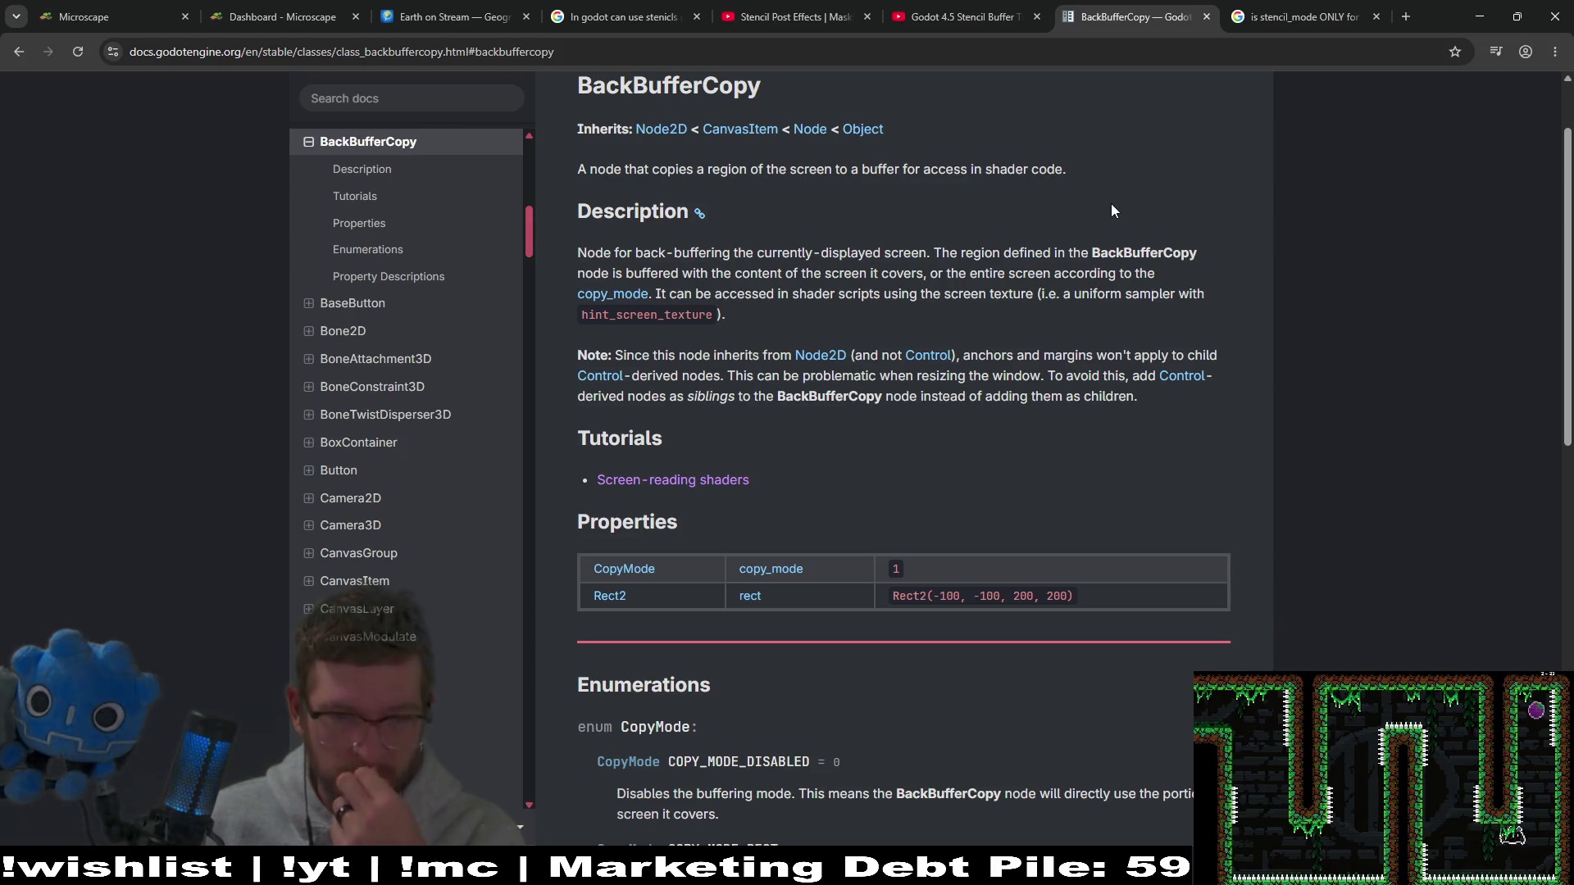
Step: Read through the BackBufferCopy reference page, then return to the Godot editor
{"action": "middle_click", "coordinate": [1169, 146]}
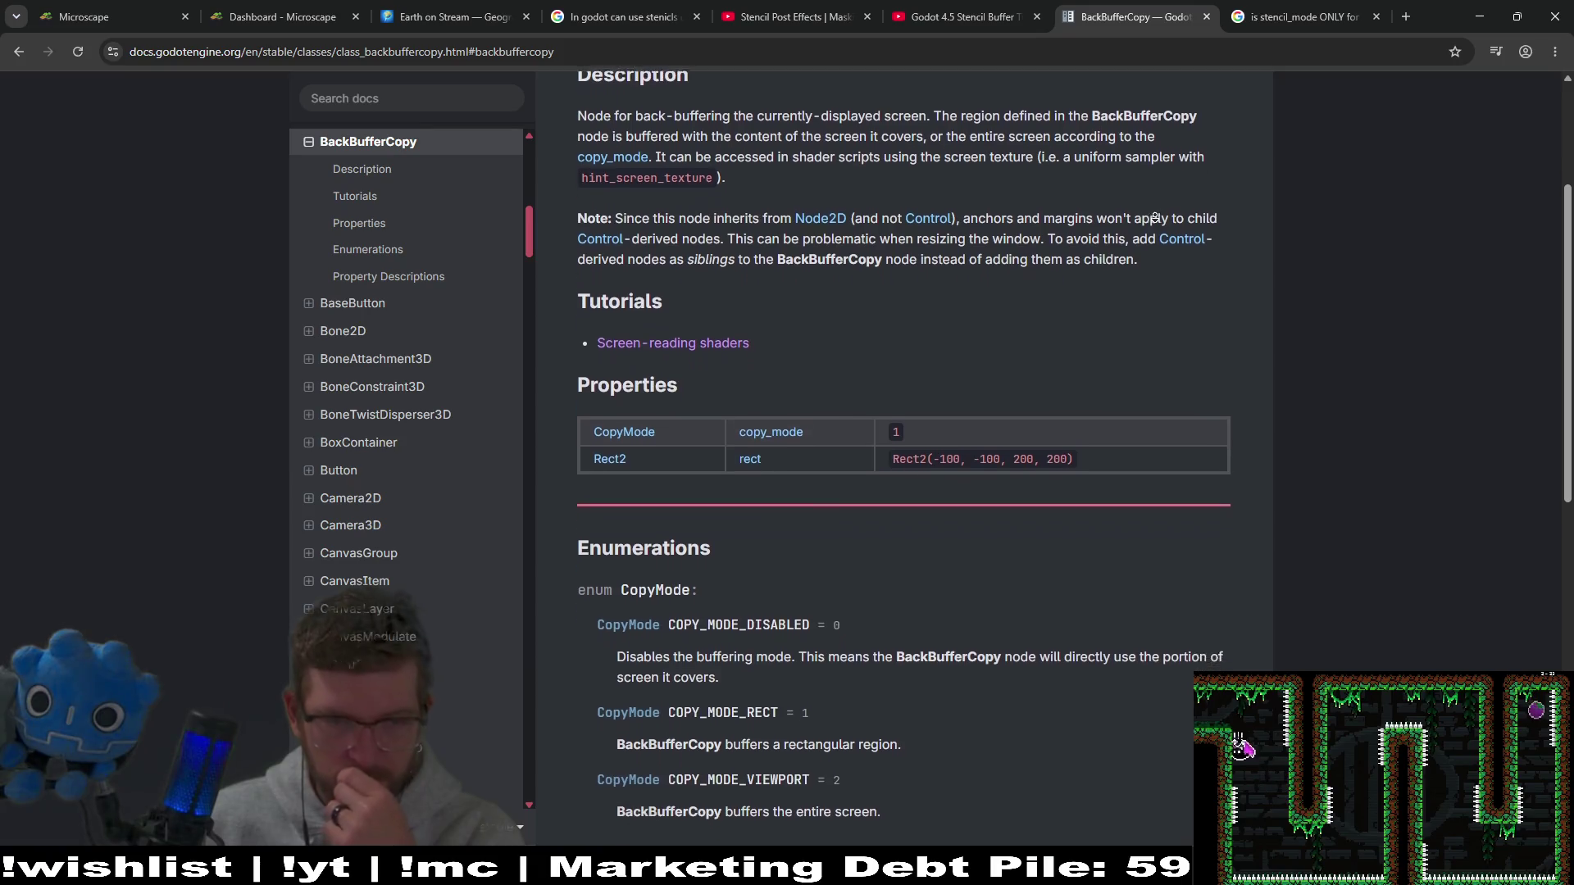
{"action": "middle_click", "coordinate": [1160, 182]}
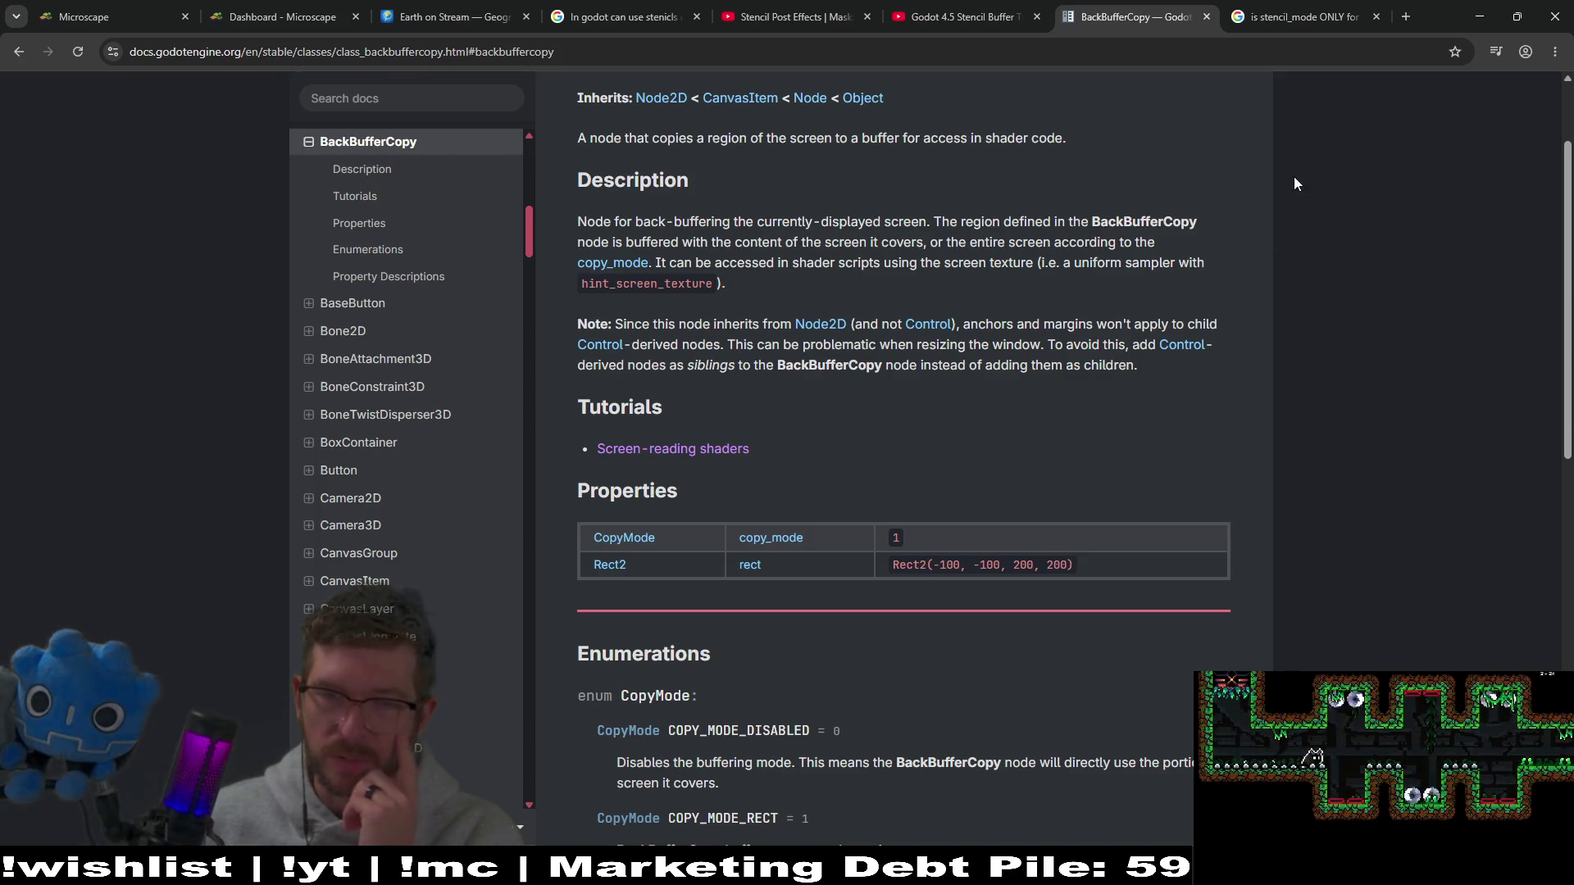
{"action": "scroll", "coordinate": [1305, 203], "scroll_direction": "down", "scroll_amount": 2}
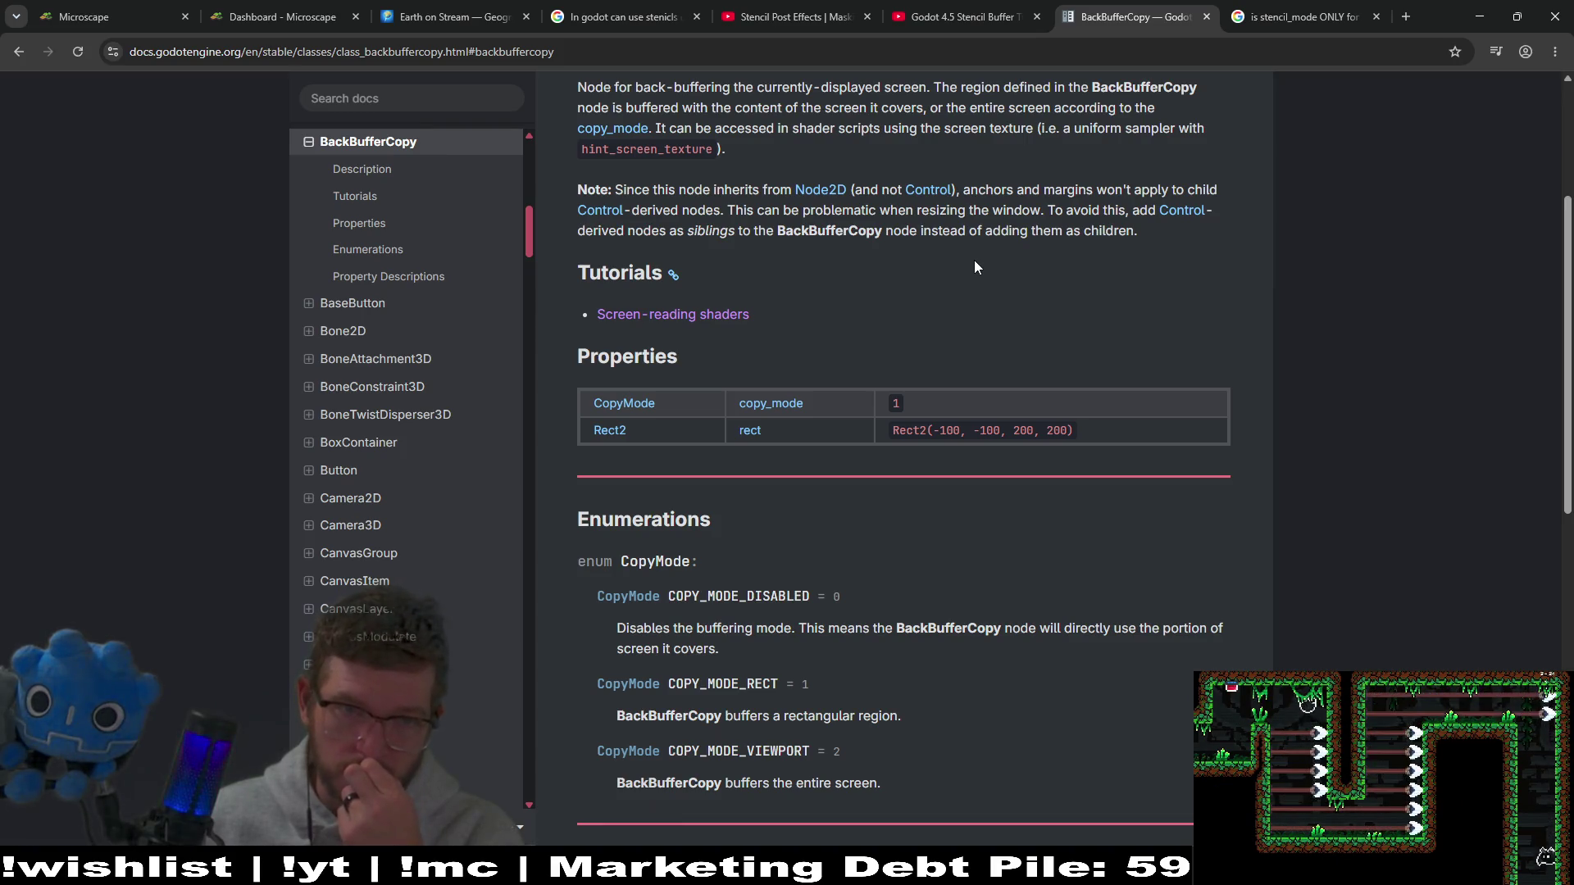
{"action": "middle_click", "coordinate": [1242, 262]}
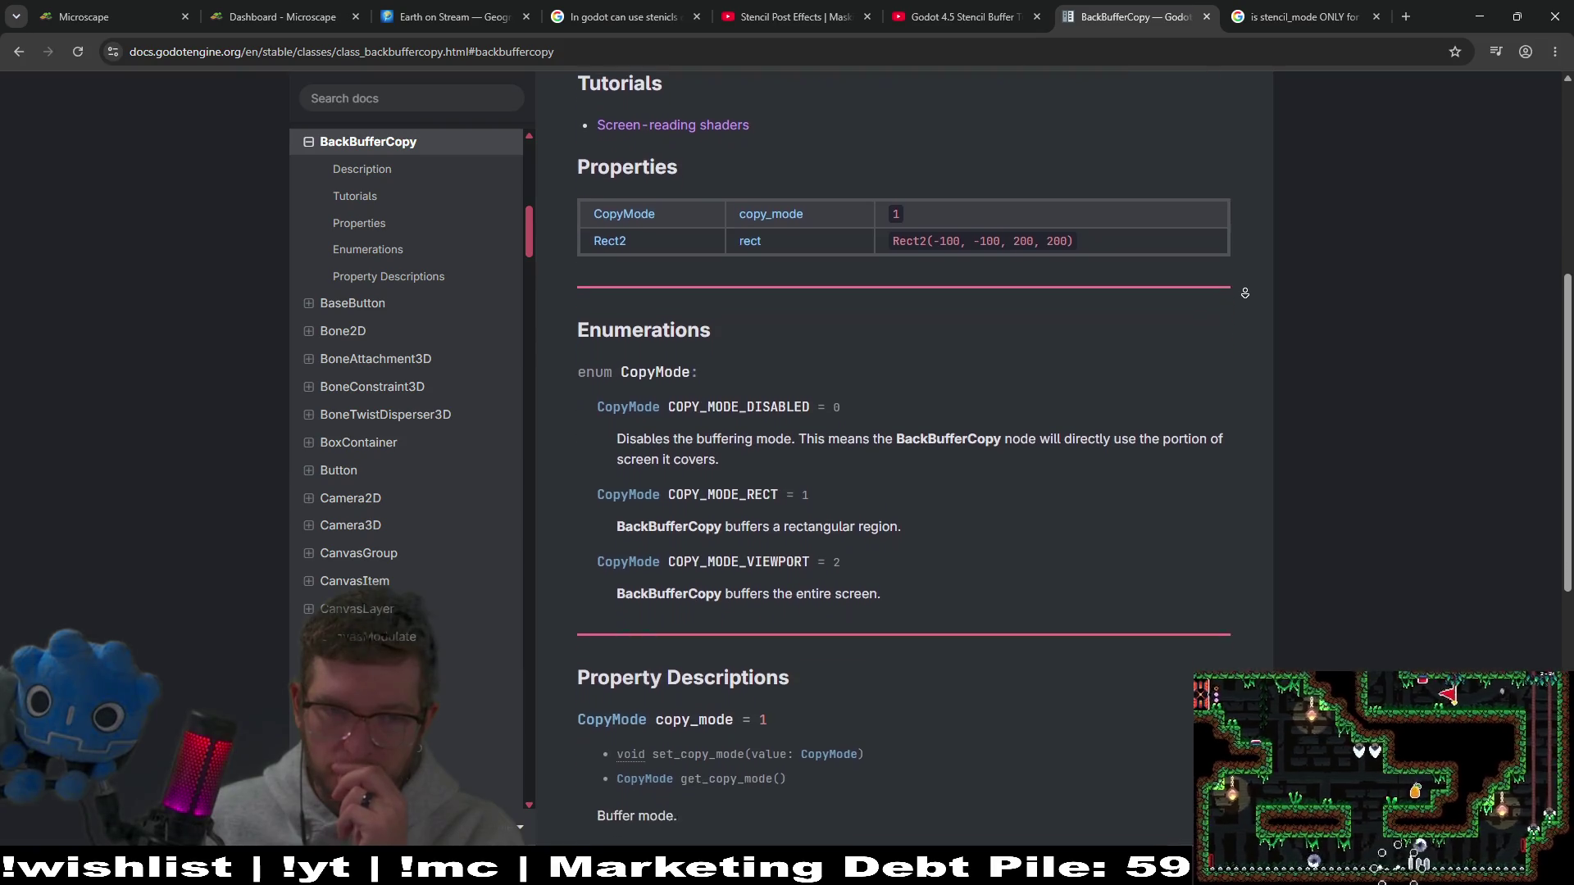
{"action": "left_click", "coordinate": [1237, 336]}
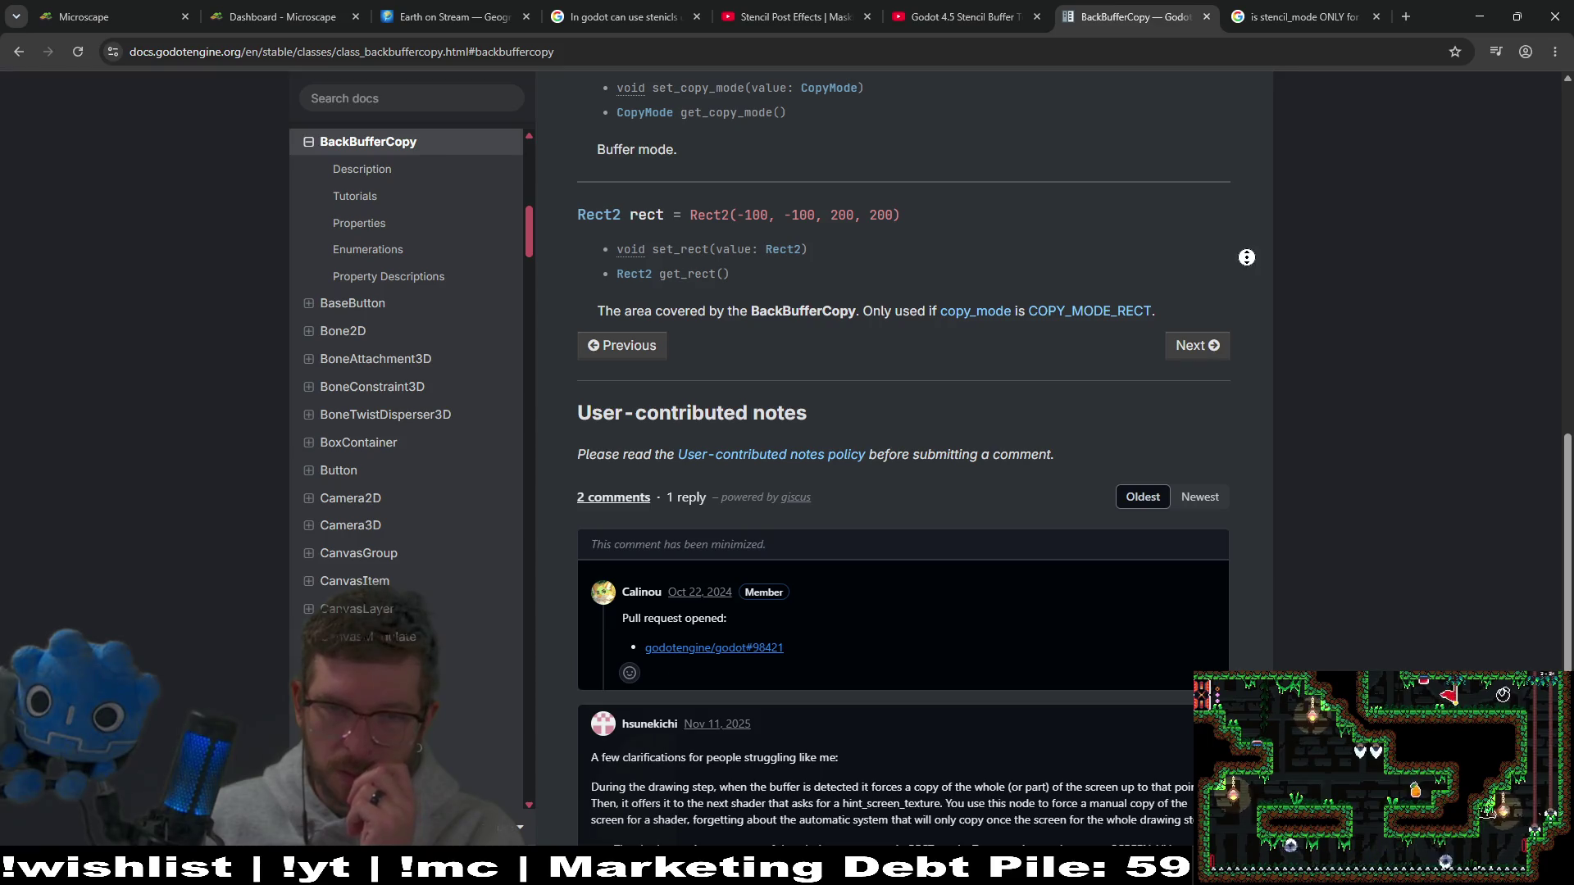
{"action": "left_click", "coordinate": [1266, 164]}
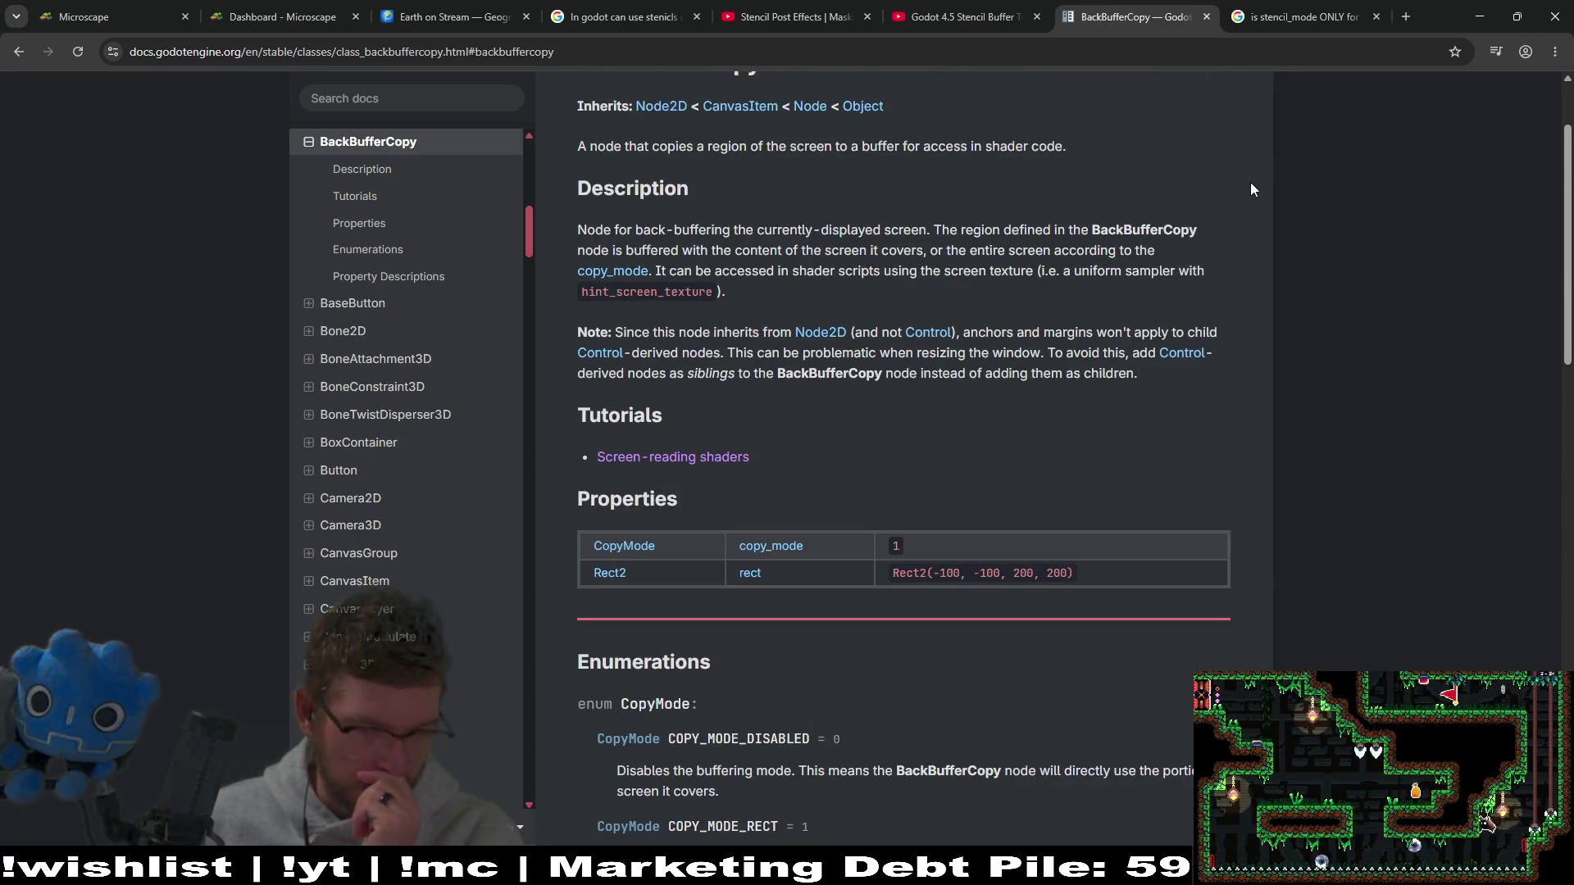
{"action": "scroll", "coordinate": [1240, 221], "scroll_direction": "down", "scroll_amount": 3}
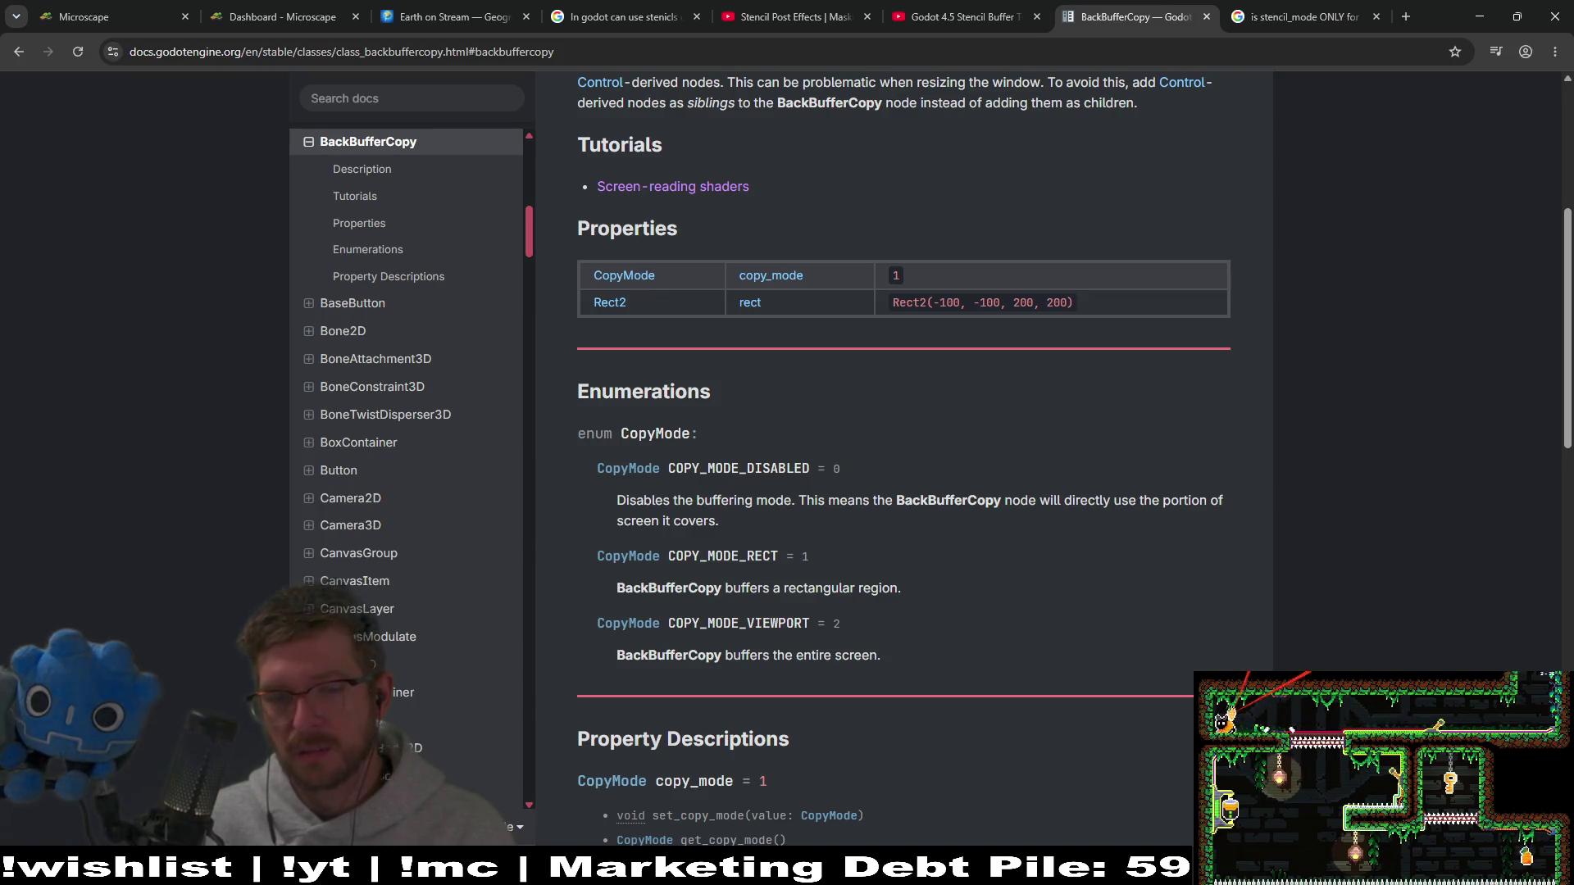
{"action": "key", "text": "alt+Tab"}
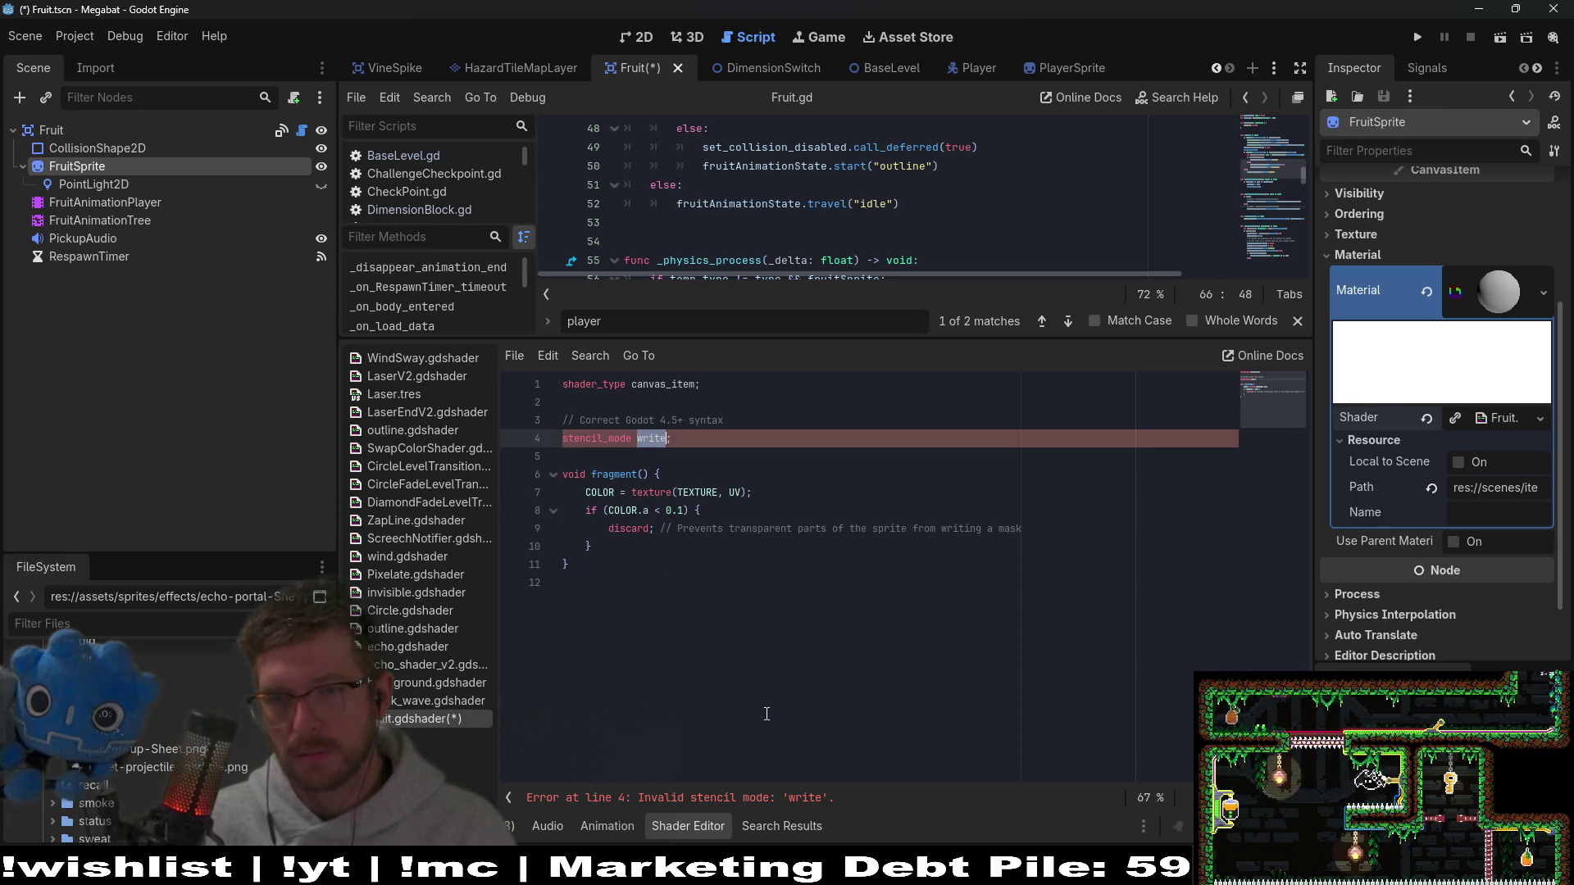
Step: Revert the Fruit shader to the default template, clear FruitSprite's material to empty, and save
{"action": "left_click", "coordinate": [770, 463]}
{"action": "key", "text": "ctrl+z"}
{"action": "key", "text": "ctrl+z"}
{"action": "key", "text": "ctrl+z"}
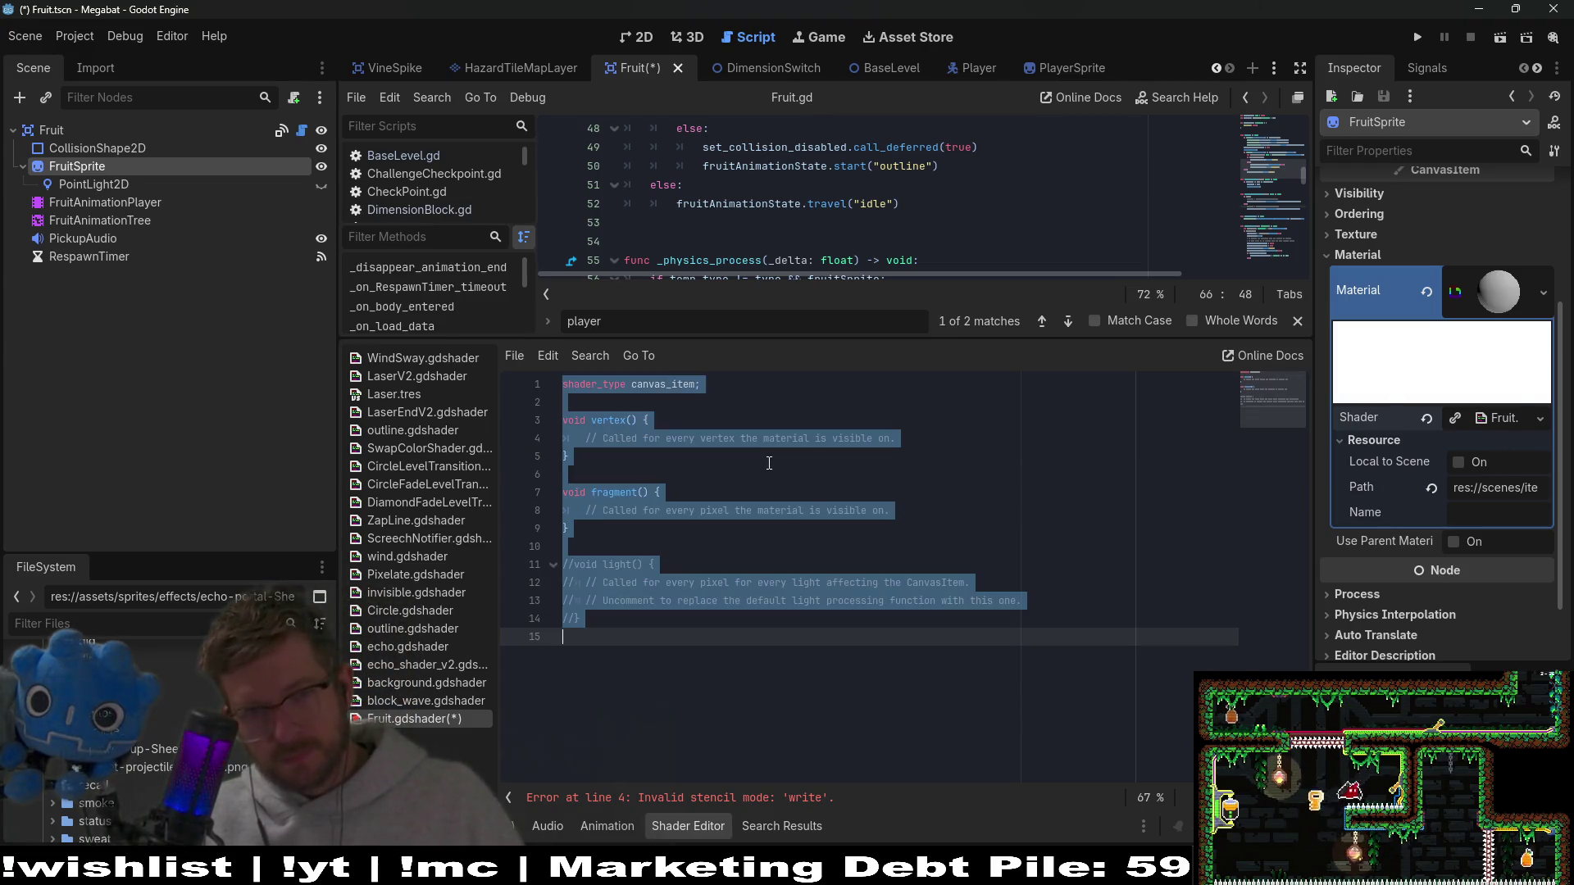
{"action": "left_click", "coordinate": [791, 492]}
{"action": "key", "text": "ctrl+s"}
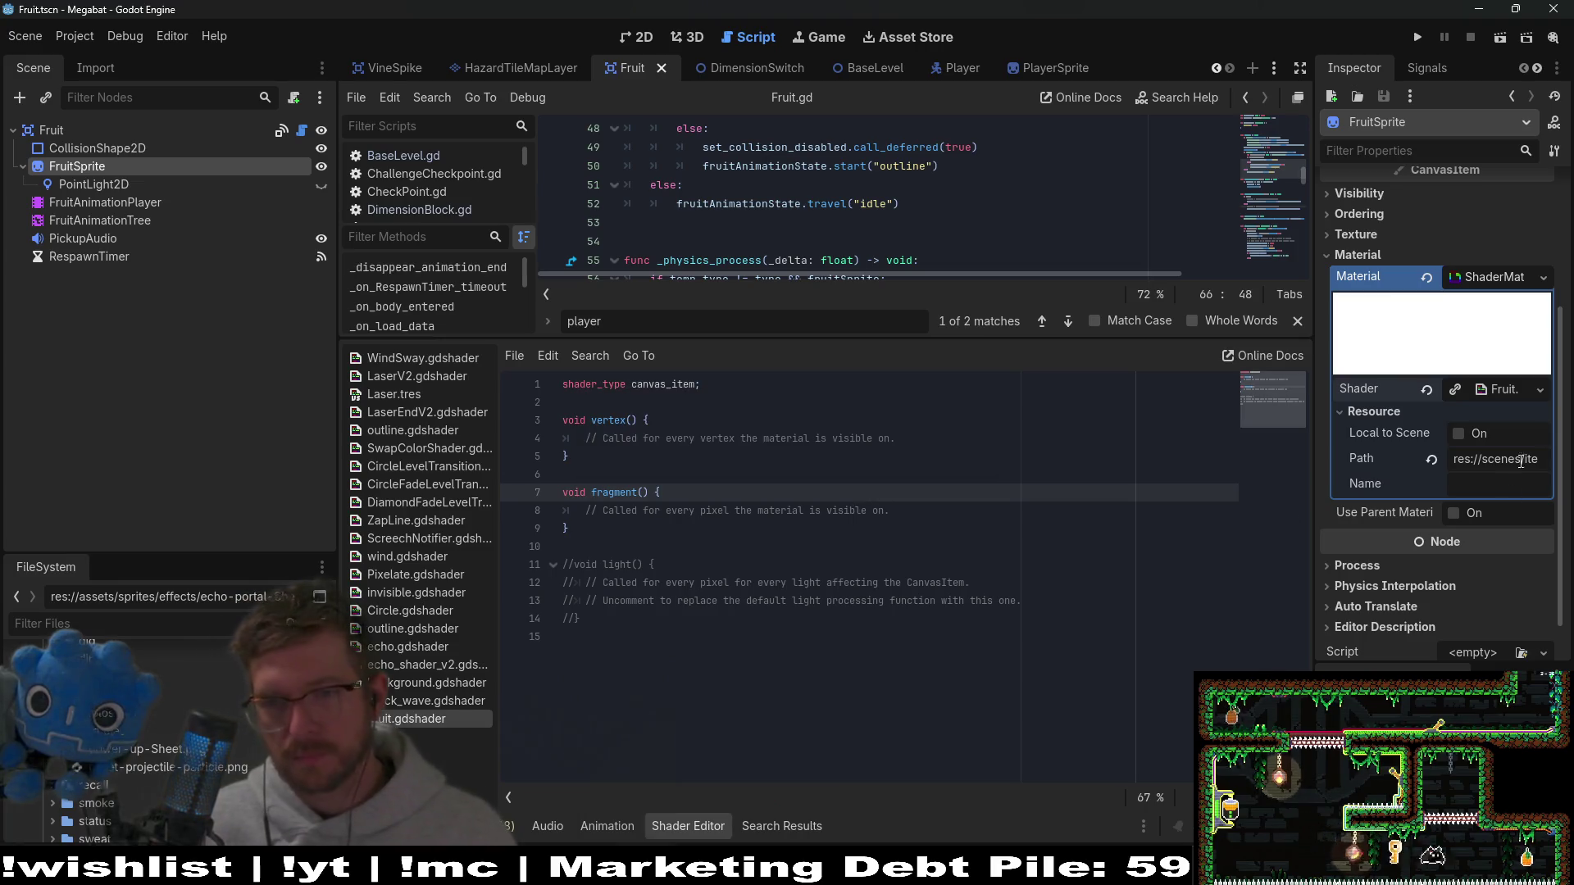
{"action": "left_click", "coordinate": [1542, 393]}
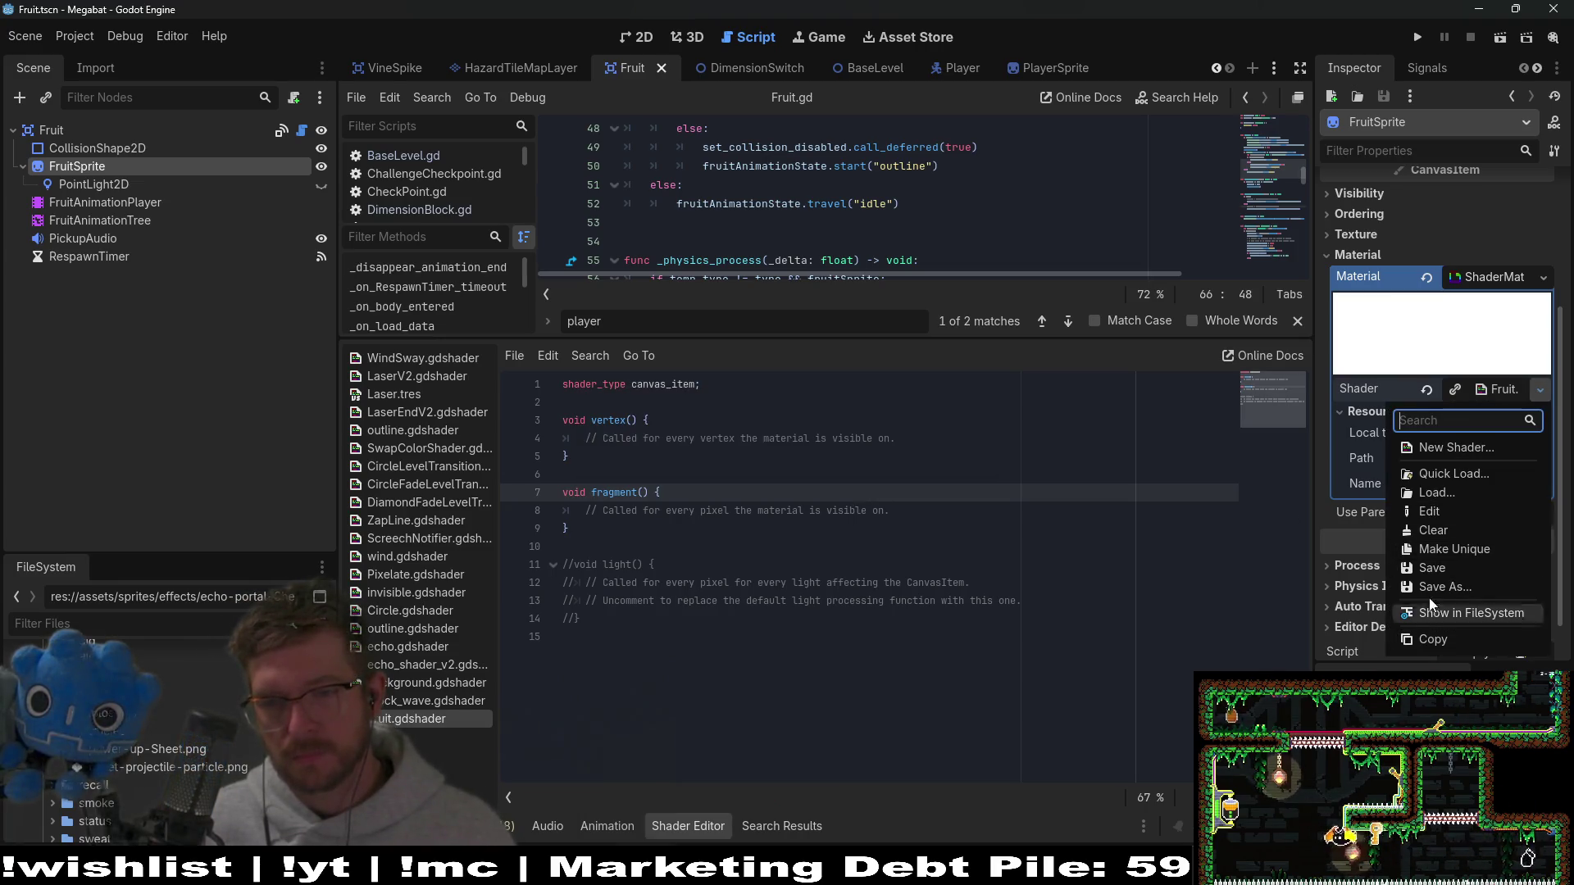
{"action": "left_click", "coordinate": [1426, 279]}
{"action": "key", "text": "ctrl+s"}
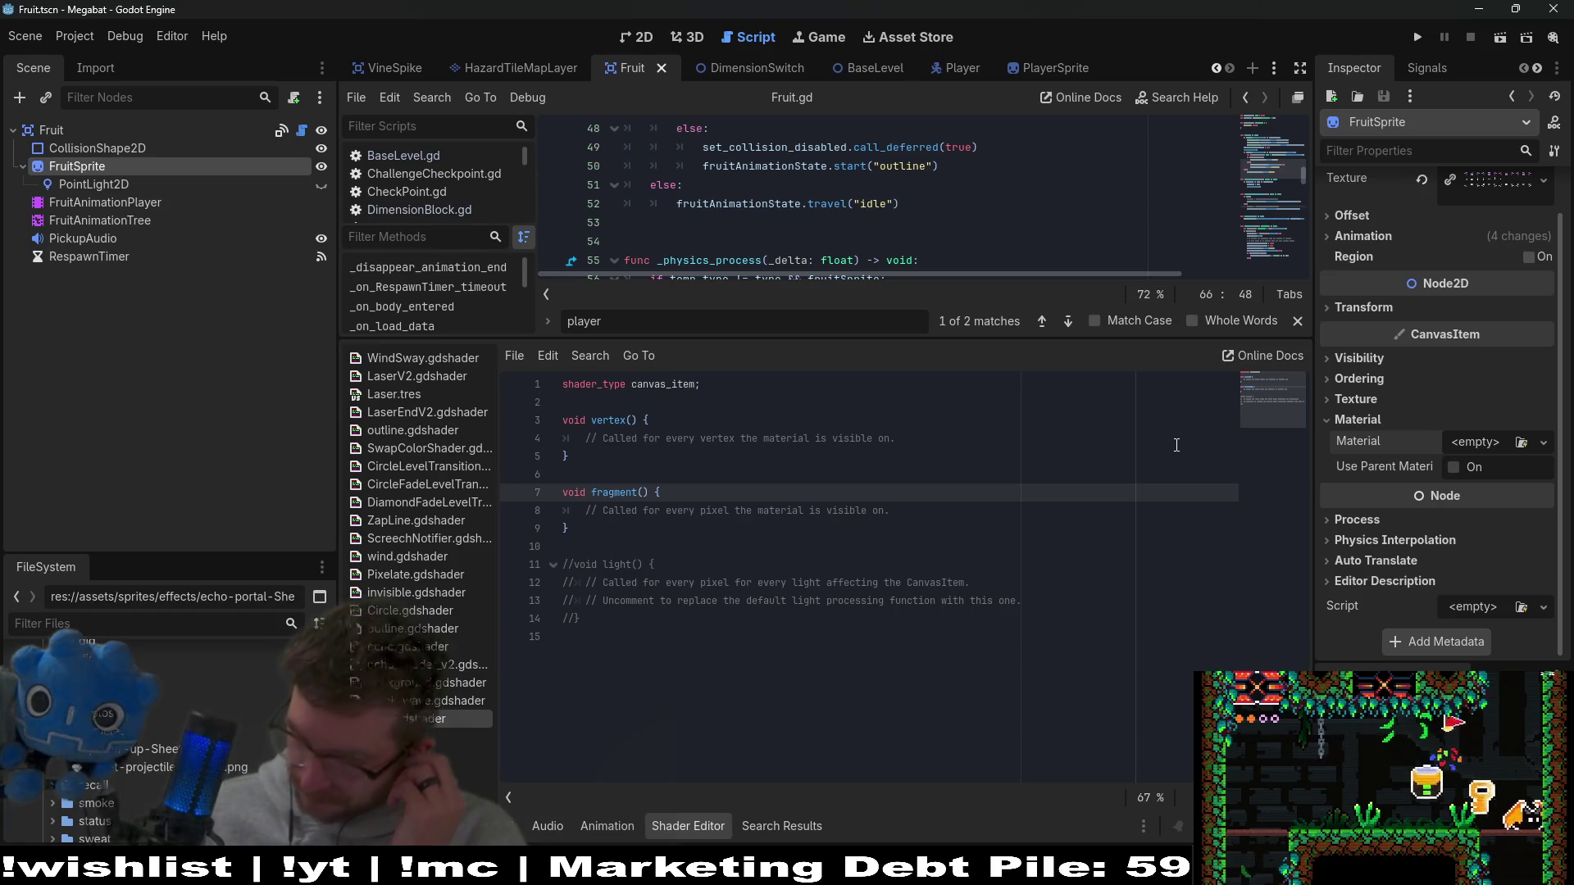
Step: Show the fruit in a larger 2D view and set FruitAnimationTree to Active
{"action": "left_click", "coordinate": [643, 47]}
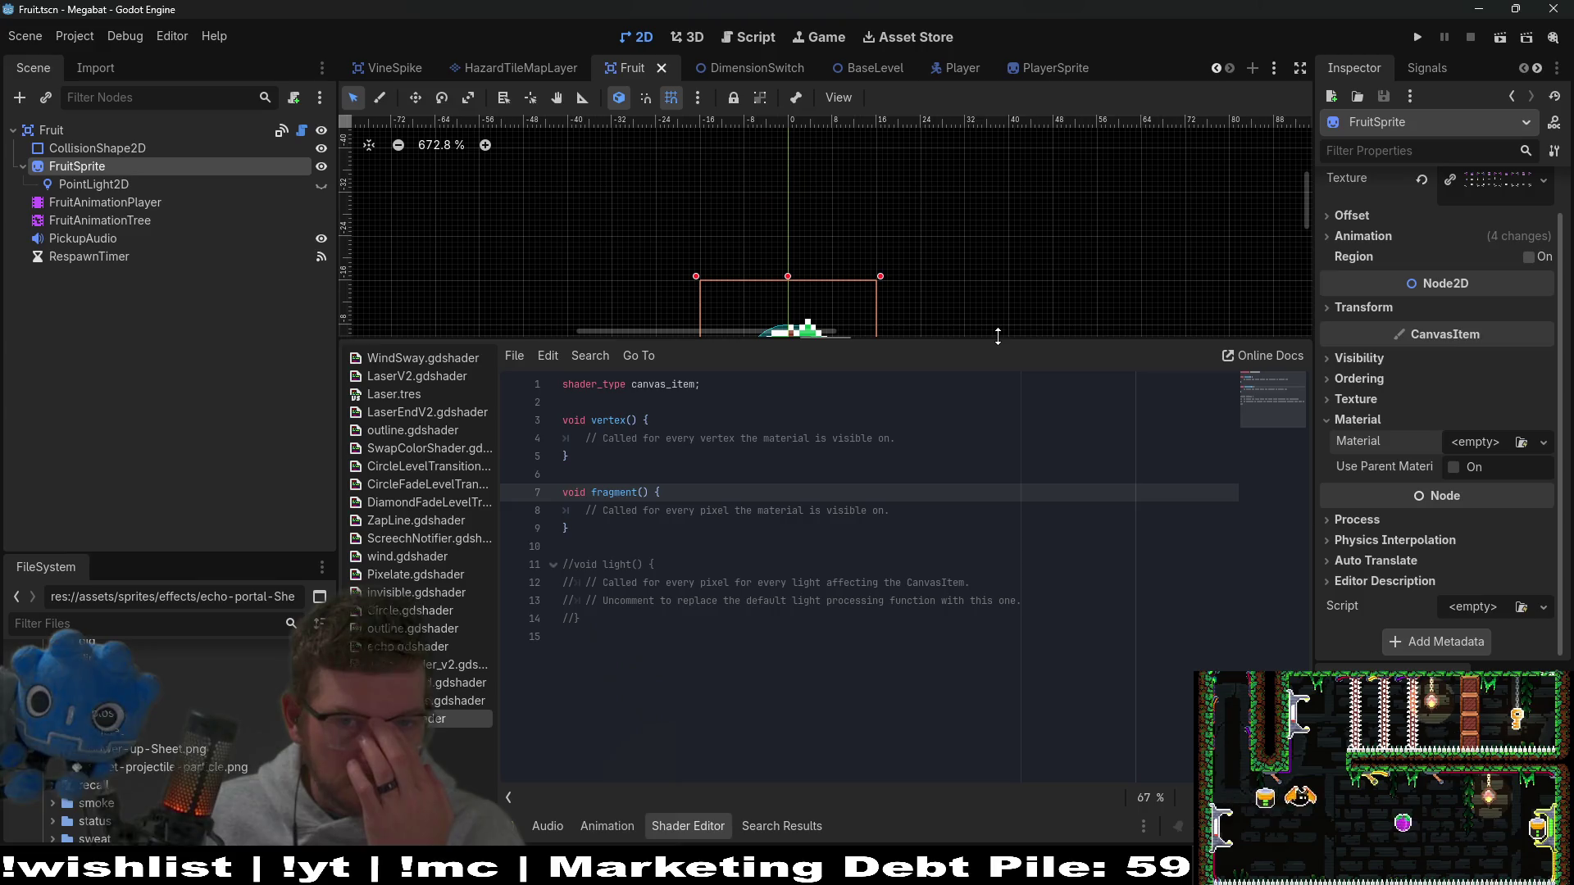
{"action": "left_click_drag", "start_coordinate": [997, 343], "coordinate": [996, 588]}
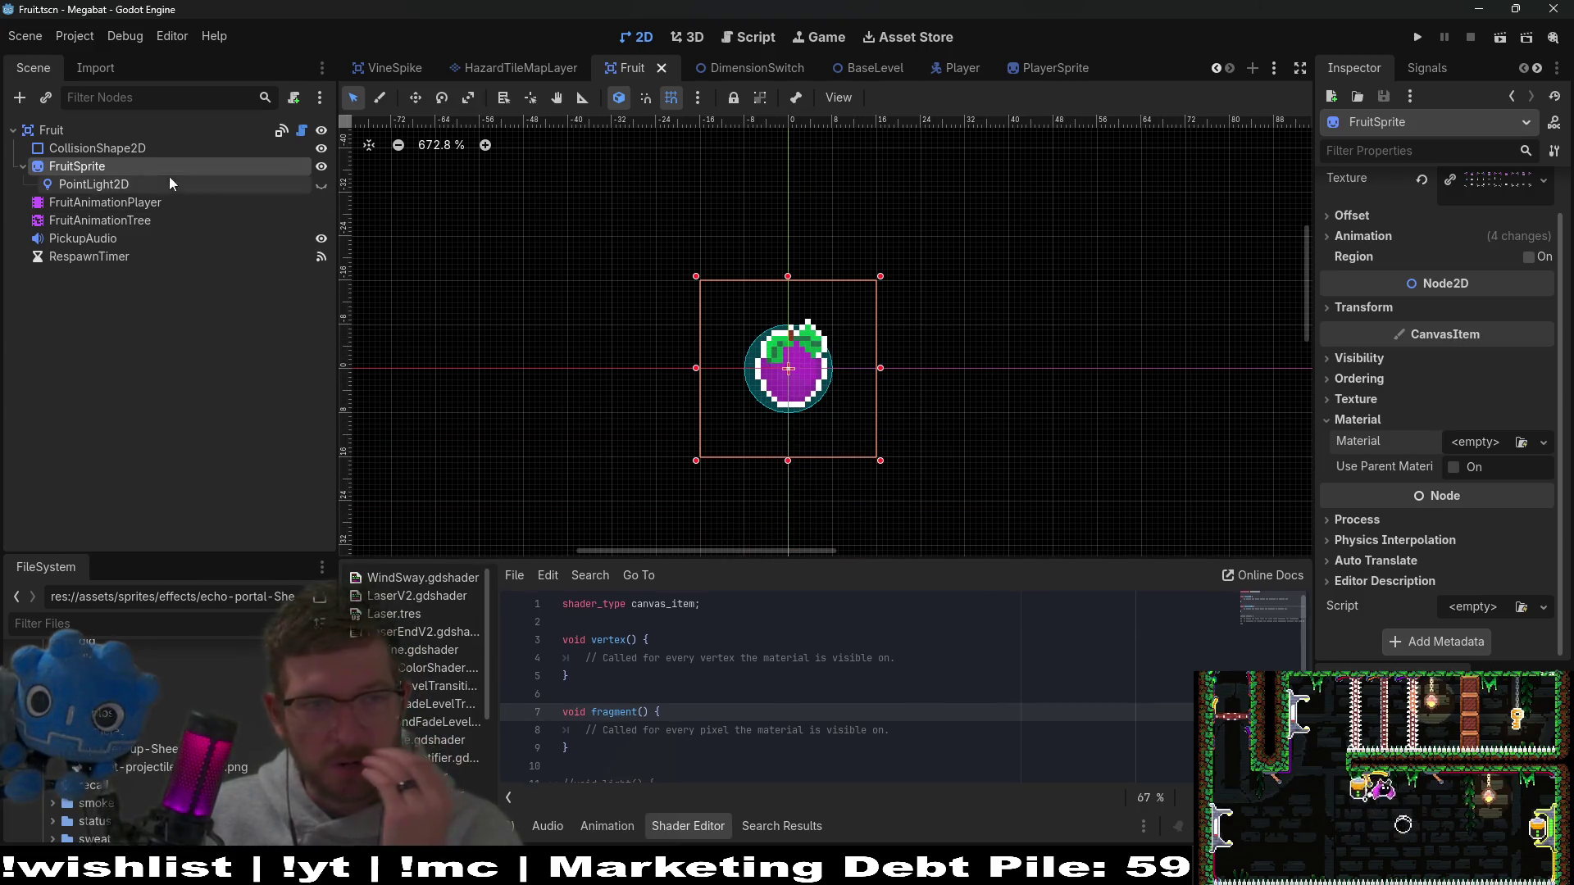
{"action": "left_click", "coordinate": [99, 219]}
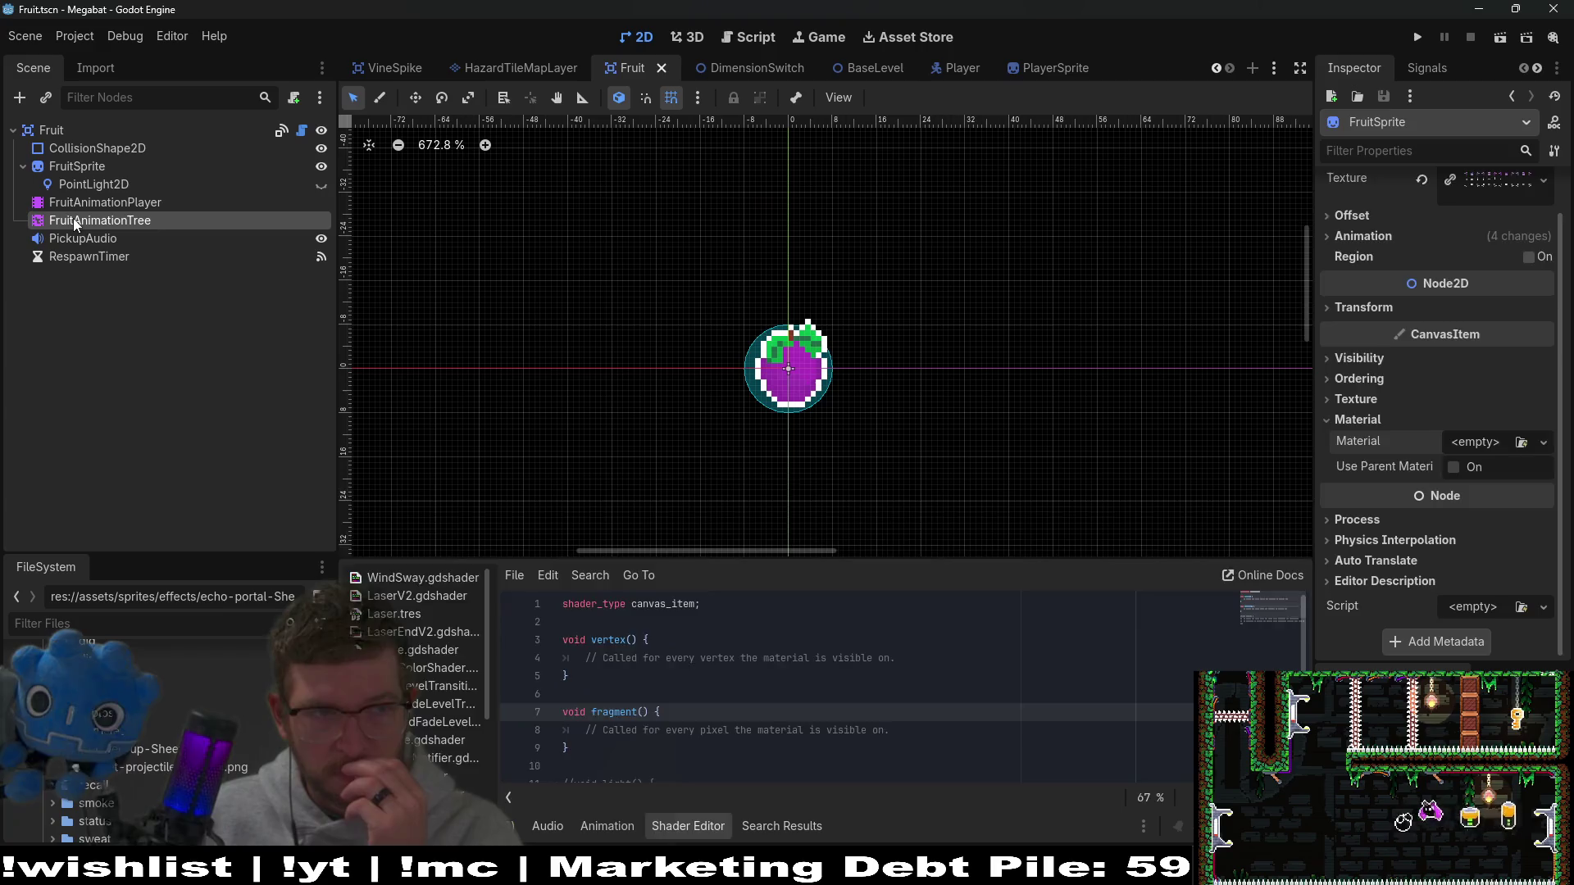
{"action": "left_click", "coordinate": [1449, 337]}
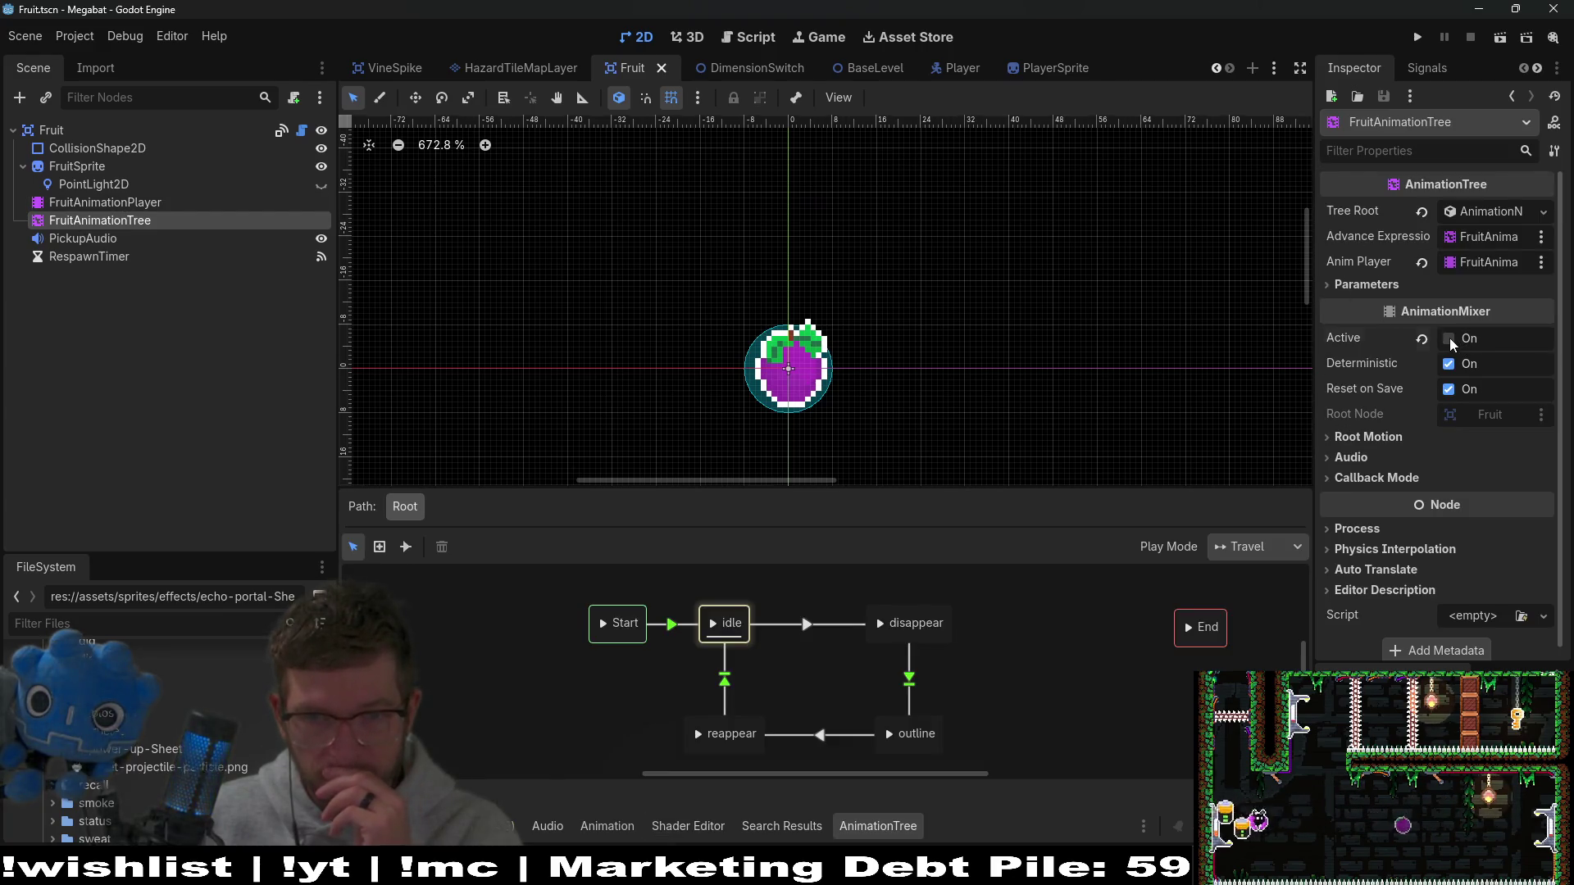
{"action": "left_click", "coordinate": [51, 130]}
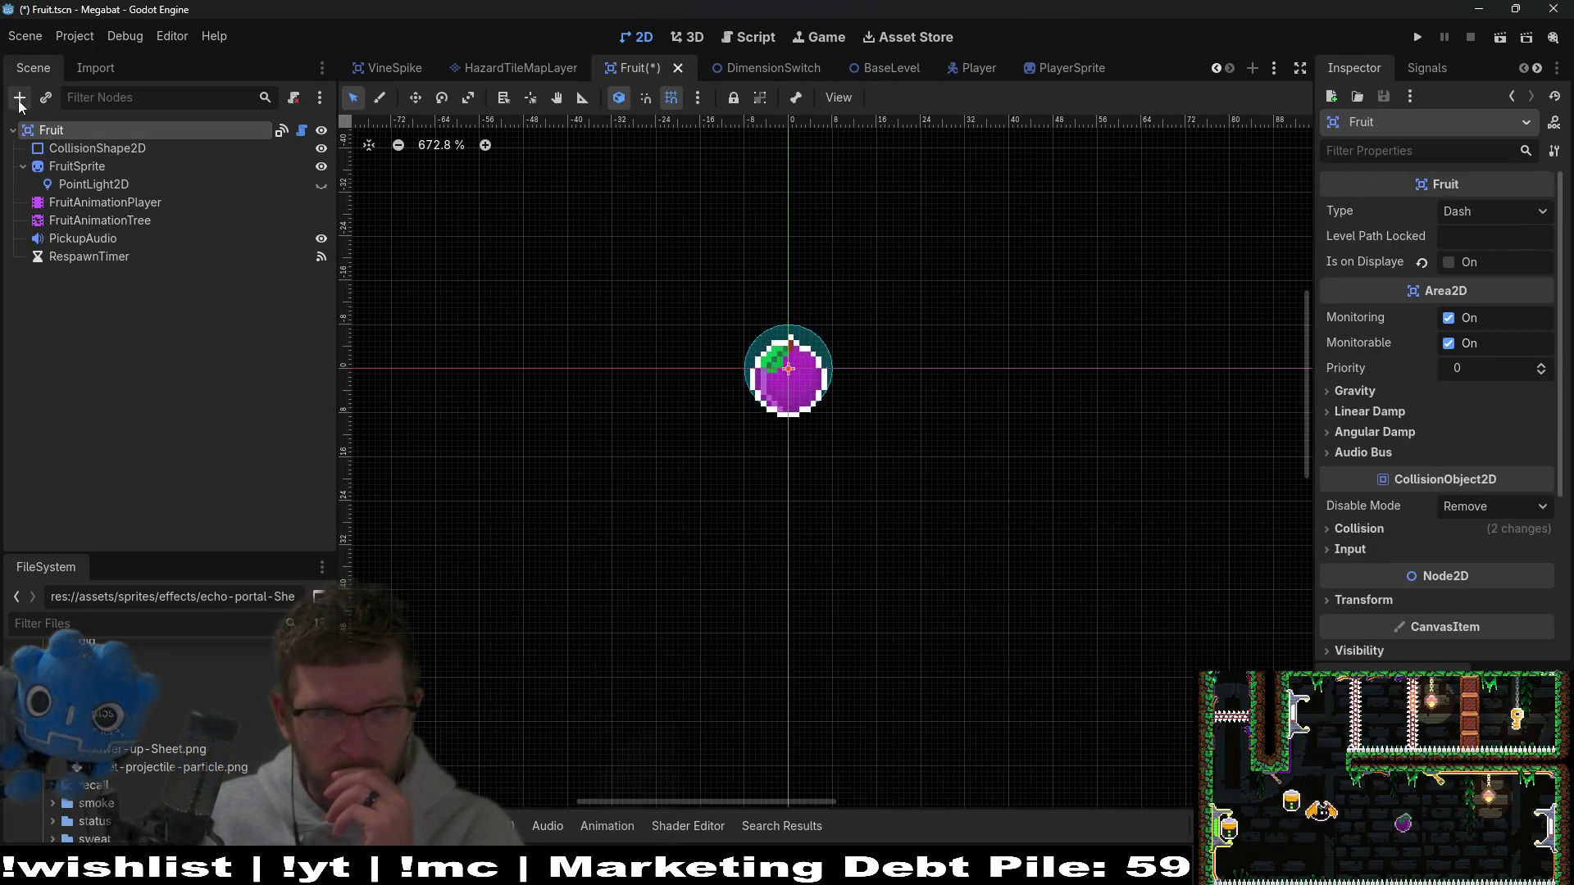
Step: Add a BackBufferCopy child to Fruit and move it above CollisionShape2D
{"action": "left_click", "coordinate": [19, 98]}
{"action": "type", "text": "back"}
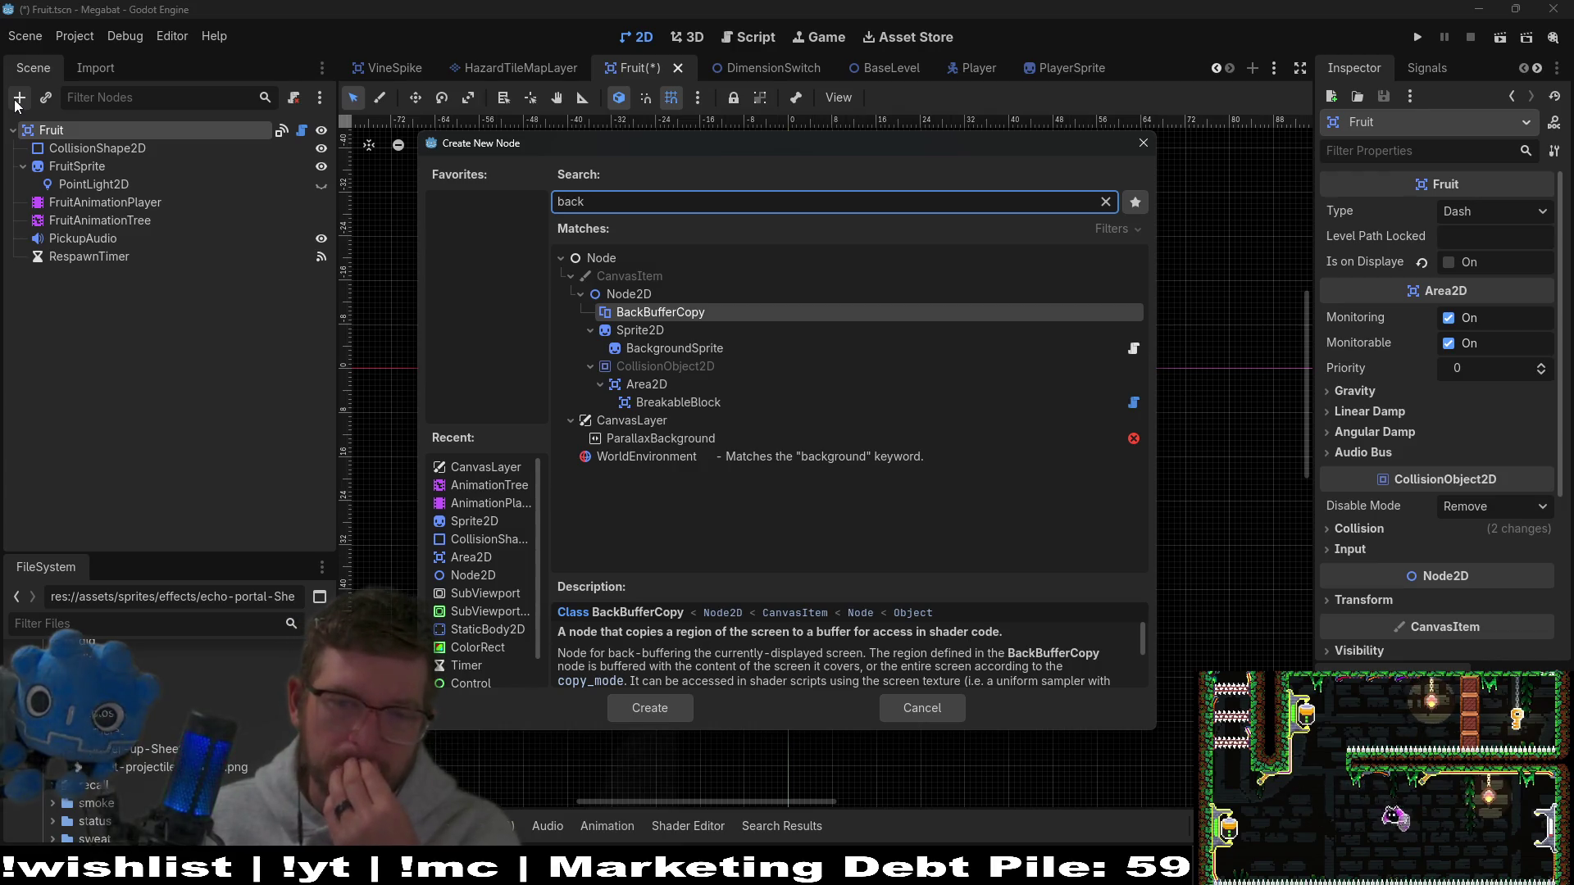
{"action": "key", "text": "Return"}
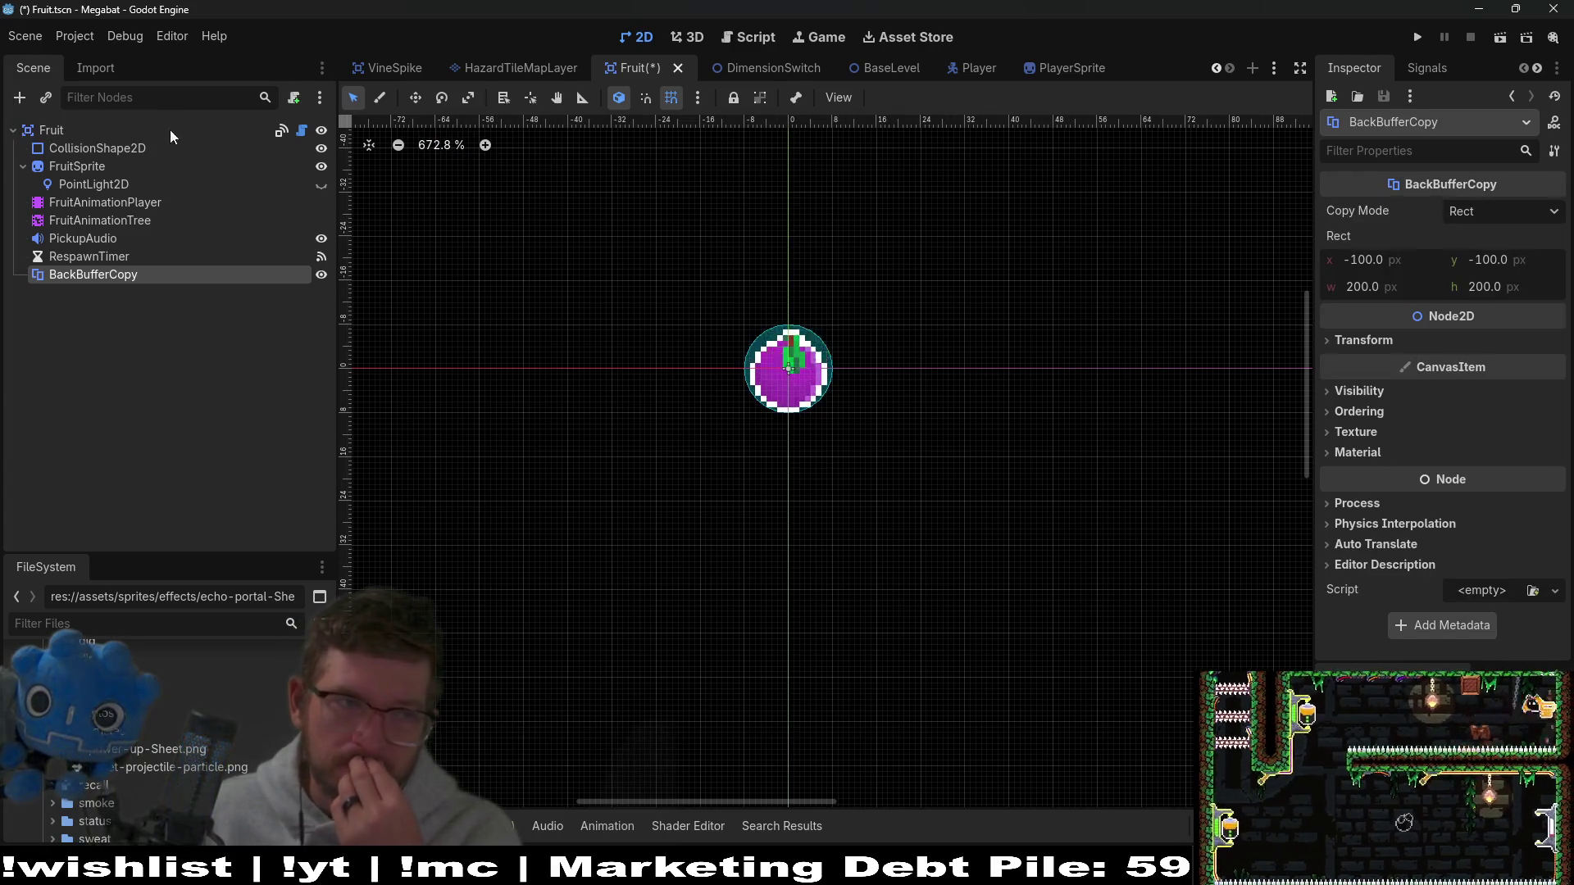
{"action": "left_click_drag", "start_coordinate": [108, 274], "coordinate": [54, 143]}
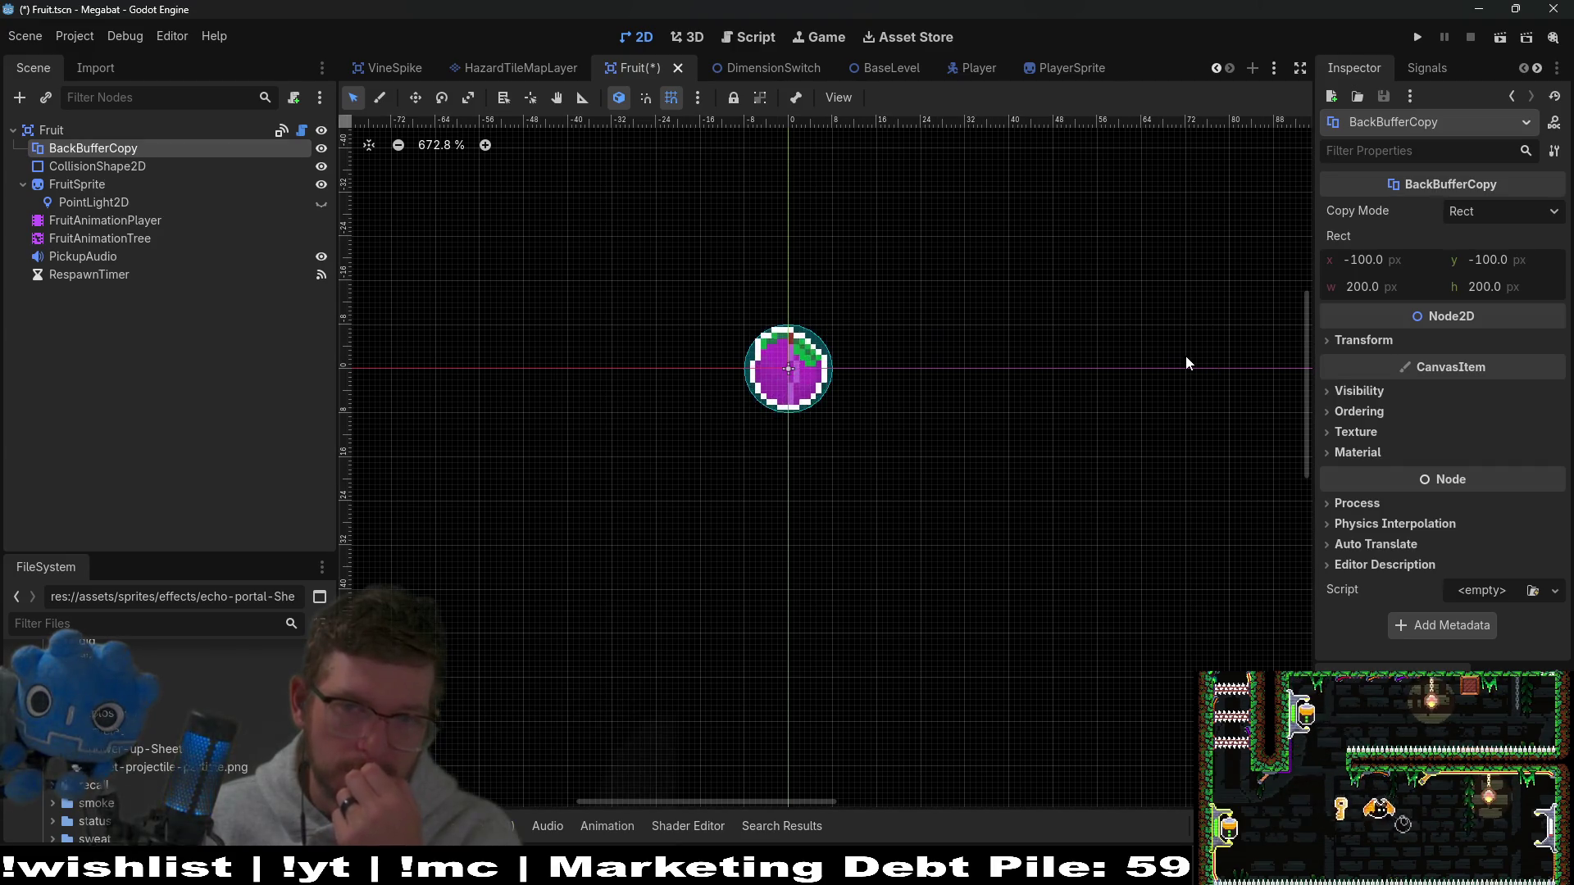
{"action": "left_click", "coordinate": [1369, 344]}
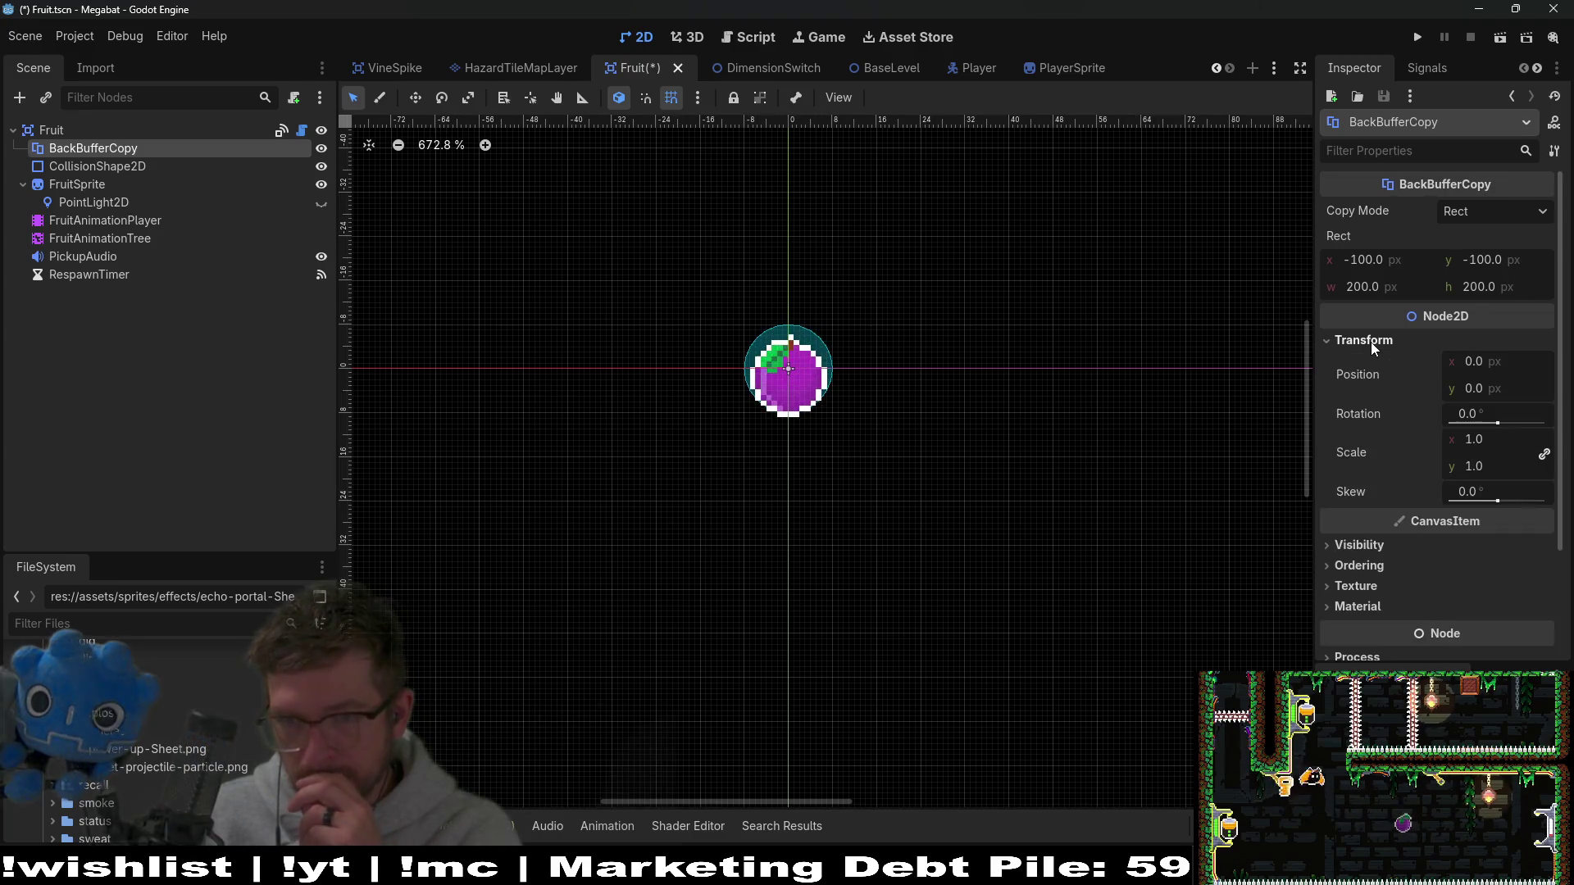
{"action": "left_click", "coordinate": [1371, 342]}
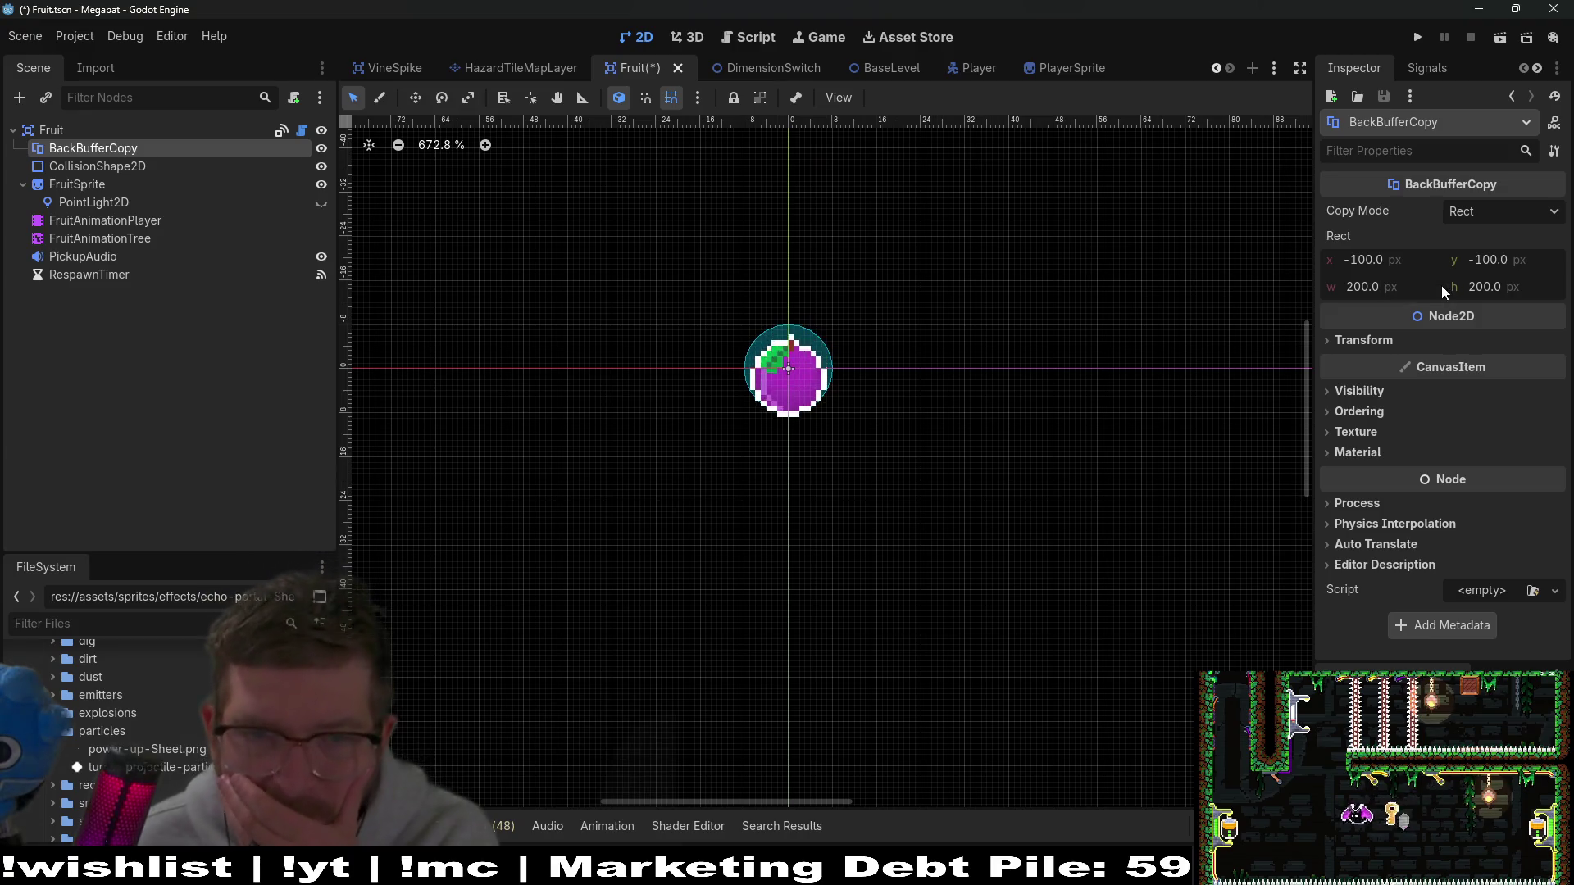
Step: Drag the BackBufferCopy rect handles inward toward the fruit and save the scene
{"action": "left_click", "coordinate": [1384, 260]}
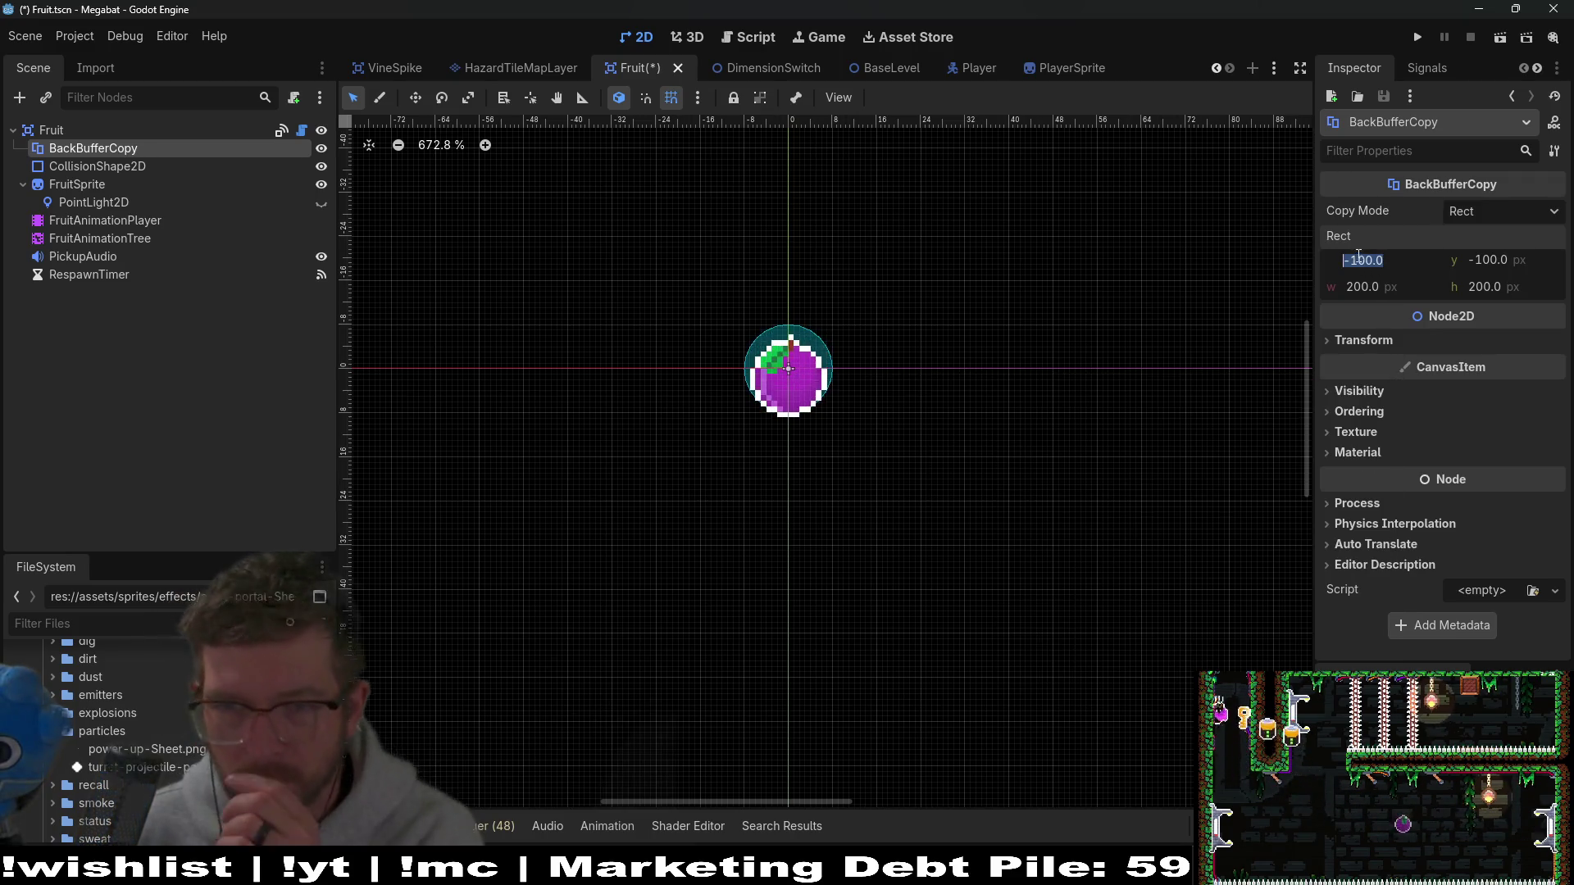
{"action": "left_click", "coordinate": [1379, 287]}
{"action": "scroll", "coordinate": [1061, 344], "scroll_direction": "down", "scroll_amount": 5}
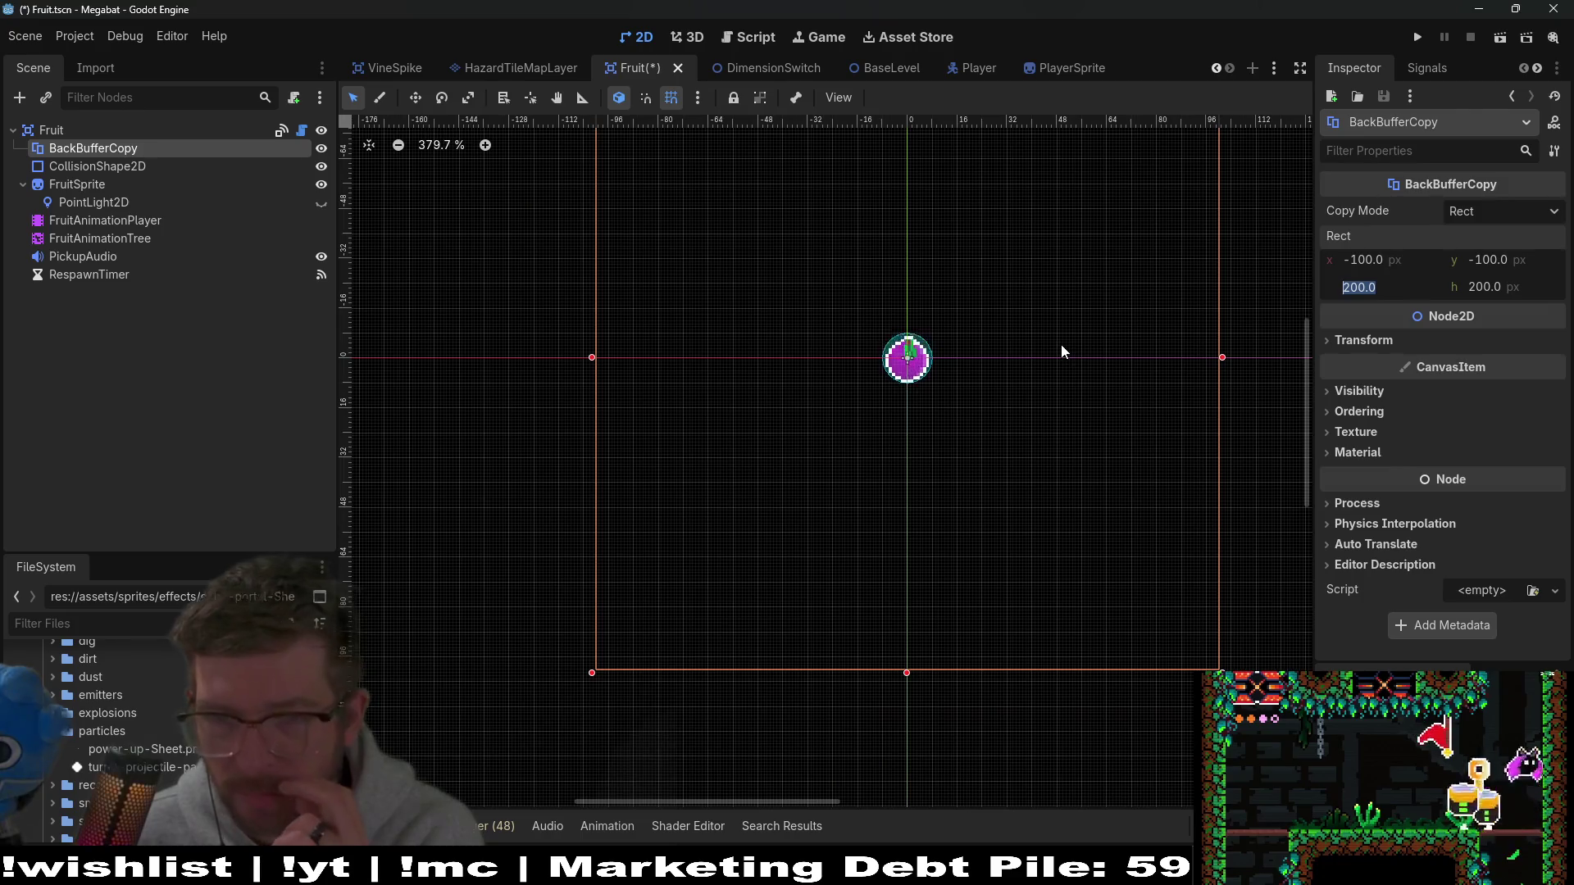
{"action": "mouse_move", "coordinate": [1172, 137]}
{"action": "left_mouse_down"}
{"action": "mouse_move", "coordinate": [975, 329]}
{"action": "mouse_move", "coordinate": [992, 318]}
{"action": "left_mouse_up"}
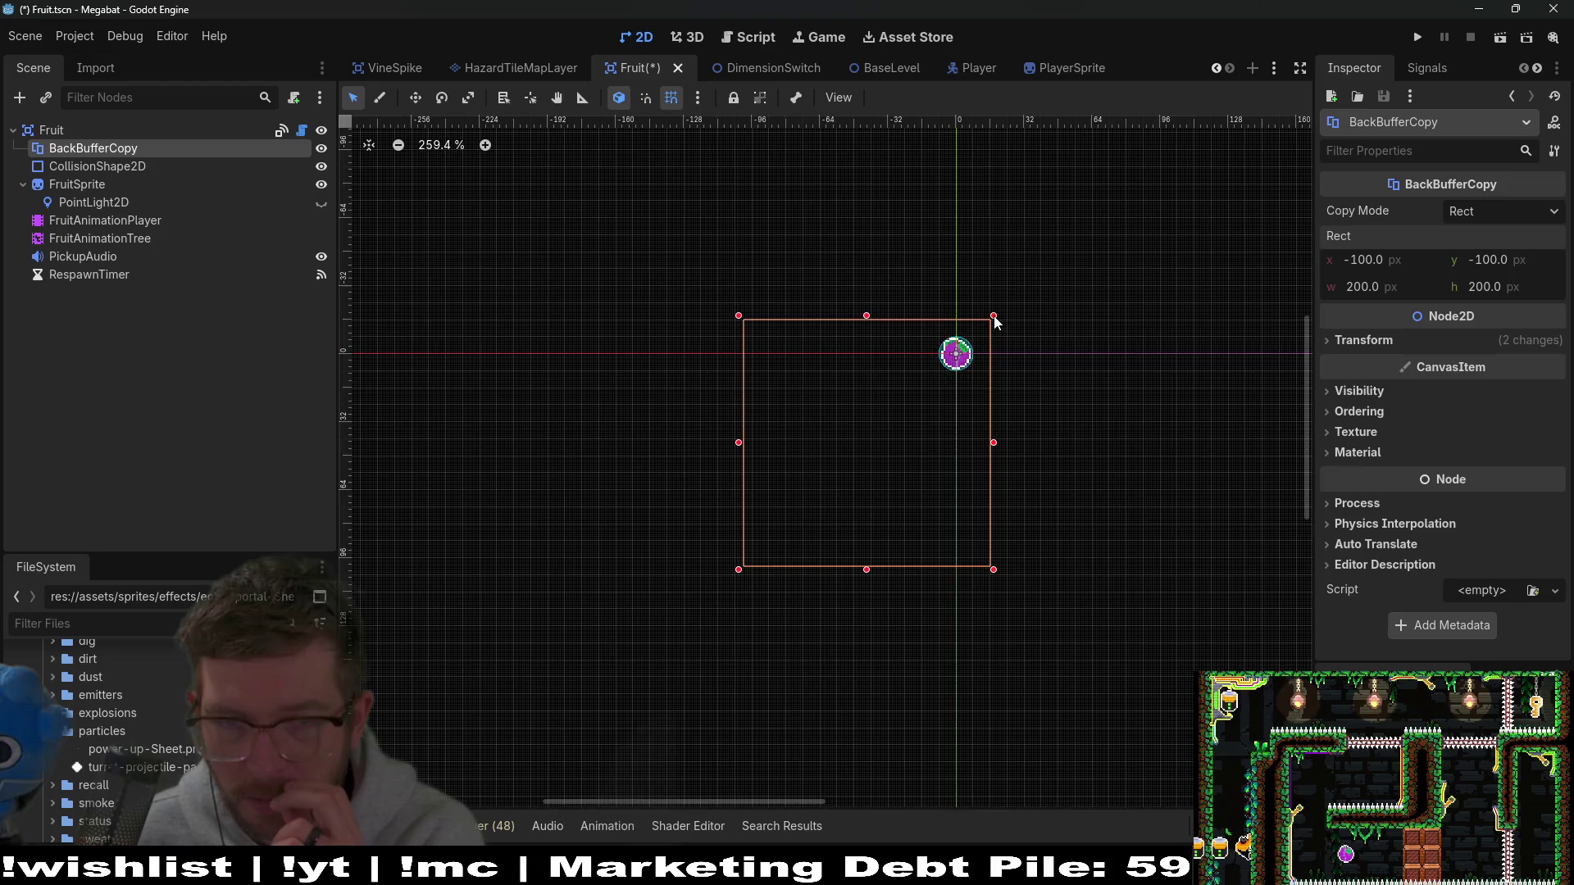
{"action": "scroll", "coordinate": [992, 318], "scroll_direction": "up", "scroll_amount": 4}
{"action": "mouse_move", "coordinate": [628, 689]}
{"action": "left_mouse_down"}
{"action": "mouse_move", "coordinate": [906, 428]}
{"action": "mouse_move", "coordinate": [884, 426]}
{"action": "left_mouse_up"}
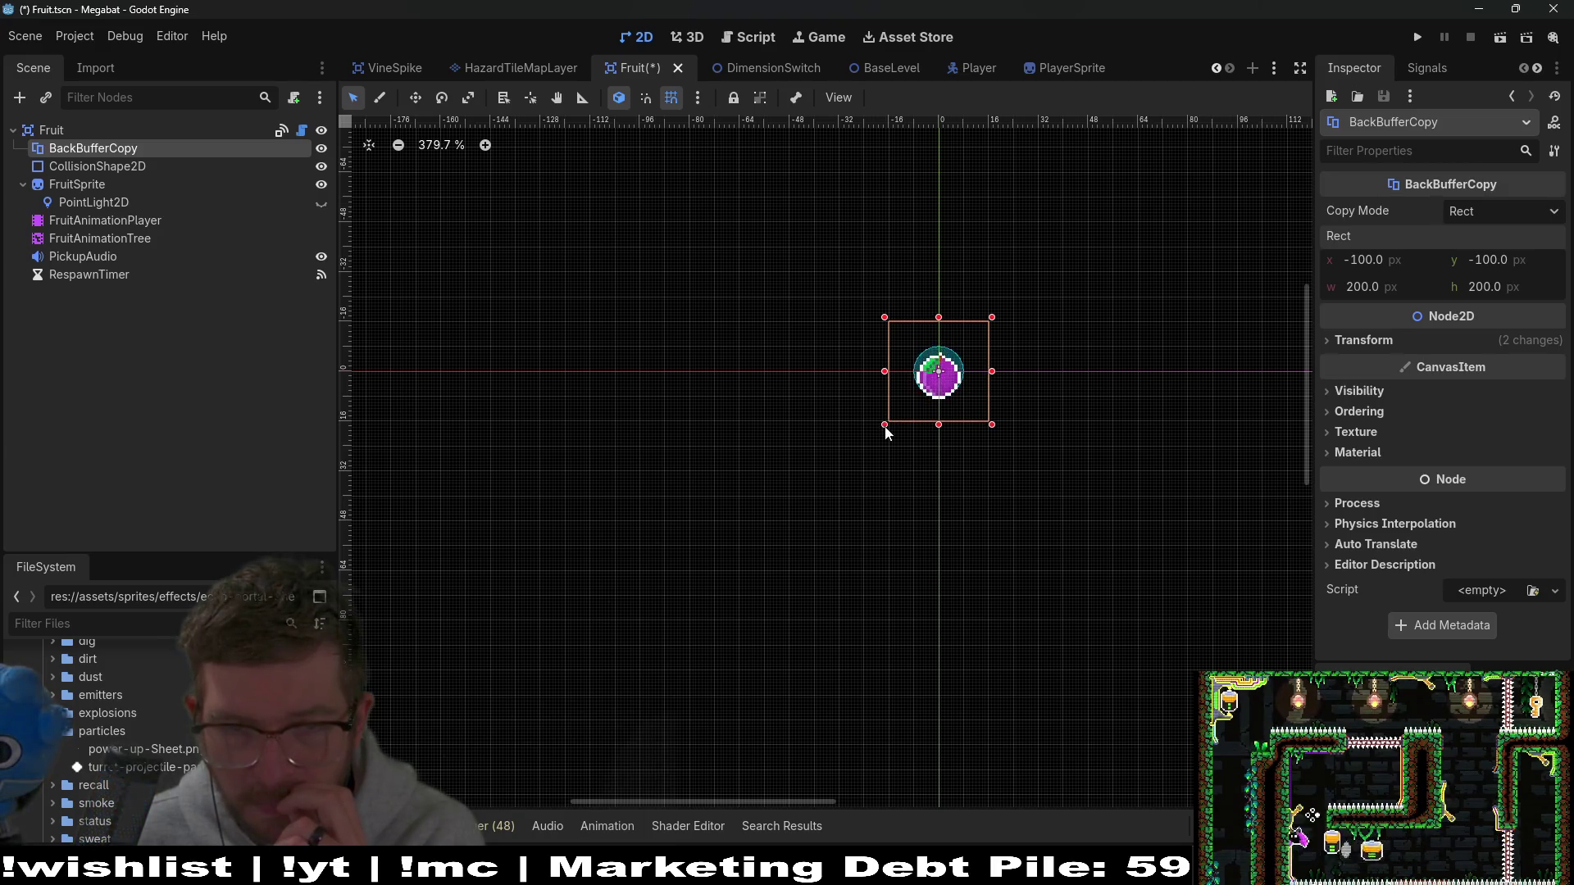
{"action": "scroll", "coordinate": [1080, 420], "scroll_direction": "up", "scroll_amount": 5}
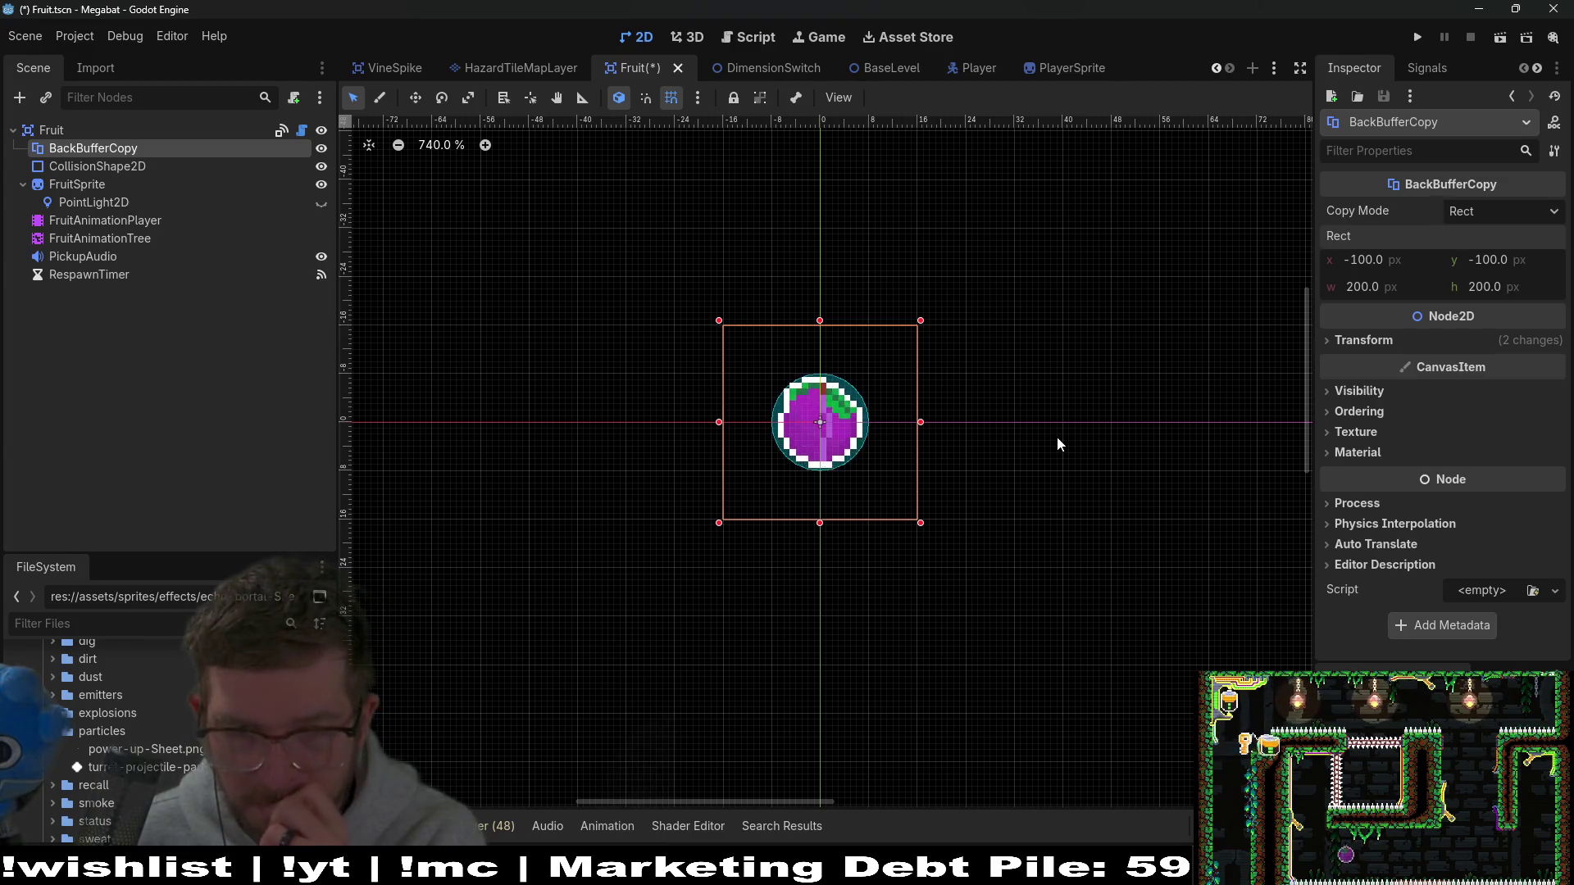
{"action": "key", "text": "ctrl+s"}
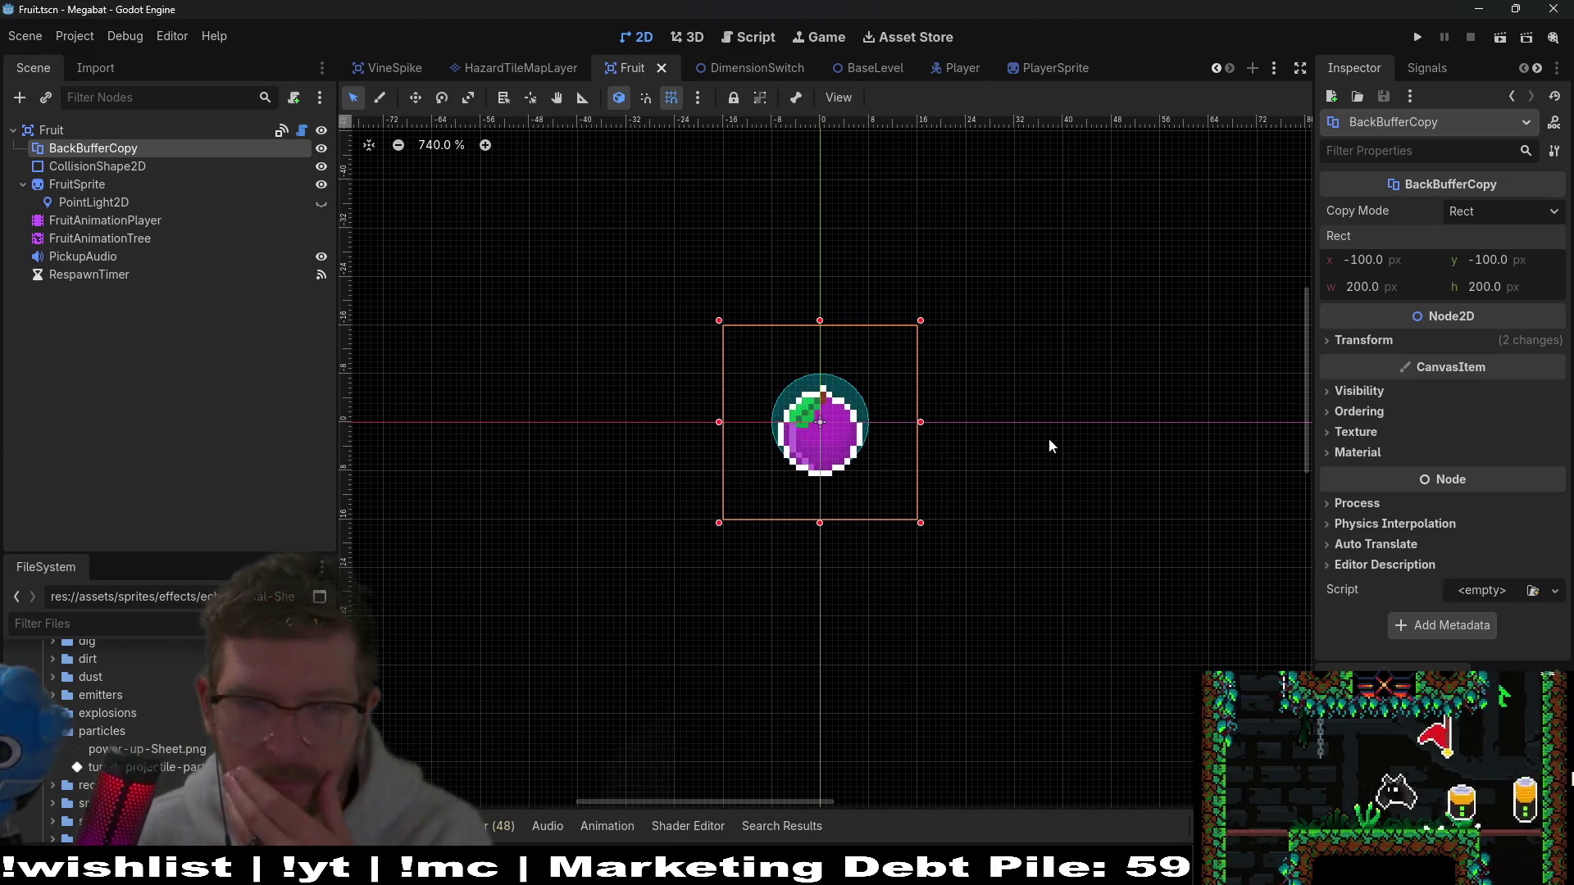
Step: Try new rect position values and set the rect width and height to 100
{"action": "left_click", "coordinate": [1351, 332]}
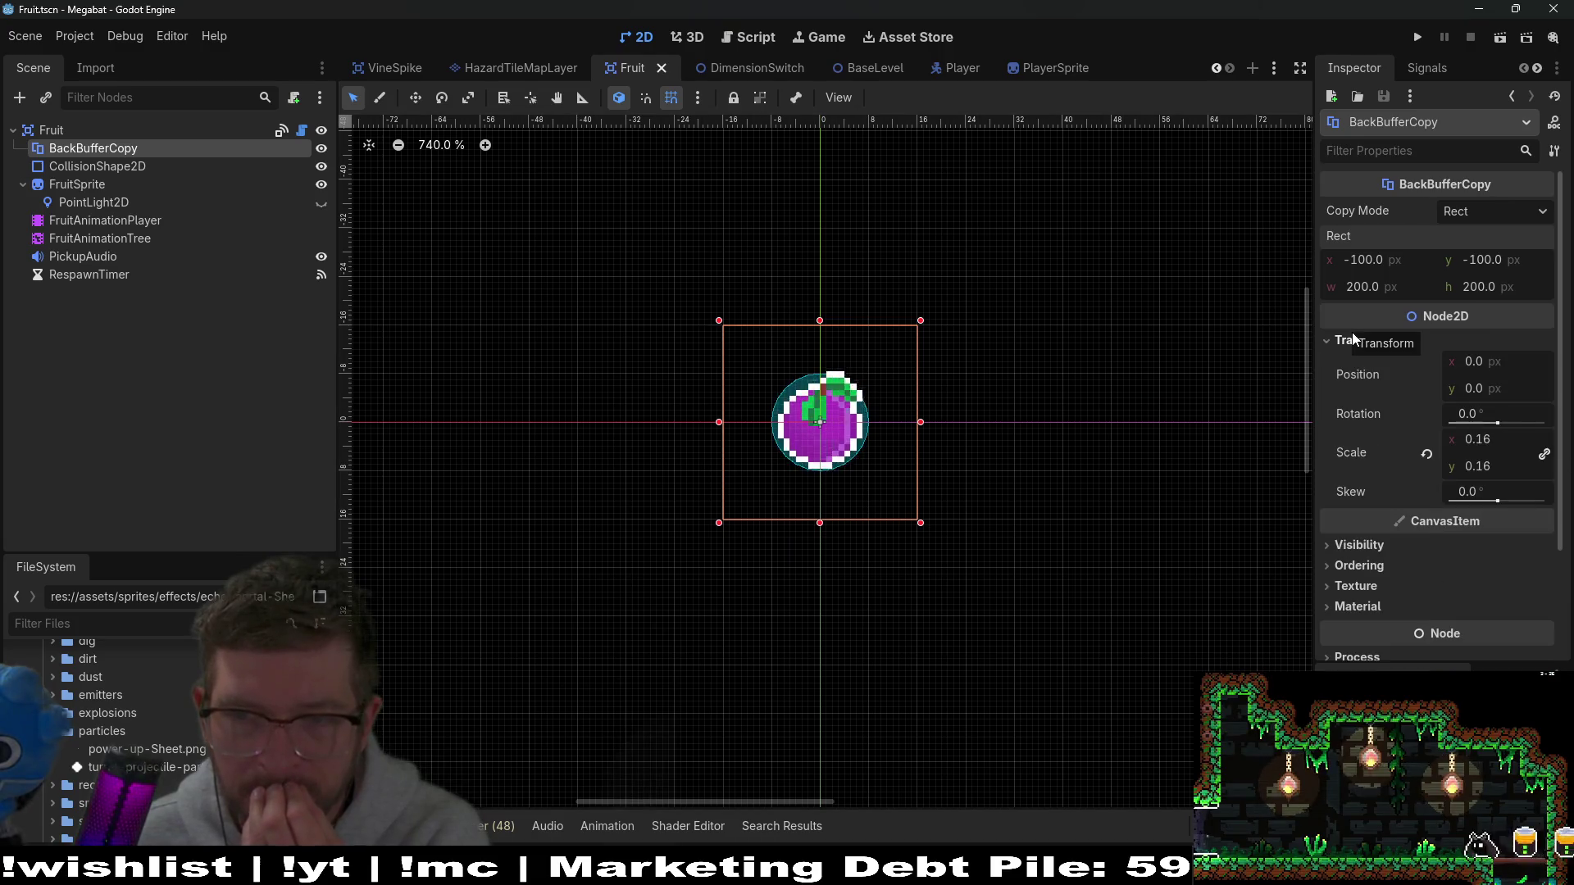
{"action": "left_click", "coordinate": [1351, 332]}
{"action": "left_click", "coordinate": [1351, 332]}
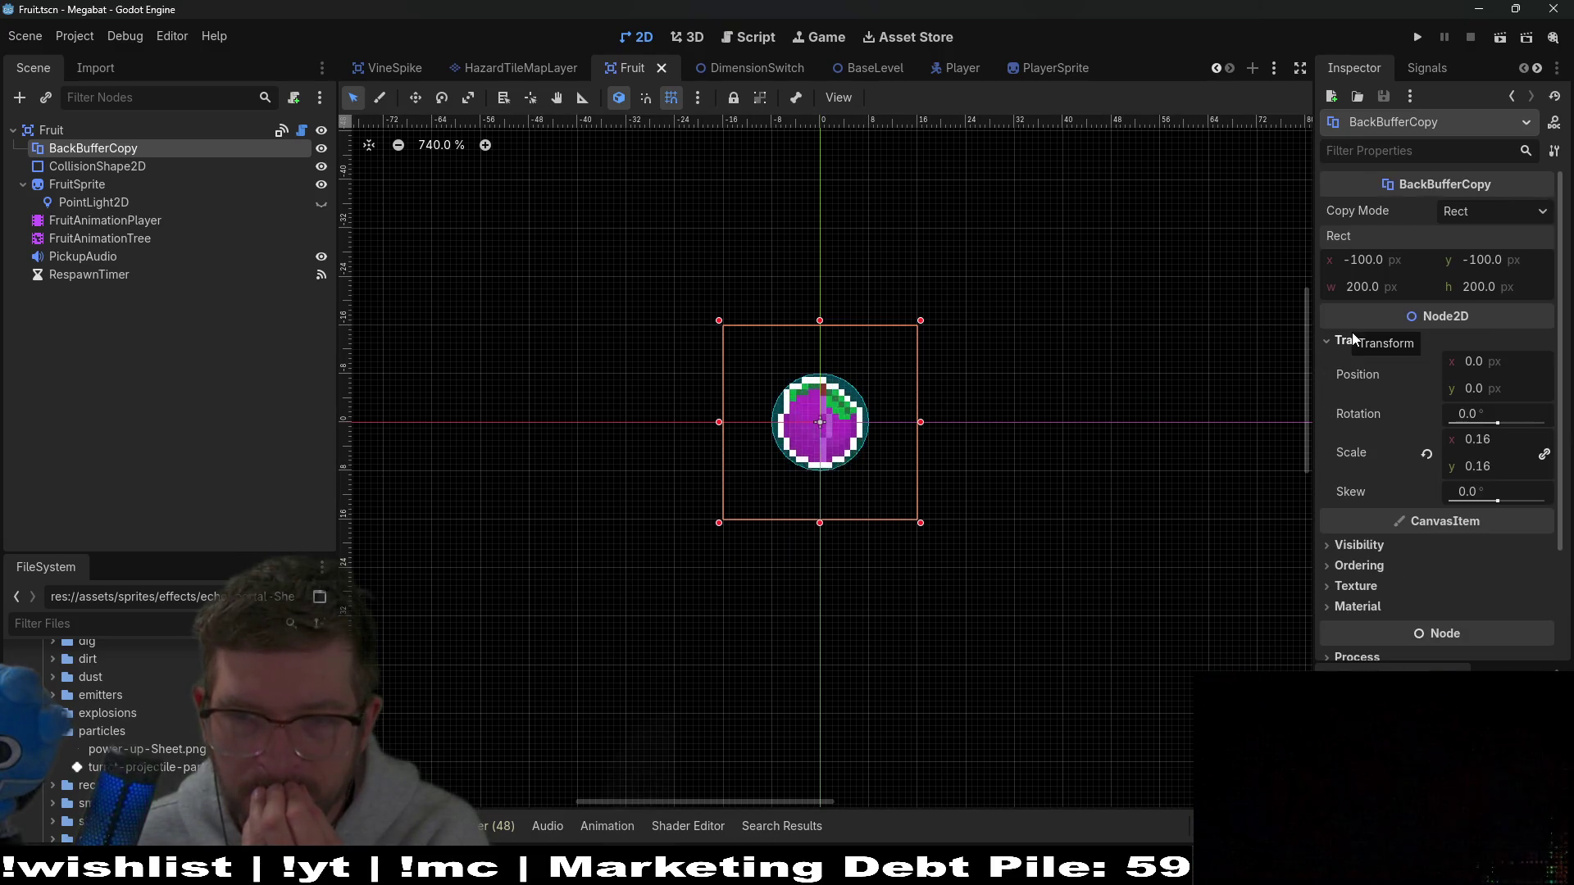
{"action": "left_click", "coordinate": [1413, 259]}
{"action": "type", "text": "1"}
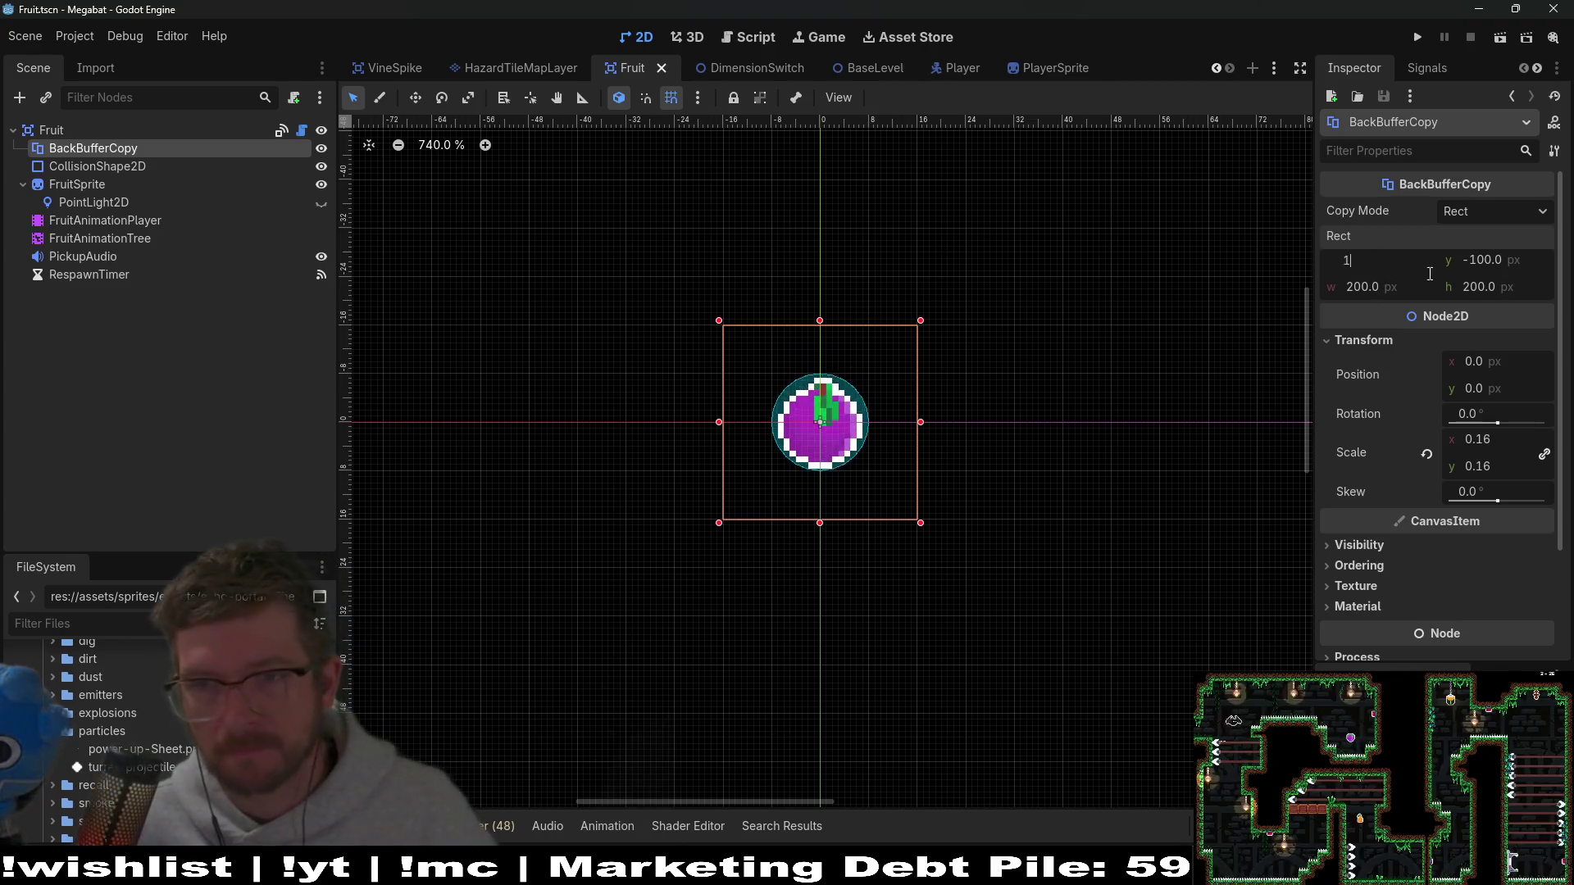
{"action": "type", "text": "5"}
{"action": "left_click", "coordinate": [1498, 256]}
{"action": "type", "text": "1"}
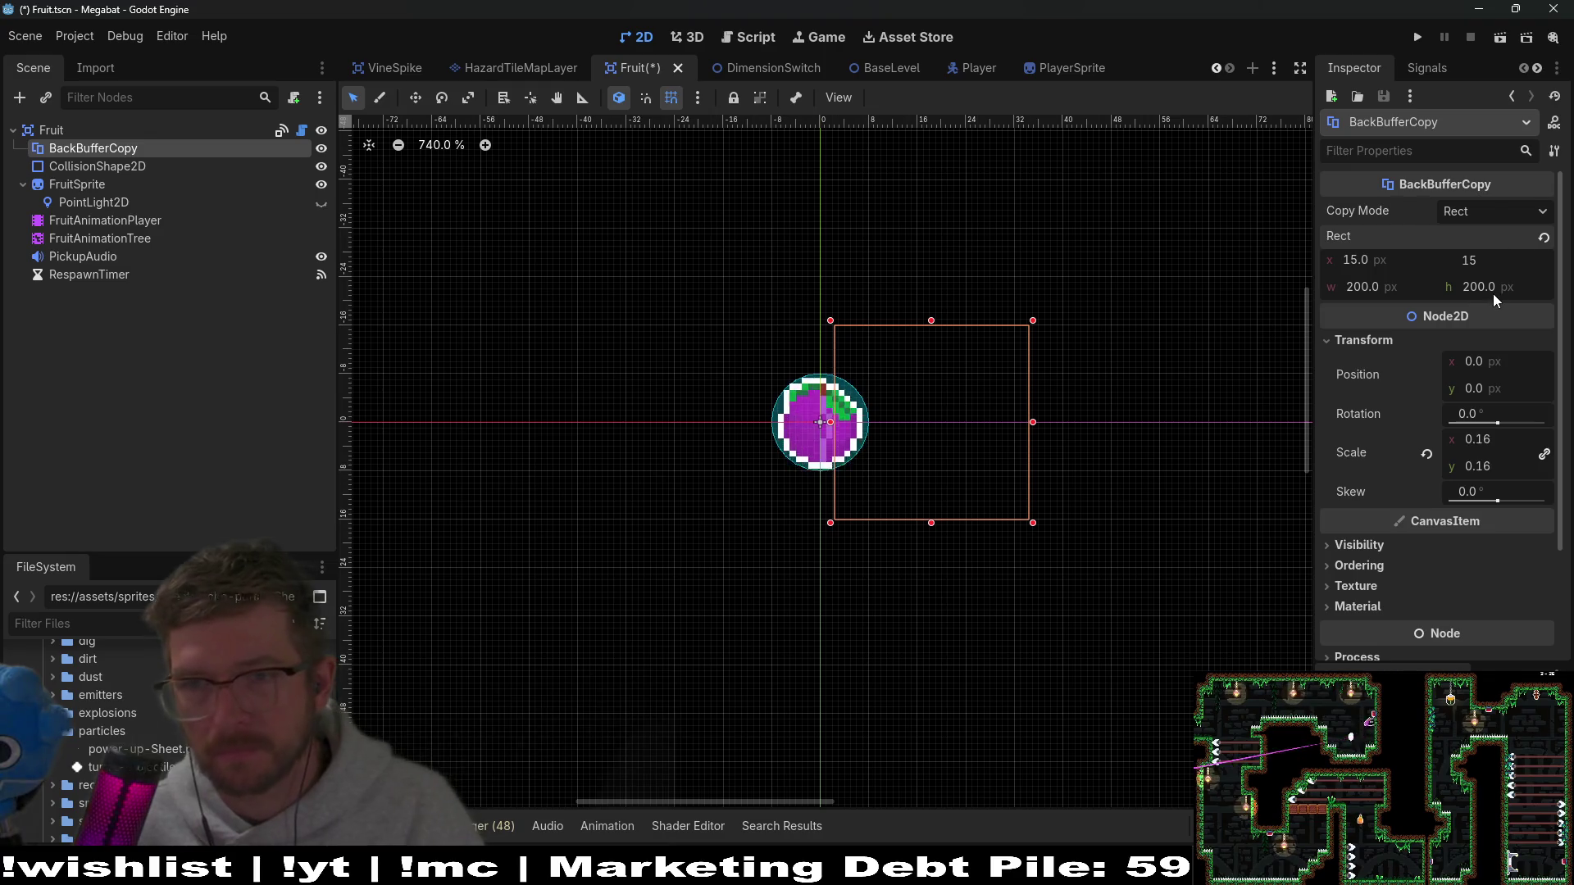
{"action": "left_click", "coordinate": [1360, 253]}
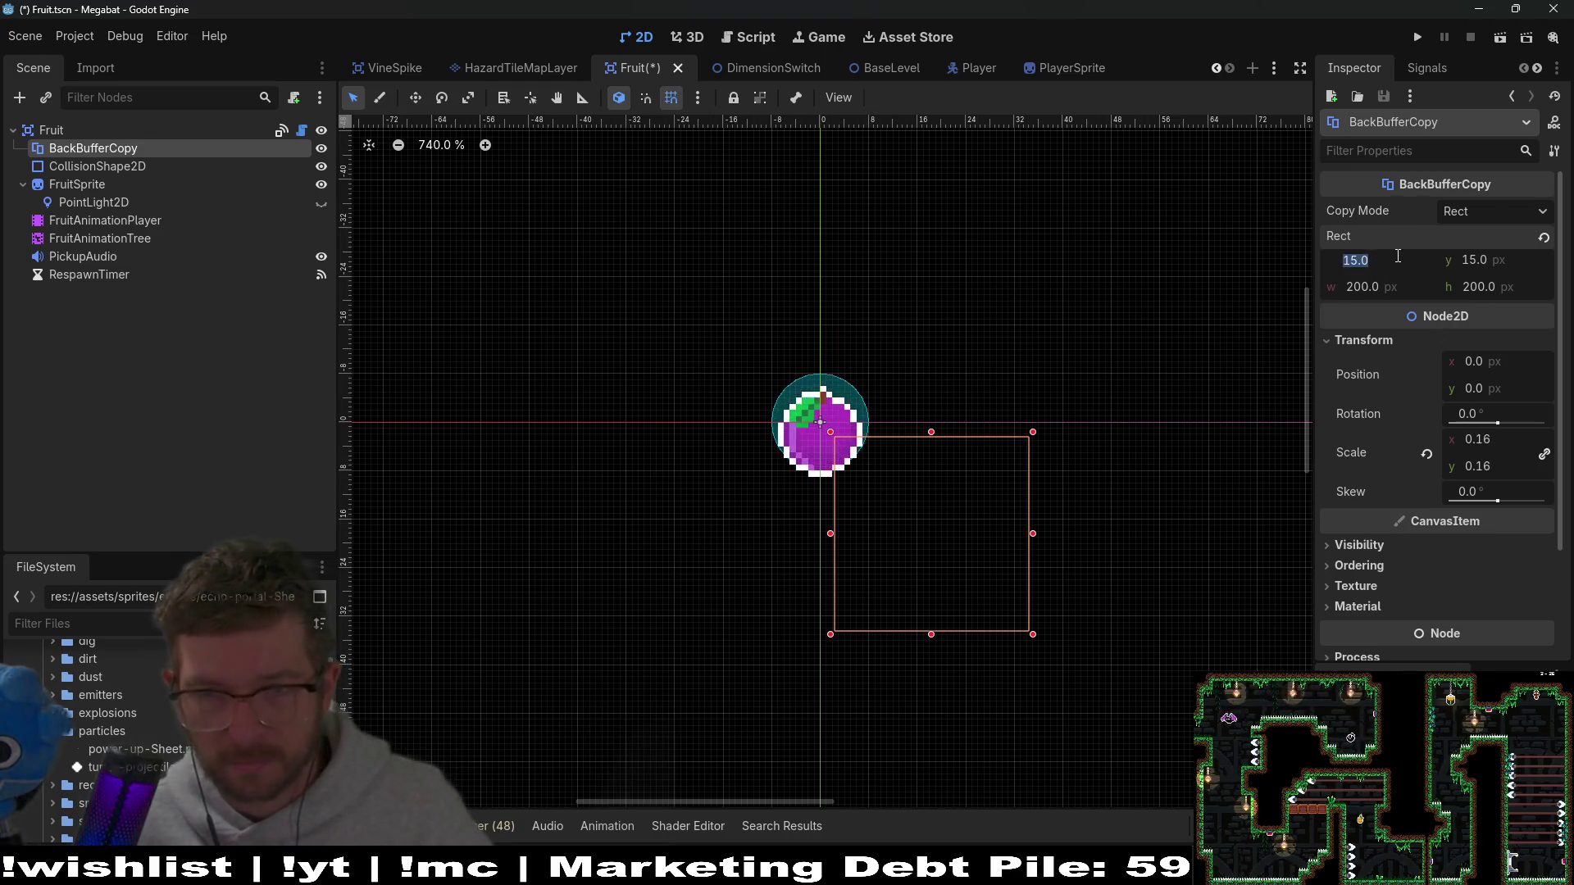
{"action": "type", "text": "-"}
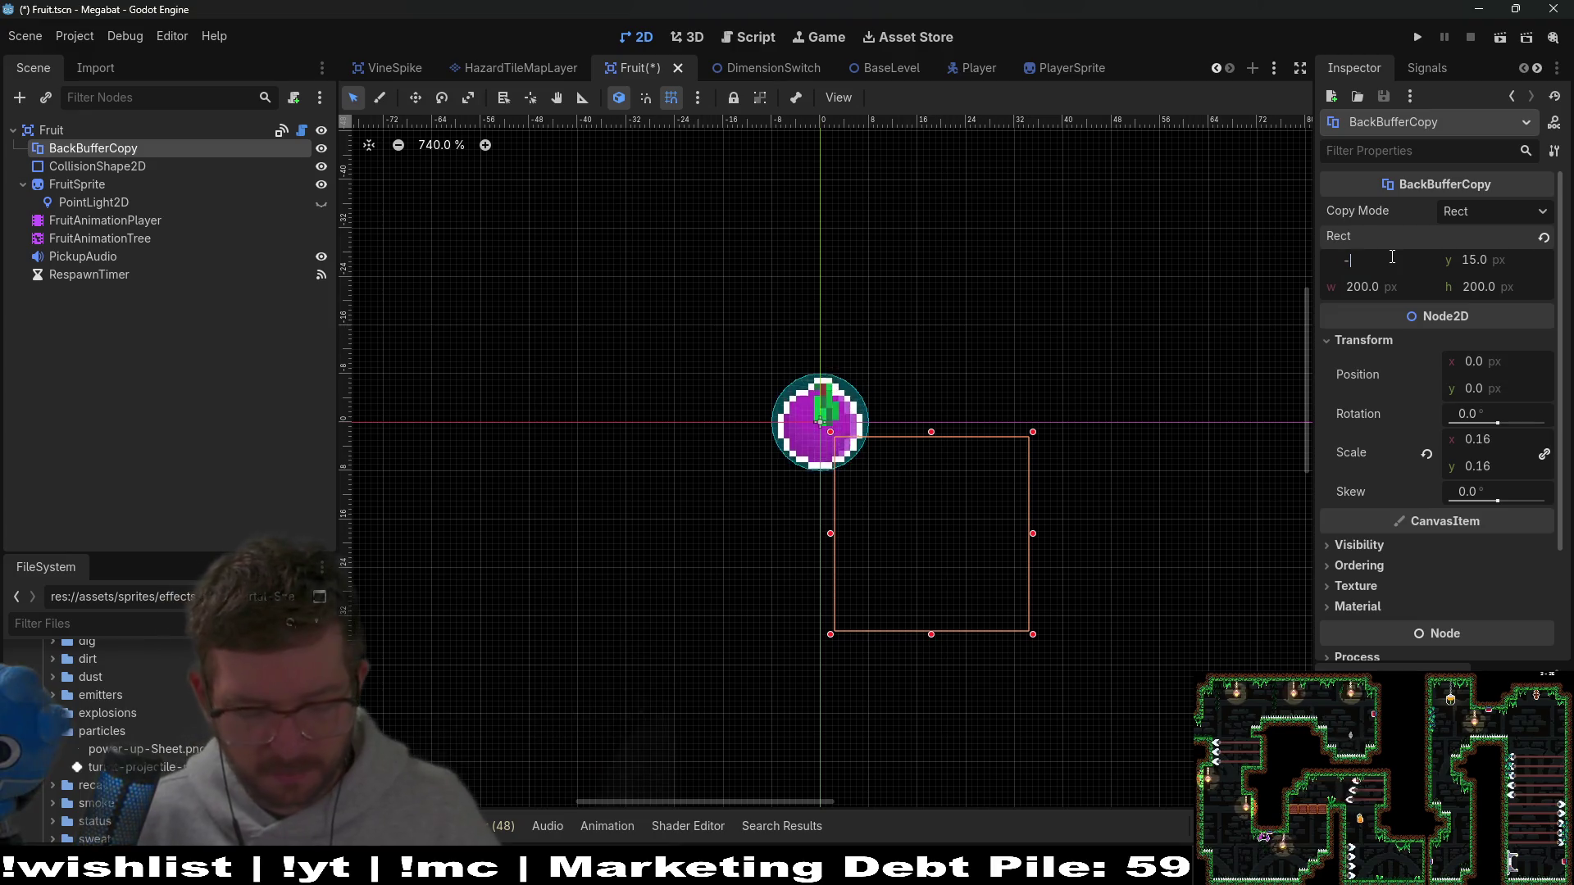
{"action": "type", "text": "16.0"}
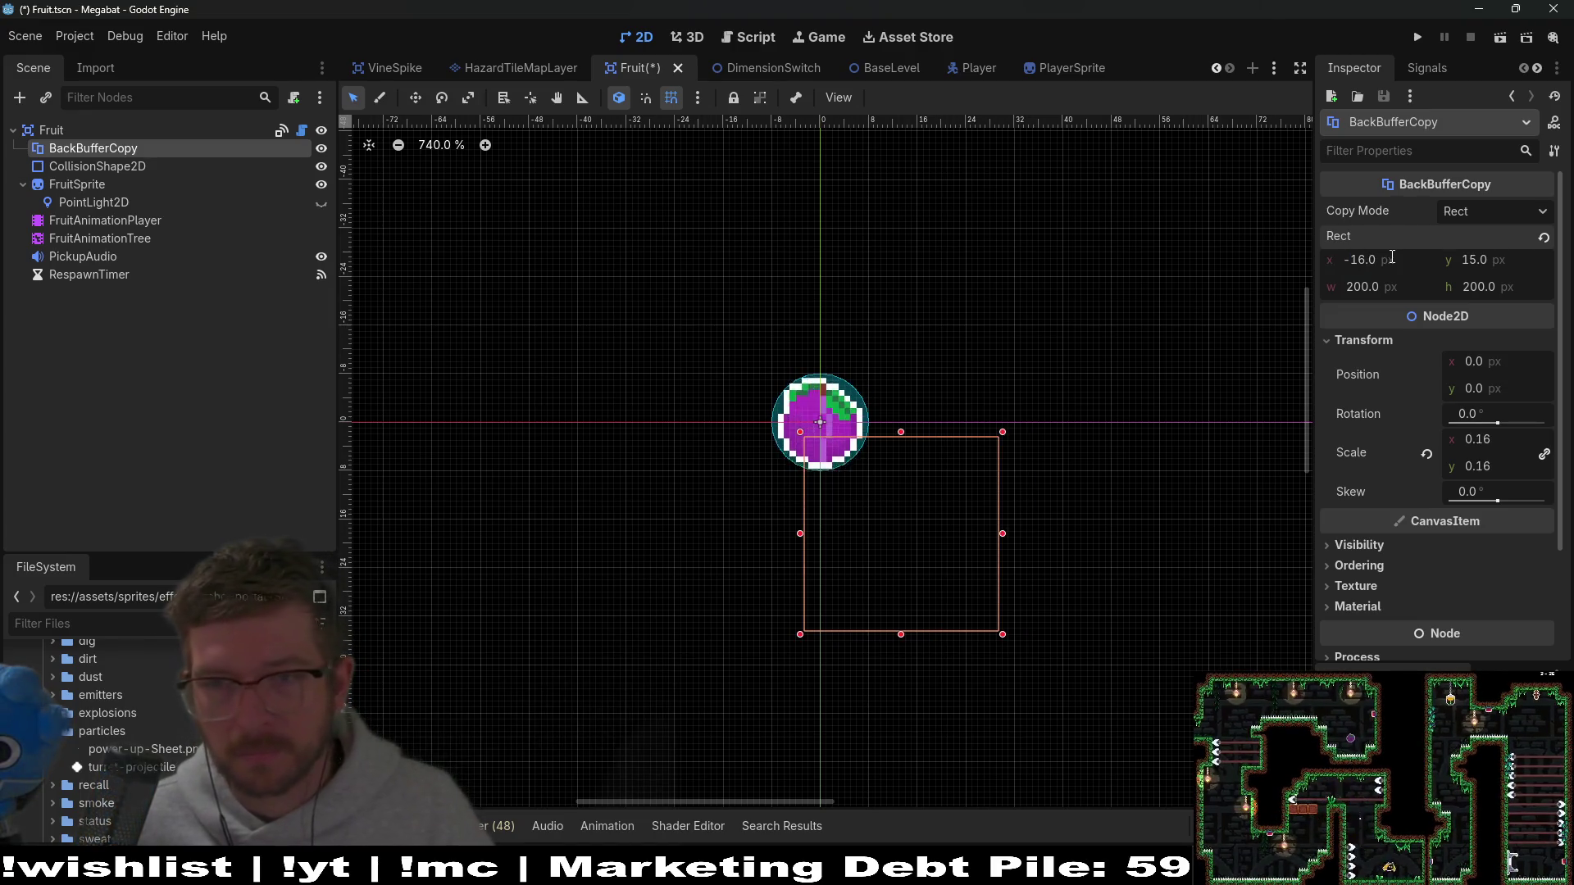
{"action": "left_click", "coordinate": [1515, 255]}
{"action": "type", "text": "-1"}
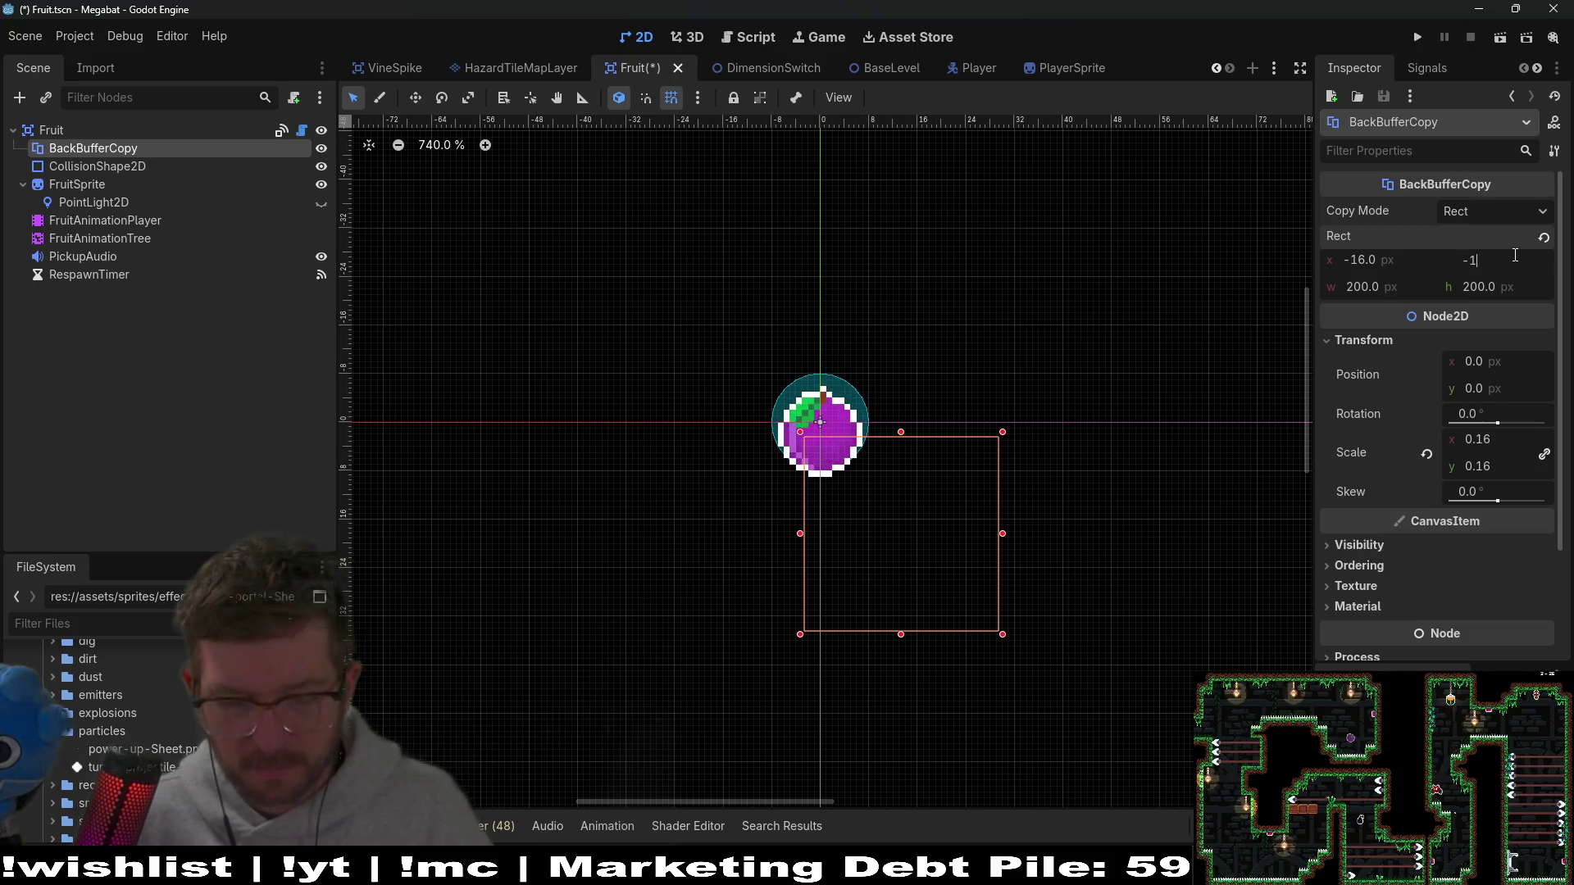
{"action": "type", "text": "6"}
{"action": "left_click", "coordinate": [1354, 293]}
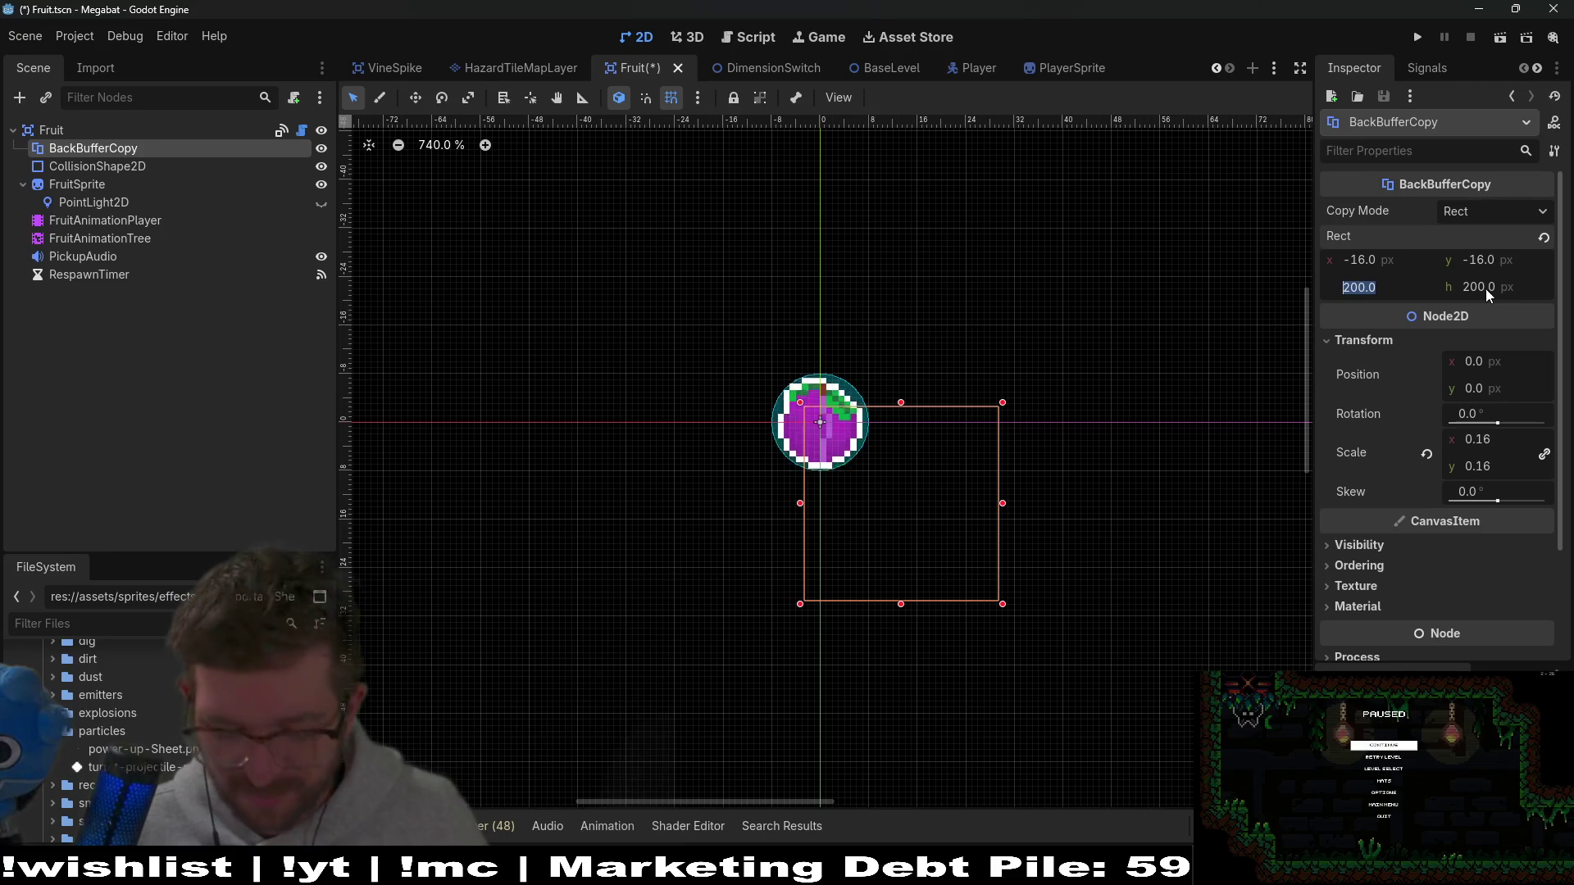
{"action": "type", "text": "100"}
{"action": "key", "text": "Return"}
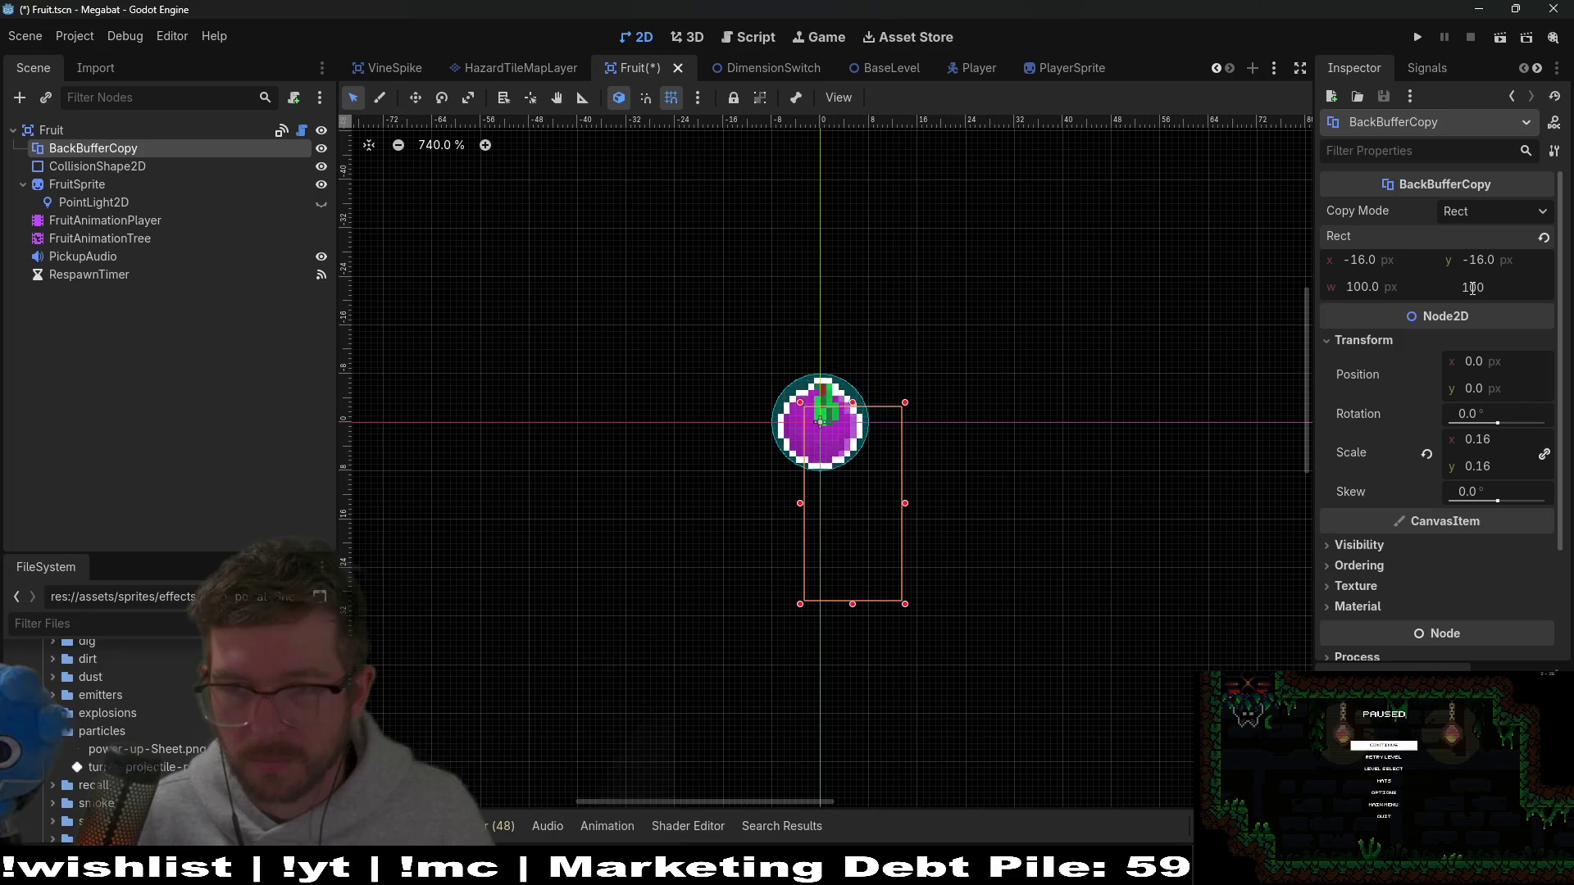
{"action": "key", "text": "Return"}
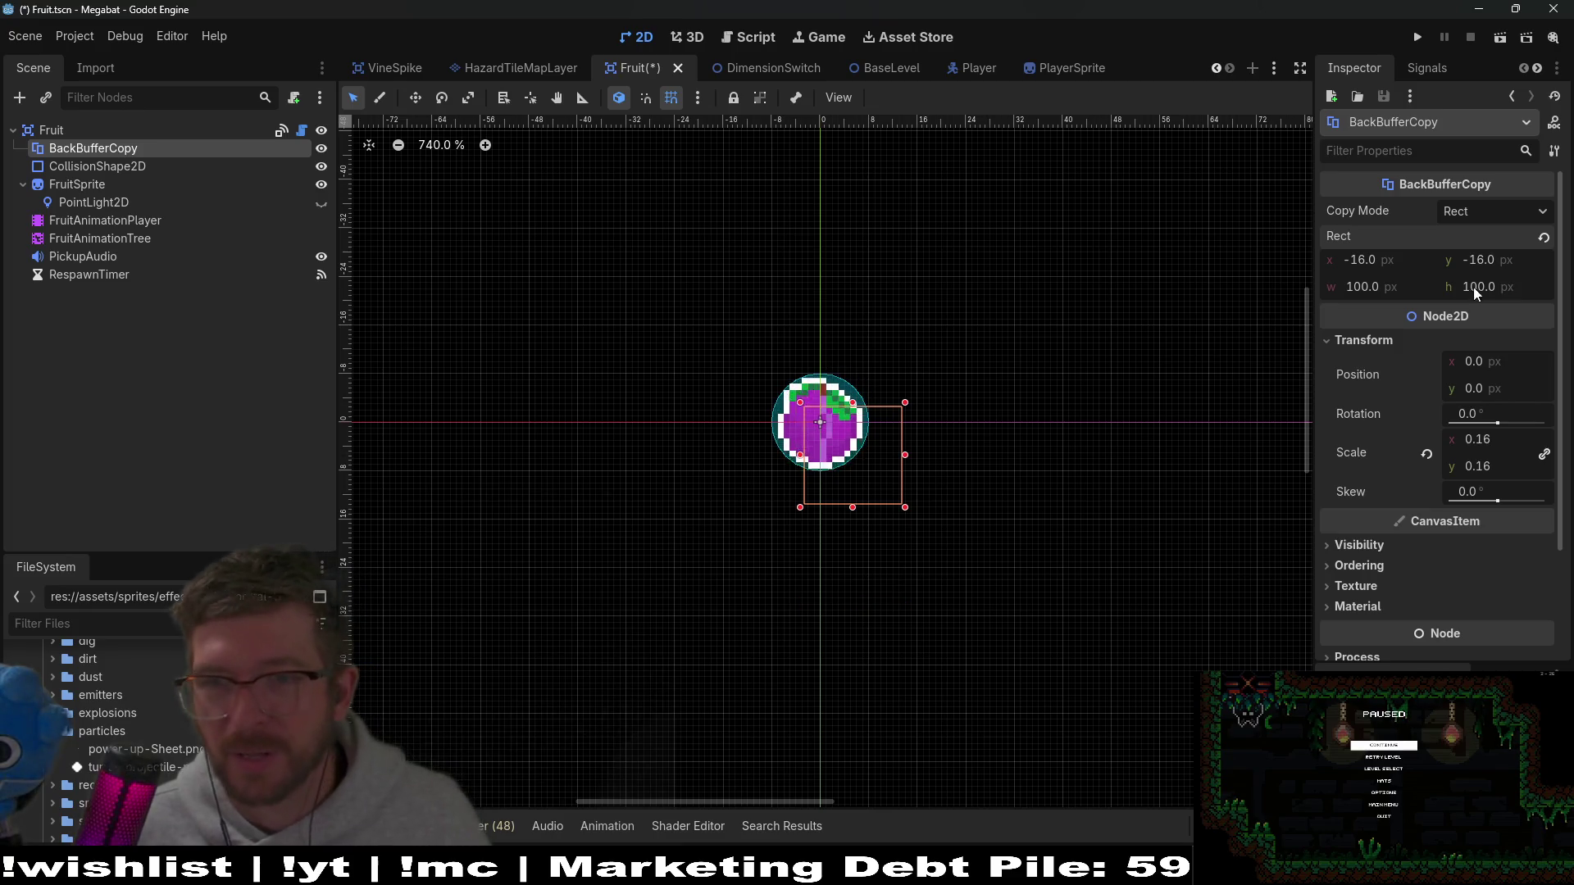
Step: Reset the scale to 1, make the rect 32×32, save, and keep Rect copy mode
{"action": "left_click", "coordinate": [1403, 286]}
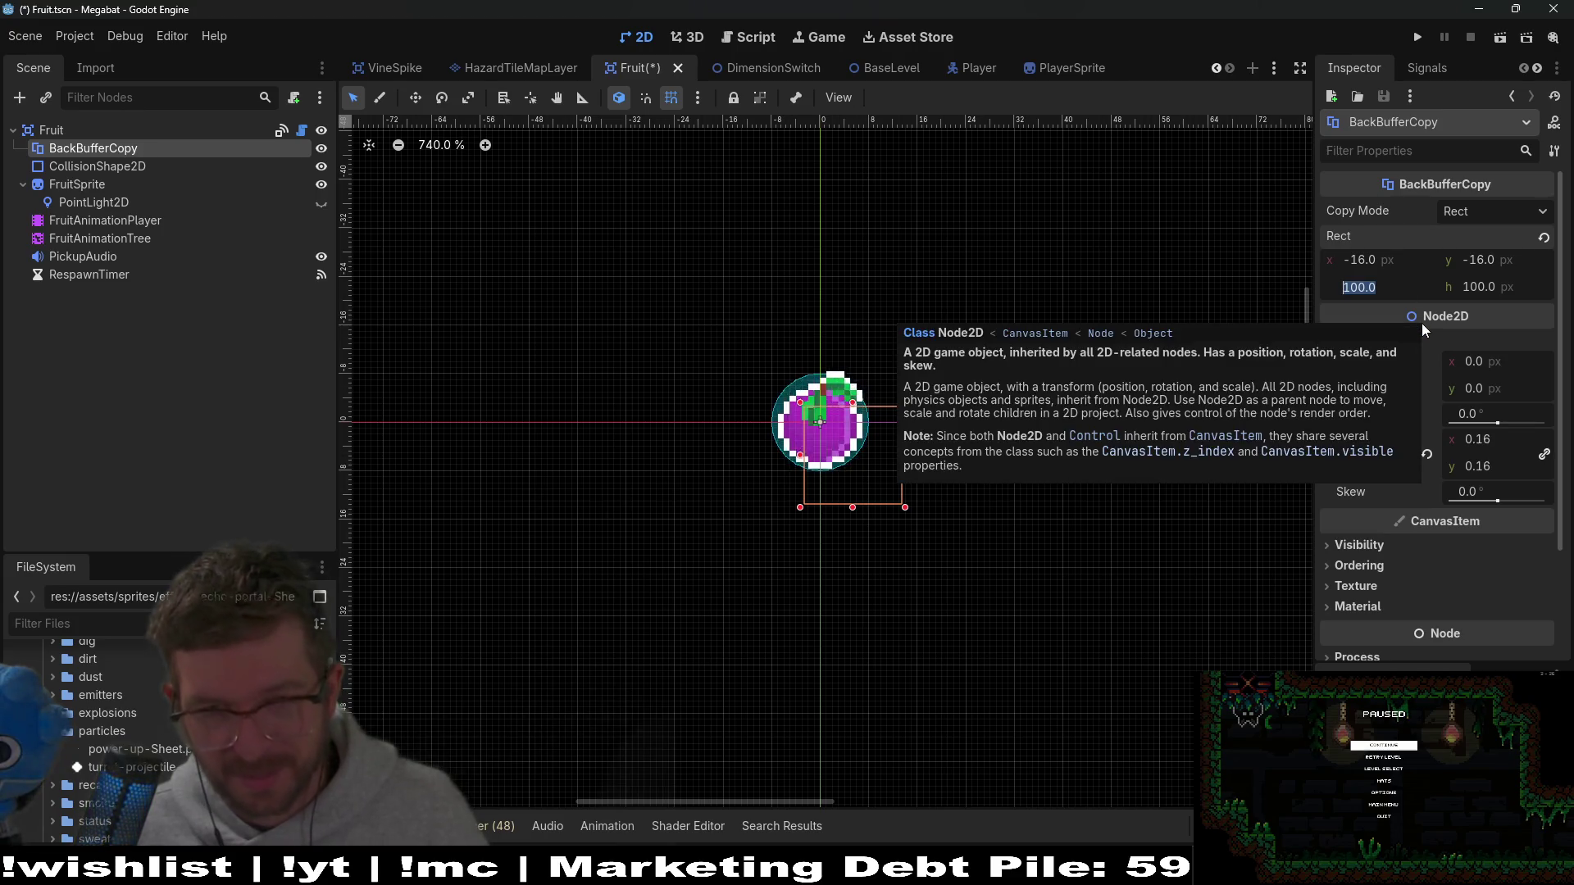
{"action": "left_click", "coordinate": [1428, 454]}
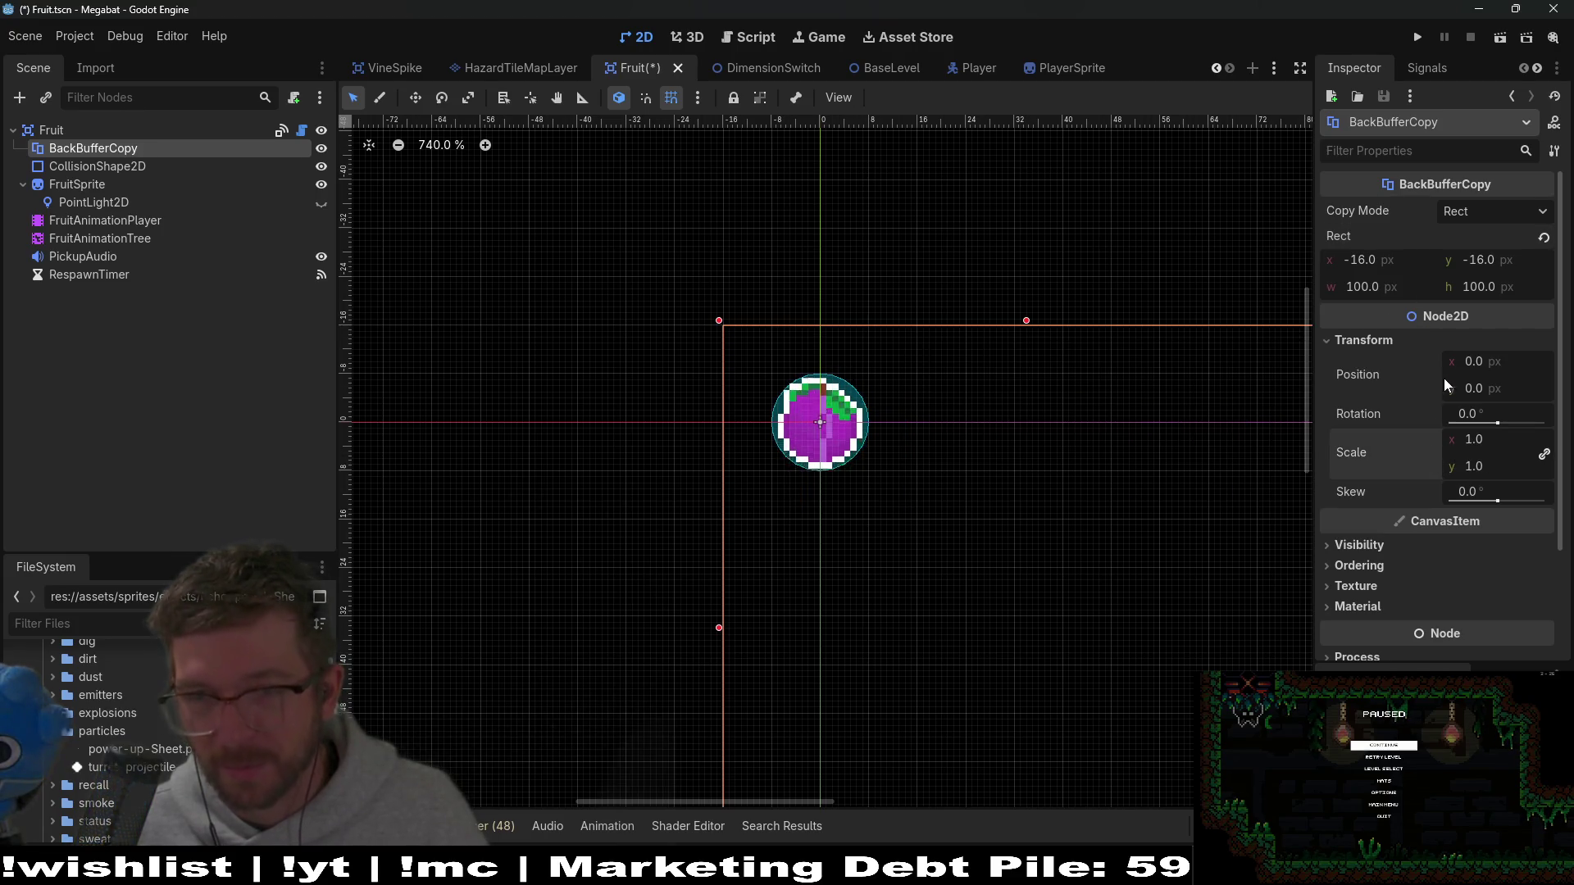
{"action": "left_click", "coordinate": [1394, 289]}
{"action": "type", "text": "32"}
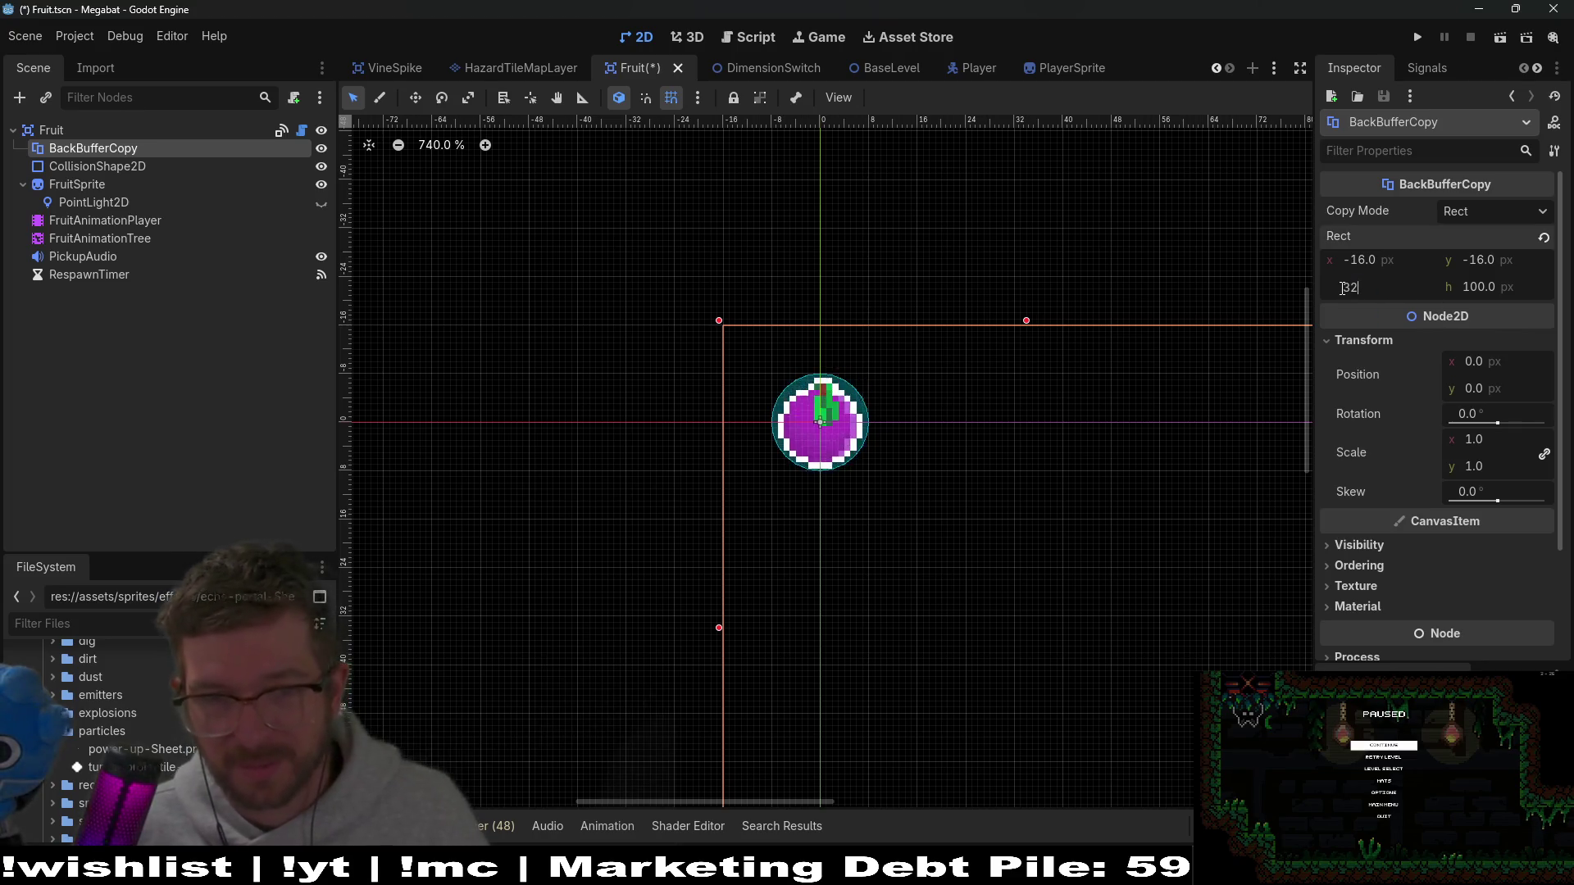
{"action": "key", "text": "Tab"}
{"action": "type", "text": "2"}
{"action": "key", "text": "Return"}
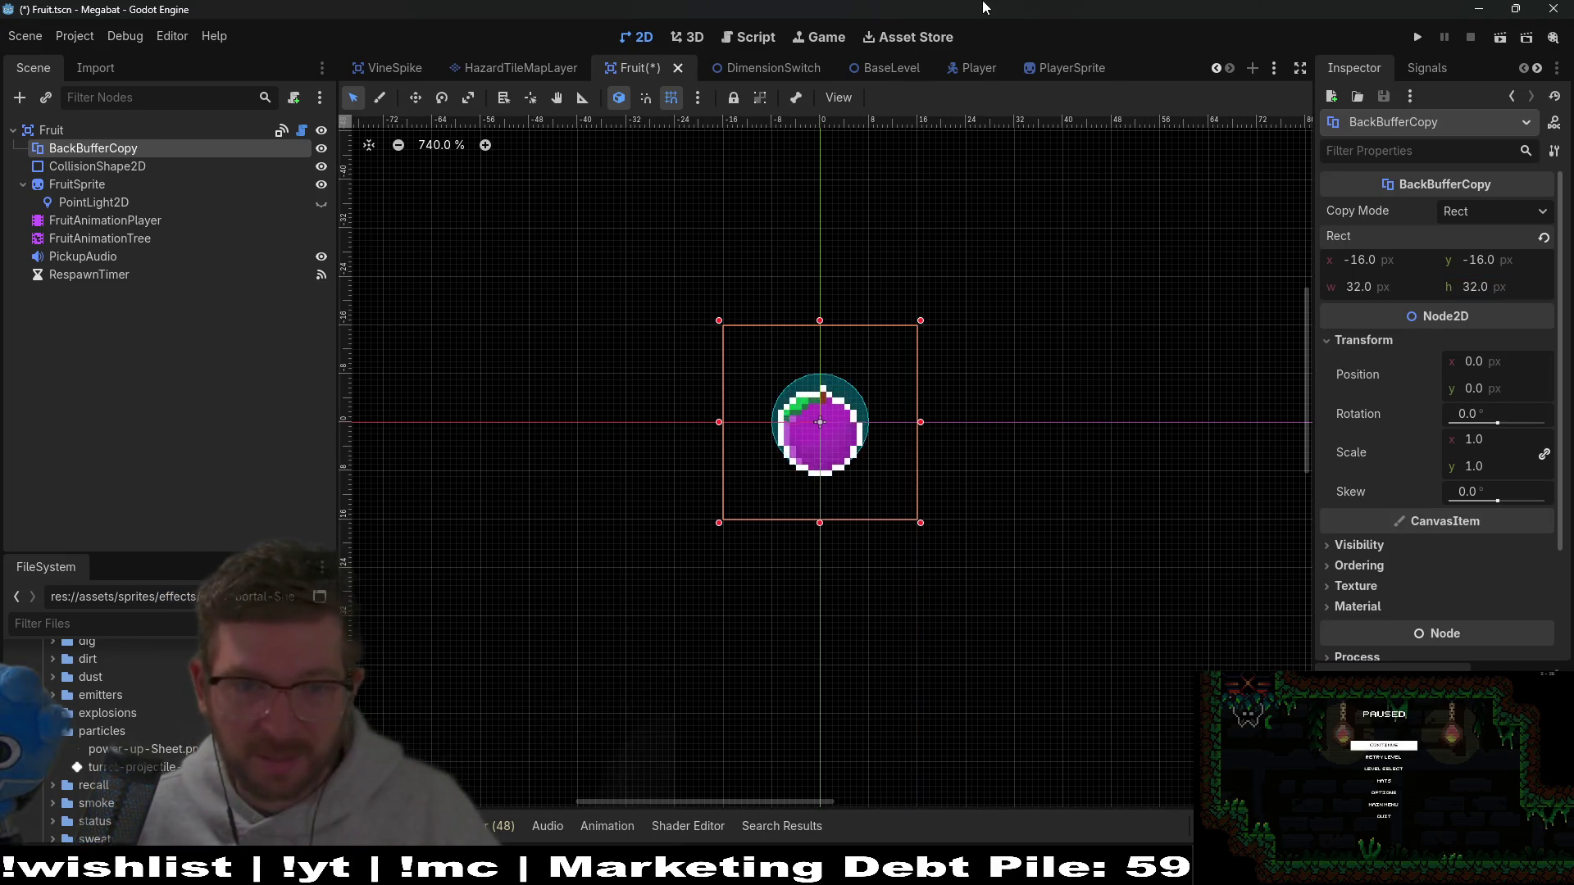
{"action": "key", "text": "ctrl+s"}
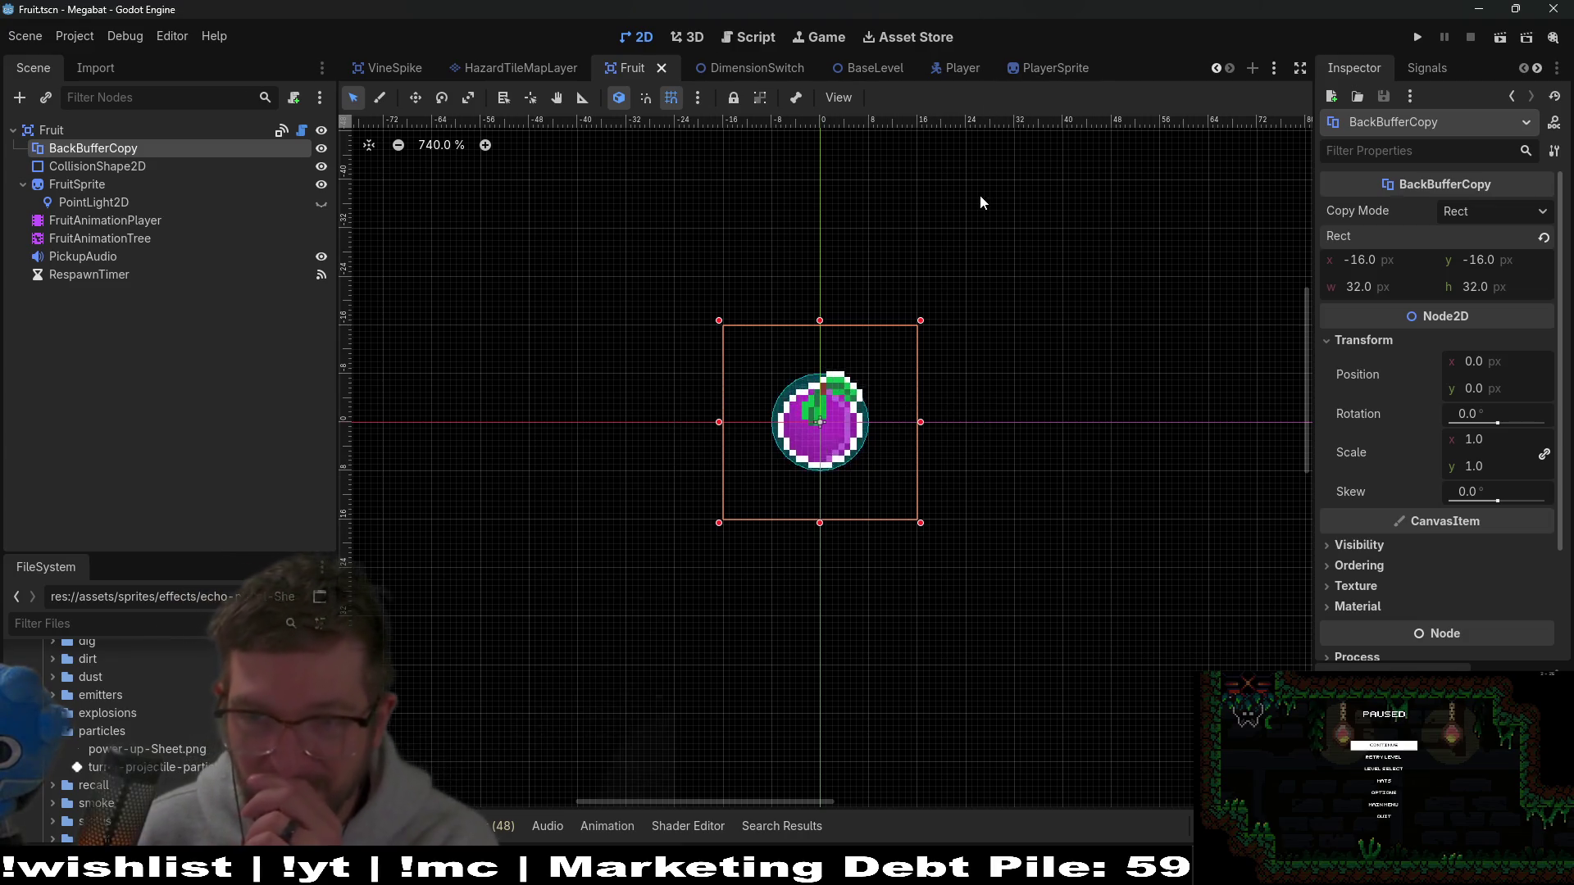
{"action": "left_click", "coordinate": [1488, 213]}
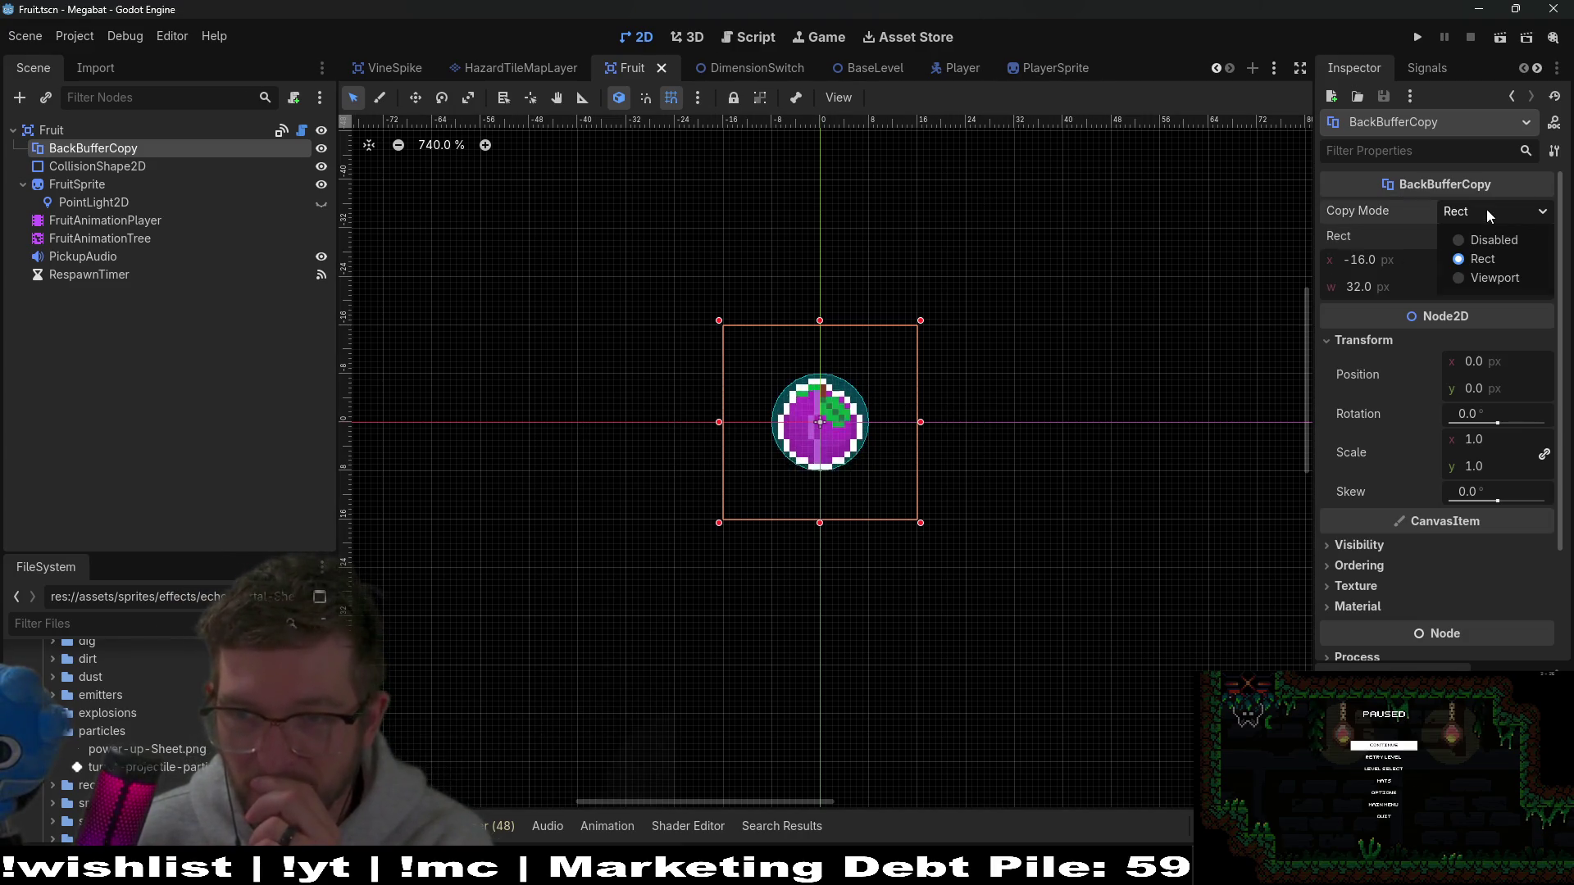
{"action": "left_click", "coordinate": [1495, 253]}
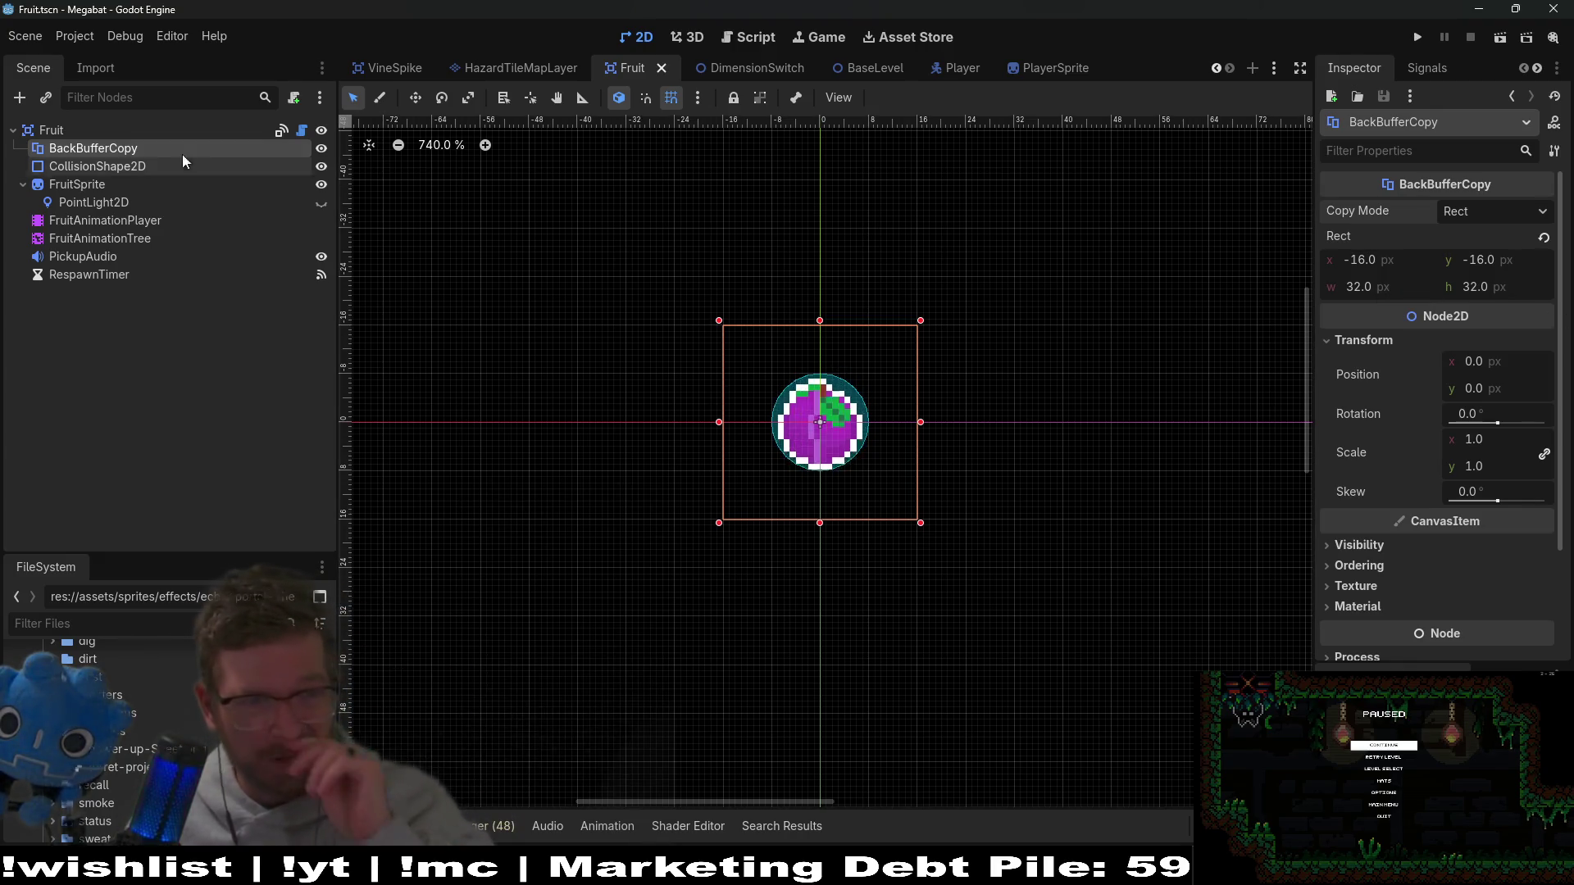
Step: Cut BackBufferCopy from Fruit and paste it into Level_4_3's FruitContainer, directly above Fruit
{"action": "right_click", "coordinate": [120, 144]}
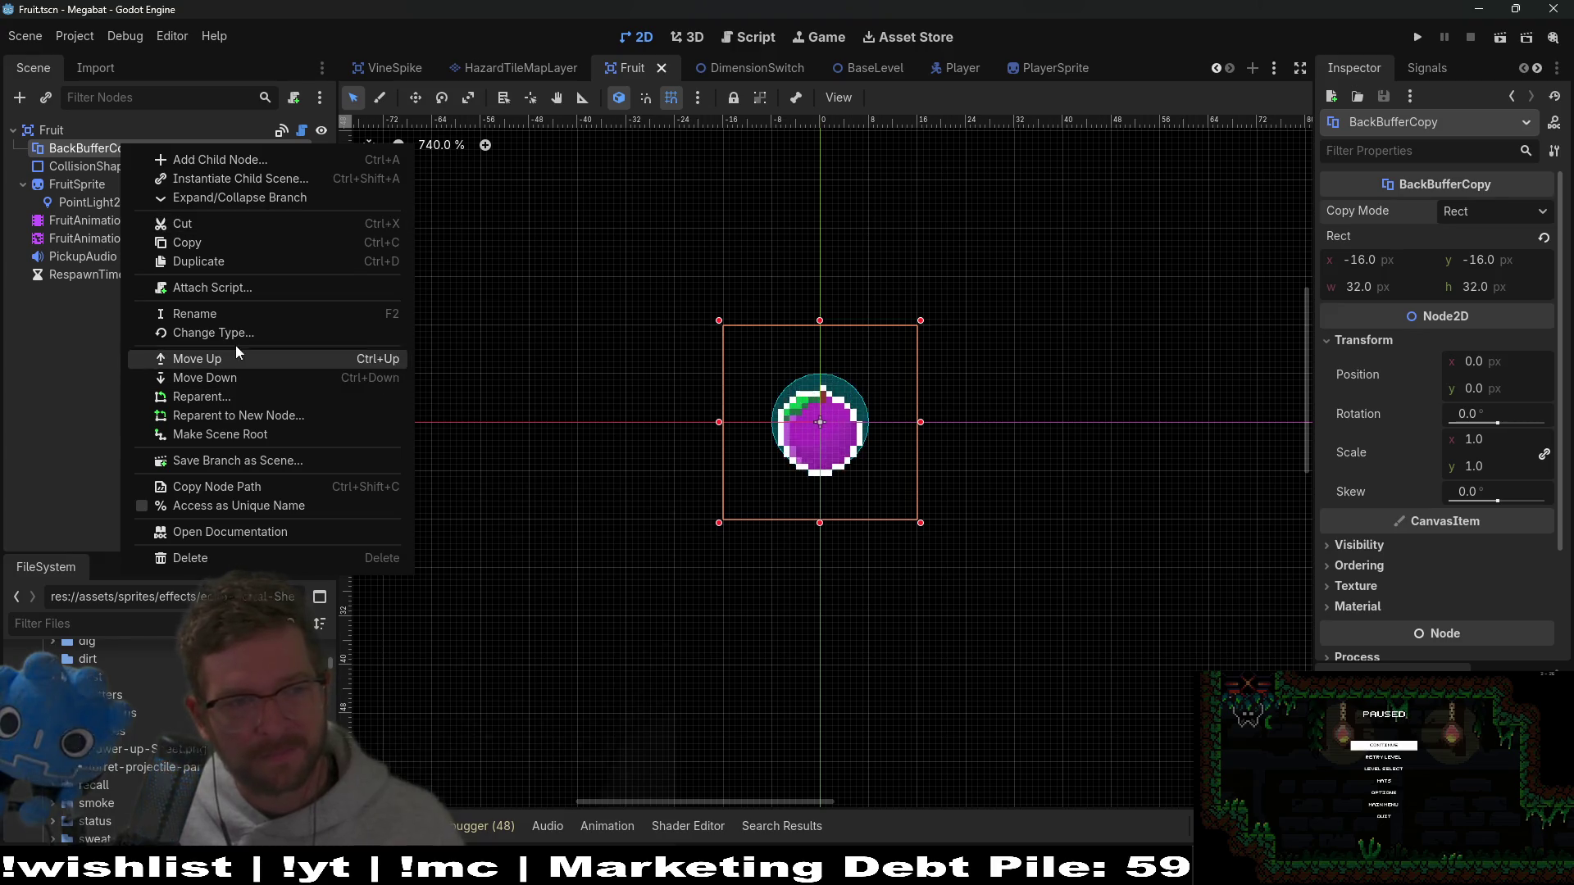
{"action": "left_click", "coordinate": [195, 224]}
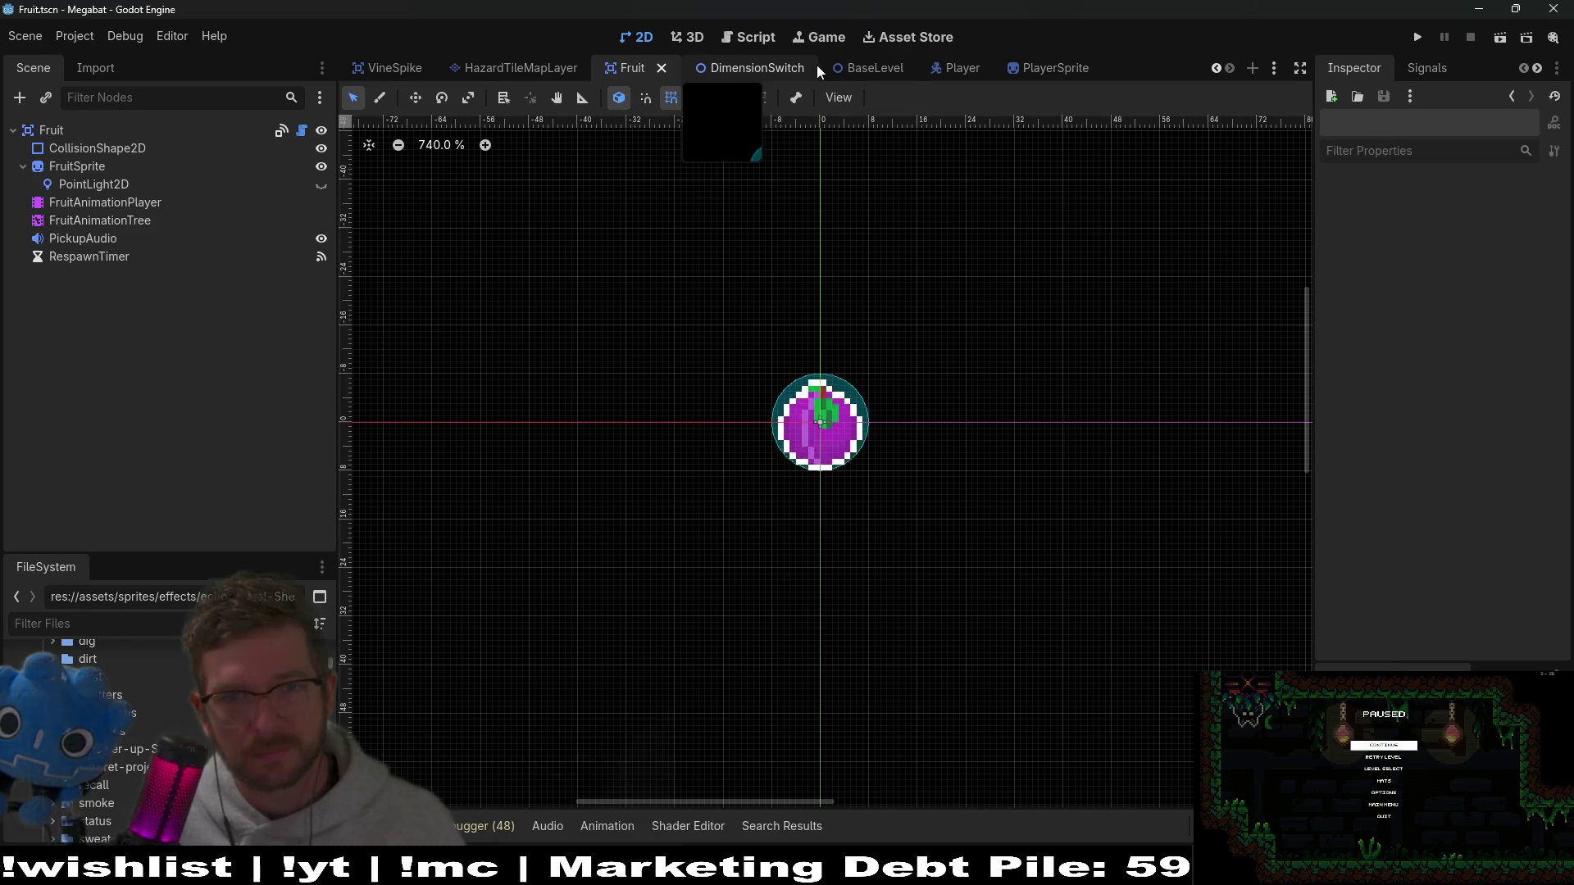
{"action": "scroll", "coordinate": [810, 66], "scroll_direction": "down", "scroll_amount": 5}
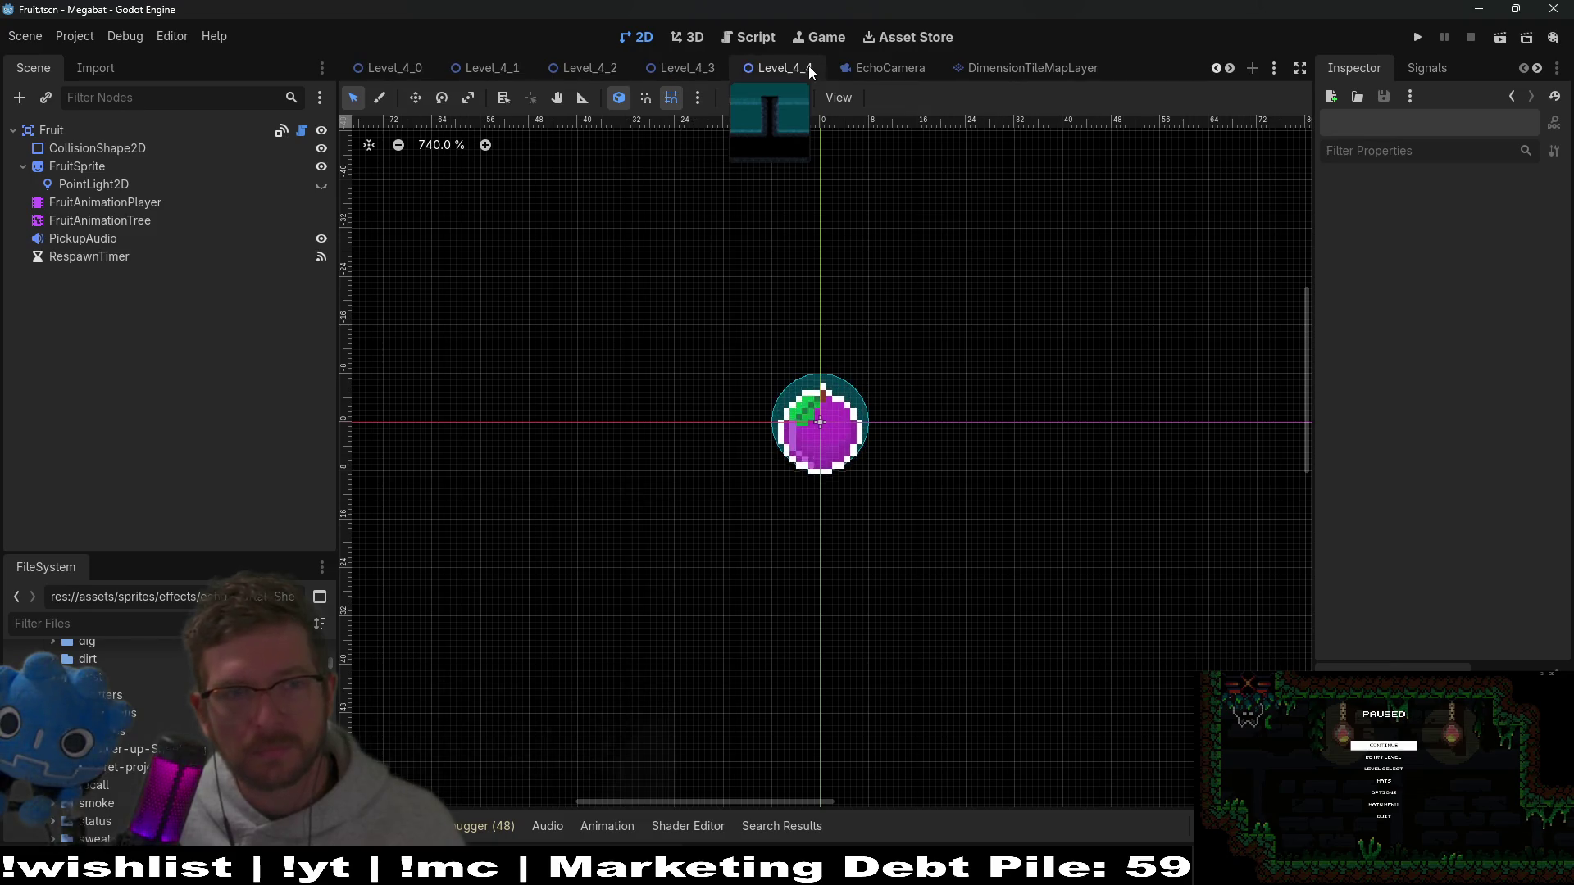
{"action": "left_click", "coordinate": [691, 69]}
{"action": "scroll", "coordinate": [656, 379], "scroll_direction": "up", "scroll_amount": 5}
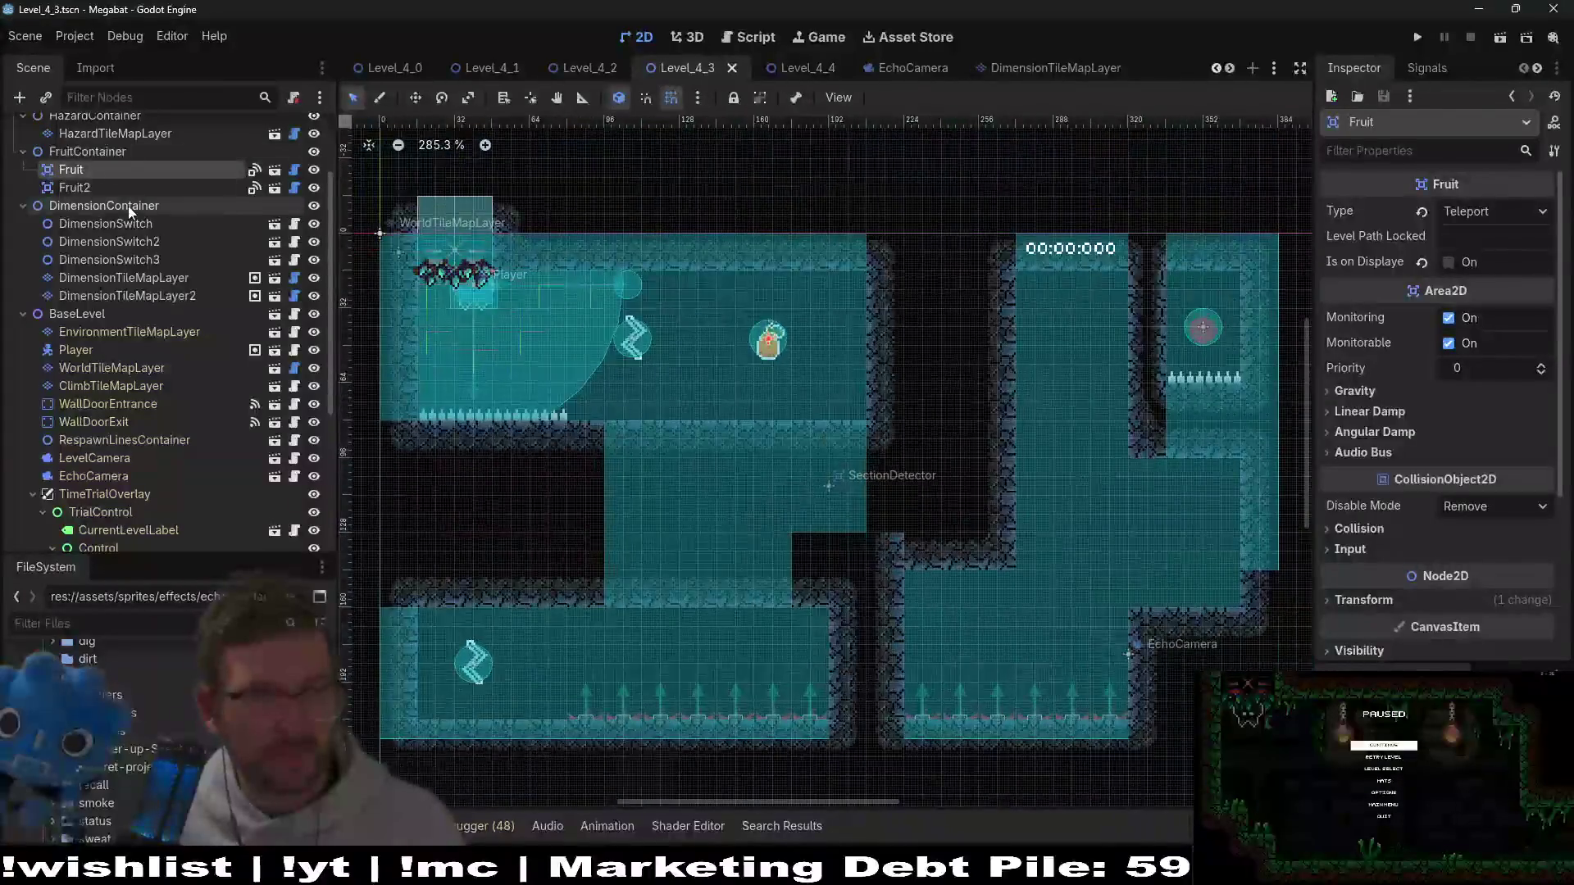
{"action": "right_click", "coordinate": [79, 154]}
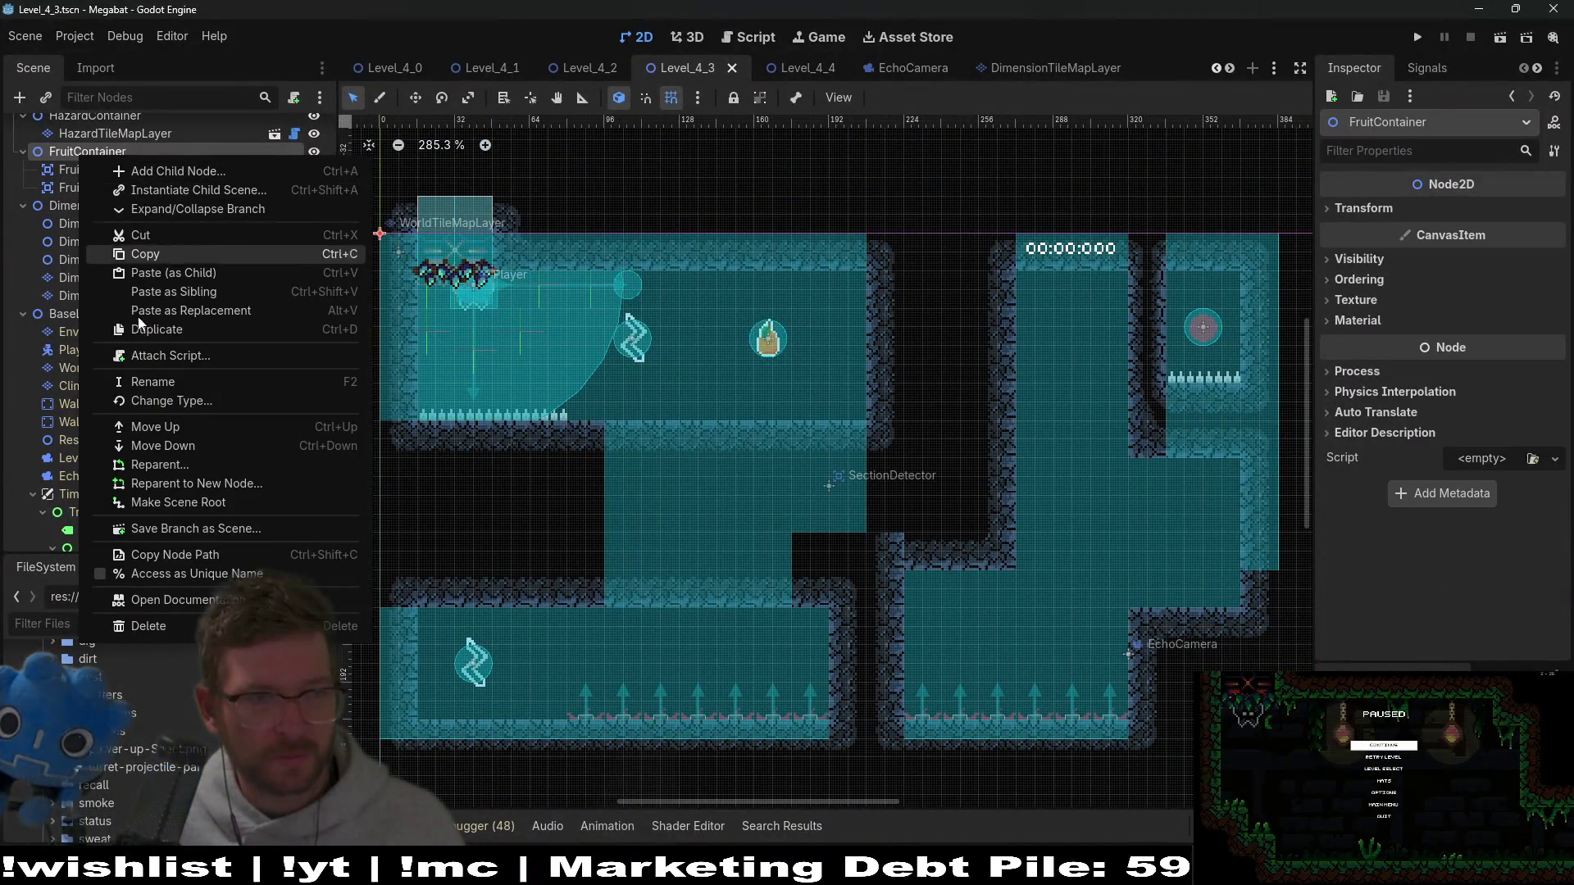
{"action": "left_click", "coordinate": [151, 272]}
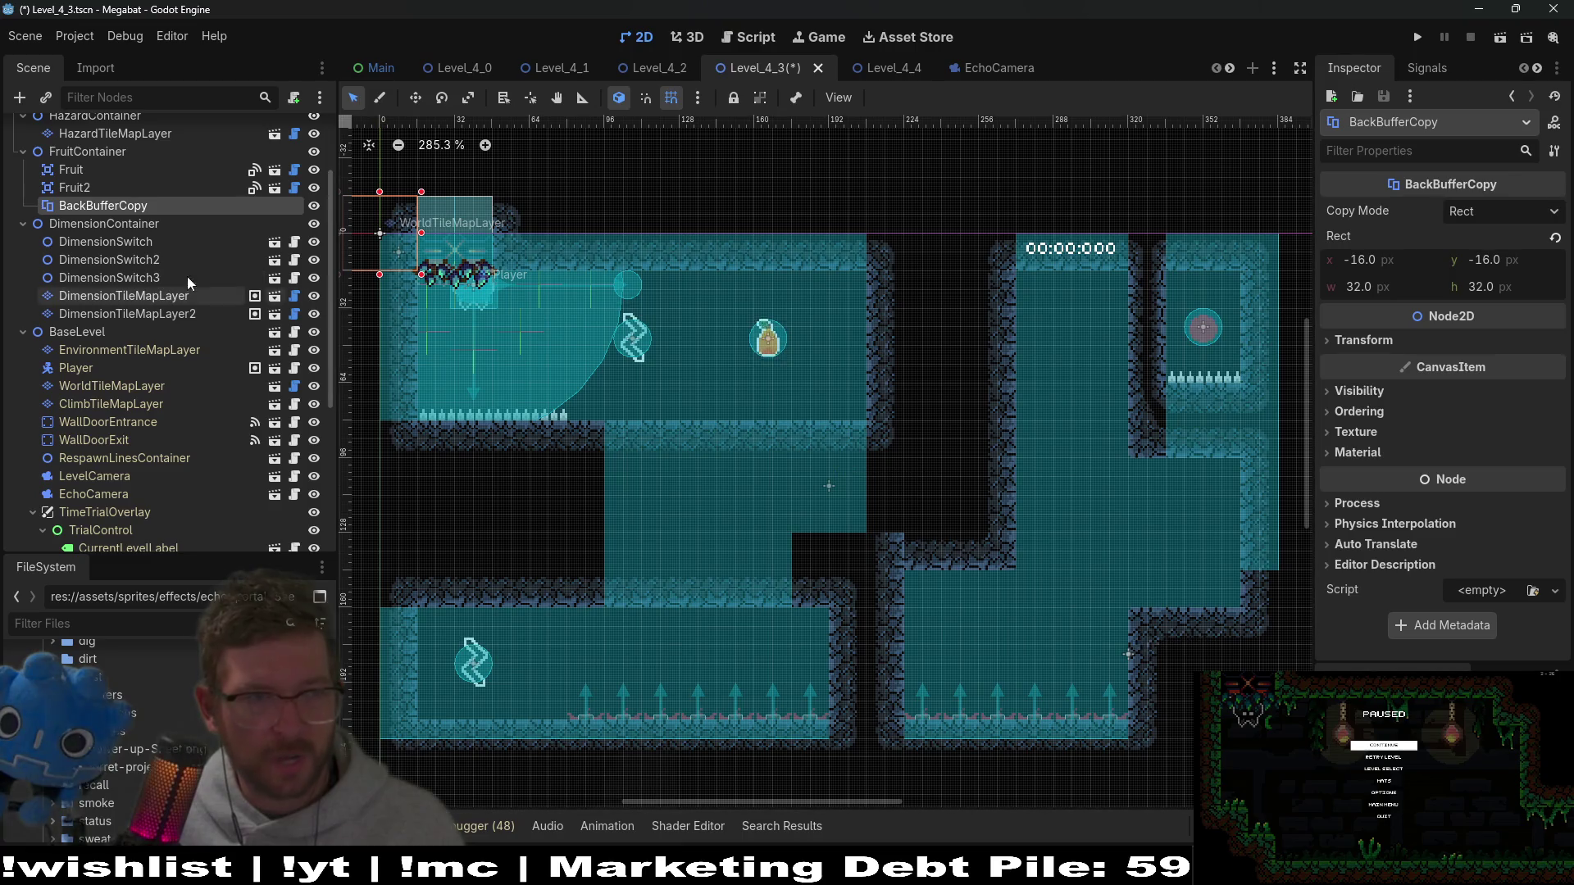
{"action": "left_click_drag", "start_coordinate": [95, 205], "coordinate": [141, 182]}
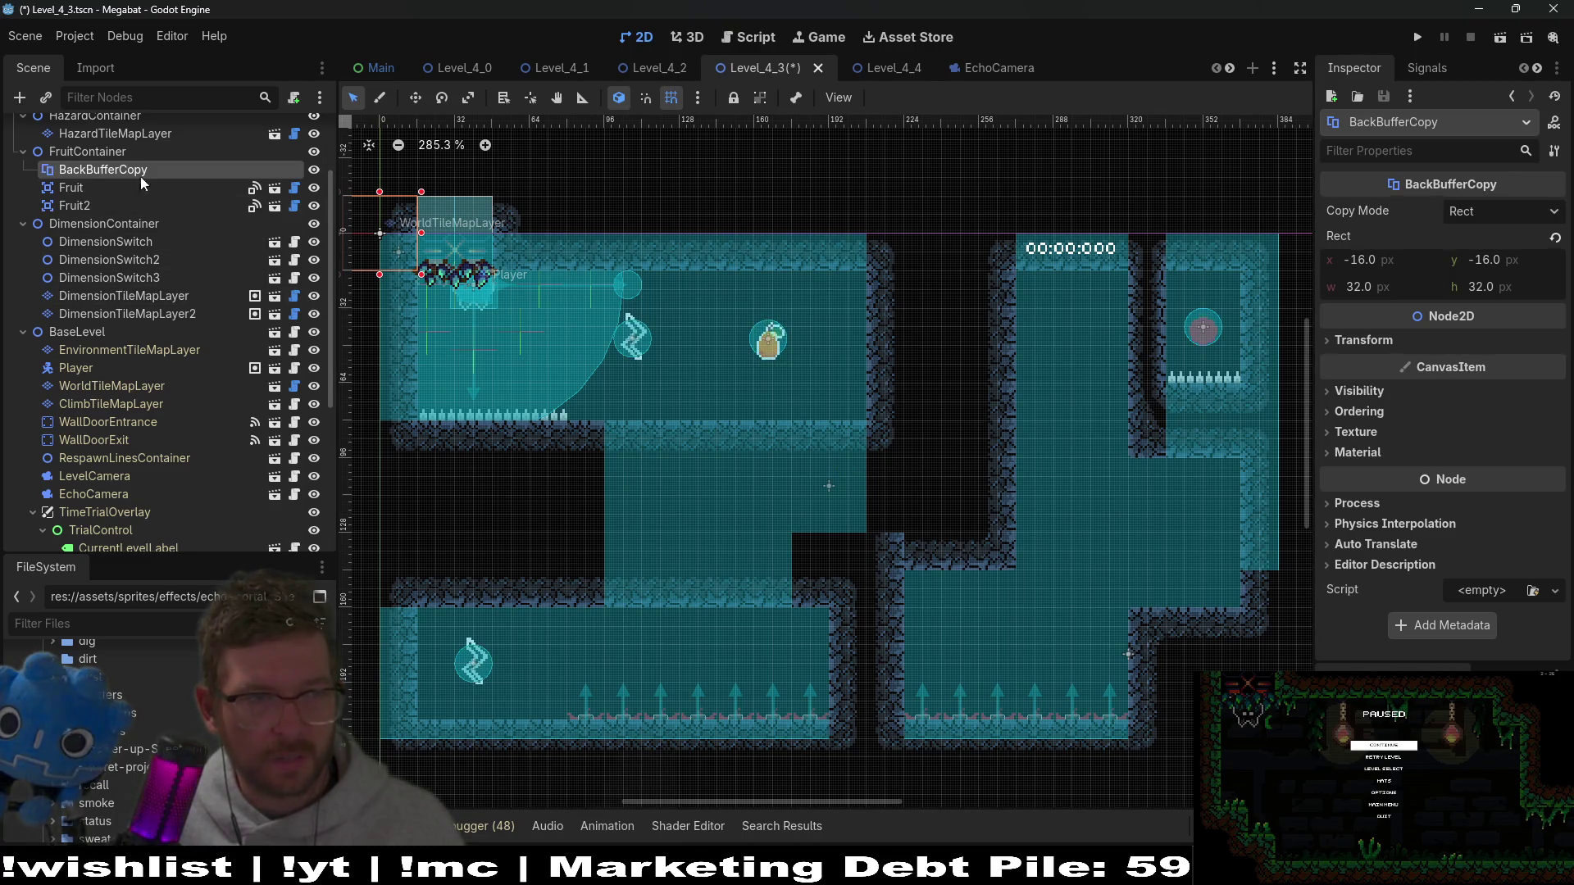
Step: Move the BackBufferCopy rect over the fruit on the canvas
{"action": "key", "text": "w"}
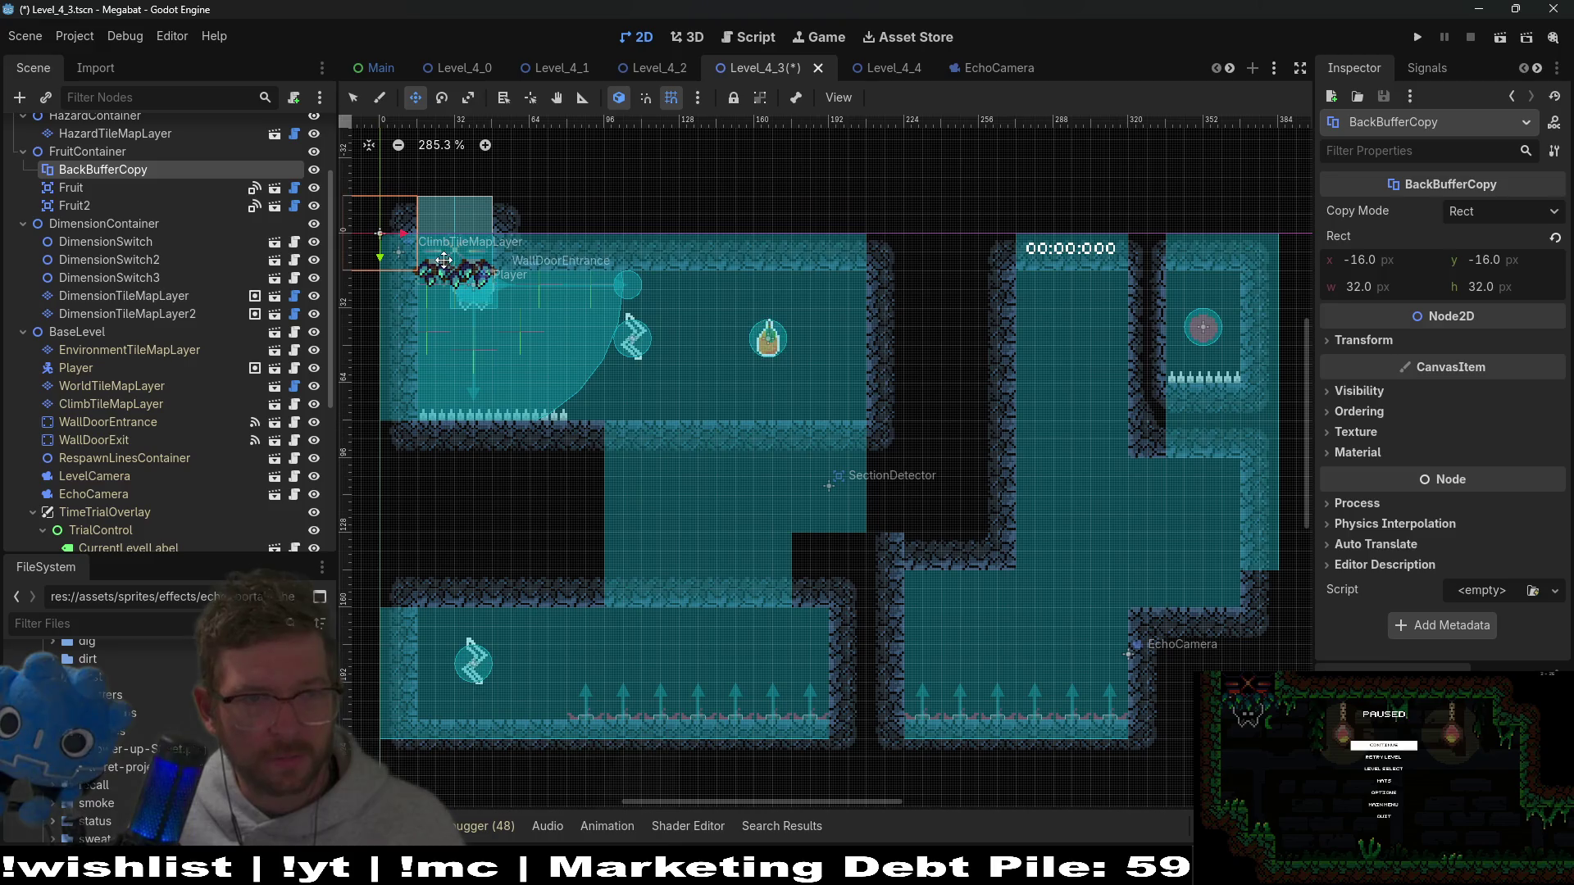
{"action": "mouse_move", "coordinate": [443, 260]}
{"action": "left_mouse_down"}
{"action": "mouse_move", "coordinate": [828, 358]}
{"action": "mouse_move", "coordinate": [799, 352]}
{"action": "left_mouse_up"}
{"action": "scroll", "coordinate": [796, 348], "scroll_direction": "up", "scroll_amount": 8}
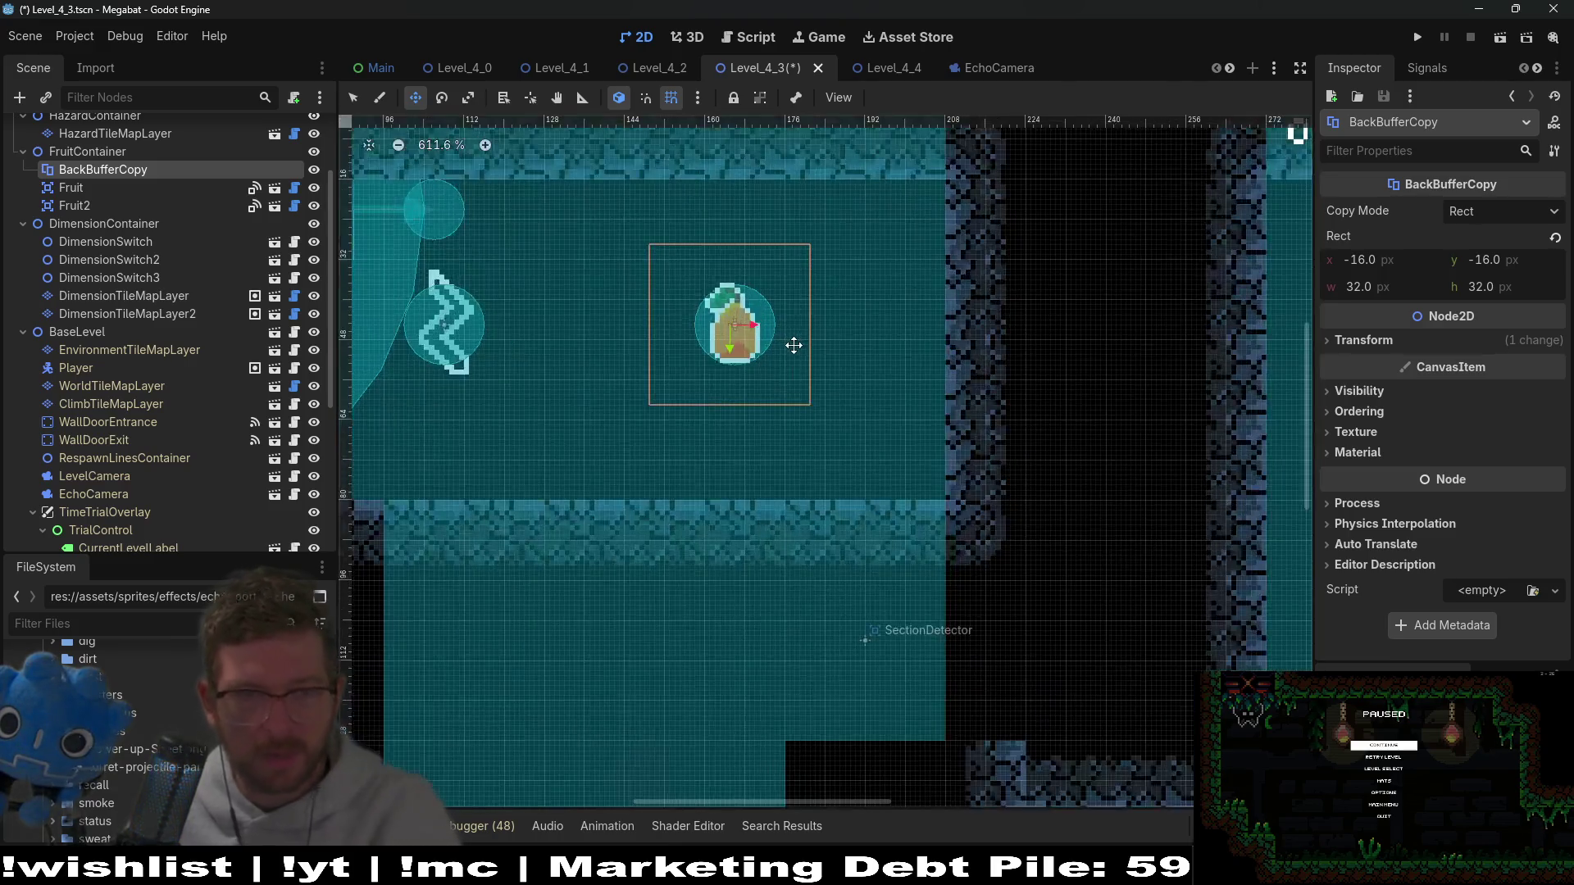
{"action": "scroll", "coordinate": [793, 345], "scroll_direction": "down", "scroll_amount": 4}
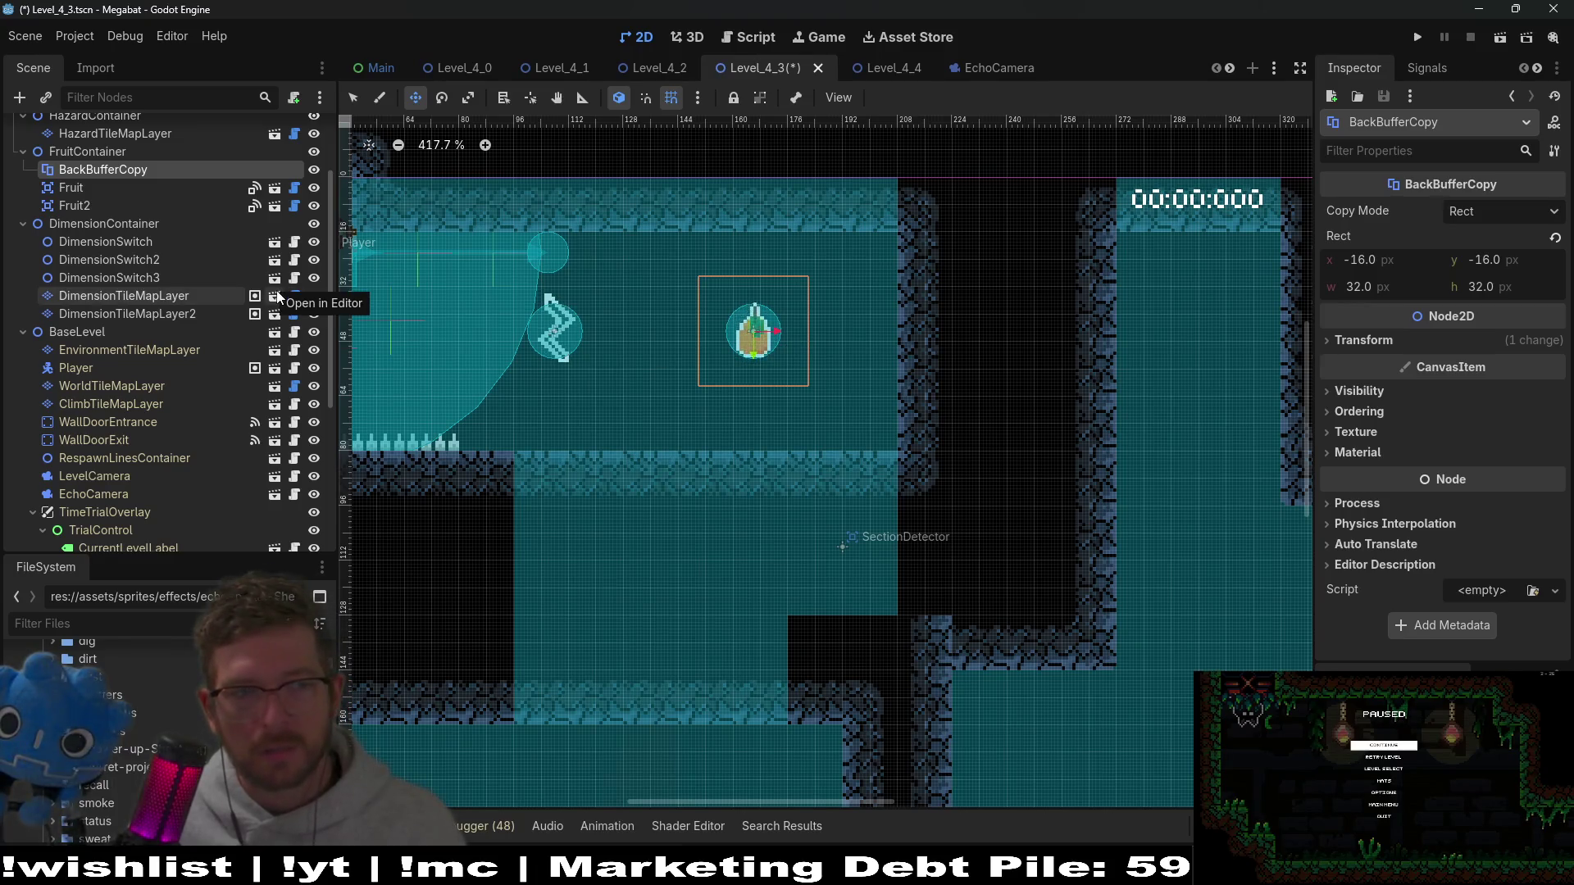
{"action": "scroll", "coordinate": [178, 347], "scroll_direction": "down", "scroll_amount": 5}
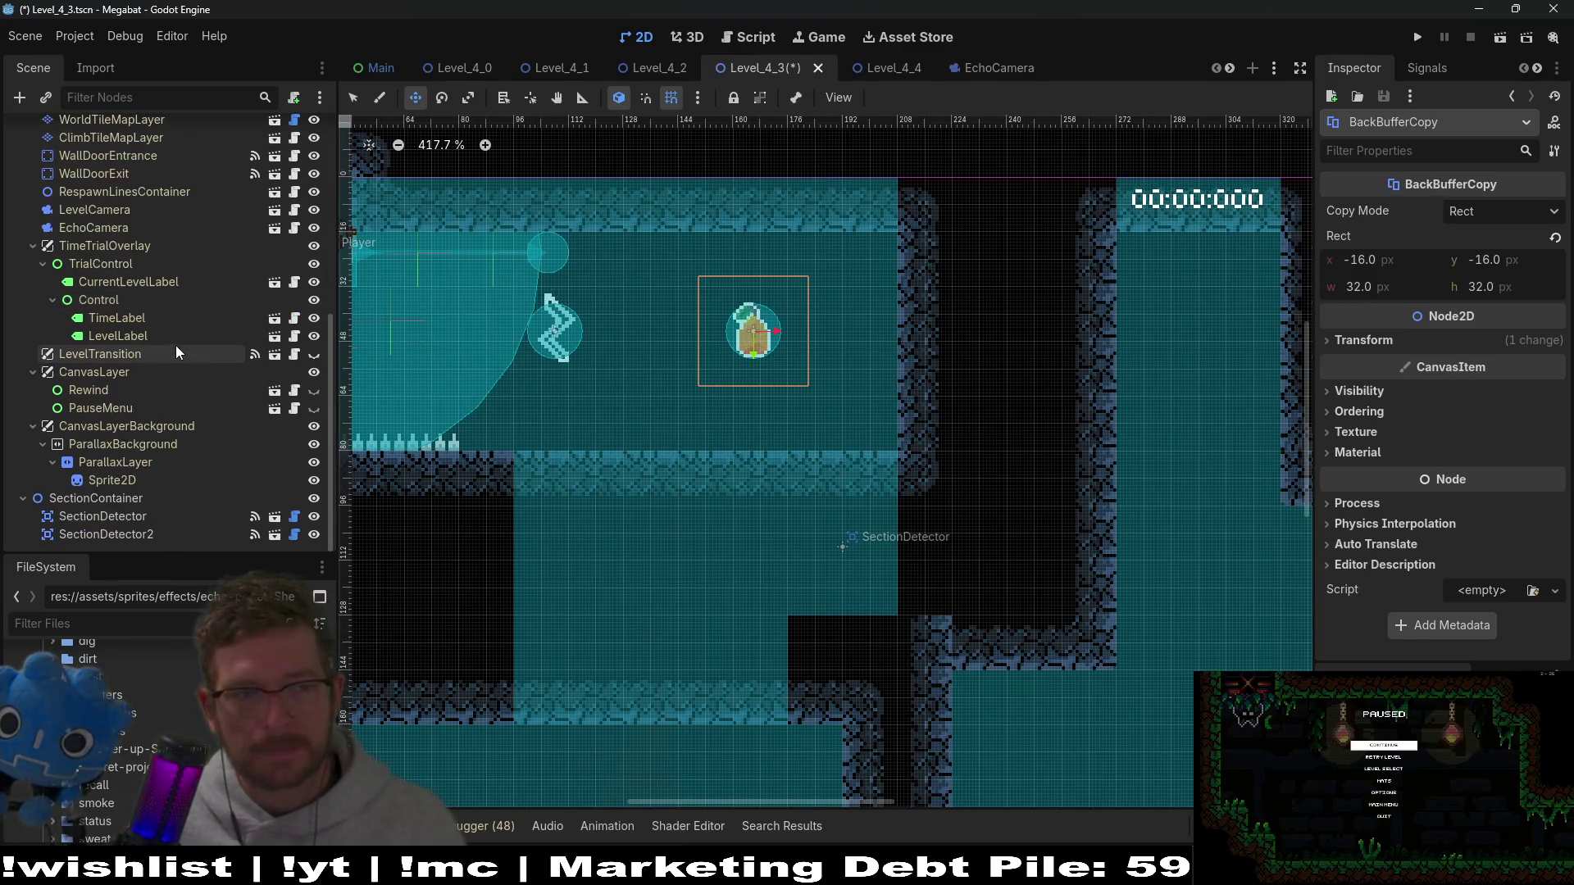
{"action": "scroll", "coordinate": [175, 346], "scroll_direction": "up", "scroll_amount": 3}
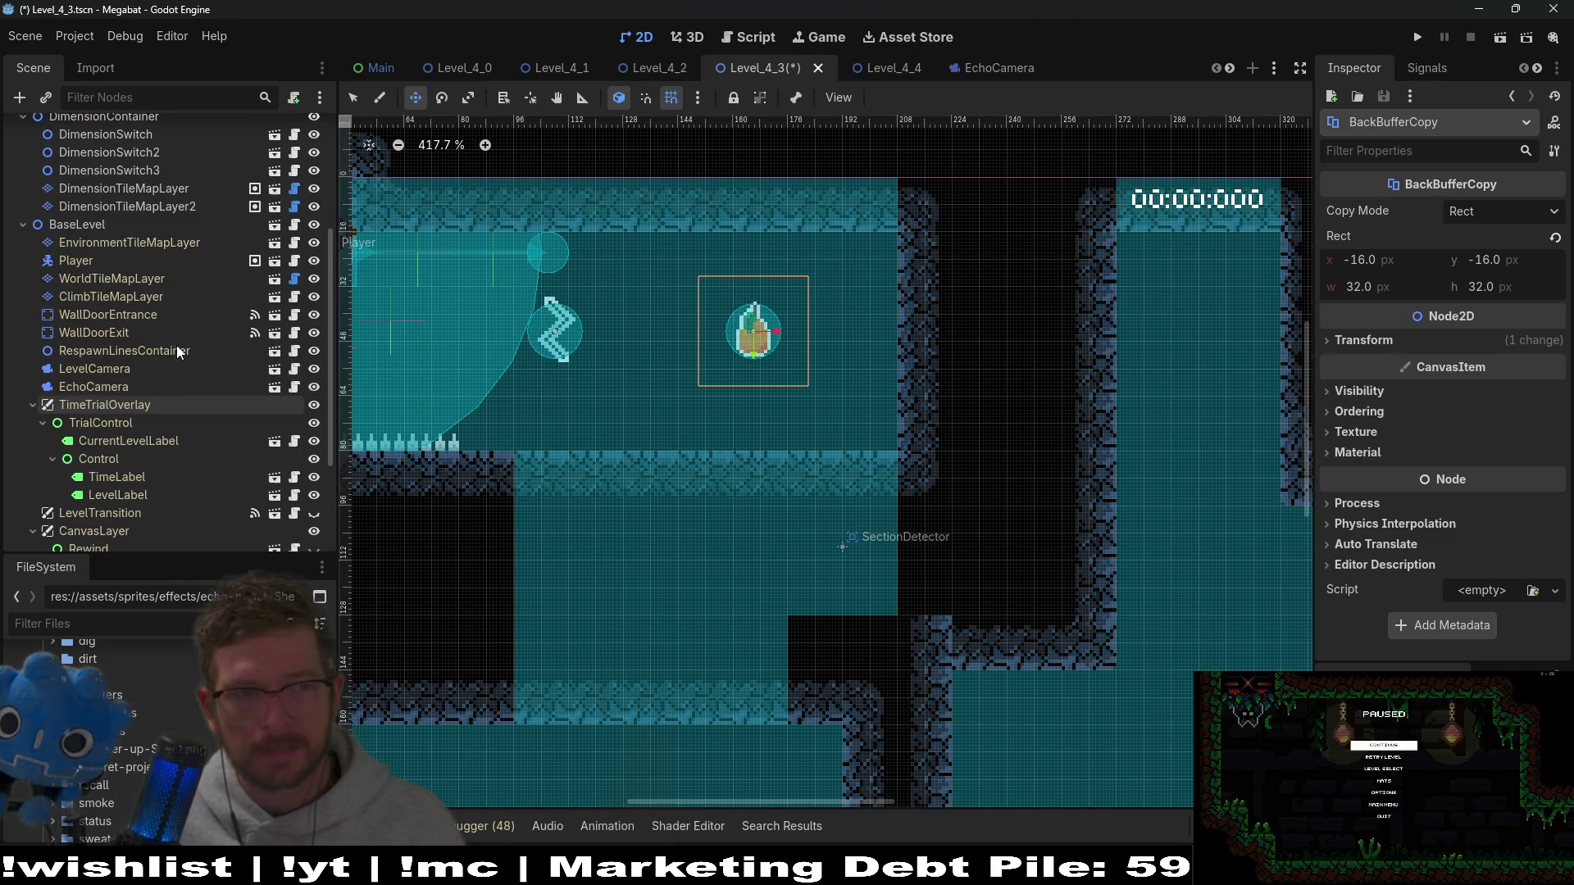
Step: Enable Editable Children on EchoCamera and select its EchoLayer node
{"action": "left_click", "coordinate": [123, 390]}
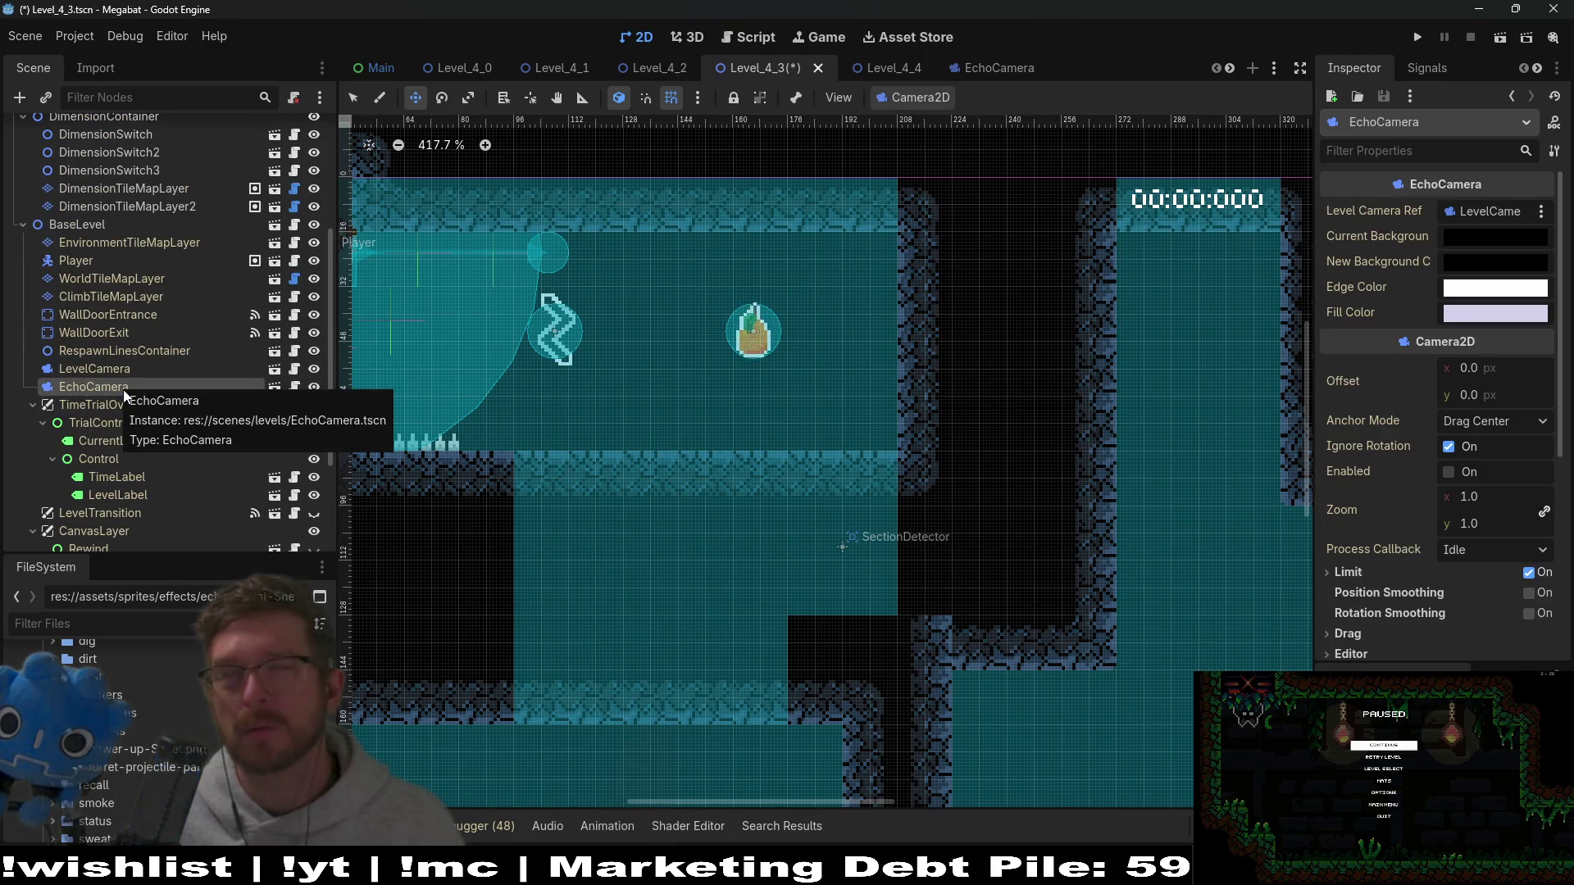
{"action": "right_click", "coordinate": [123, 391]}
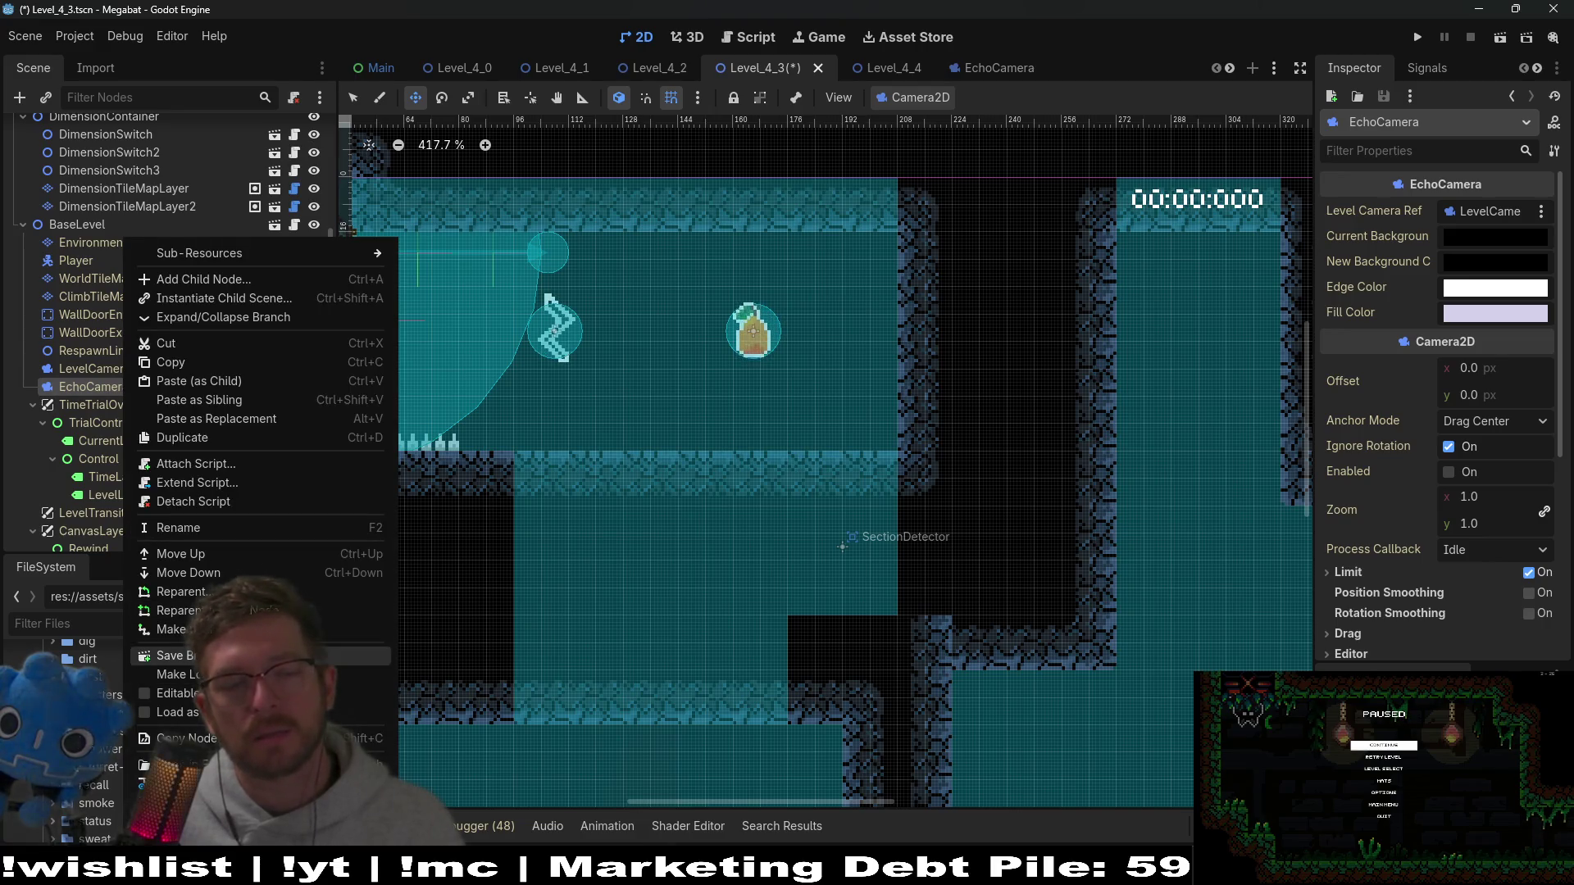
{"action": "left_click", "coordinate": [176, 694]}
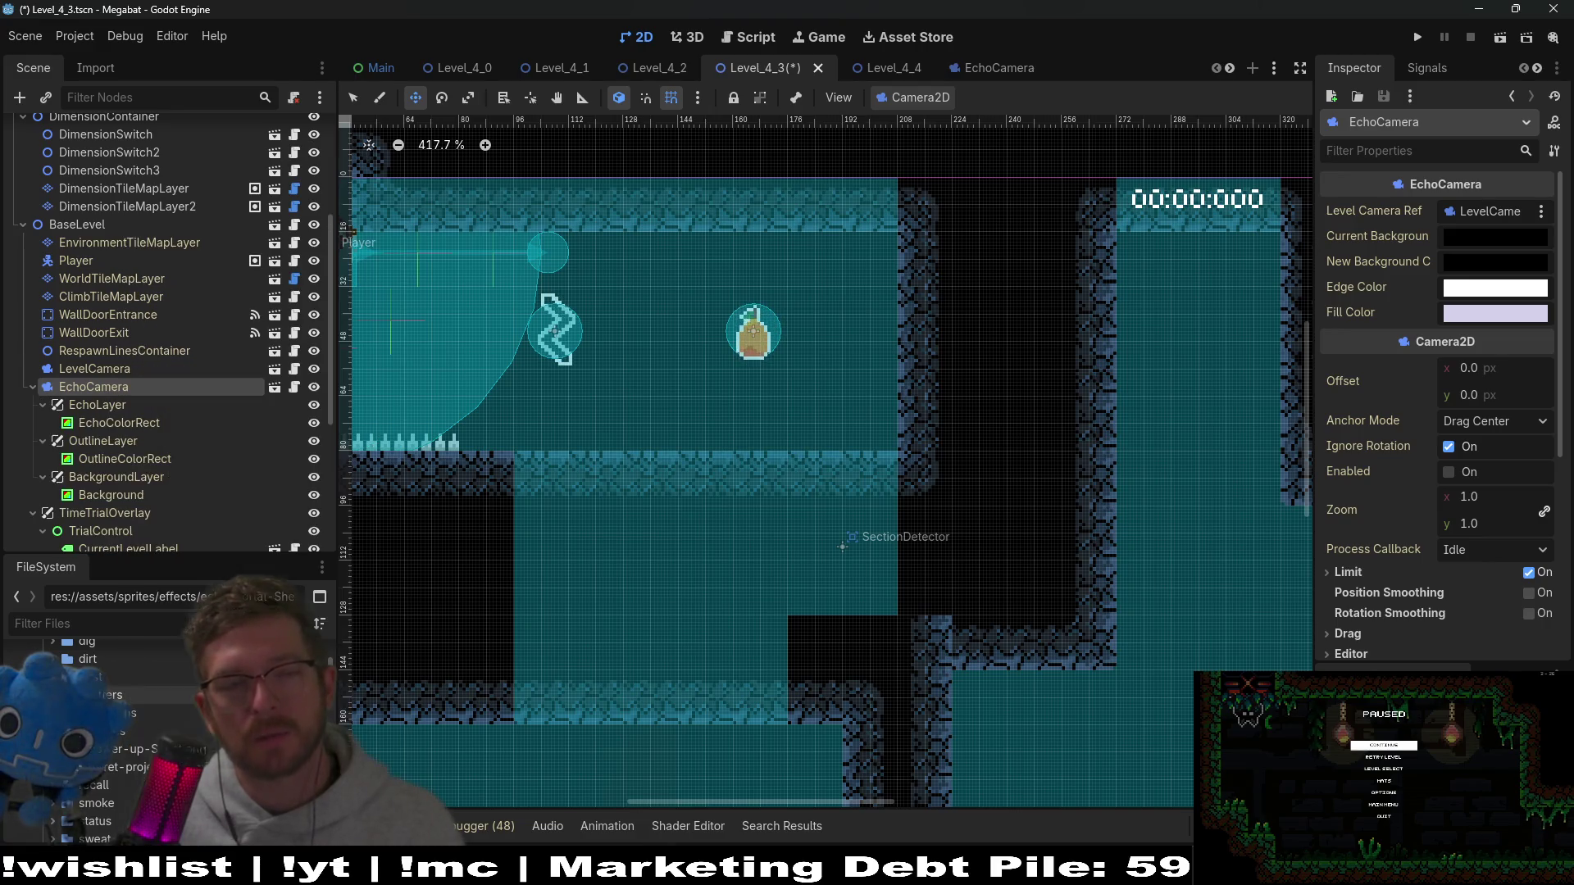
{"action": "left_click", "coordinate": [110, 402]}
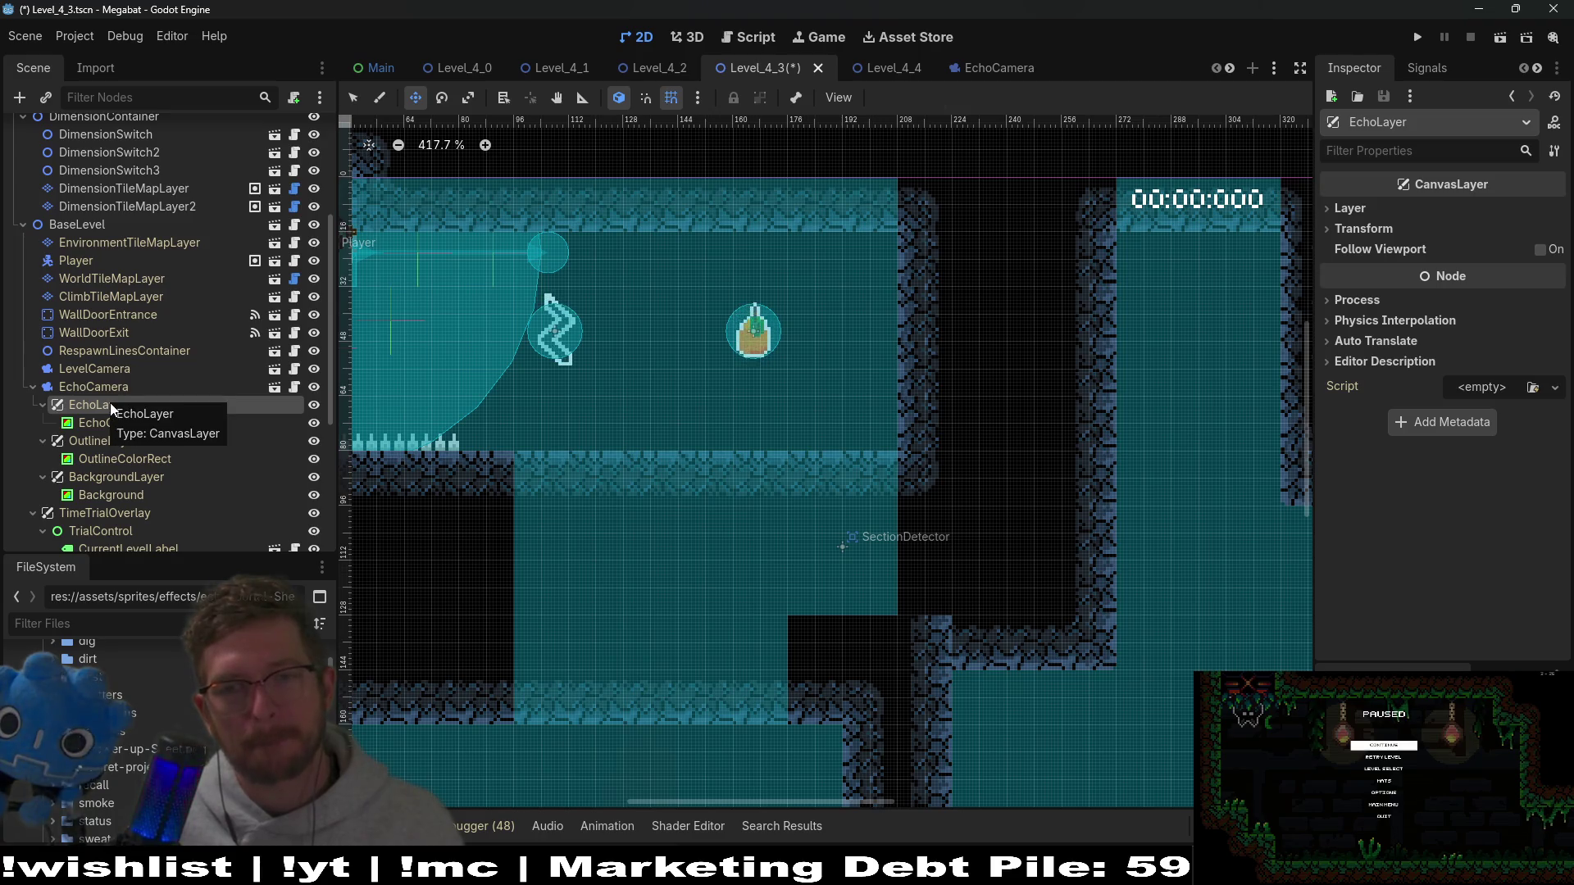
Step: Close the stencil_mode search and both stencil tutorial tabs, returning to the AI Mode answer
{"action": "key", "text": "alt+Tab"}
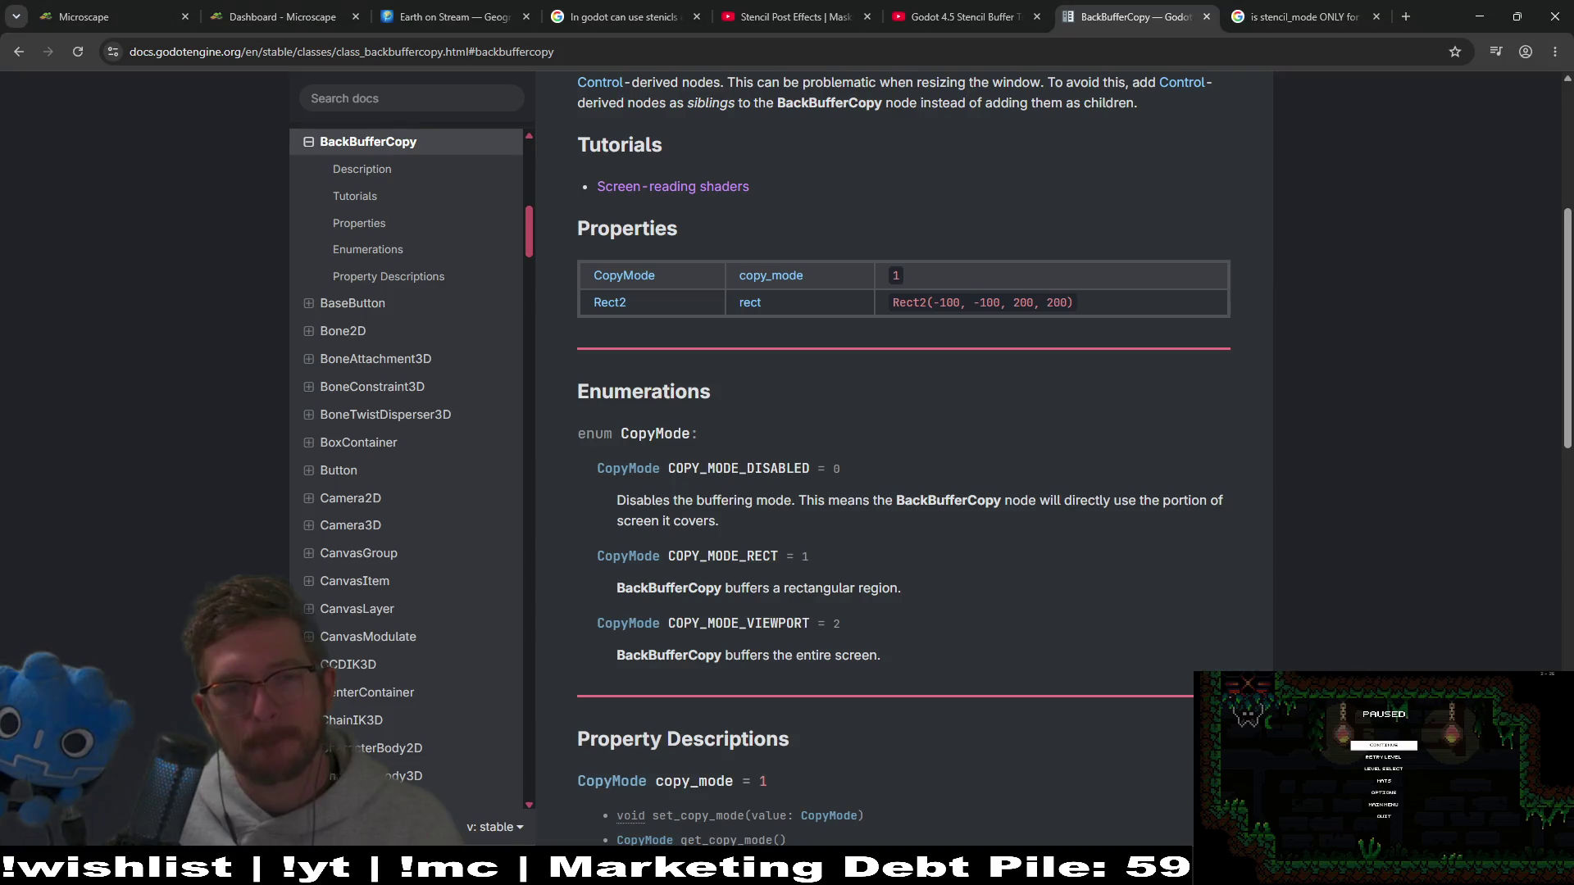
{"action": "left_click", "coordinate": [1267, 6]}
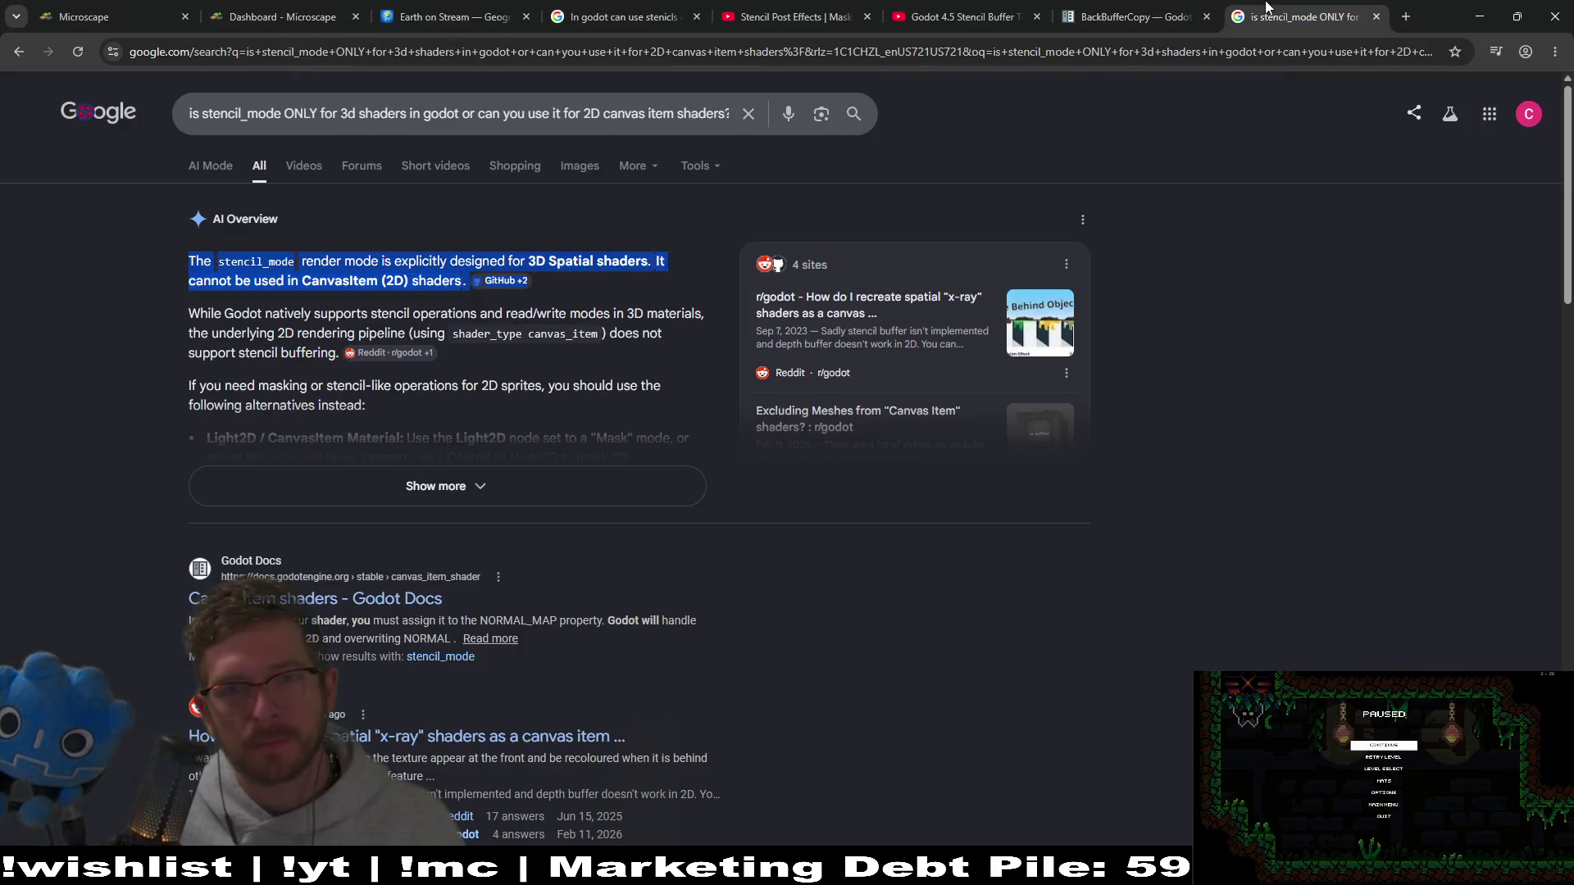
{"action": "key", "text": "ctrl+w"}
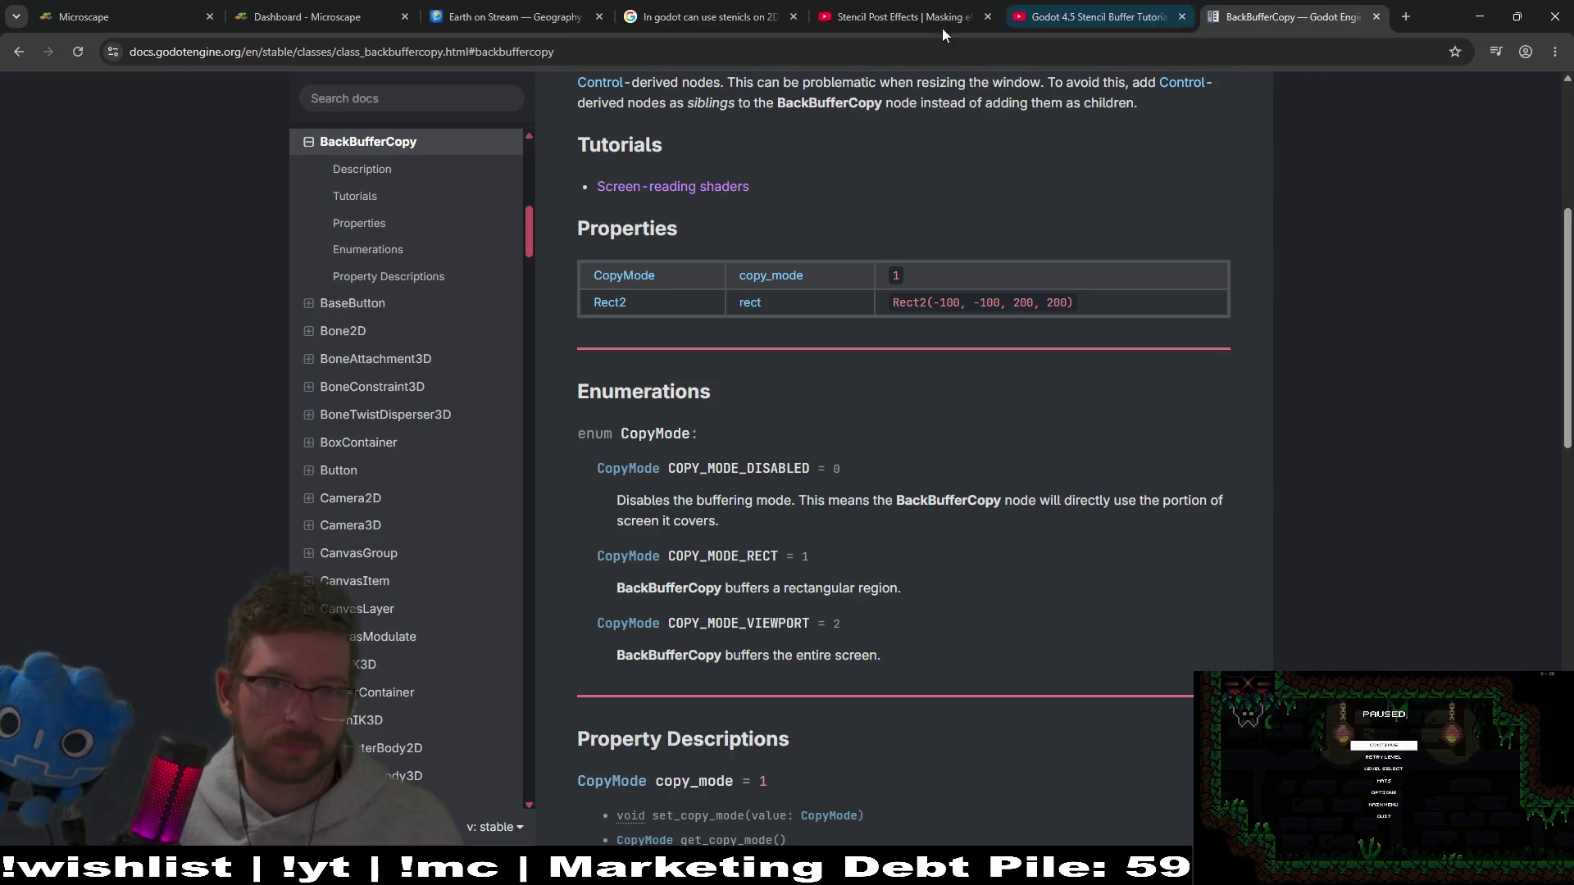
{"action": "left_click", "coordinate": [988, 16]}
{"action": "left_click", "coordinate": [988, 17]}
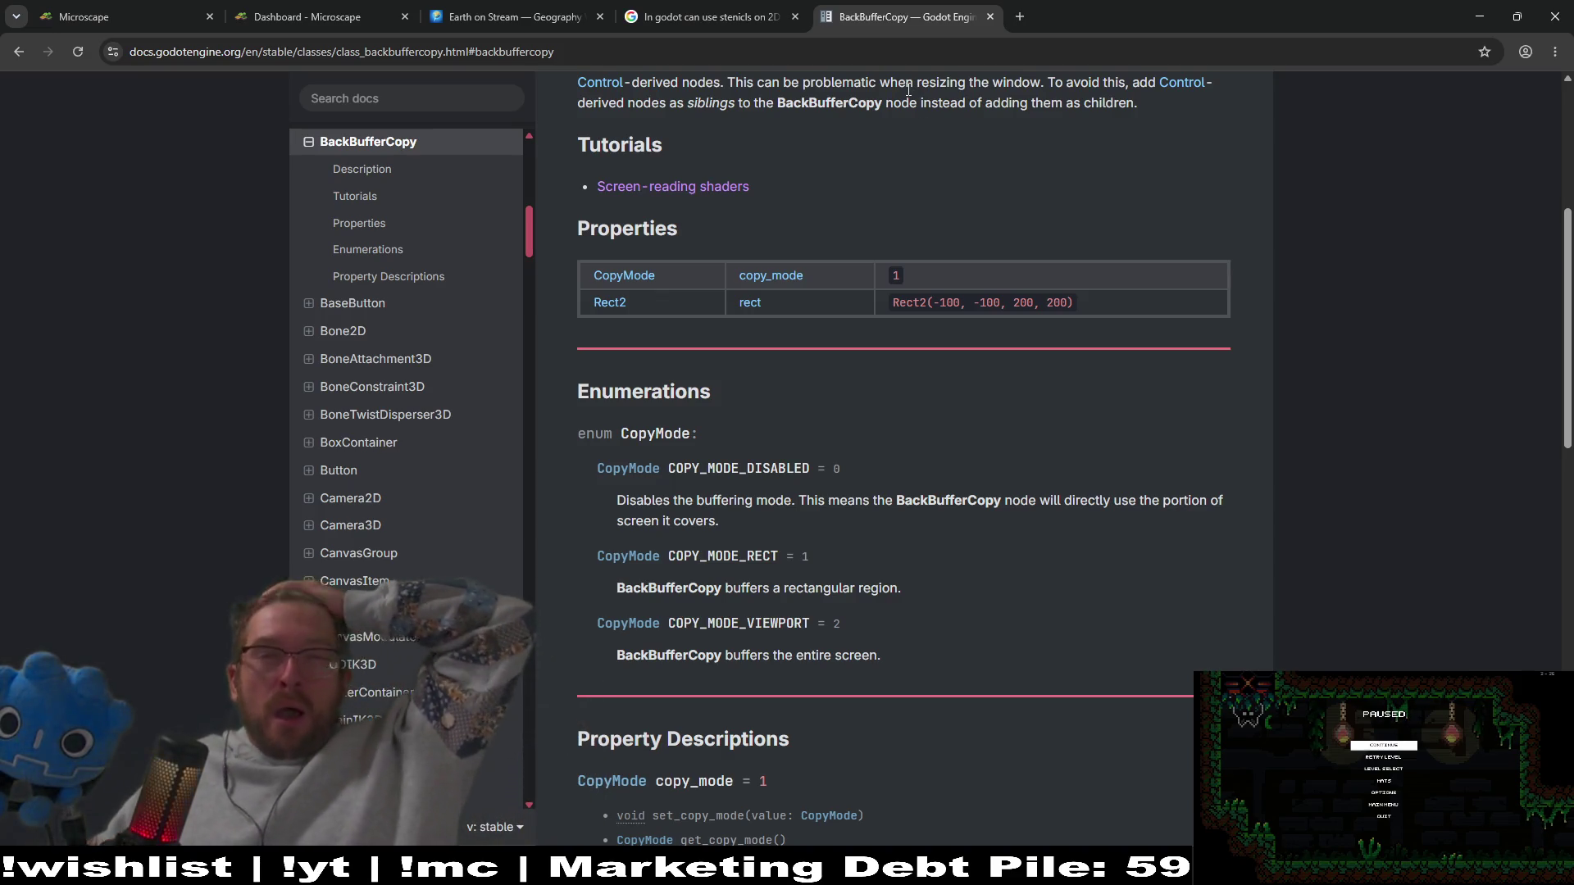
{"action": "left_click", "coordinate": [770, 10]}
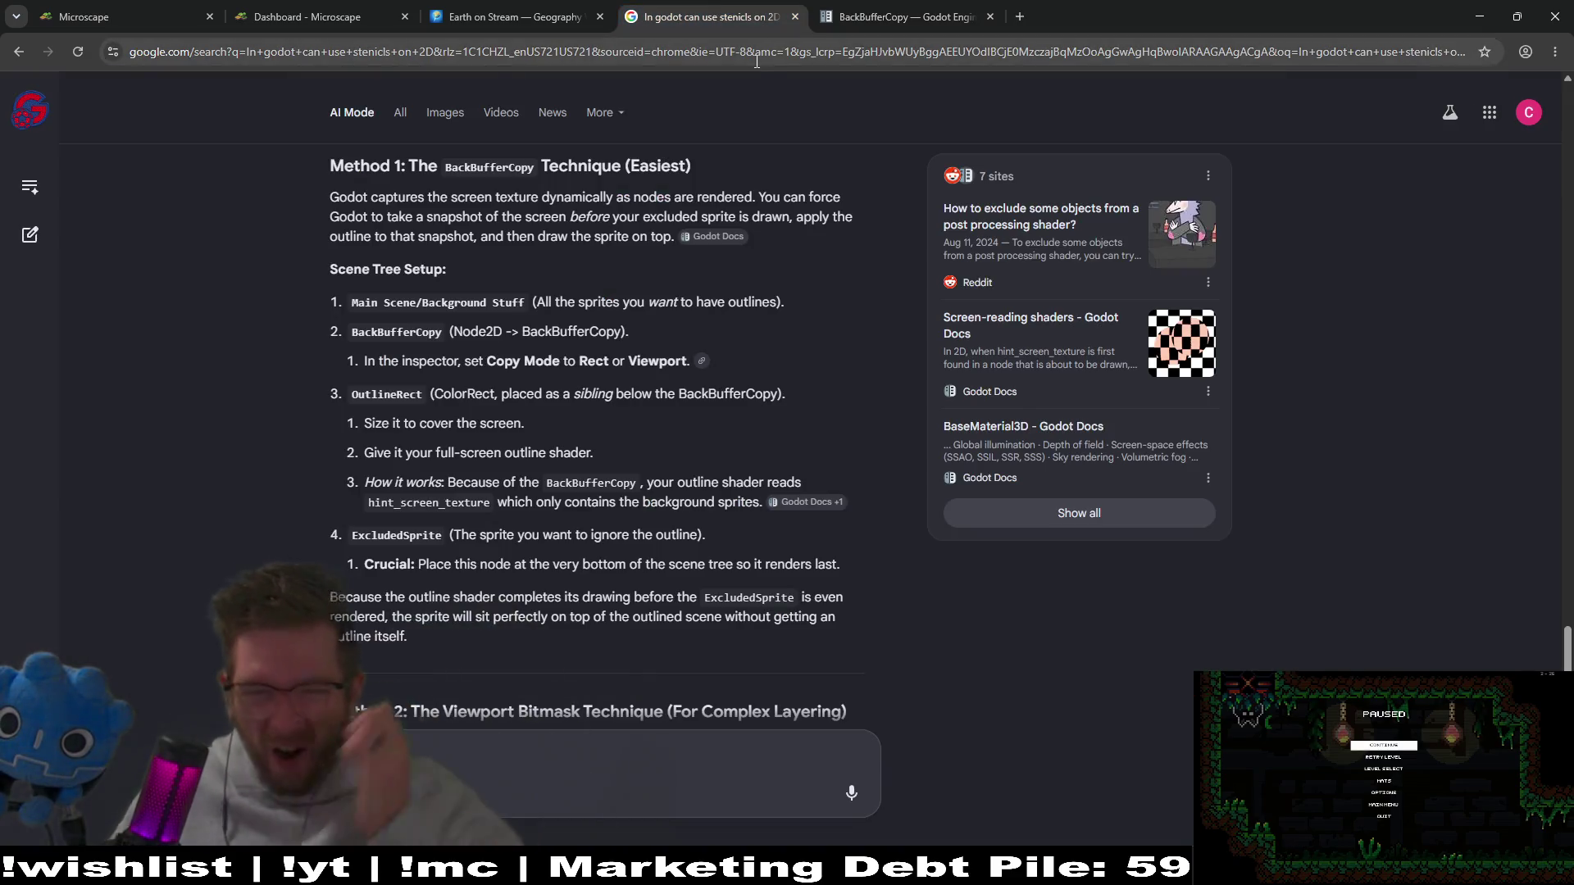
{"action": "scroll", "coordinate": [784, 418], "scroll_direction": "up", "scroll_amount": 15}
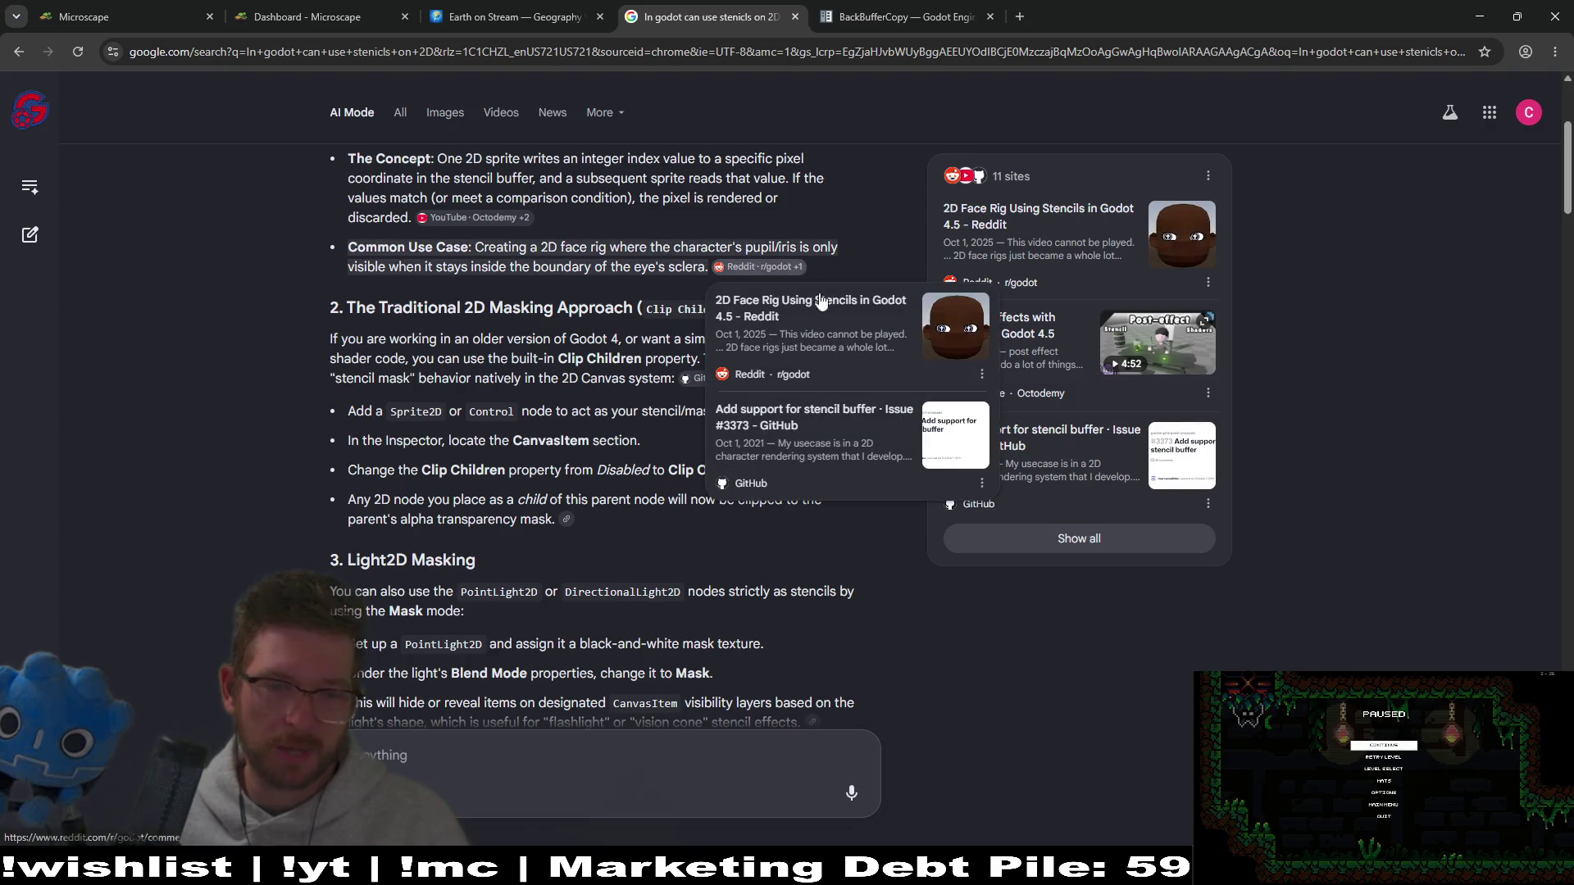
Step: Back in Godot, collapse the EchoCamera branch of the scene tree
{"action": "key", "text": "alt+Tab"}
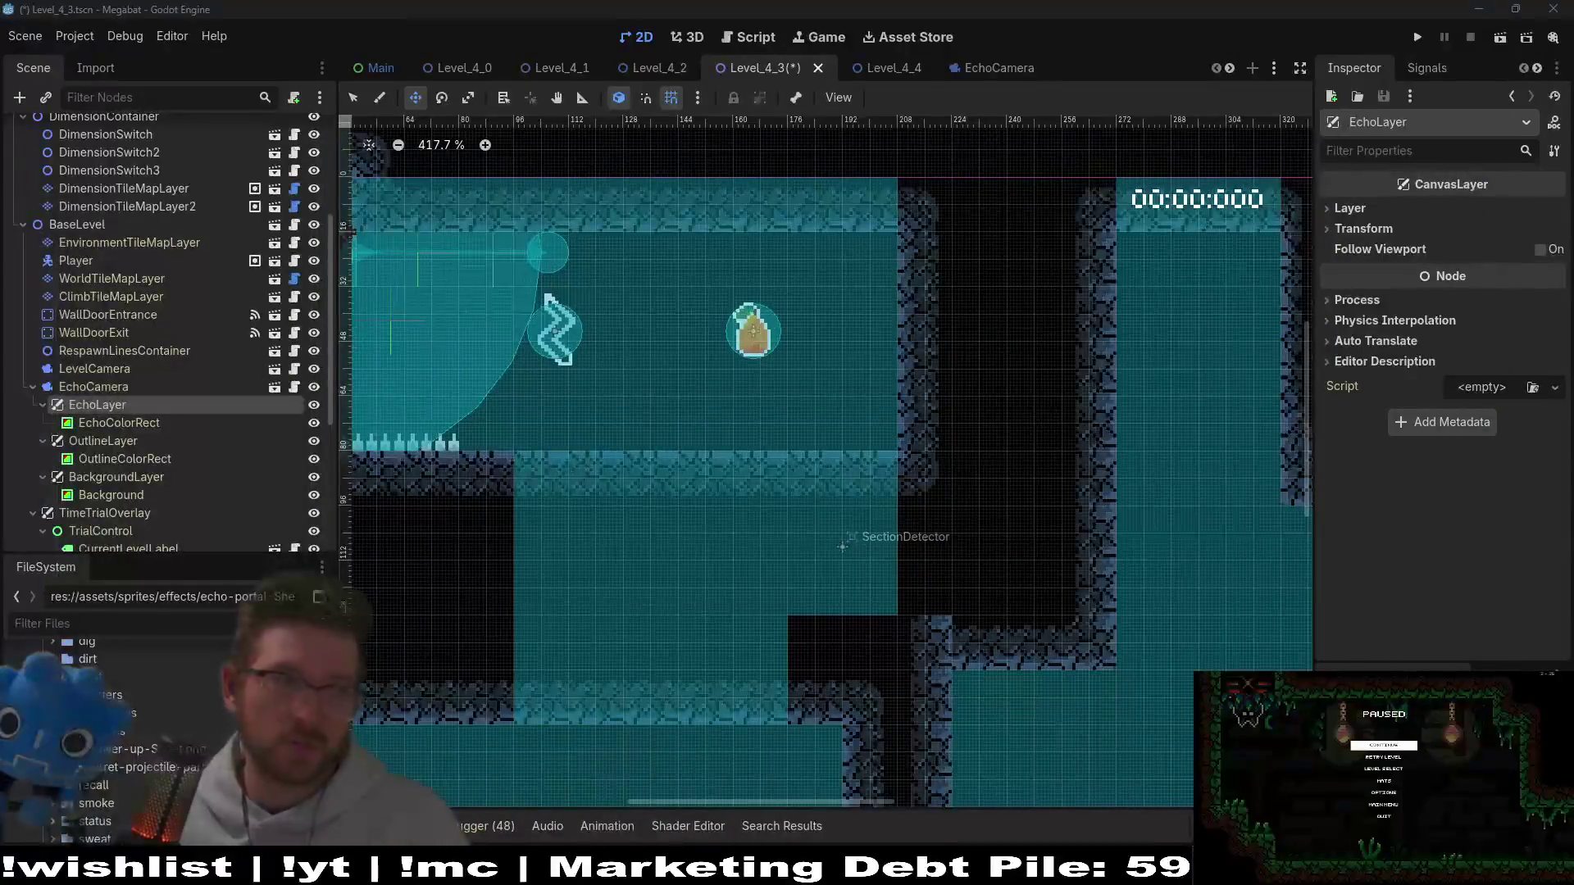
{"action": "scroll", "coordinate": [625, 316], "scroll_direction": "left", "scroll_amount": 3}
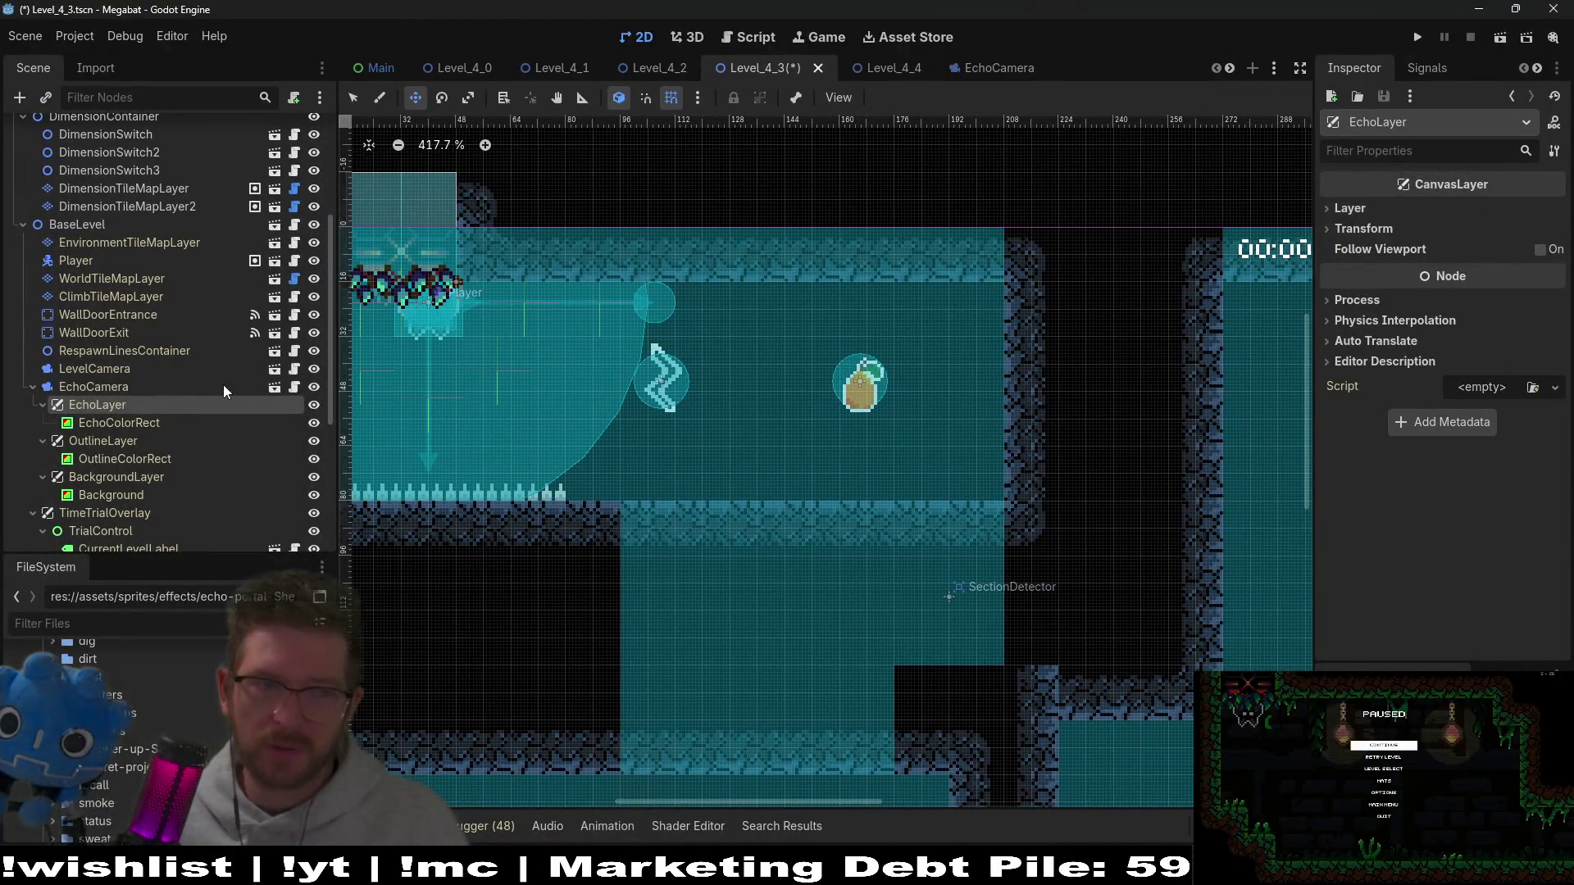
{"action": "left_click", "coordinate": [112, 386]}
{"action": "left_click", "coordinate": [32, 386]}
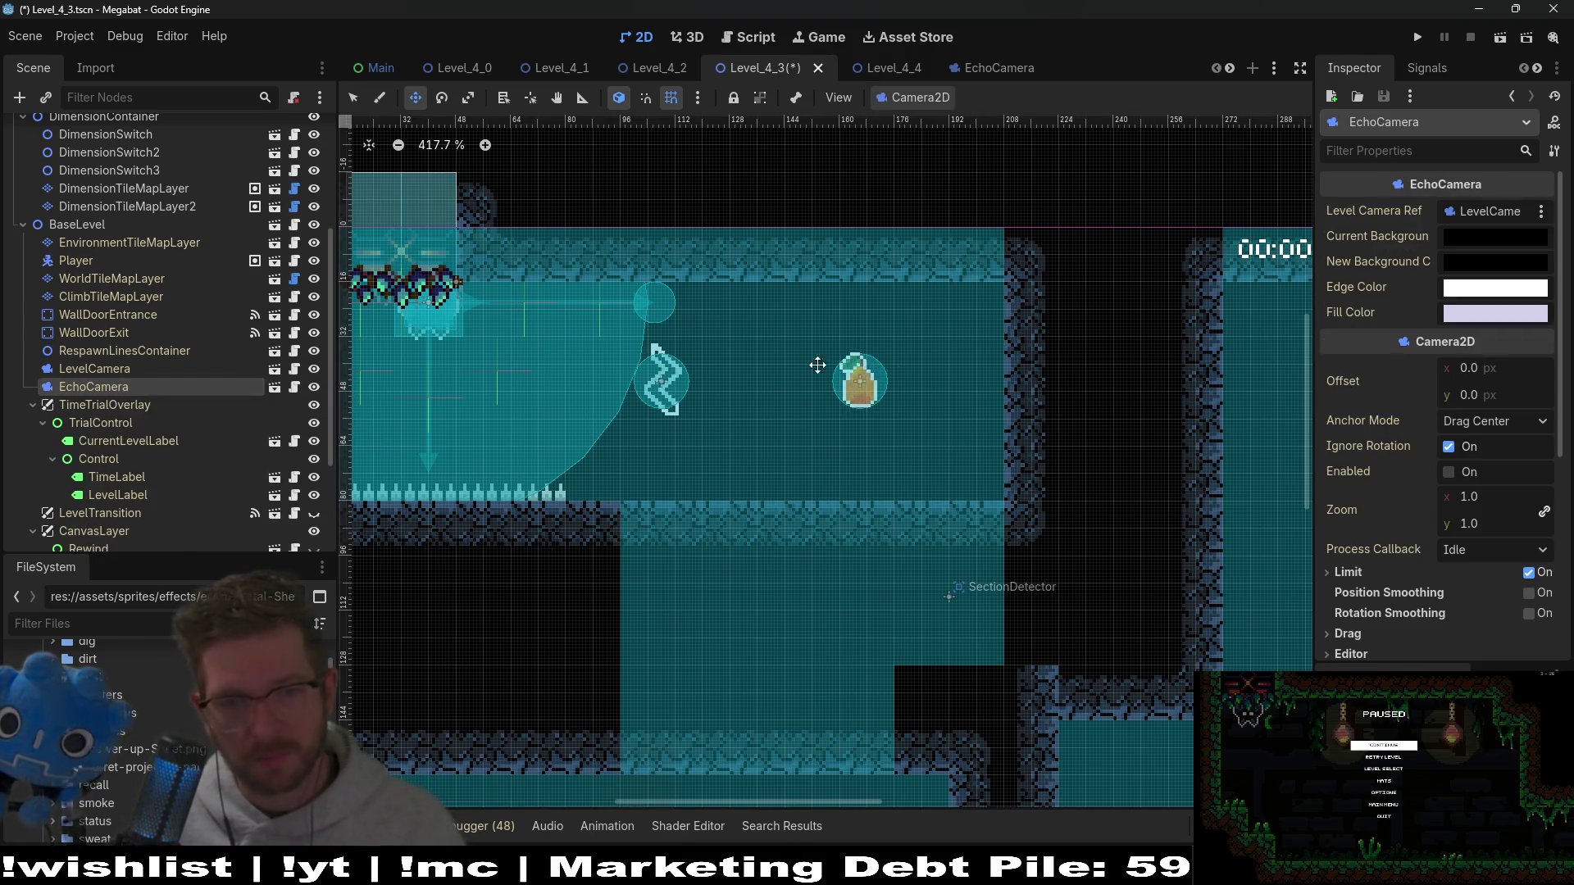
Step: Select BackBufferCopy, pan the level view to it, then select FruitContainer
{"action": "scroll", "coordinate": [80, 367], "scroll_direction": "up", "scroll_amount": 5}
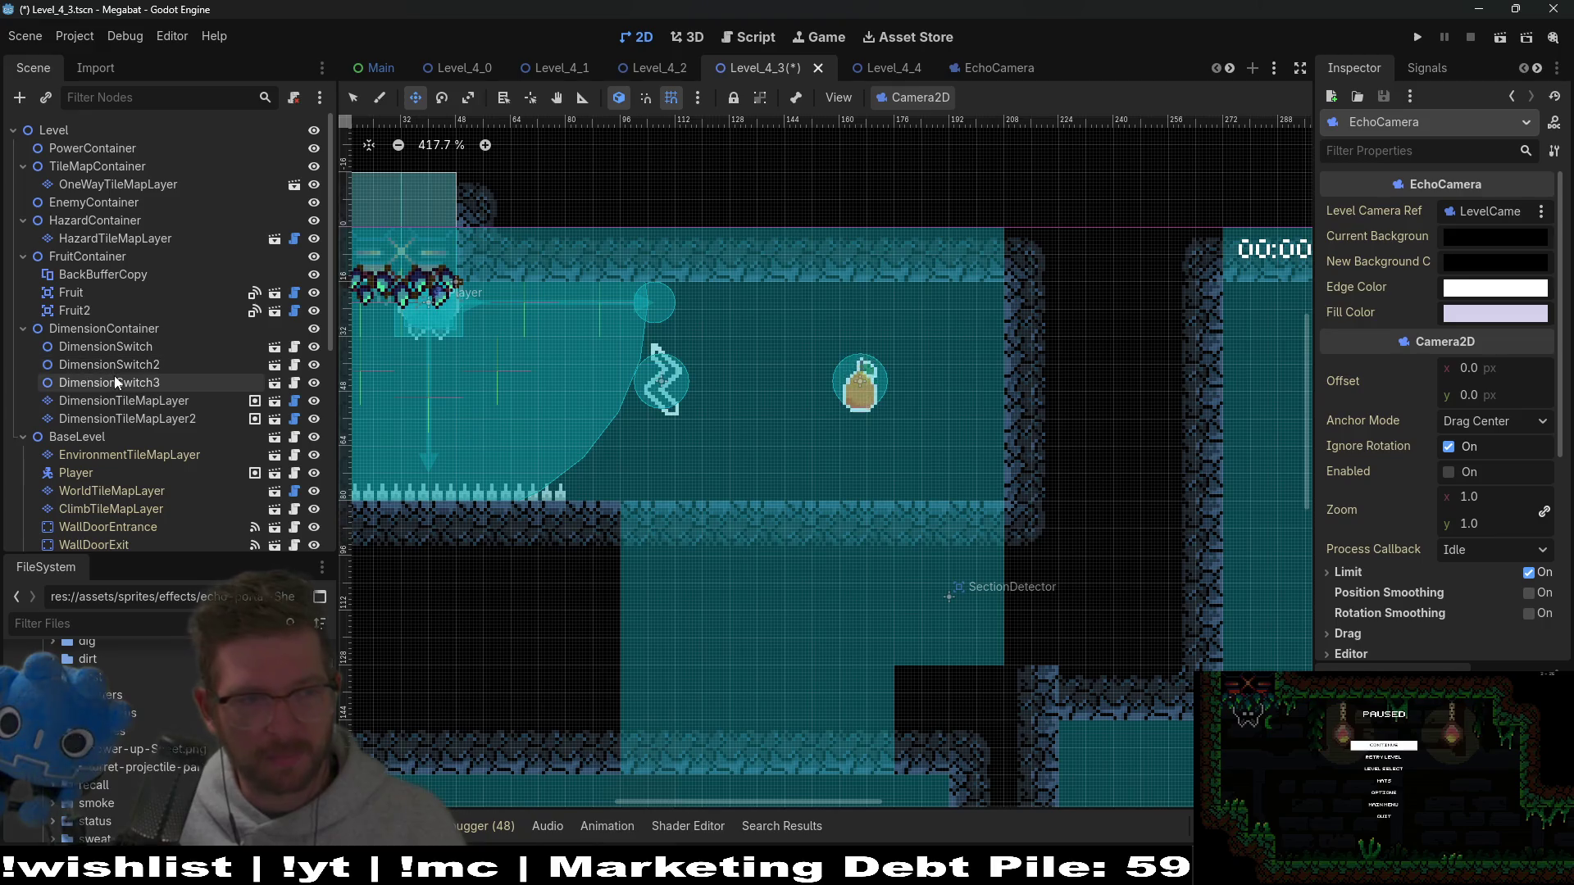
{"action": "scroll", "coordinate": [116, 375], "scroll_direction": "down", "scroll_amount": 8}
{"action": "scroll", "coordinate": [116, 375], "scroll_direction": "up", "scroll_amount": 8}
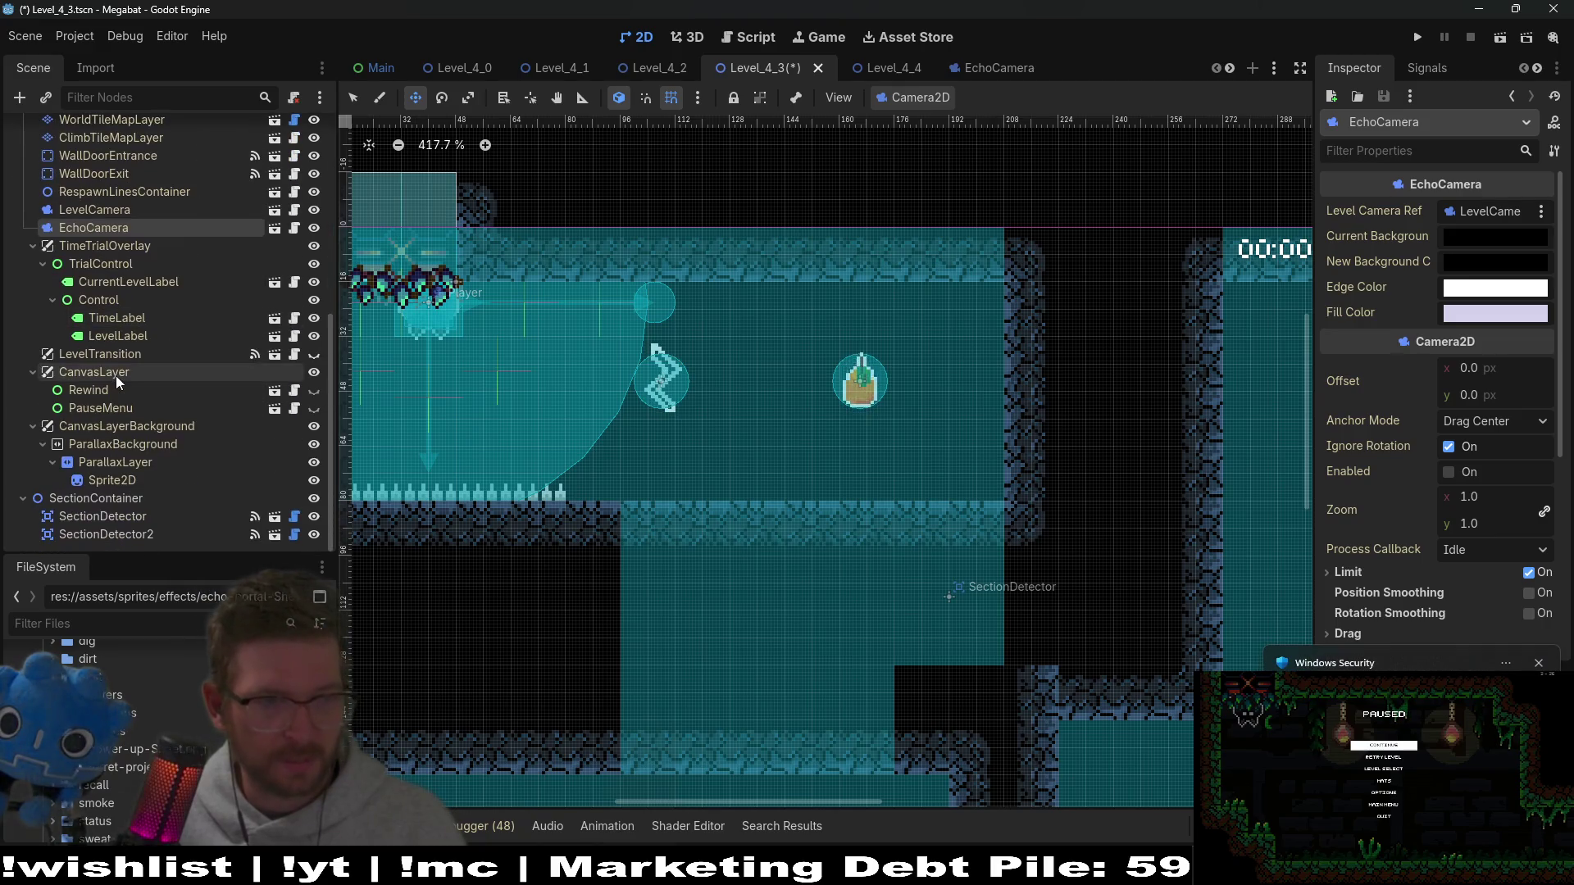
{"action": "left_click", "coordinate": [104, 278]}
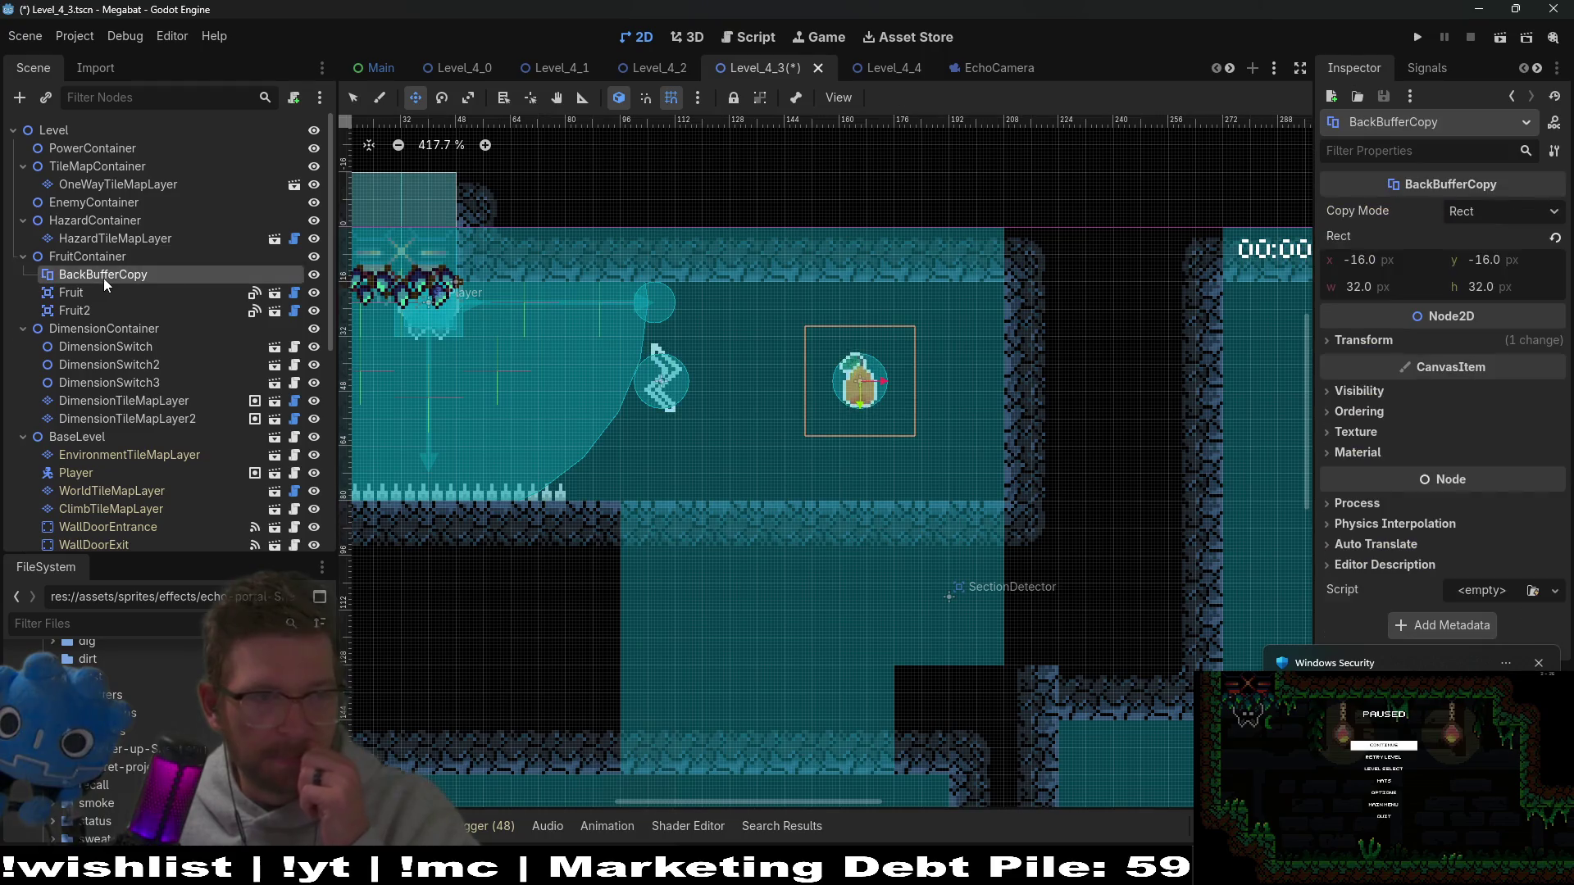
{"action": "middle_click", "coordinate": [899, 397]}
{"action": "mouse_move", "coordinate": [860, 384]}
{"action": "left_mouse_down"}
{"action": "mouse_move", "coordinate": [859, 316]}
{"action": "mouse_move", "coordinate": [845, 451]}
{"action": "mouse_move", "coordinate": [810, 243]}
{"action": "mouse_move", "coordinate": [802, 366]}
{"action": "mouse_move", "coordinate": [814, 261]}
{"action": "left_mouse_up"}
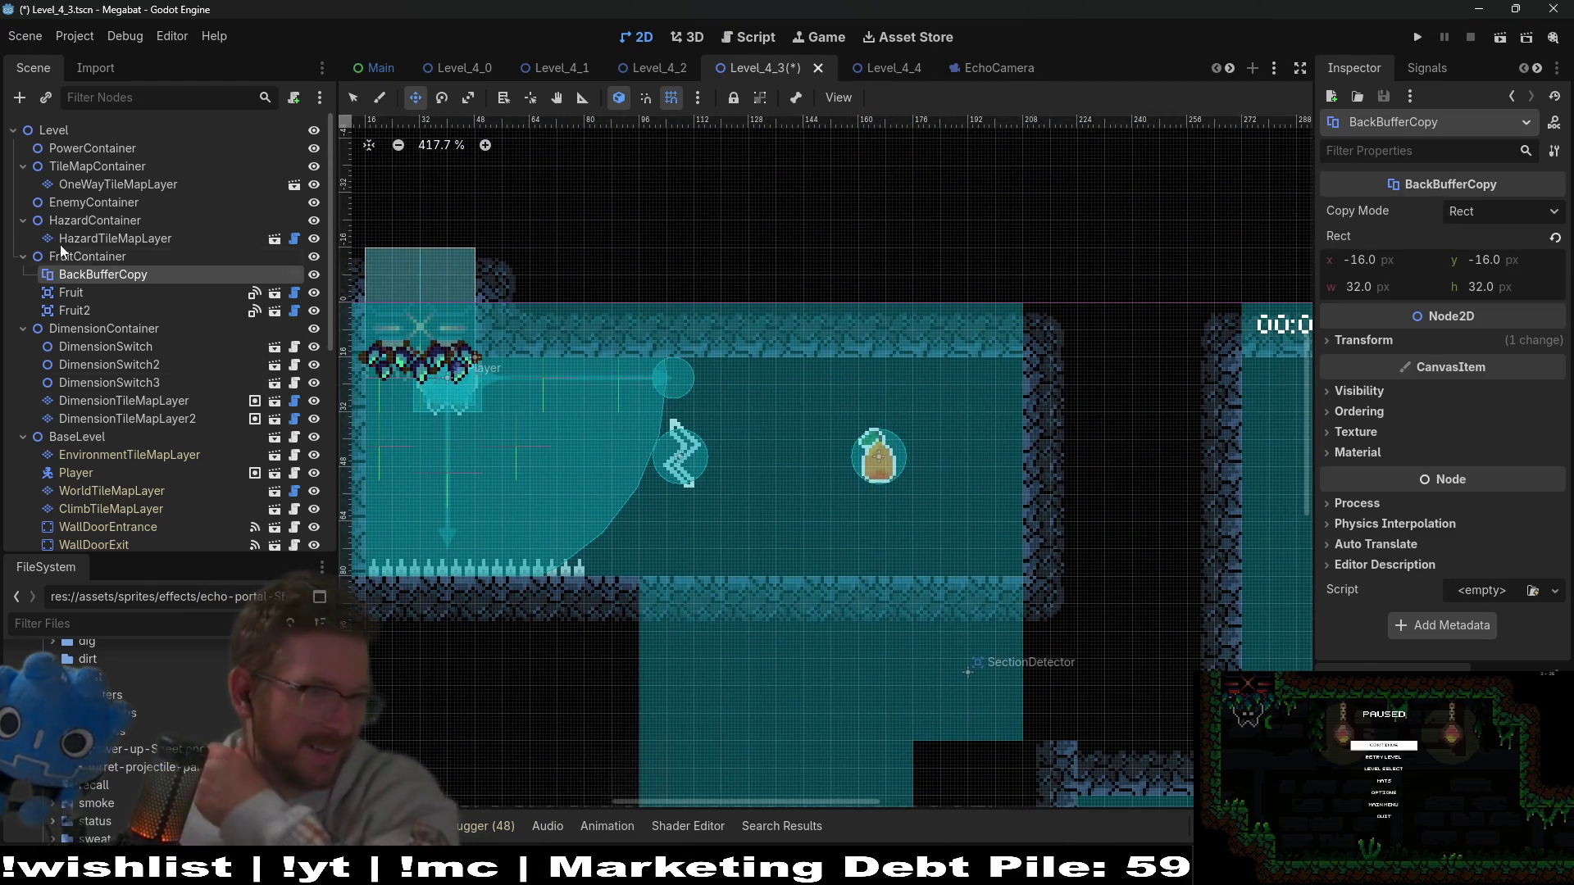
{"action": "left_click", "coordinate": [76, 263]}
{"action": "right_click", "coordinate": [76, 262]}
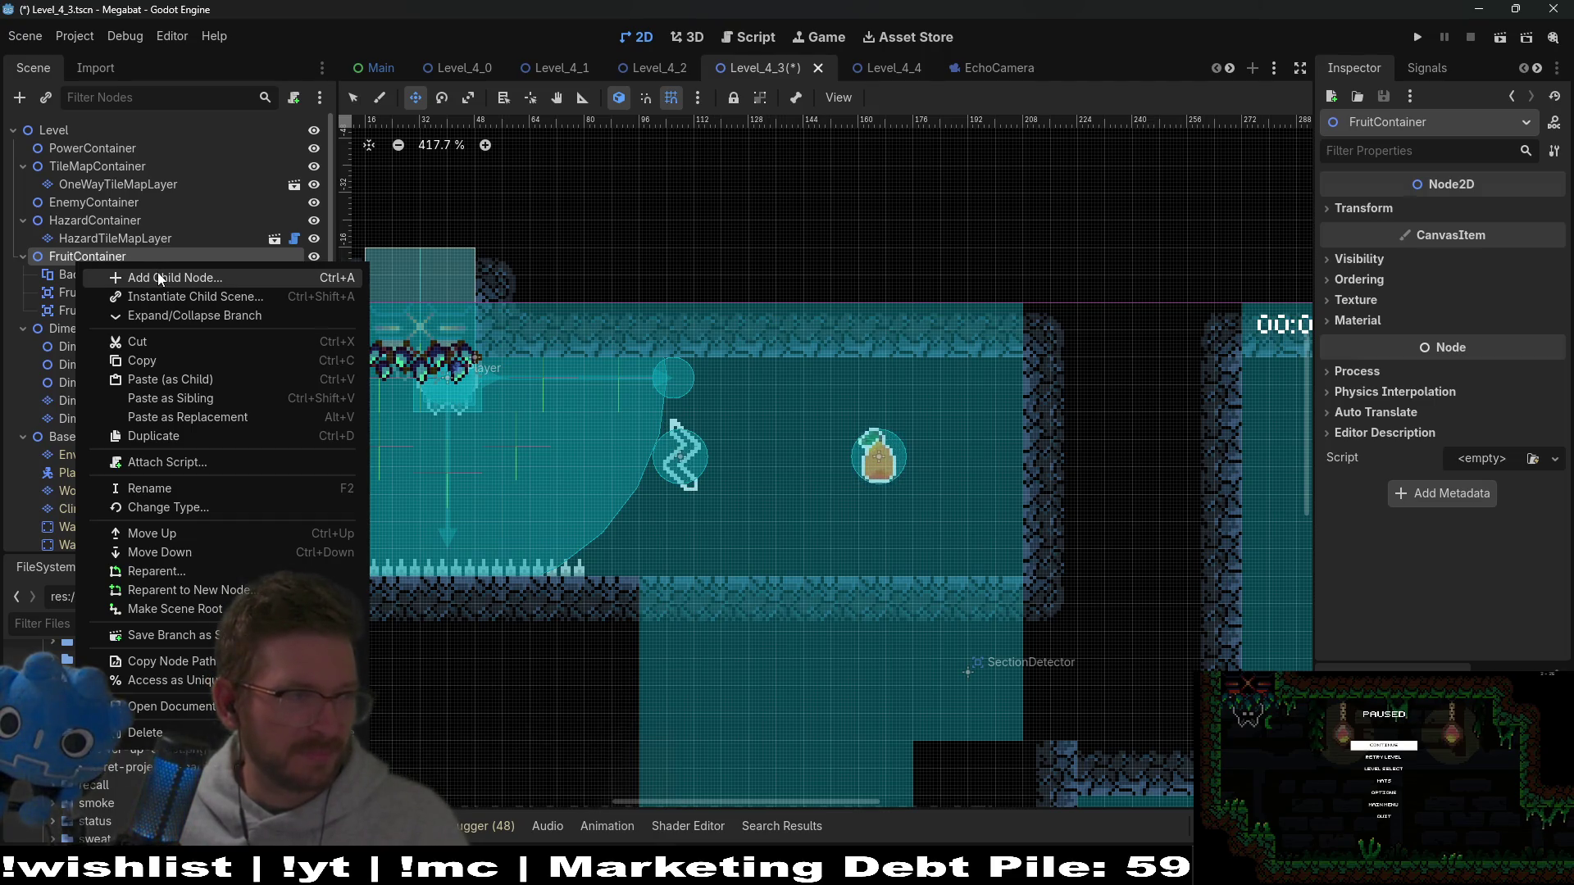
{"action": "left_click", "coordinate": [160, 278]}
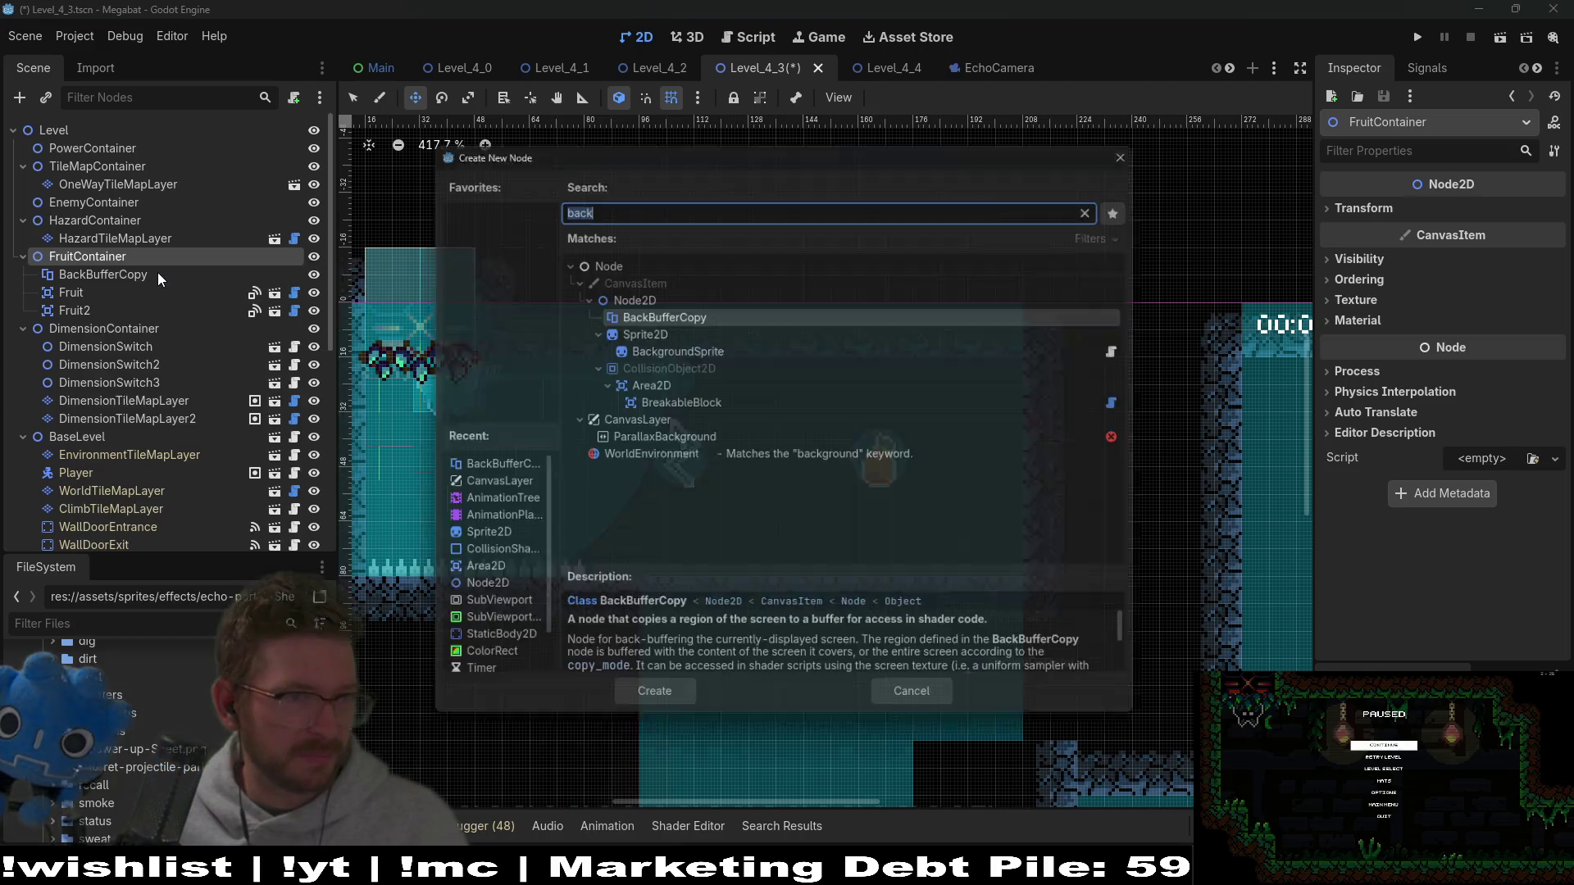
{"action": "type", "text": "sprite"}
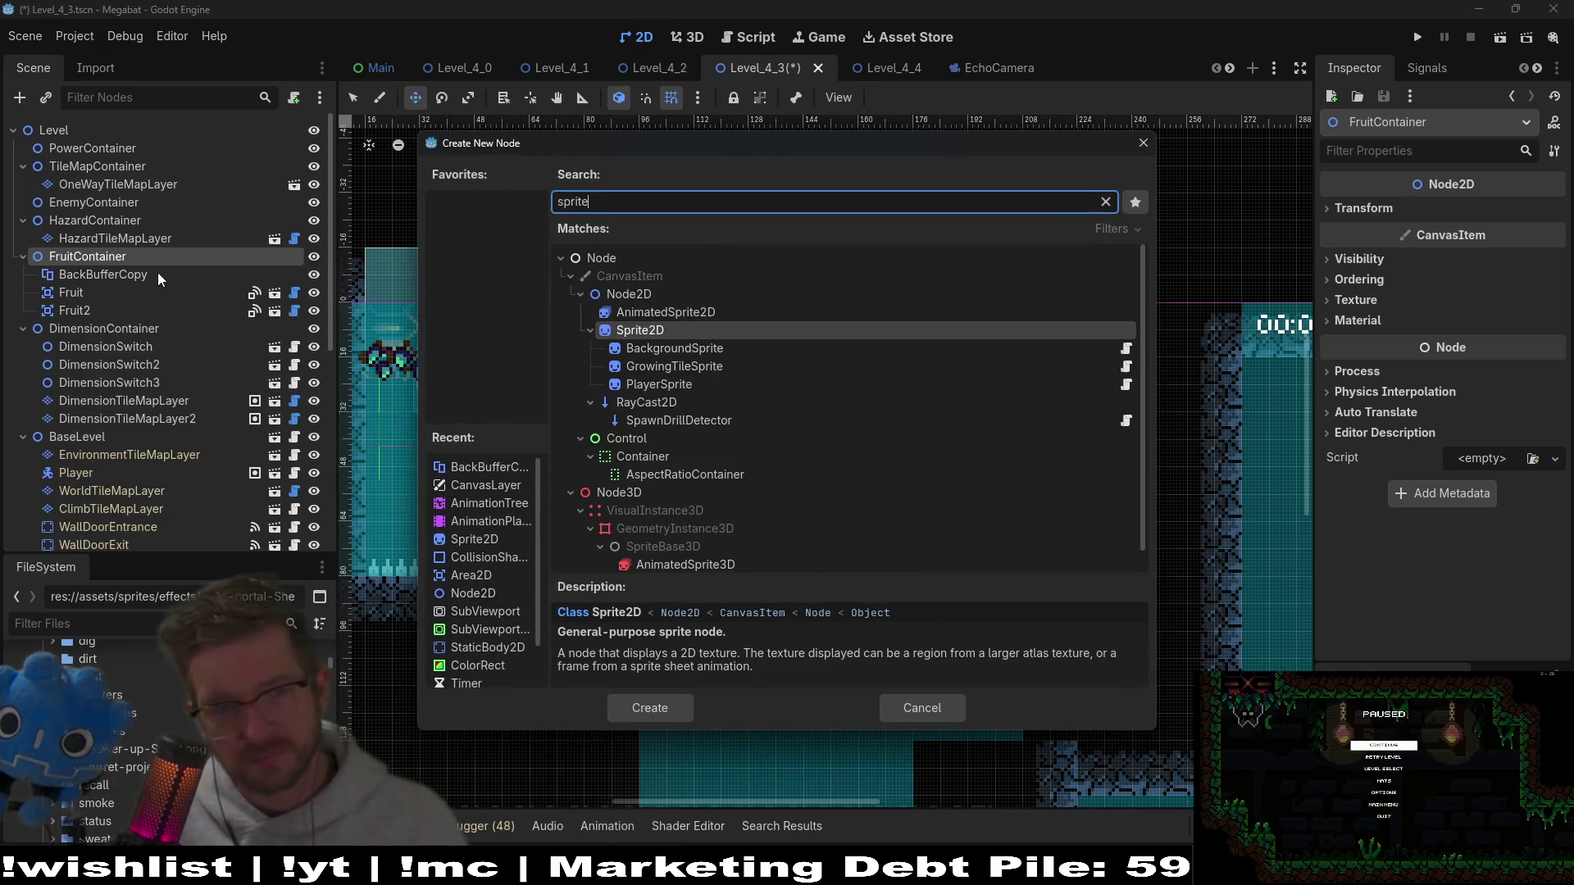
{"action": "key", "text": "Return"}
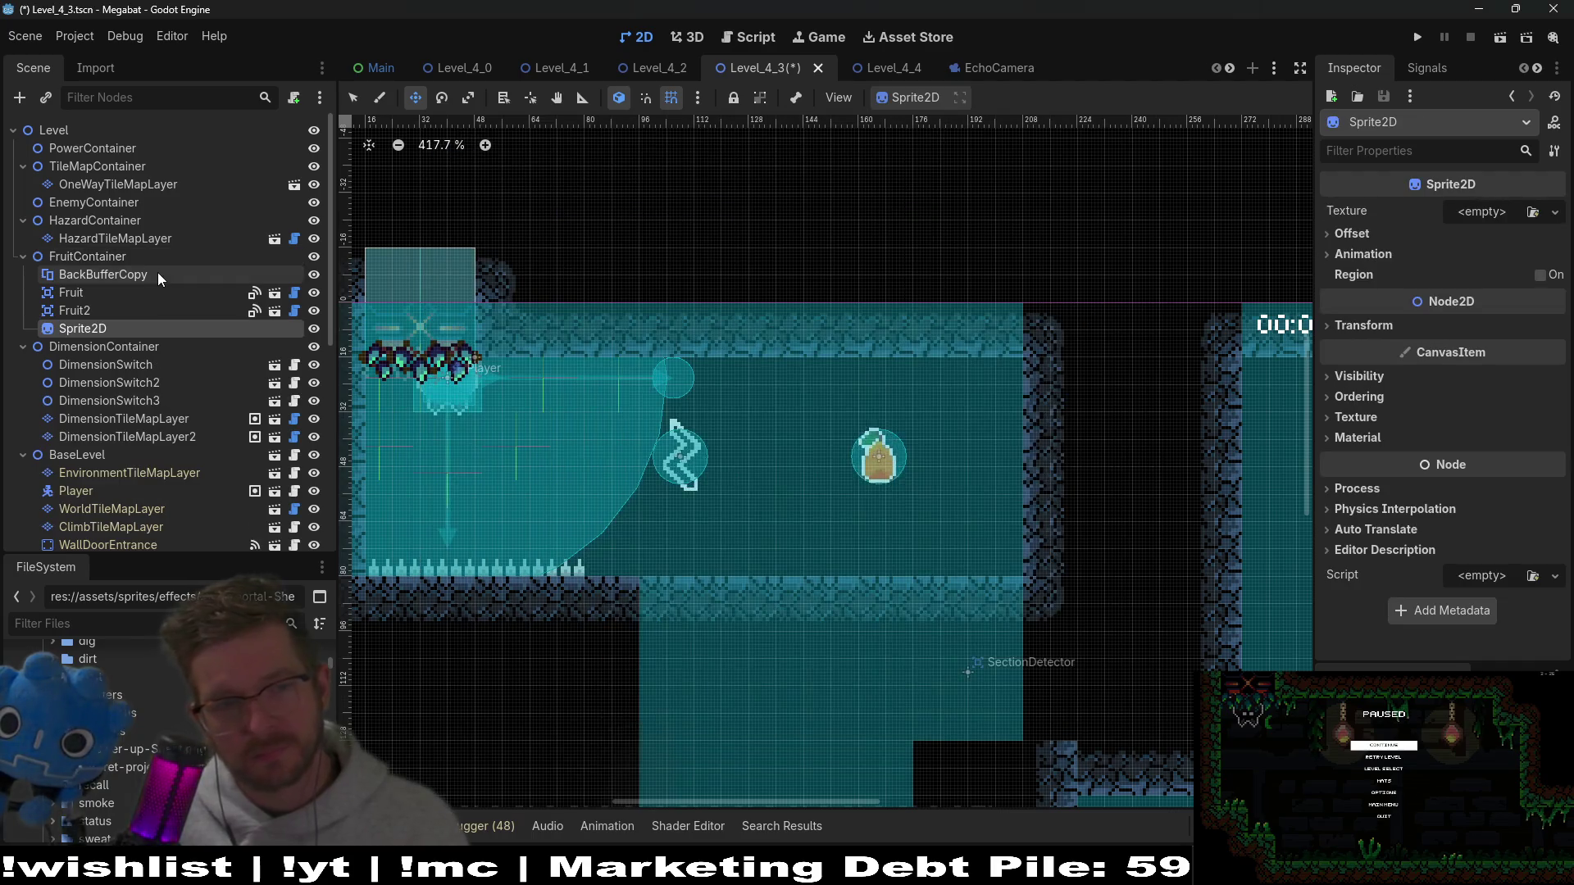
{"action": "left_click_drag", "start_coordinate": [721, 440], "coordinate": [814, 497]}
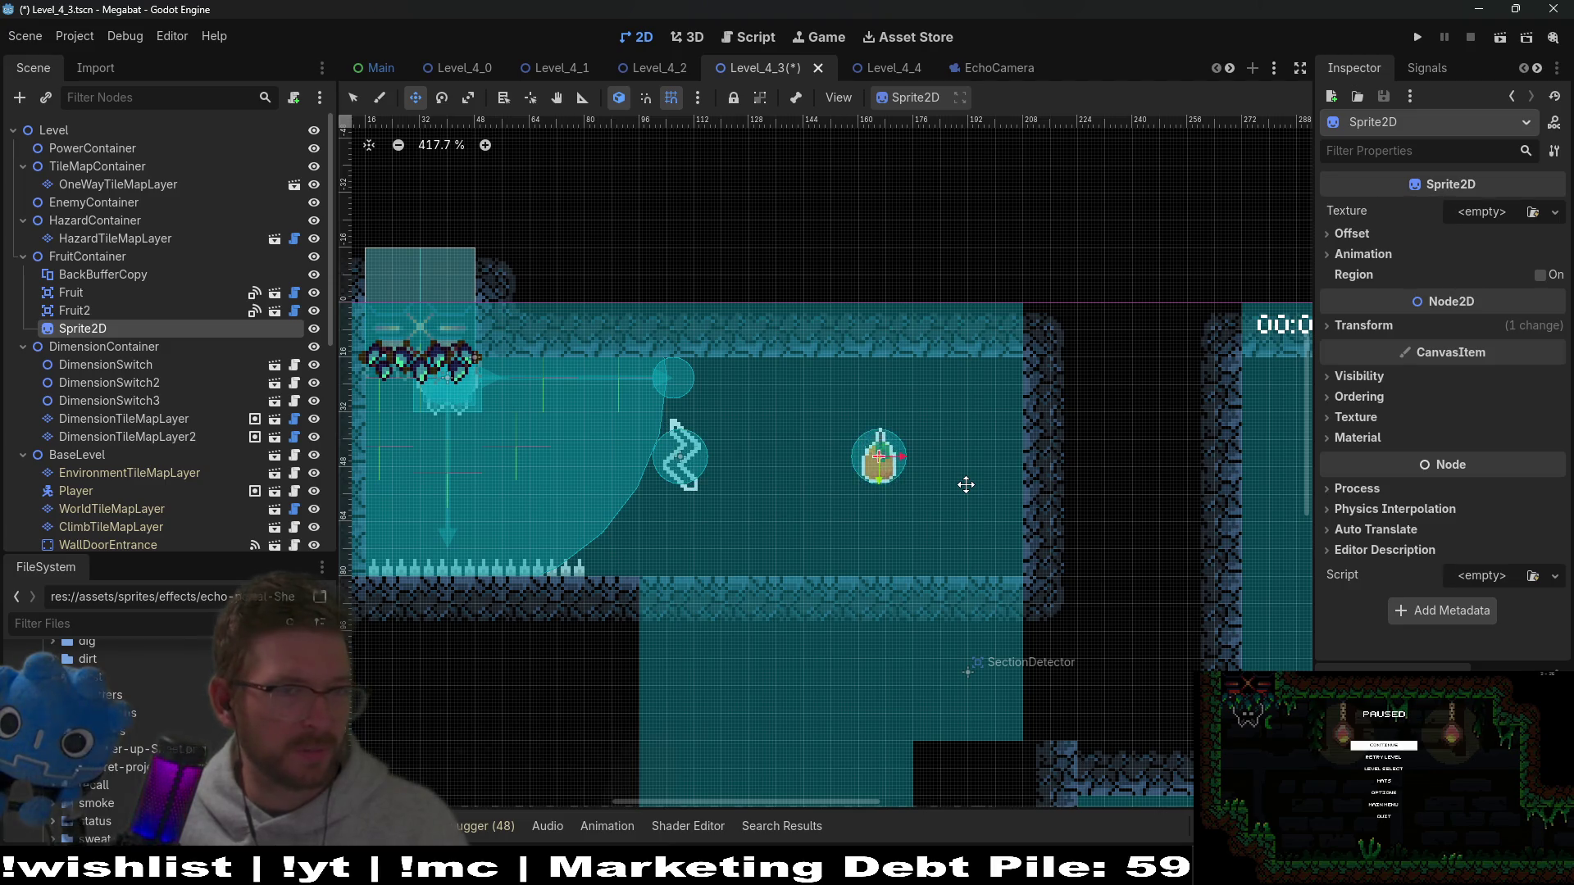
{"action": "left_click", "coordinate": [78, 313]}
{"action": "left_click", "coordinate": [78, 327]}
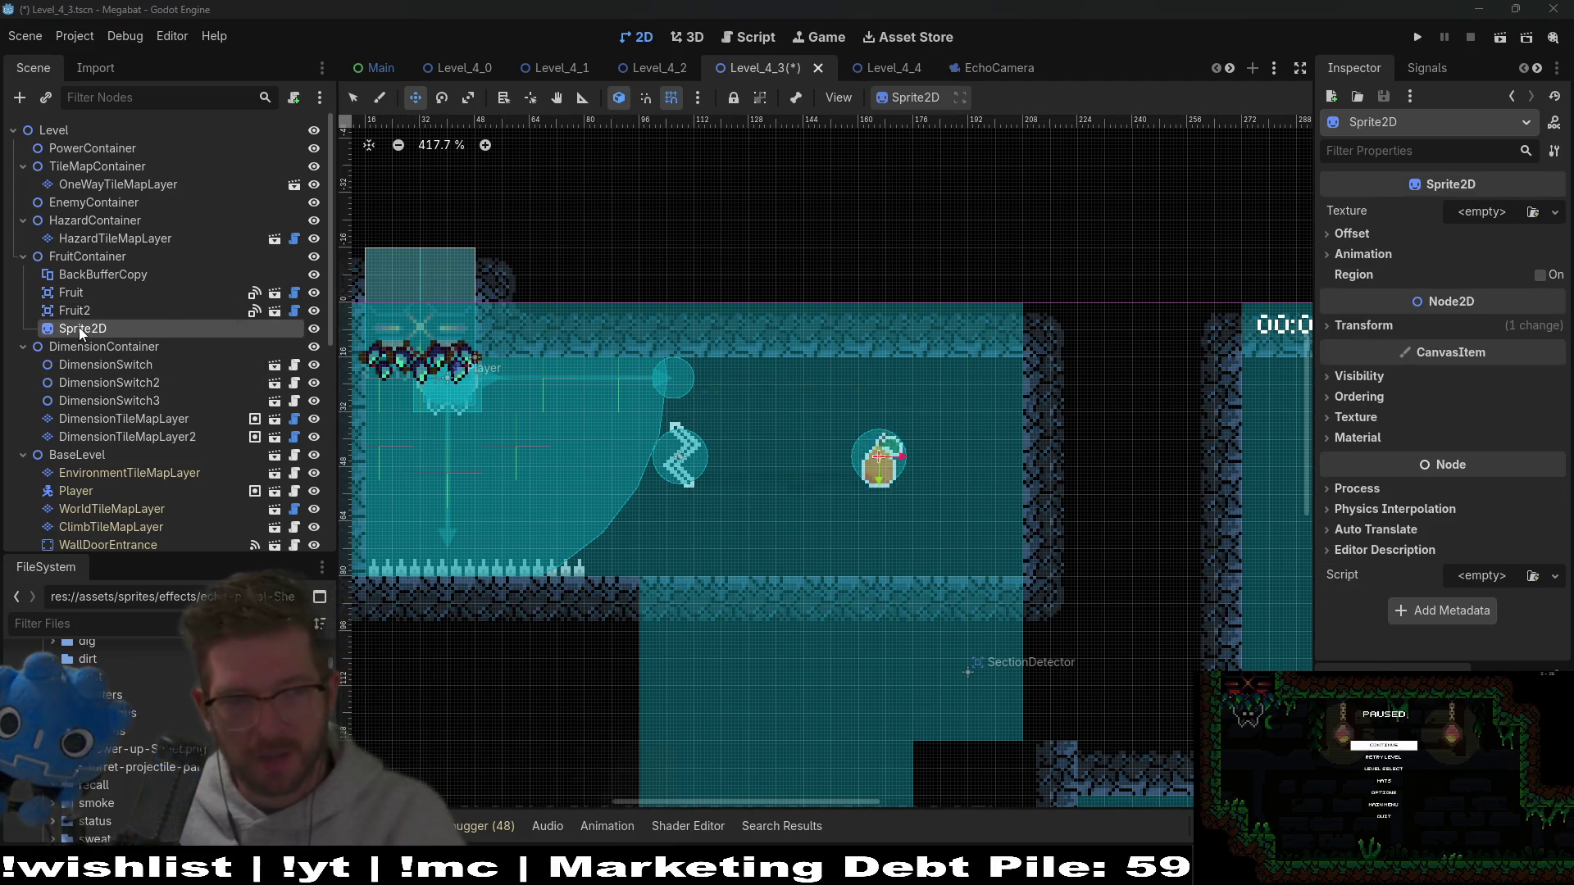
{"action": "key", "text": "Delete"}
{"action": "key", "text": "Return"}
{"action": "right_click", "coordinate": [104, 255]}
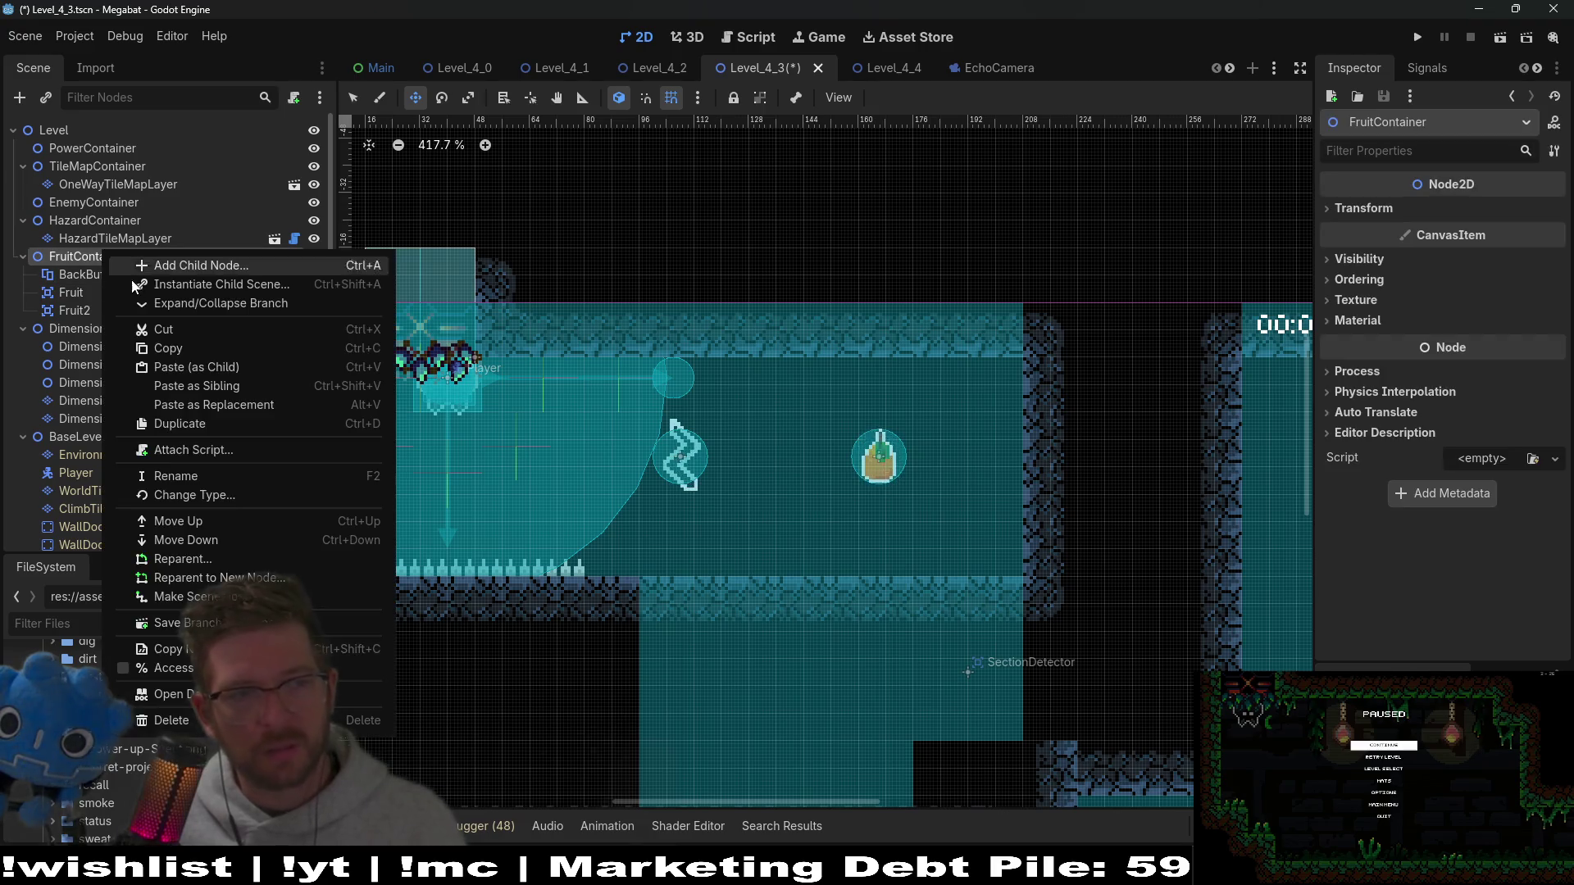
{"action": "left_click", "coordinate": [149, 283]}
{"action": "key", "text": "Escape"}
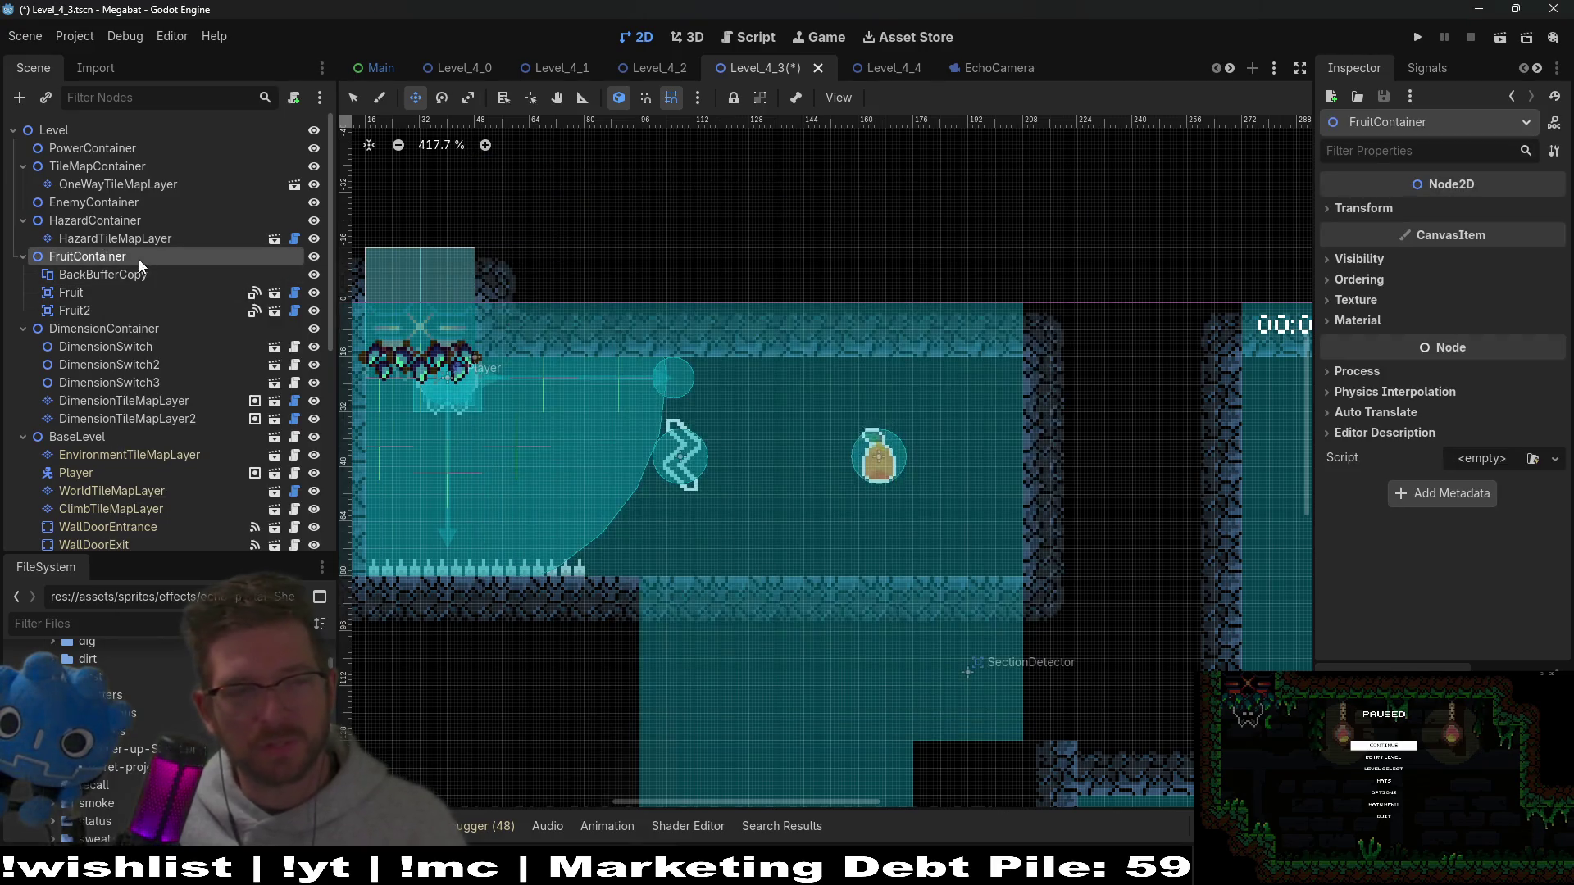
{"action": "double_click", "coordinate": [120, 256]}
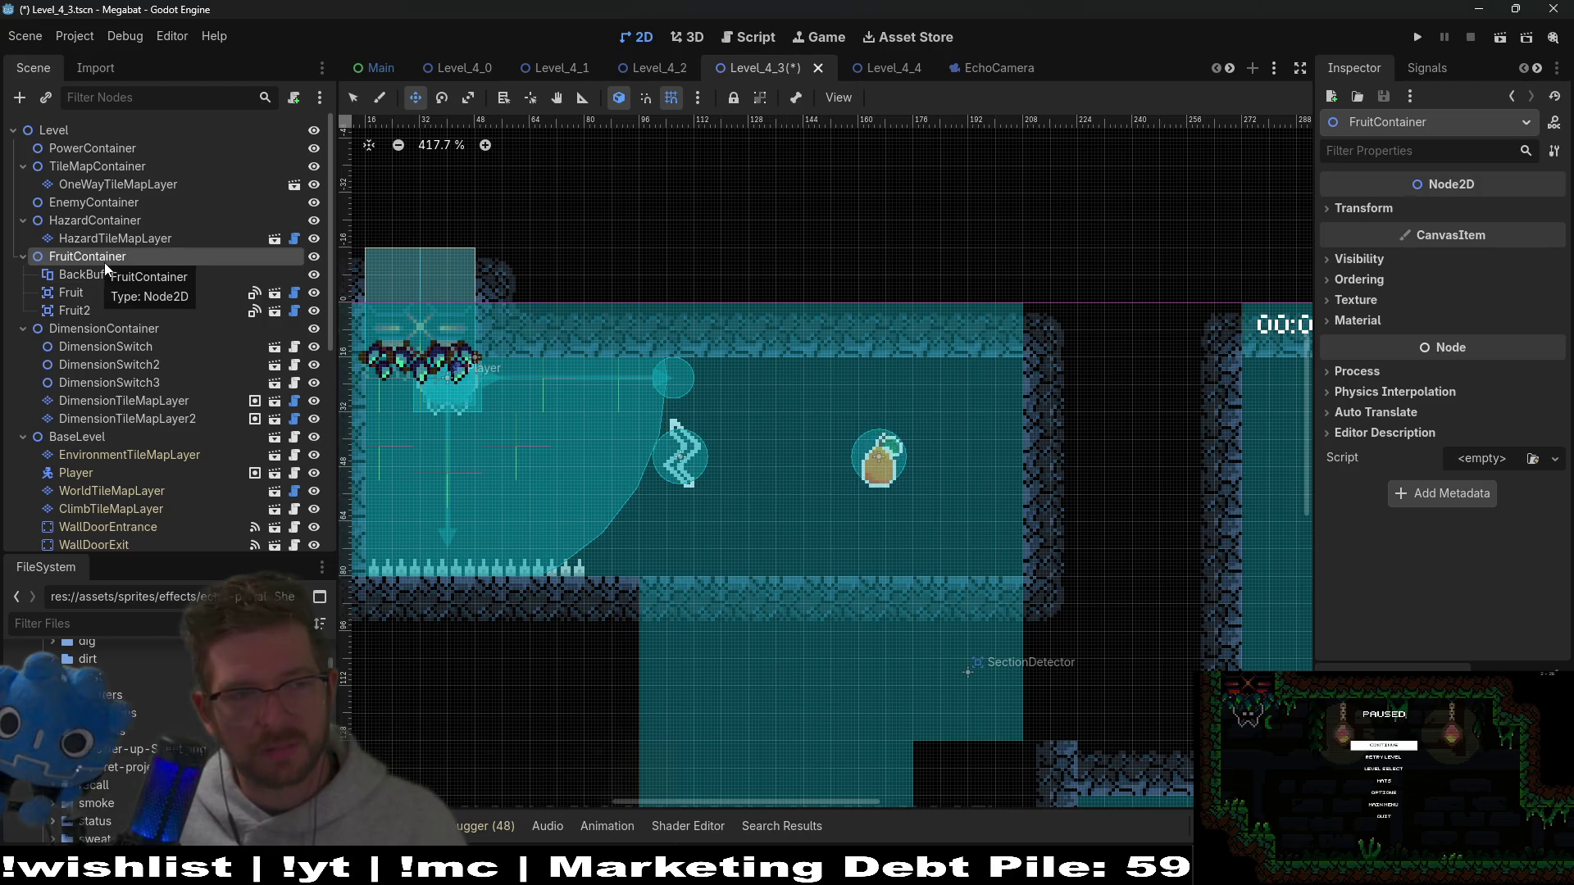
{"action": "right_click", "coordinate": [105, 263]}
{"action": "left_click", "coordinate": [154, 287]}
{"action": "type", "text": "control"}
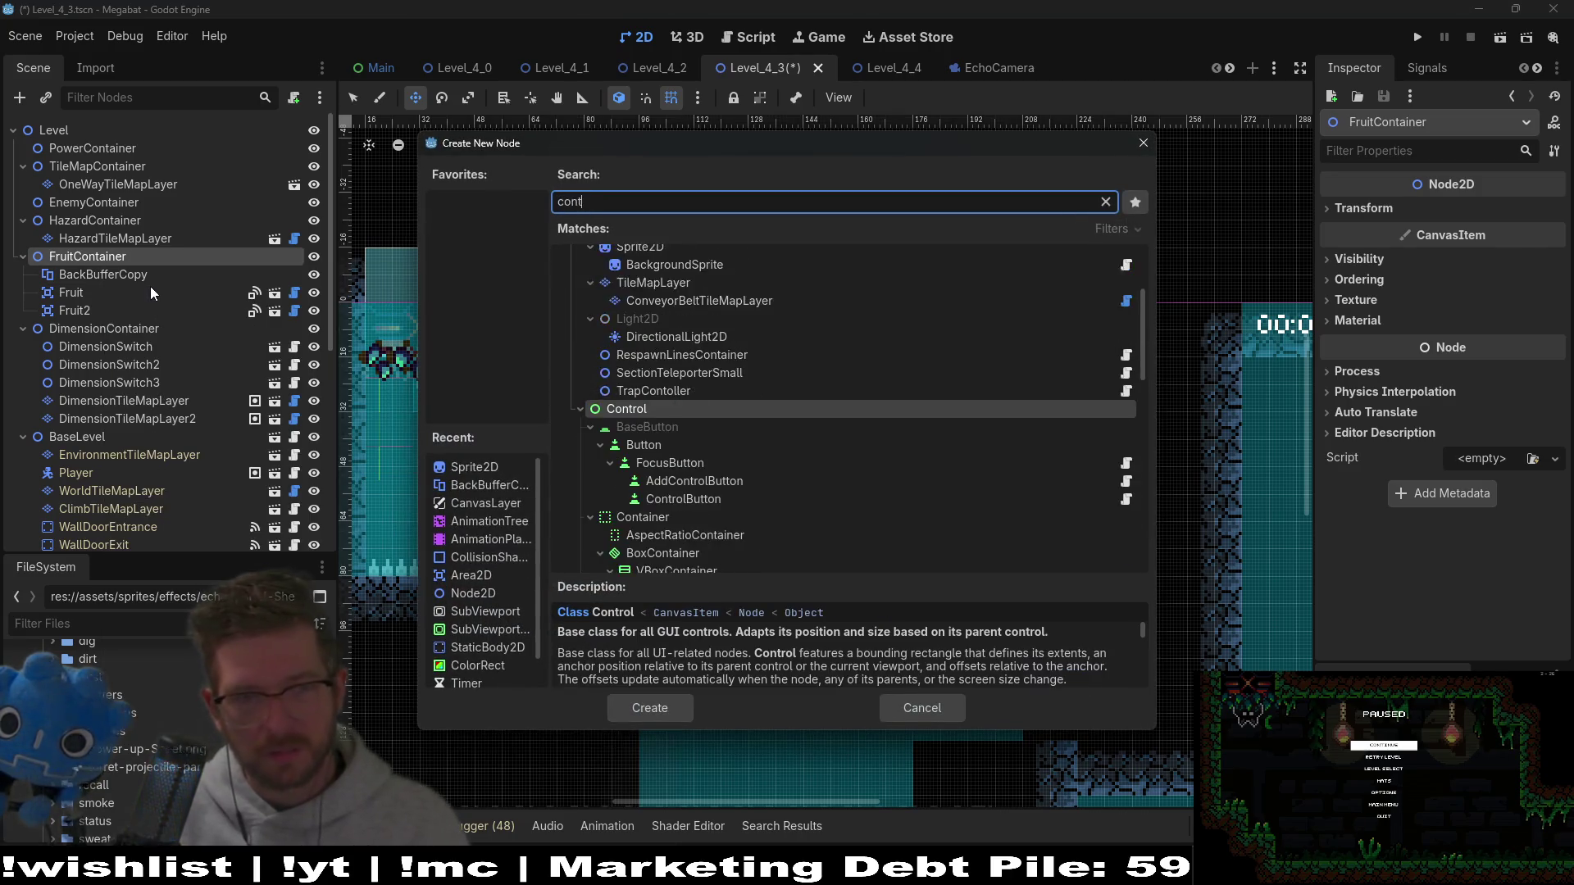
{"action": "key", "text": "Return"}
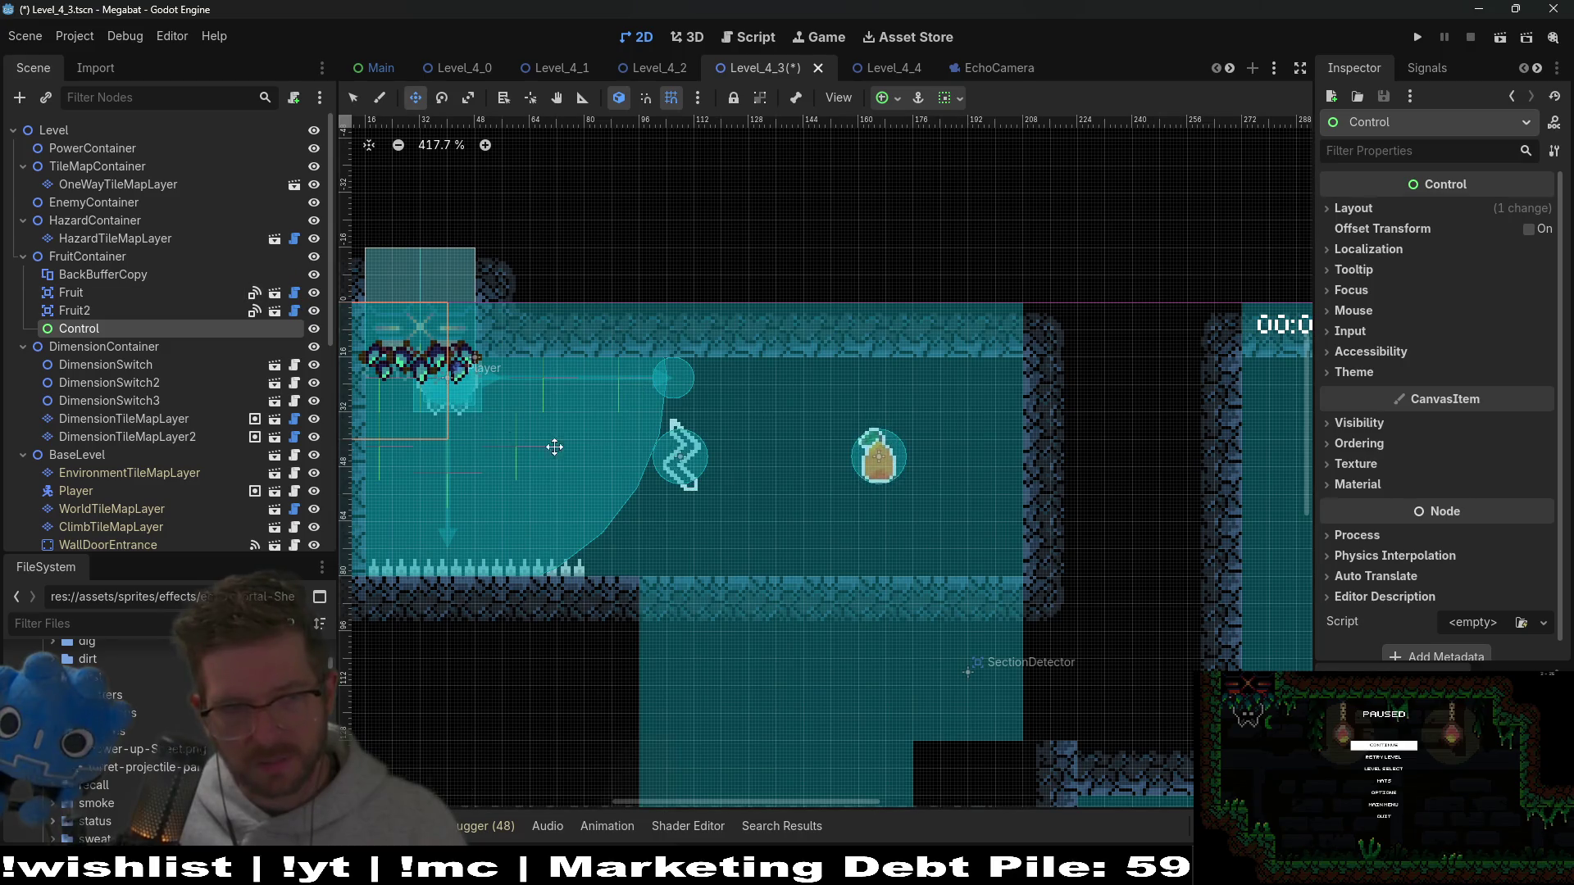
{"action": "left_click_drag", "start_coordinate": [552, 446], "coordinate": [983, 504]}
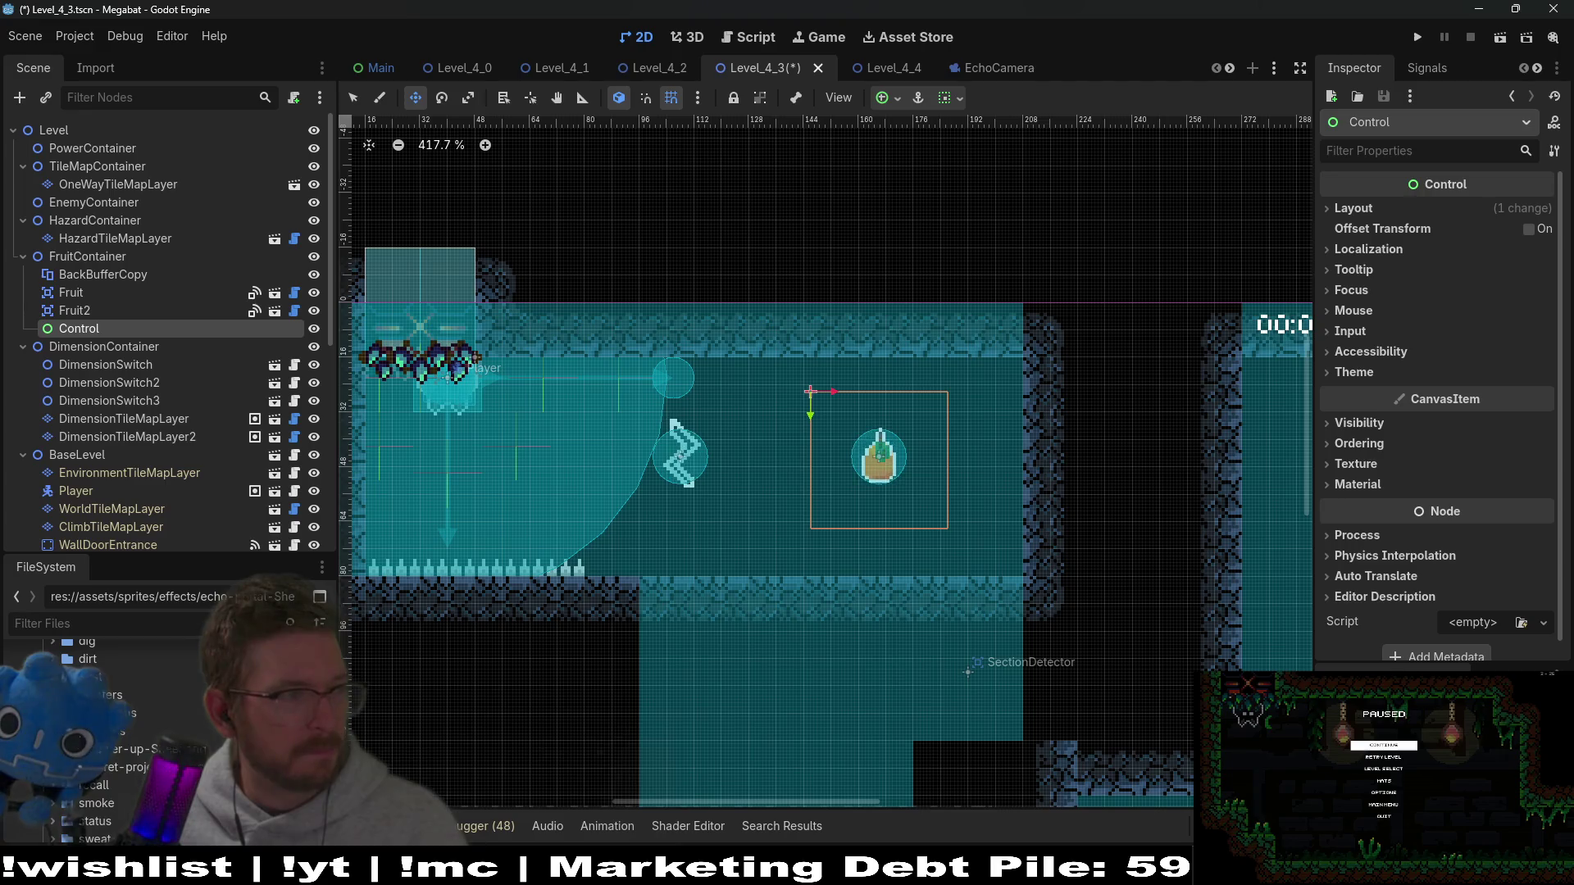
{"action": "left_click", "coordinate": [1386, 485]}
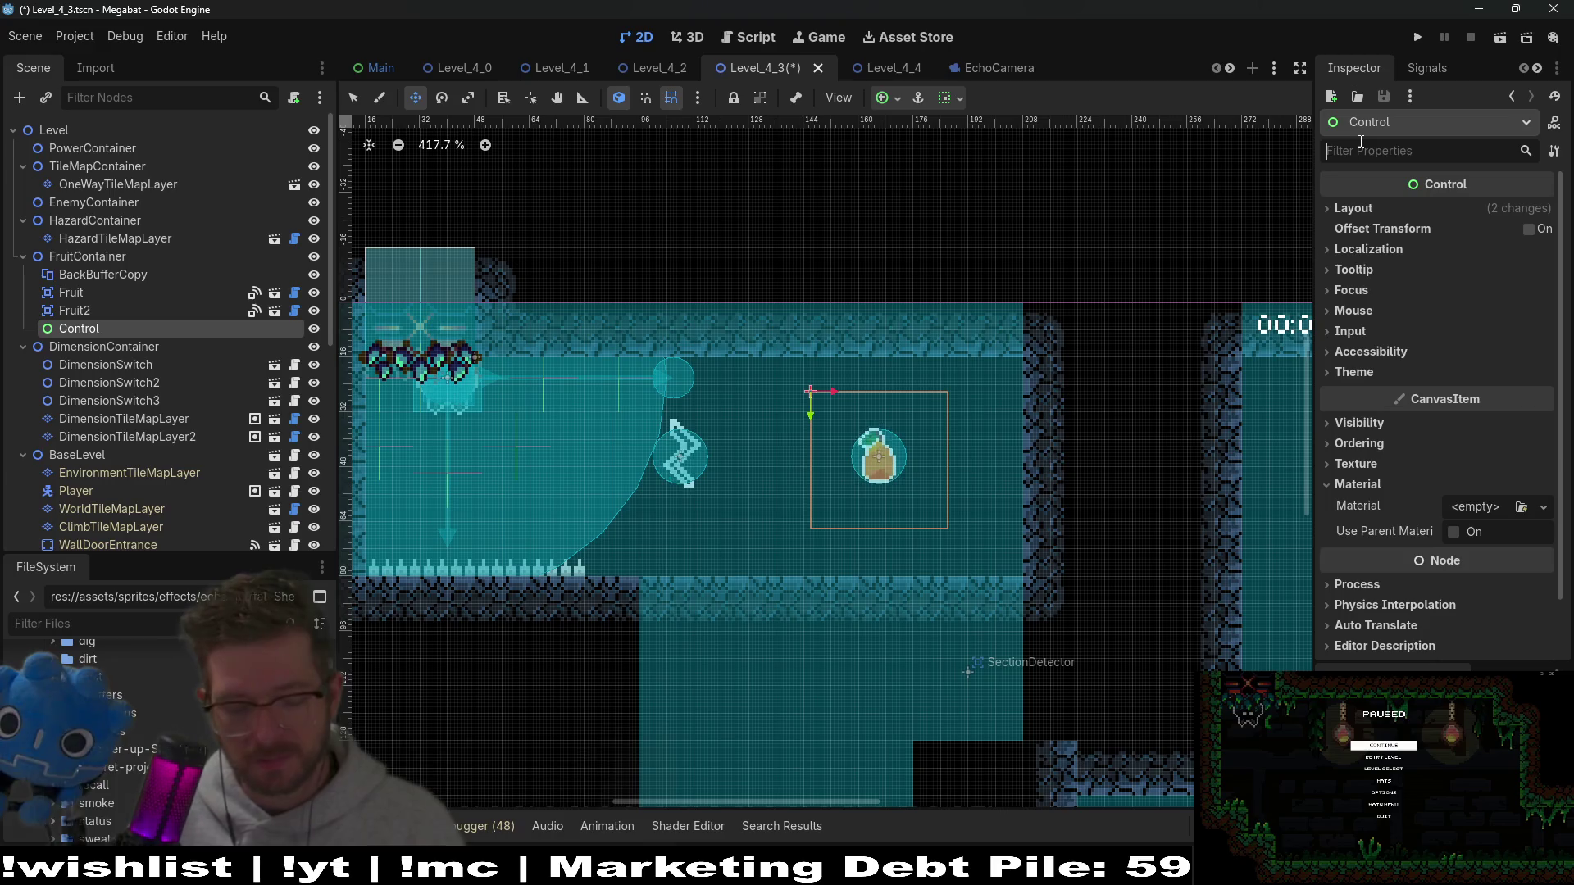
{"action": "type", "text": "canvas"}
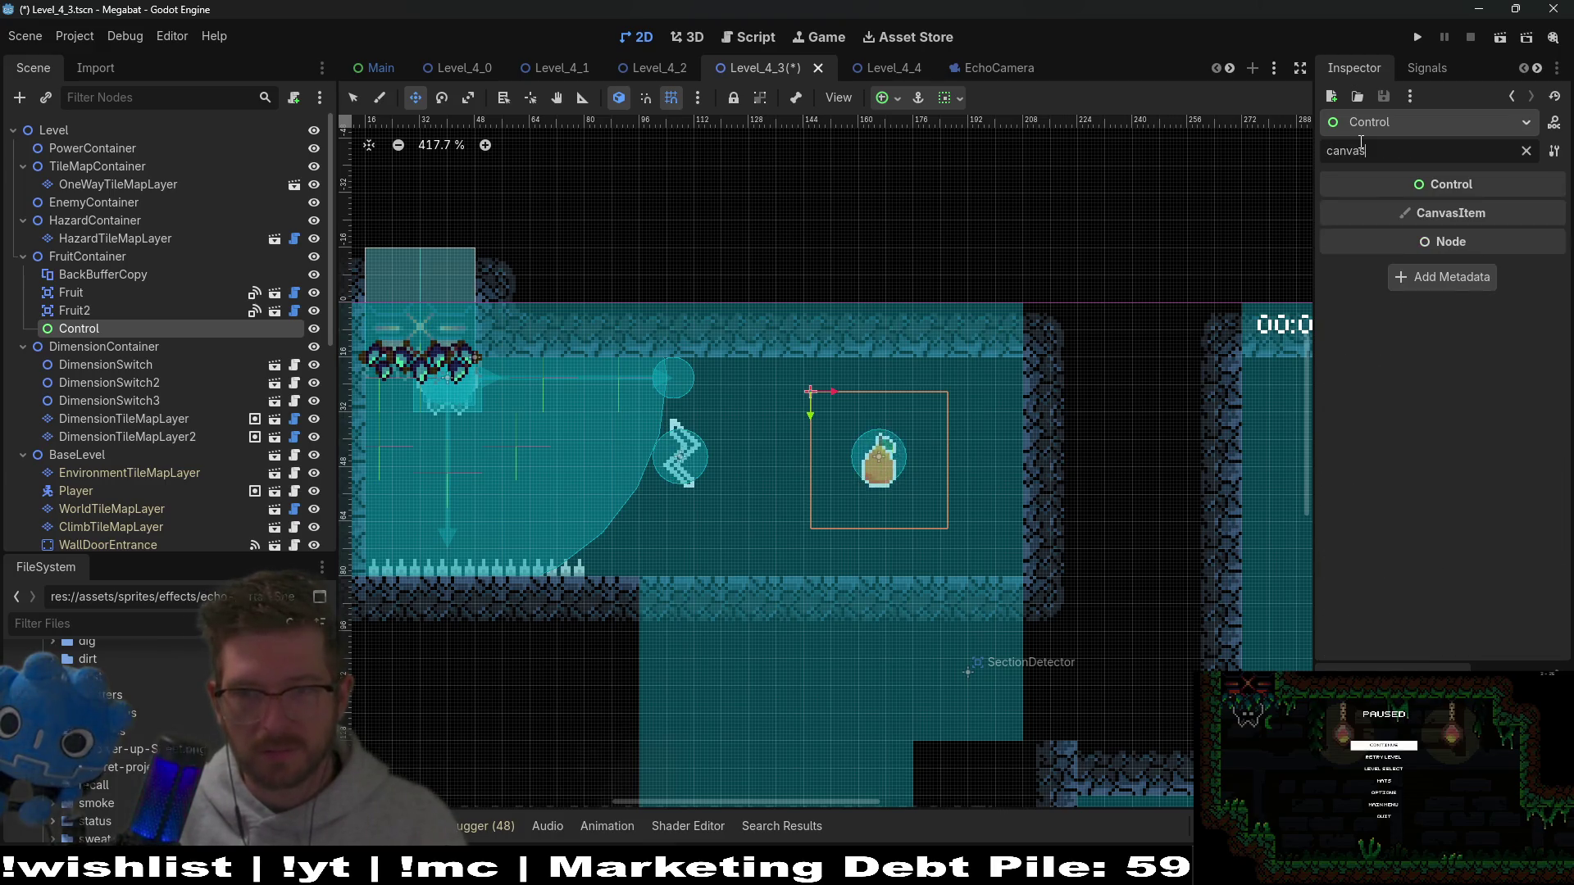
{"action": "key", "text": "BackSpace"}
{"action": "key", "text": "BackSpace"}
{"action": "key", "text": "BackSpace"}
{"action": "key", "text": "BackSpace"}
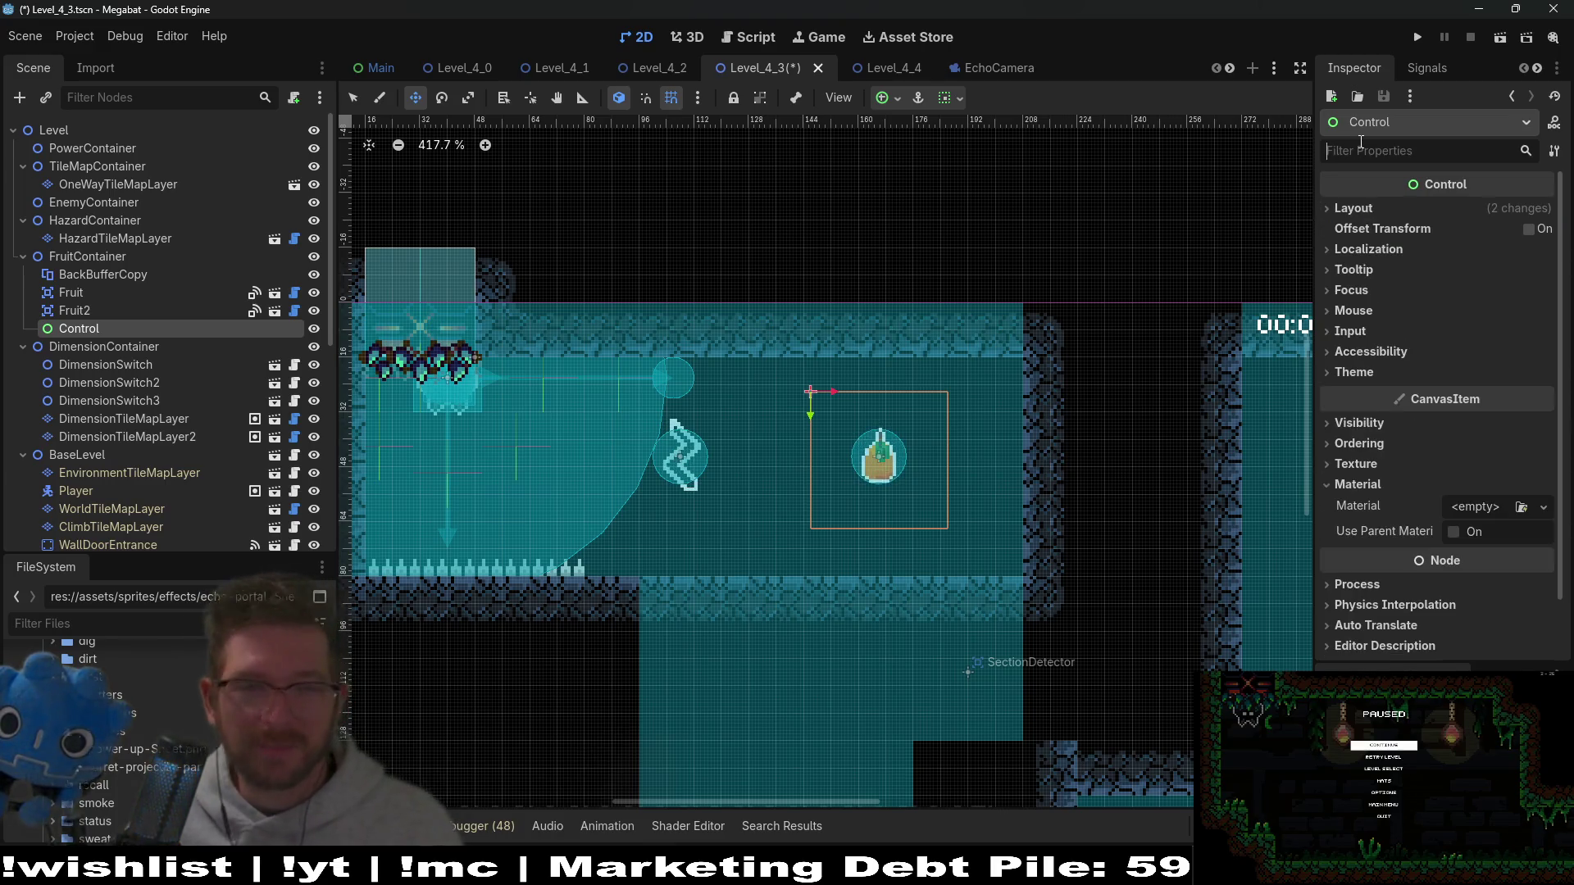
{"action": "left_click", "coordinate": [65, 315]}
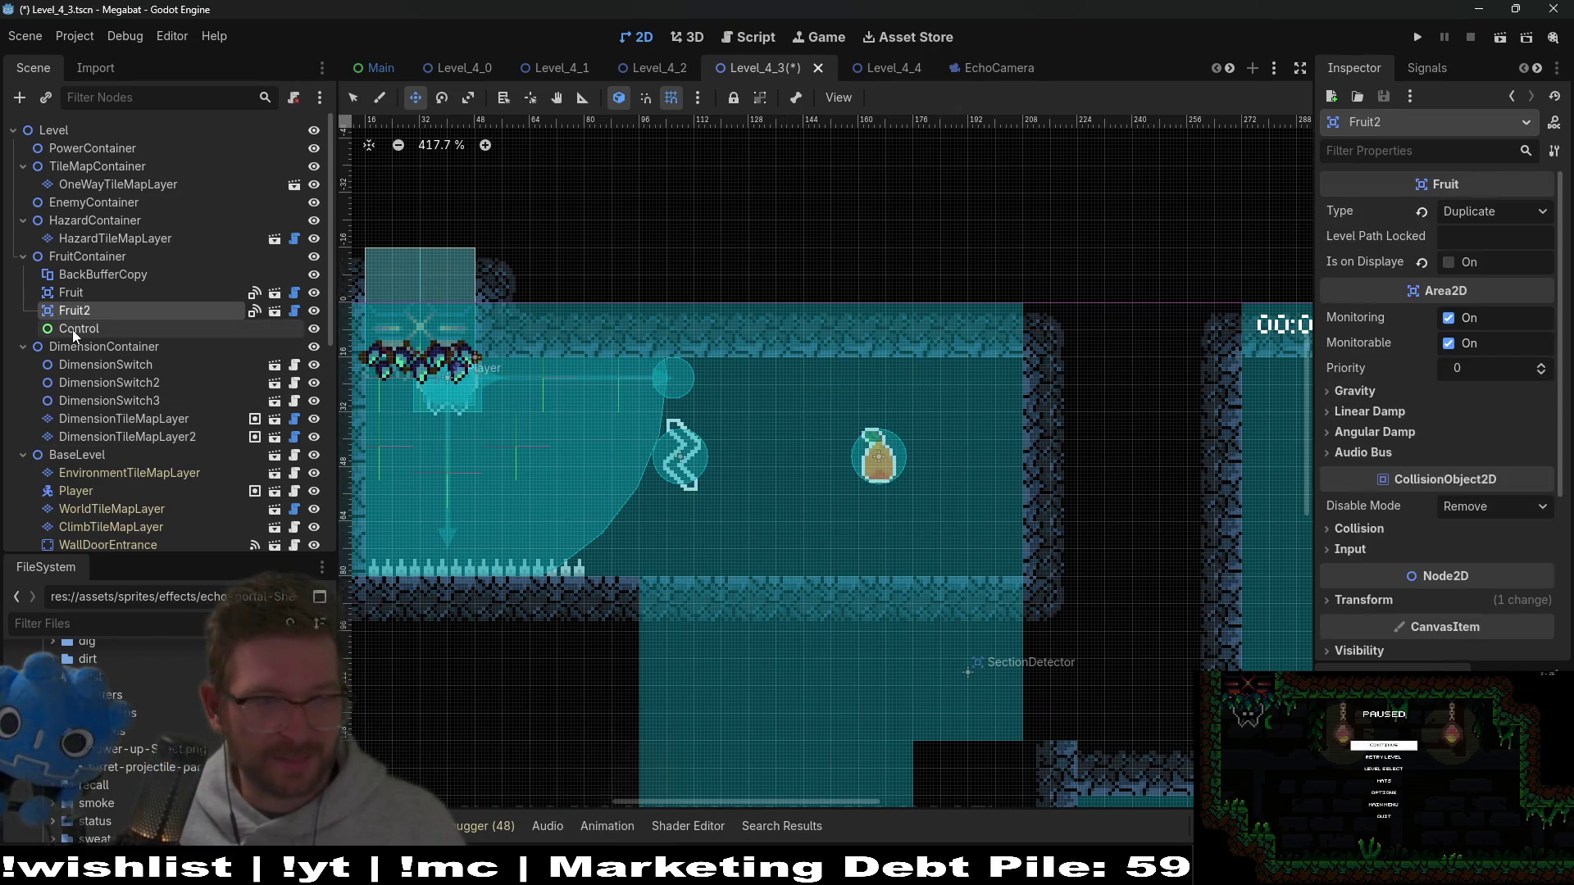
{"action": "left_click", "coordinate": [77, 327]}
{"action": "key", "text": "Delete"}
{"action": "key", "text": "Return"}
Step: Add a Sprite2D child to FruitContainer and move it next to the fruit
{"action": "left_click", "coordinate": [63, 257]}
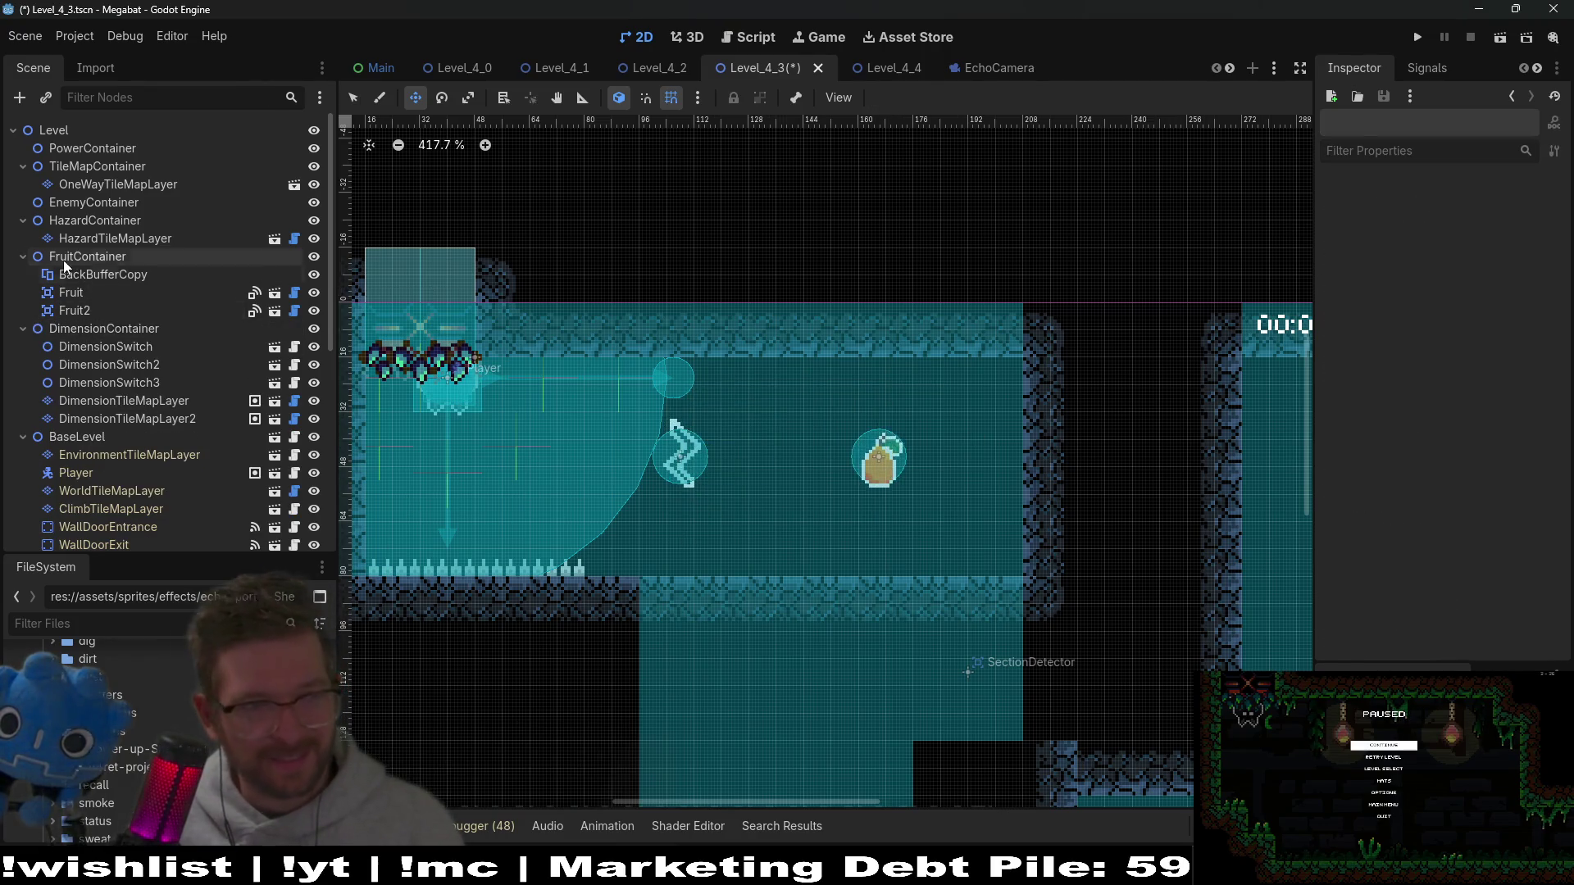
{"action": "right_click", "coordinate": [63, 259]}
{"action": "left_click", "coordinate": [98, 273]}
{"action": "type", "text": "sprite"}
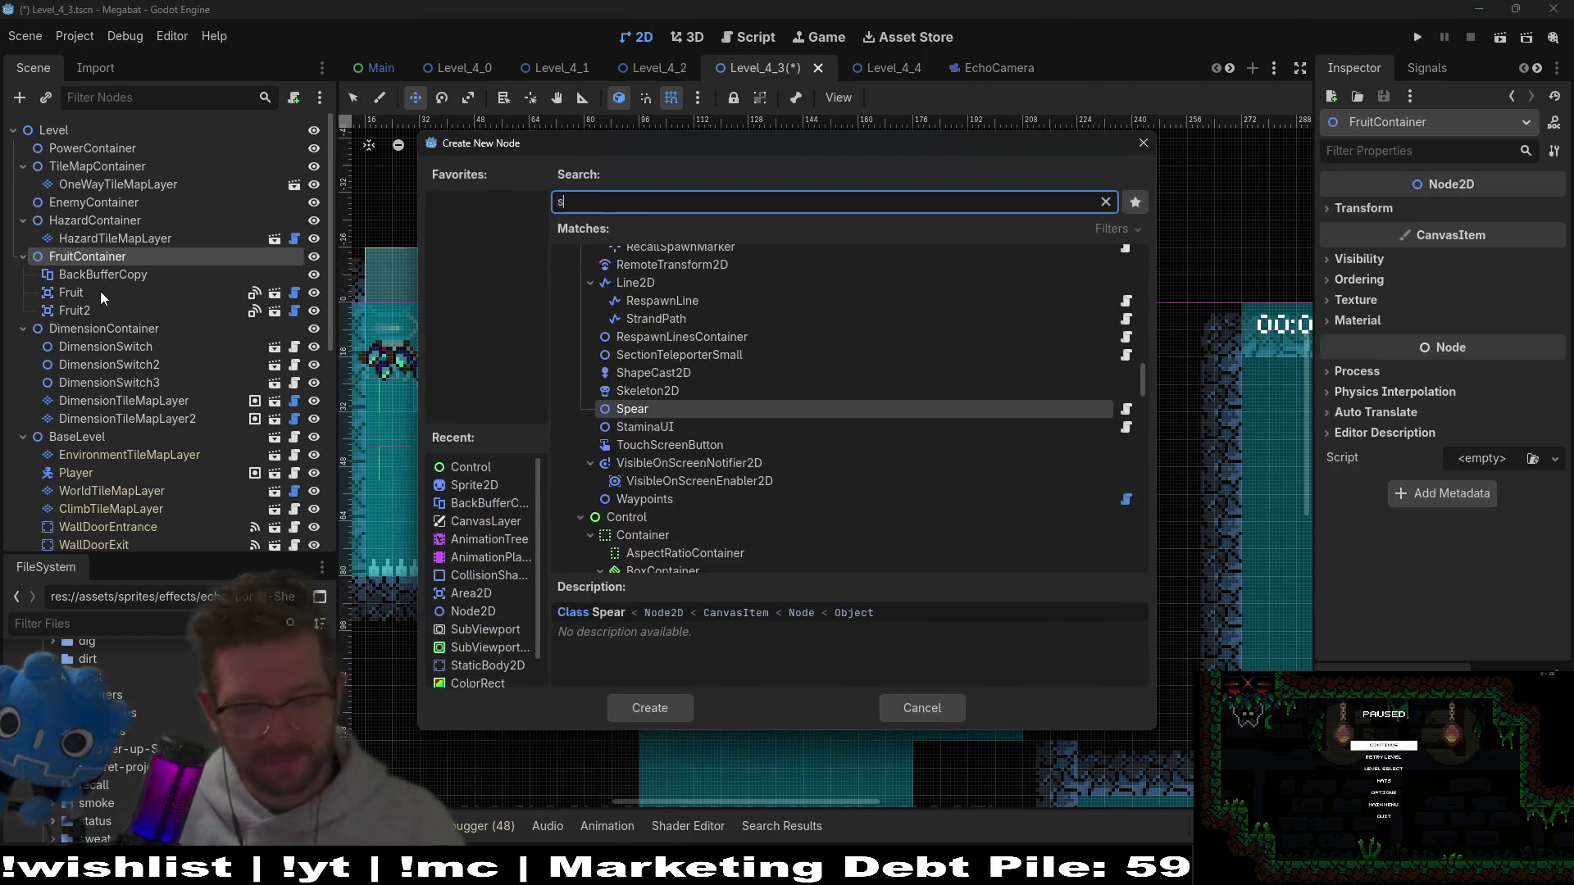
{"action": "key", "text": "Return"}
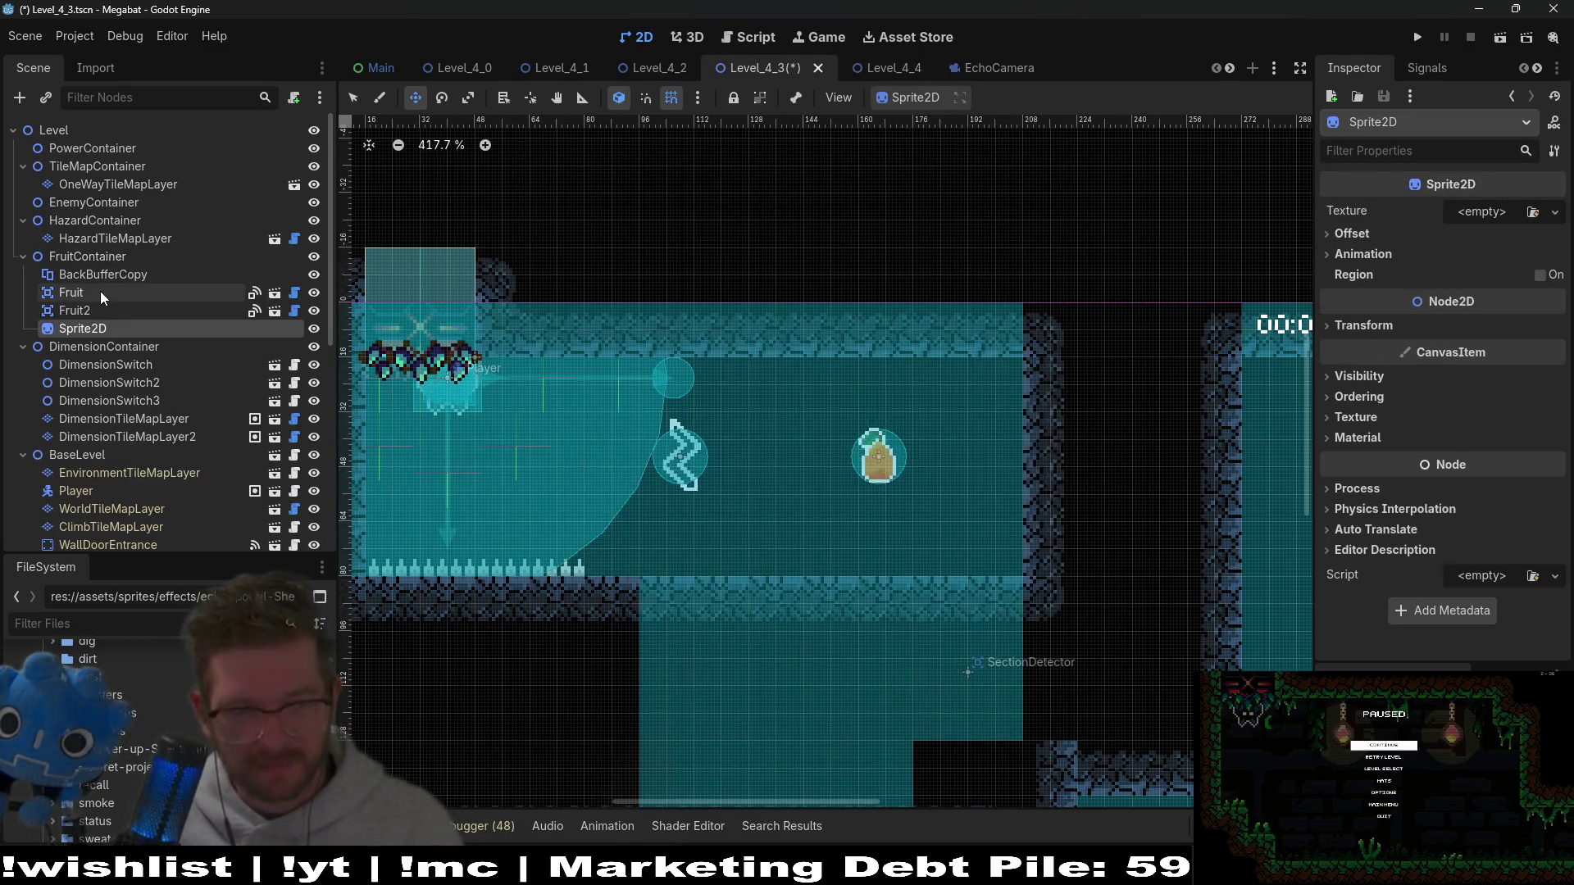
{"action": "left_click_drag", "start_coordinate": [1006, 506], "coordinate": [916, 443]}
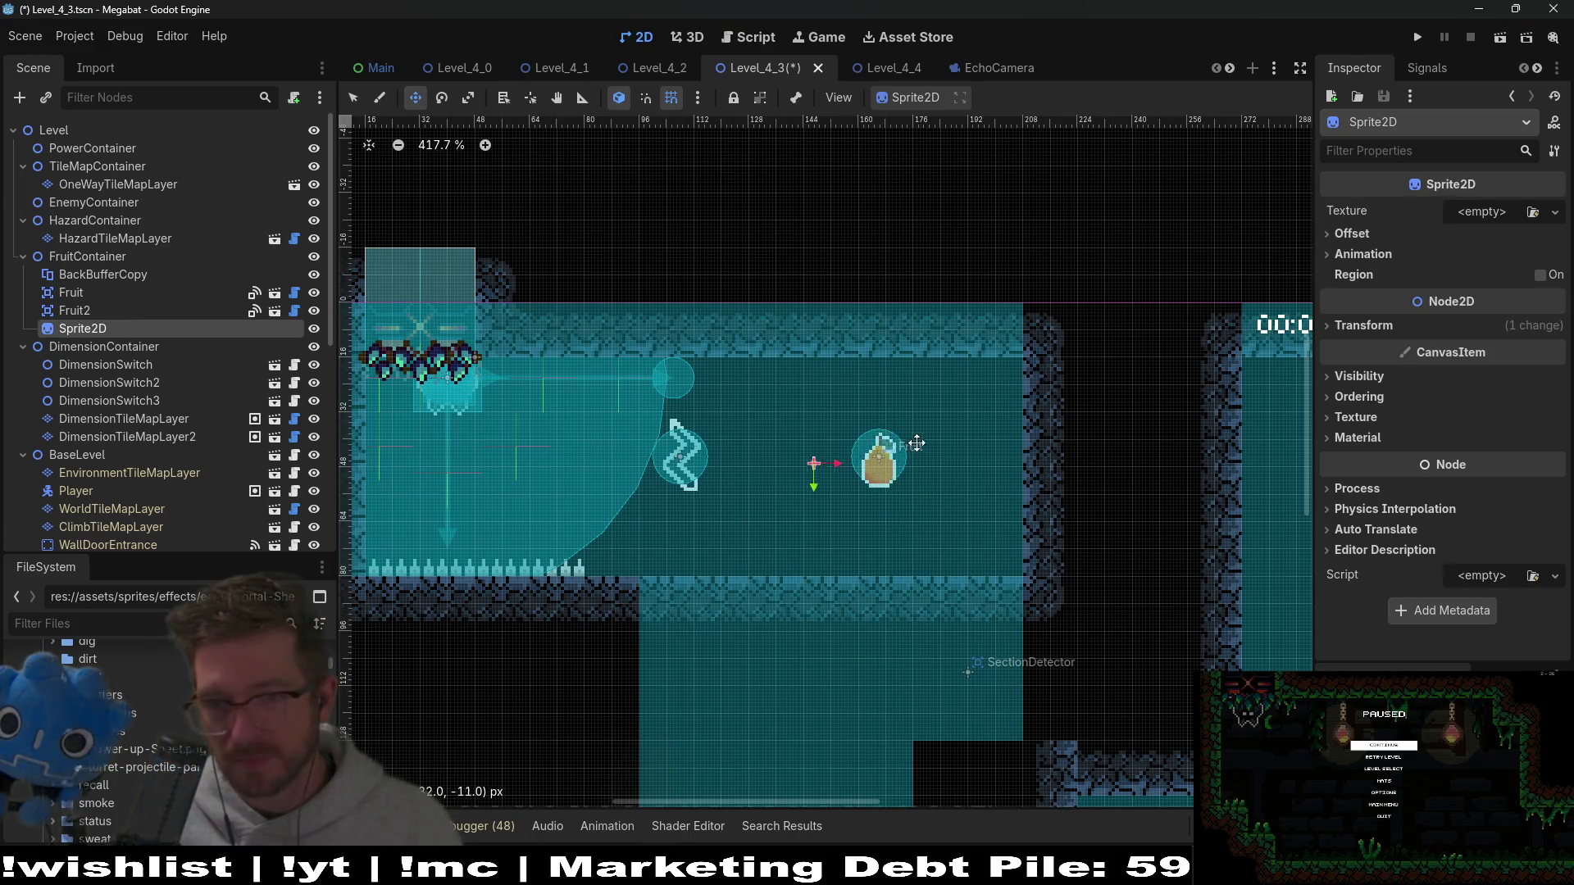
Step: Give the Sprite2D a new CanvasItemMaterial instead of a ShaderMaterial and expand its settings
{"action": "left_click", "coordinate": [1361, 440]}
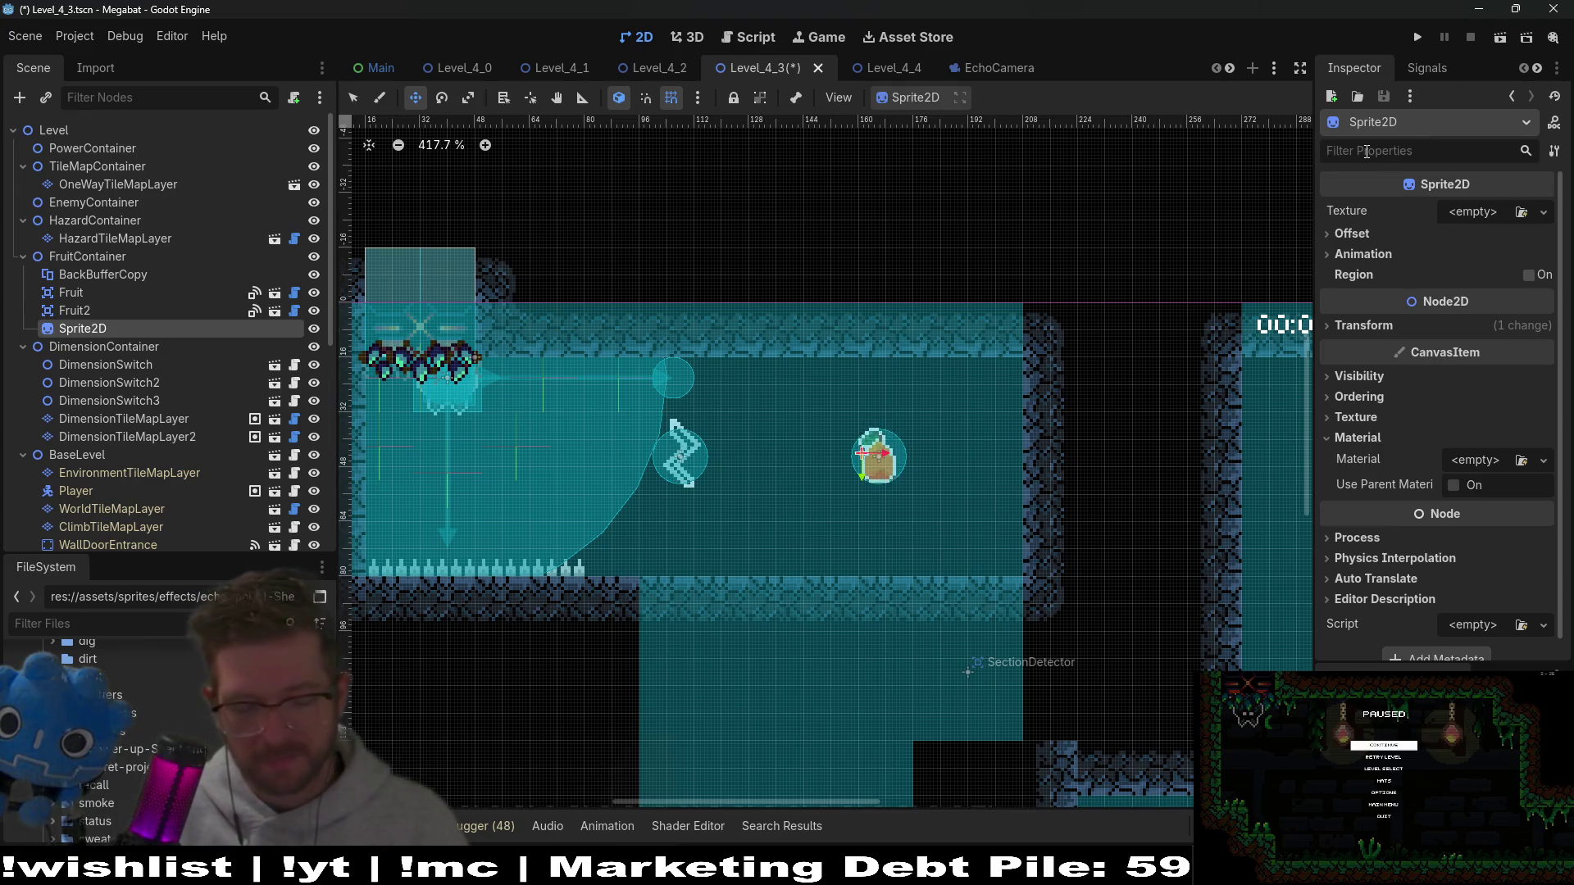
{"action": "type", "text": "canv"}
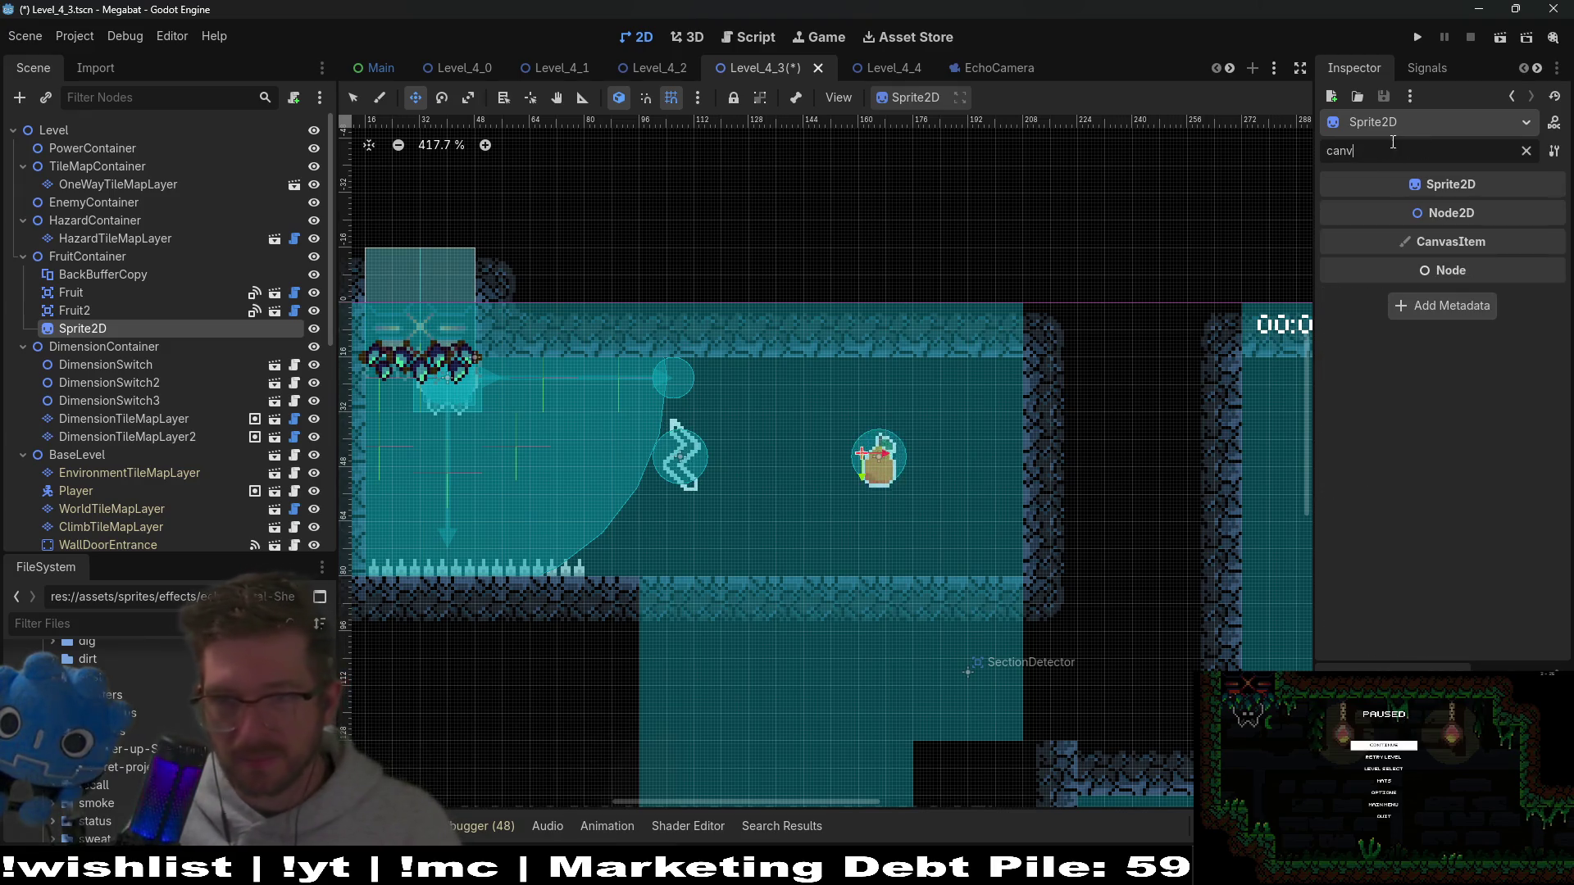
{"action": "left_click", "coordinate": [1527, 151]}
{"action": "scroll", "coordinate": [1413, 533], "scroll_direction": "down", "scroll_amount": 1}
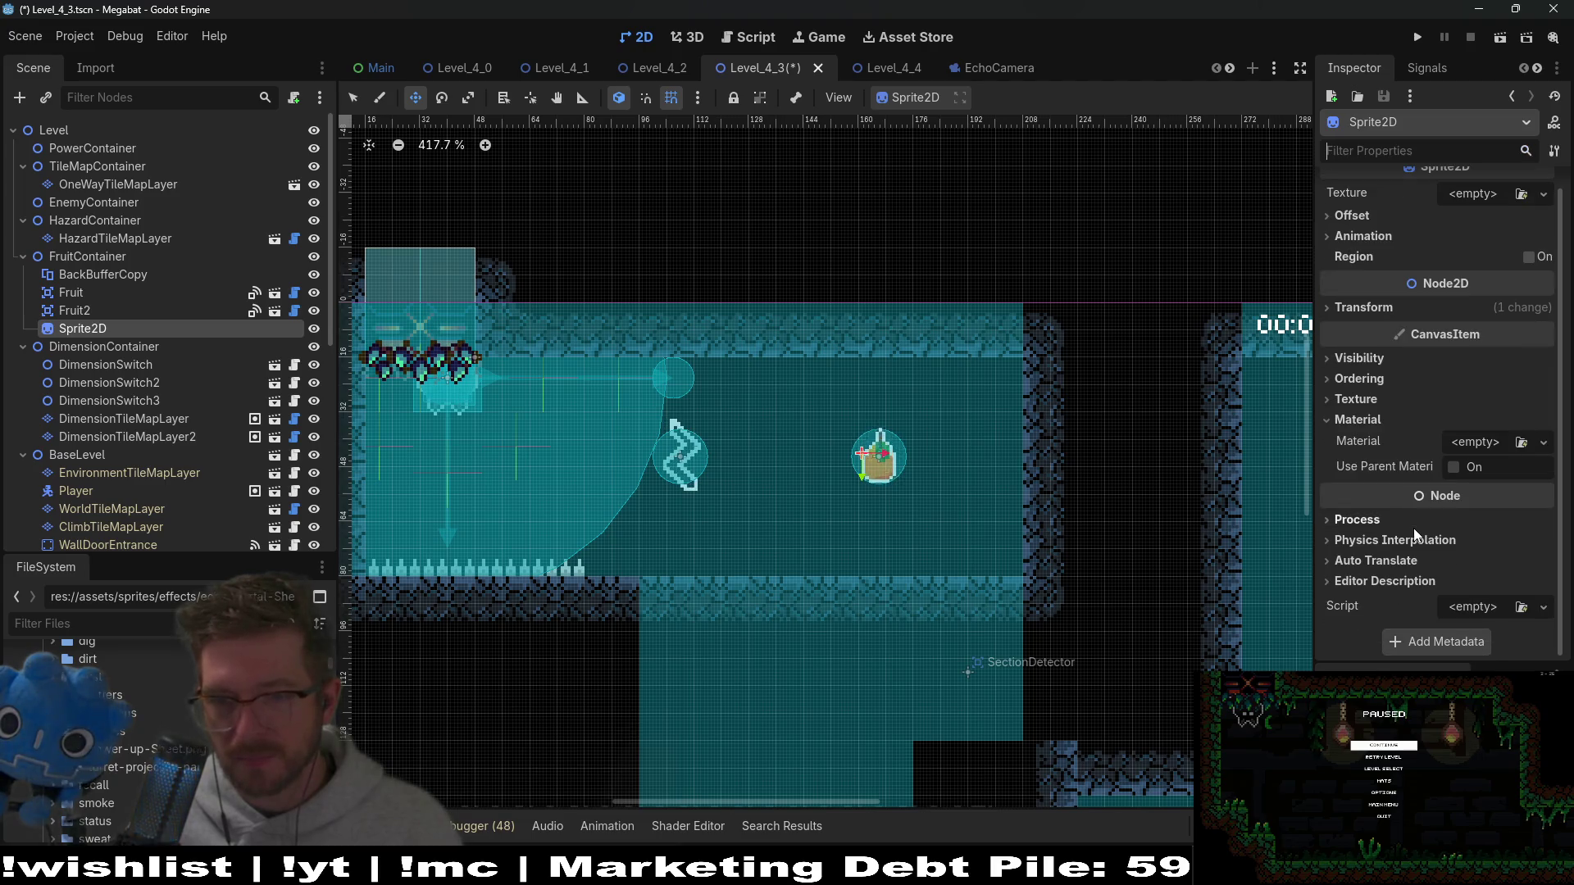
{"action": "left_click", "coordinate": [1543, 444]}
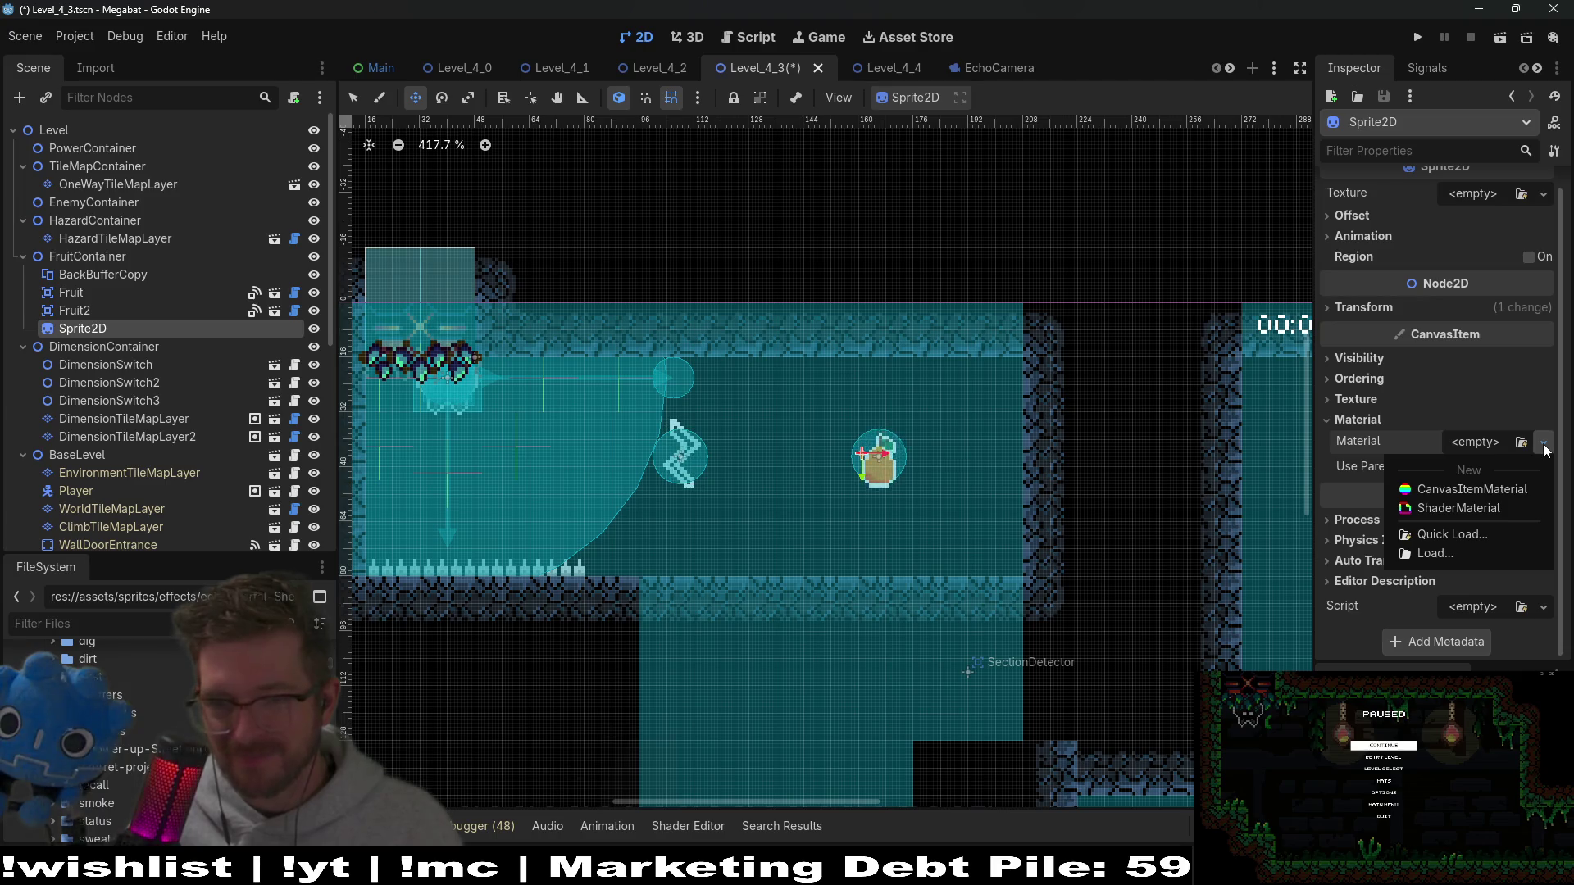
{"action": "left_click", "coordinate": [1499, 509]}
{"action": "left_click", "coordinate": [1543, 467]}
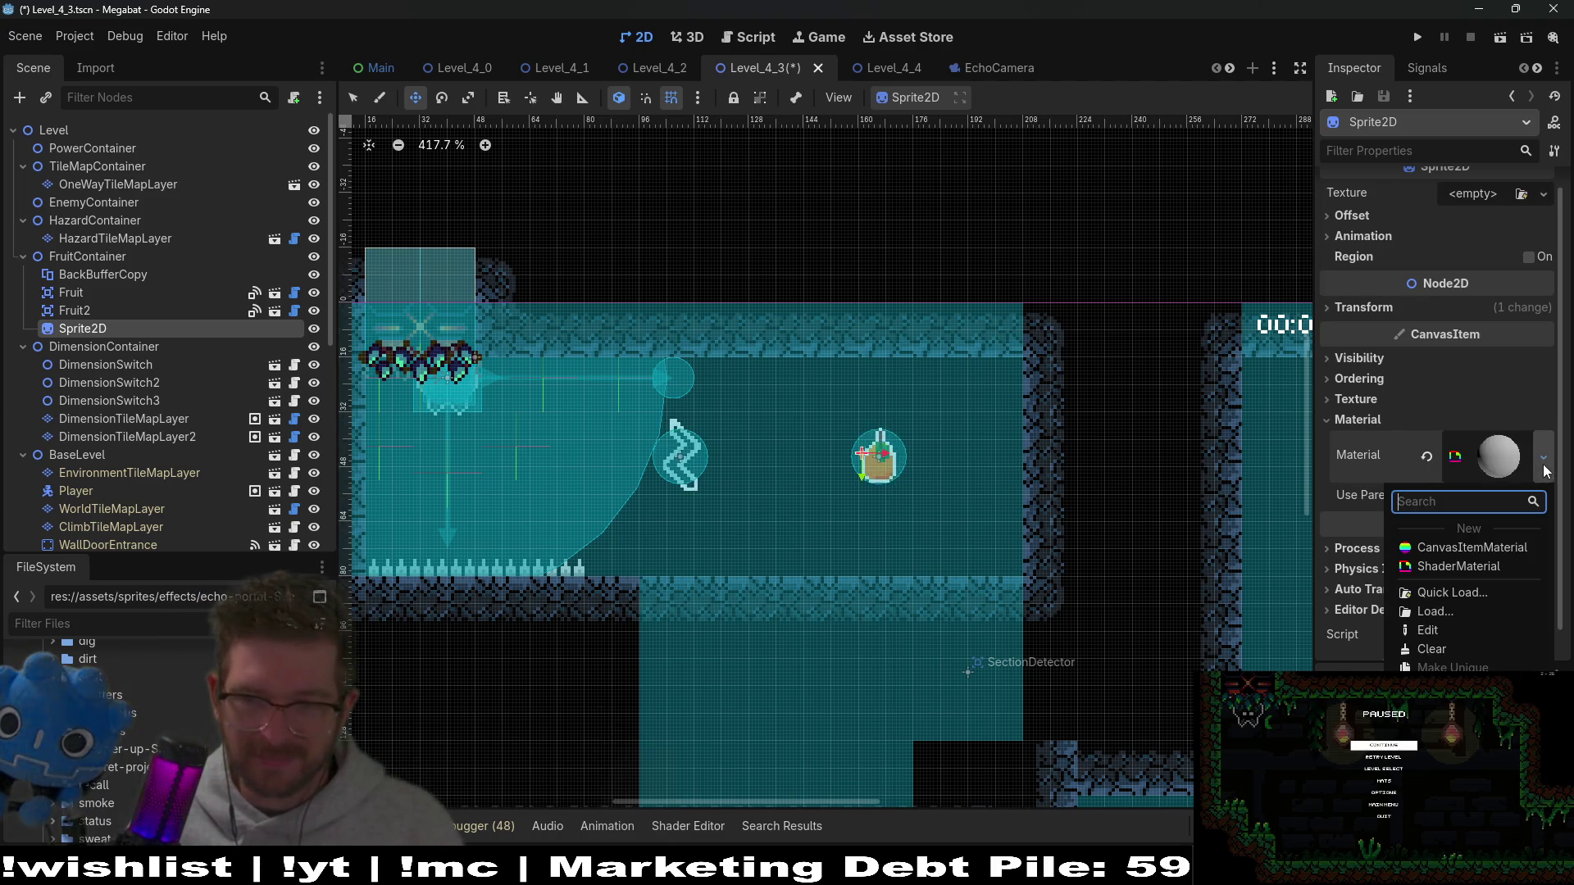
{"action": "left_click", "coordinate": [1522, 553]}
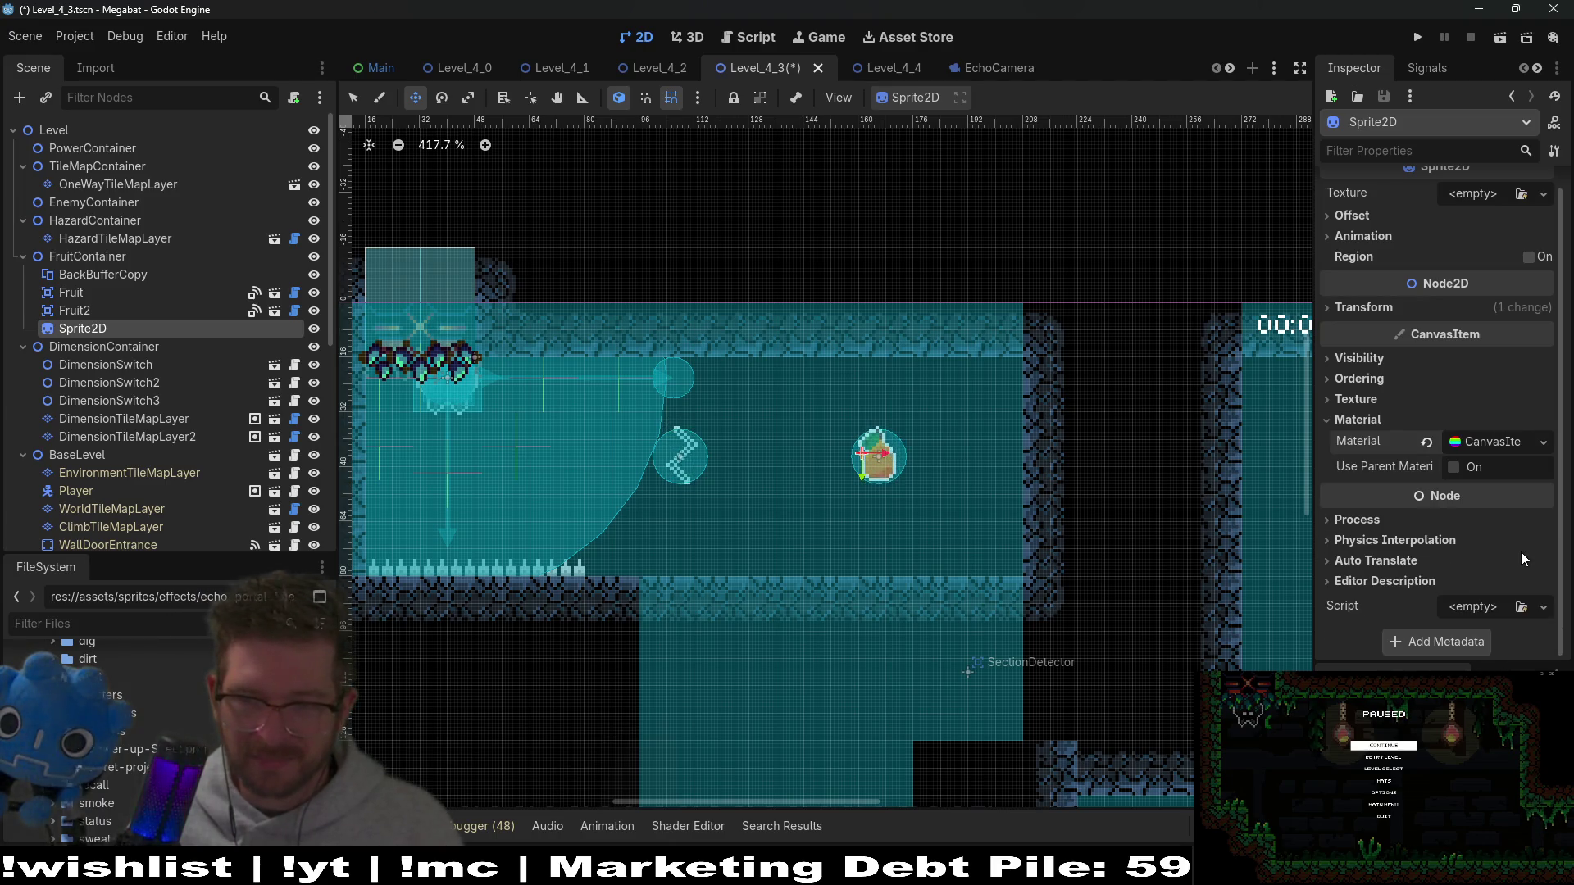
{"action": "left_click", "coordinate": [1498, 444]}
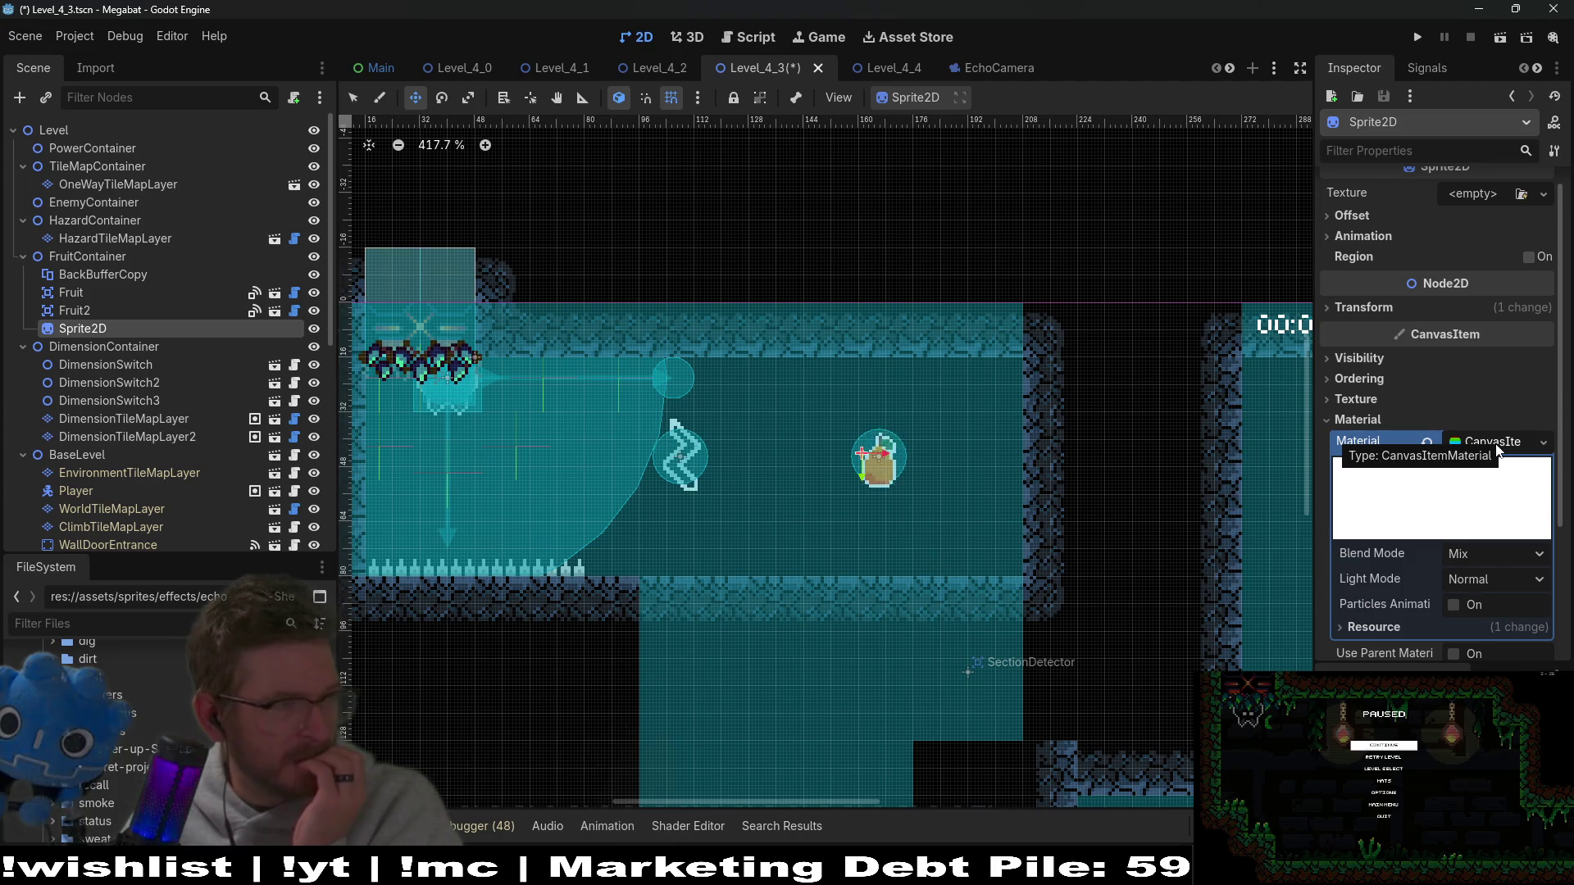
Step: Filter the Inspector by 'clip' and enable Filter Clip Enabled on the Sprite2D
{"action": "left_click", "coordinate": [1456, 151]}
{"action": "type", "text": "cl"}
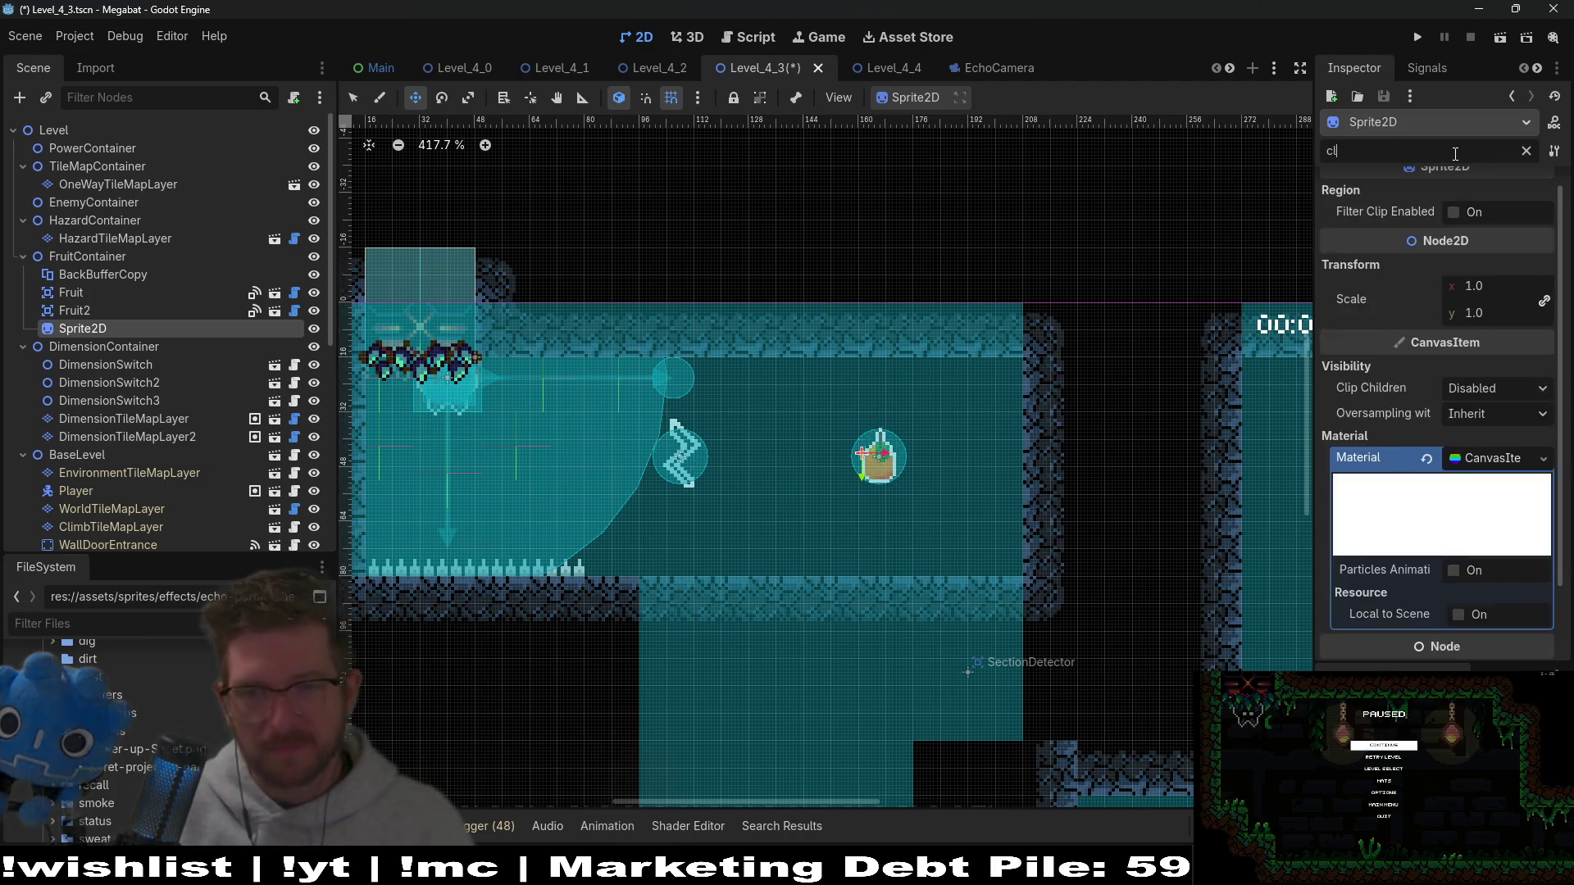
{"action": "type", "text": "ip"}
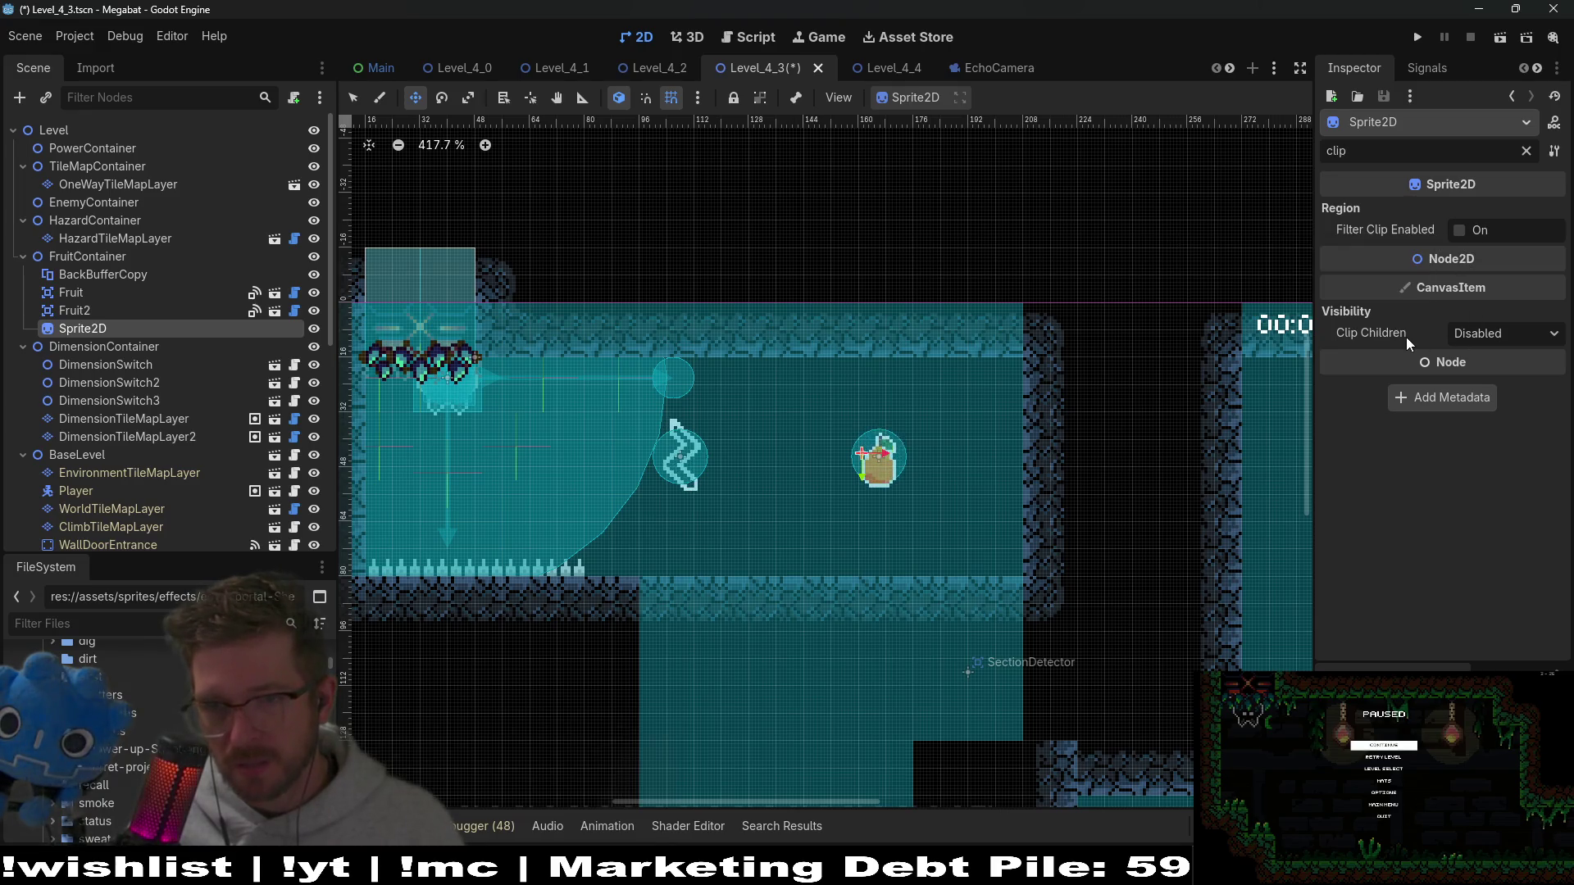
{"action": "mouse_move", "coordinate": [1405, 337]}
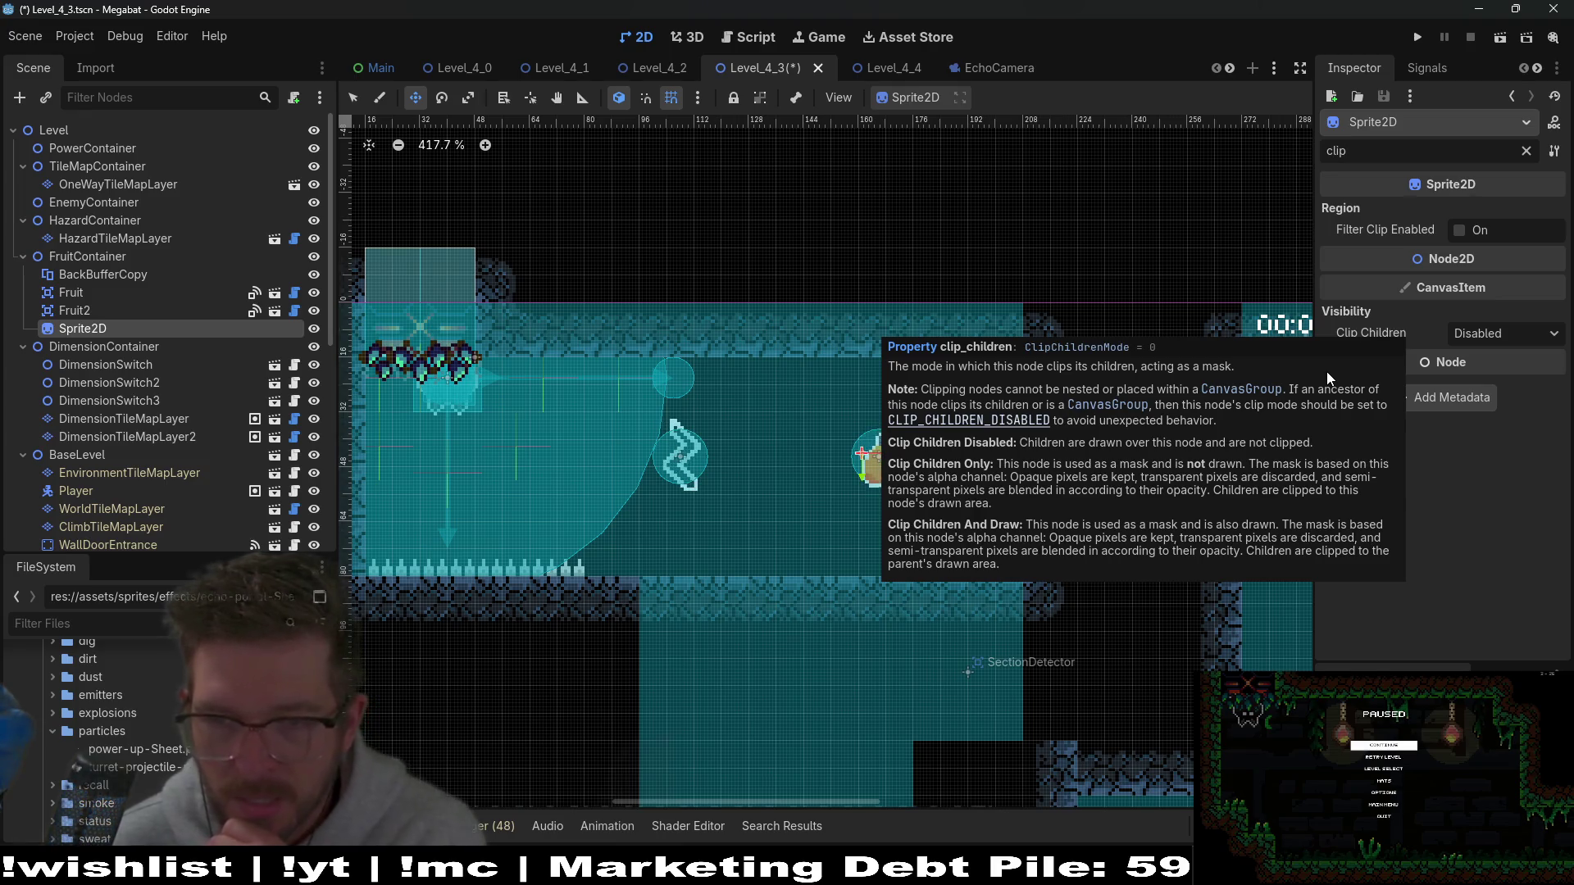
{"action": "key", "text": "Escape"}
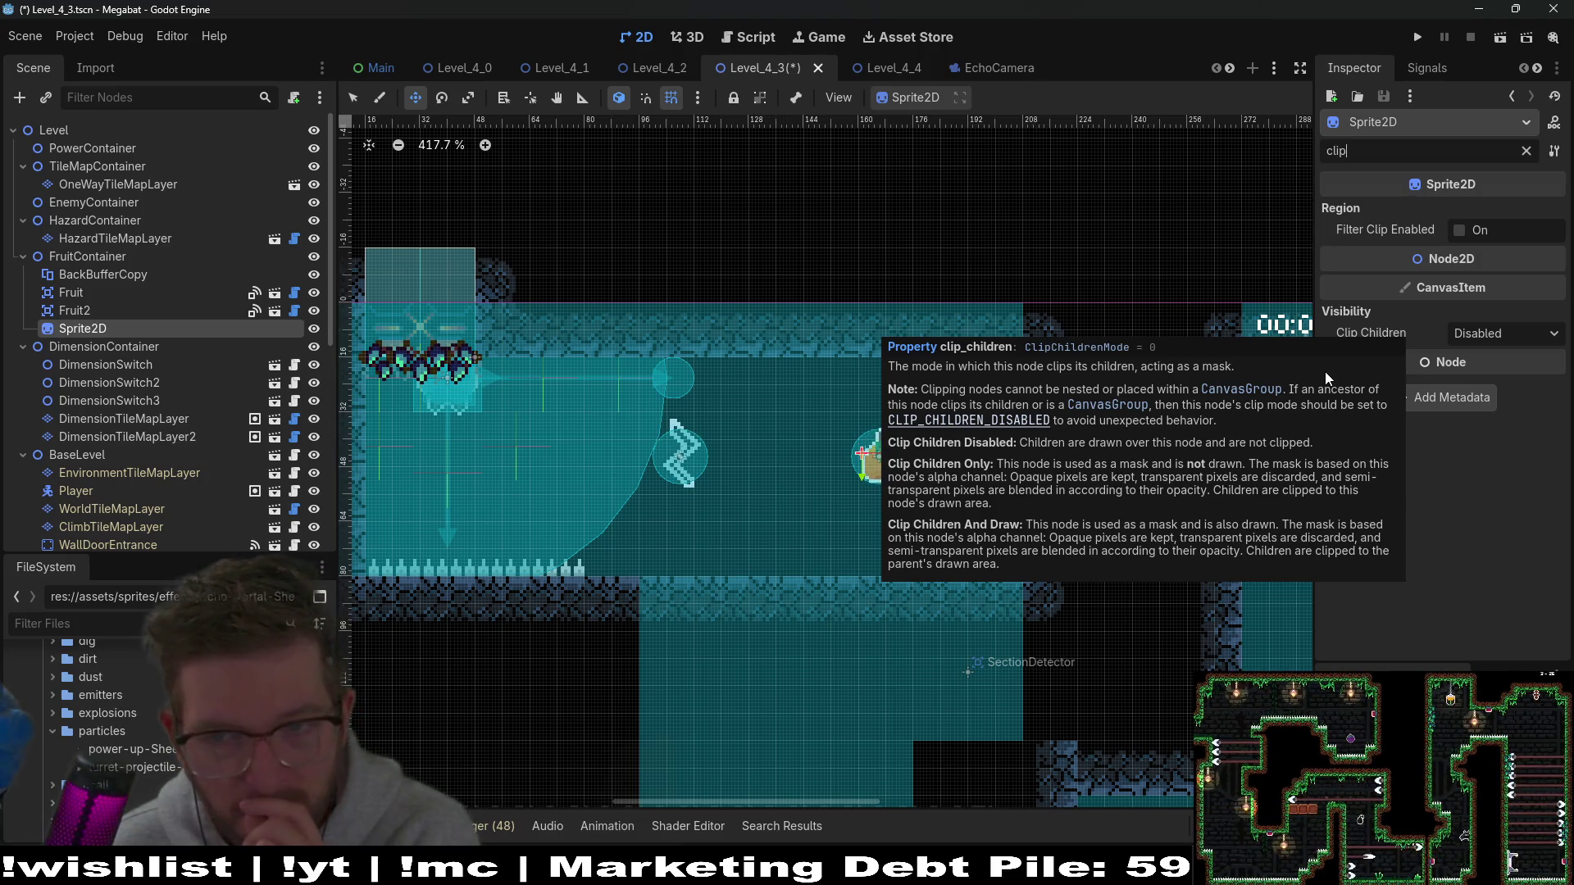
{"action": "left_click", "coordinate": [1459, 230]}
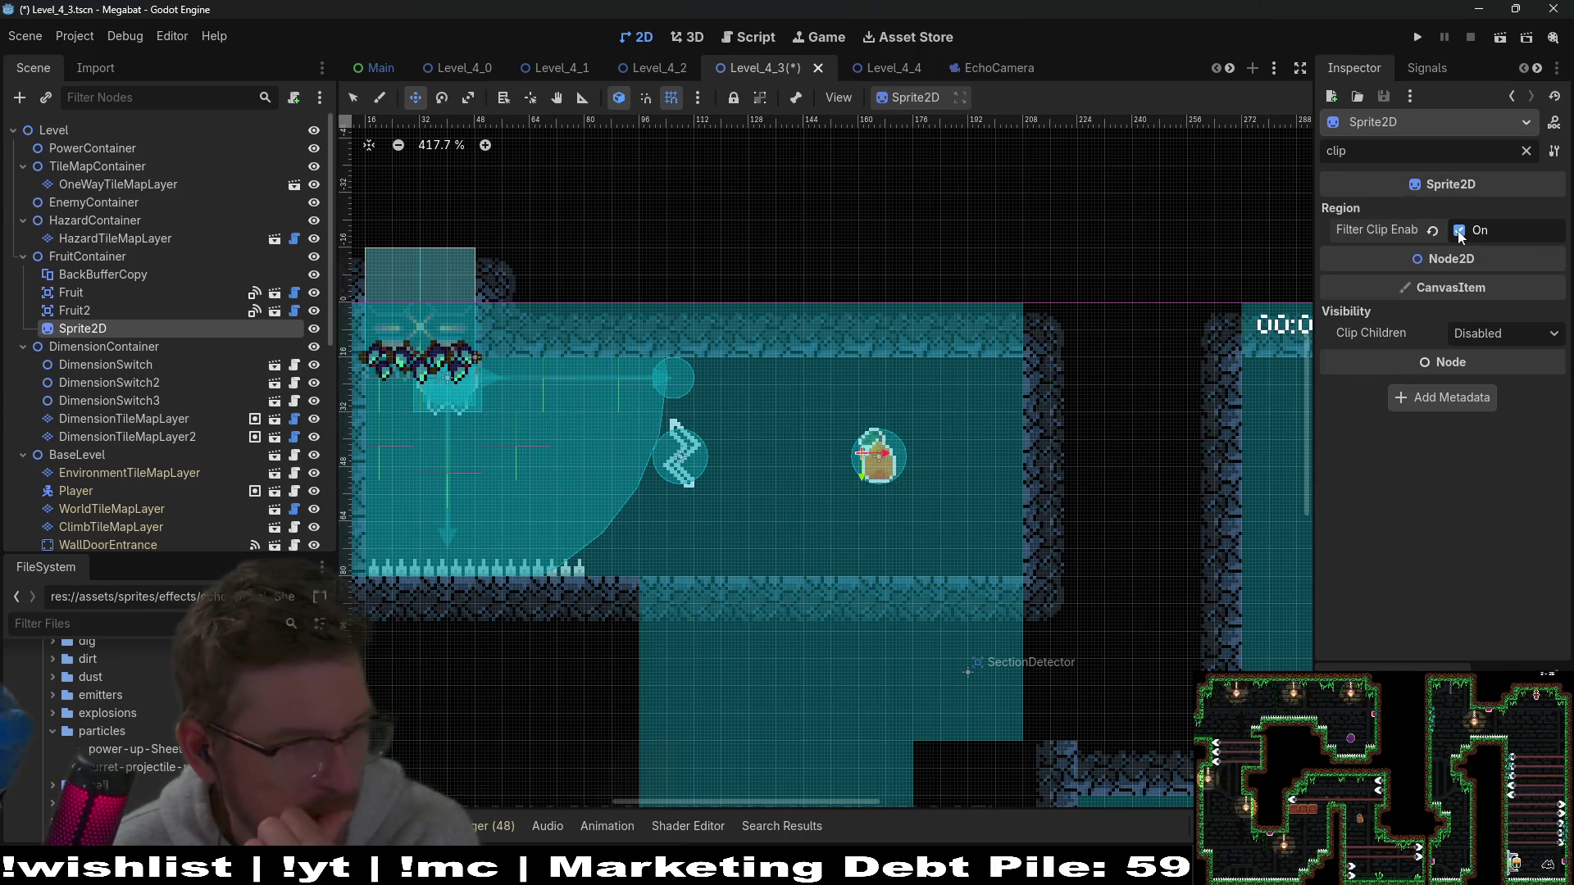
Step: Set Clip Children to Clip + Draw, then nudge the sprite slightly left and down
{"action": "left_click", "coordinate": [1488, 335]}
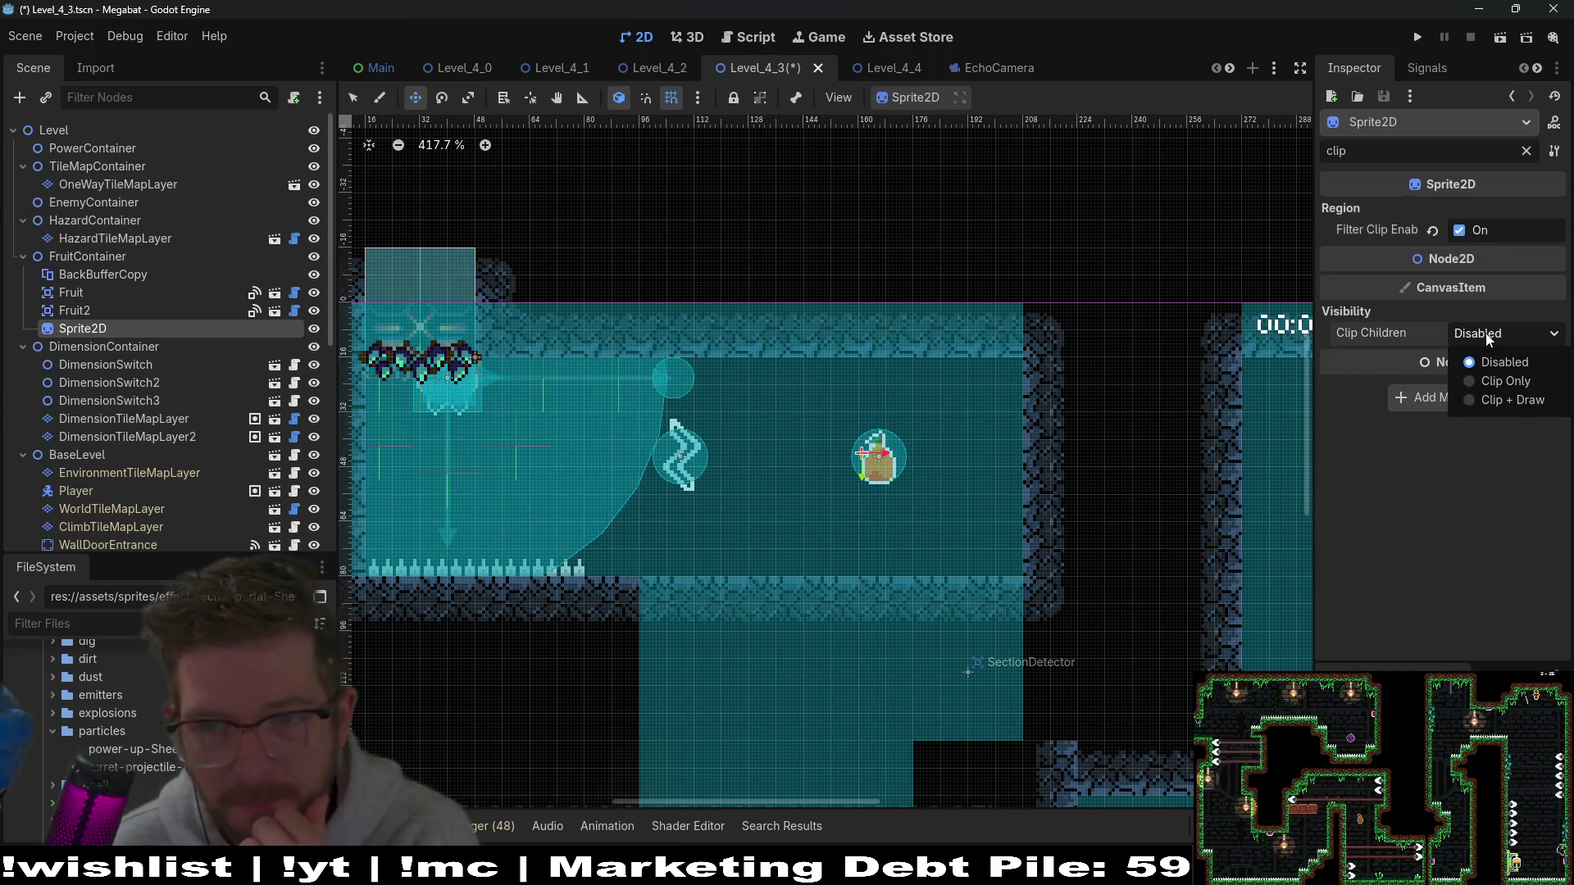
{"action": "left_click", "coordinate": [1501, 382]}
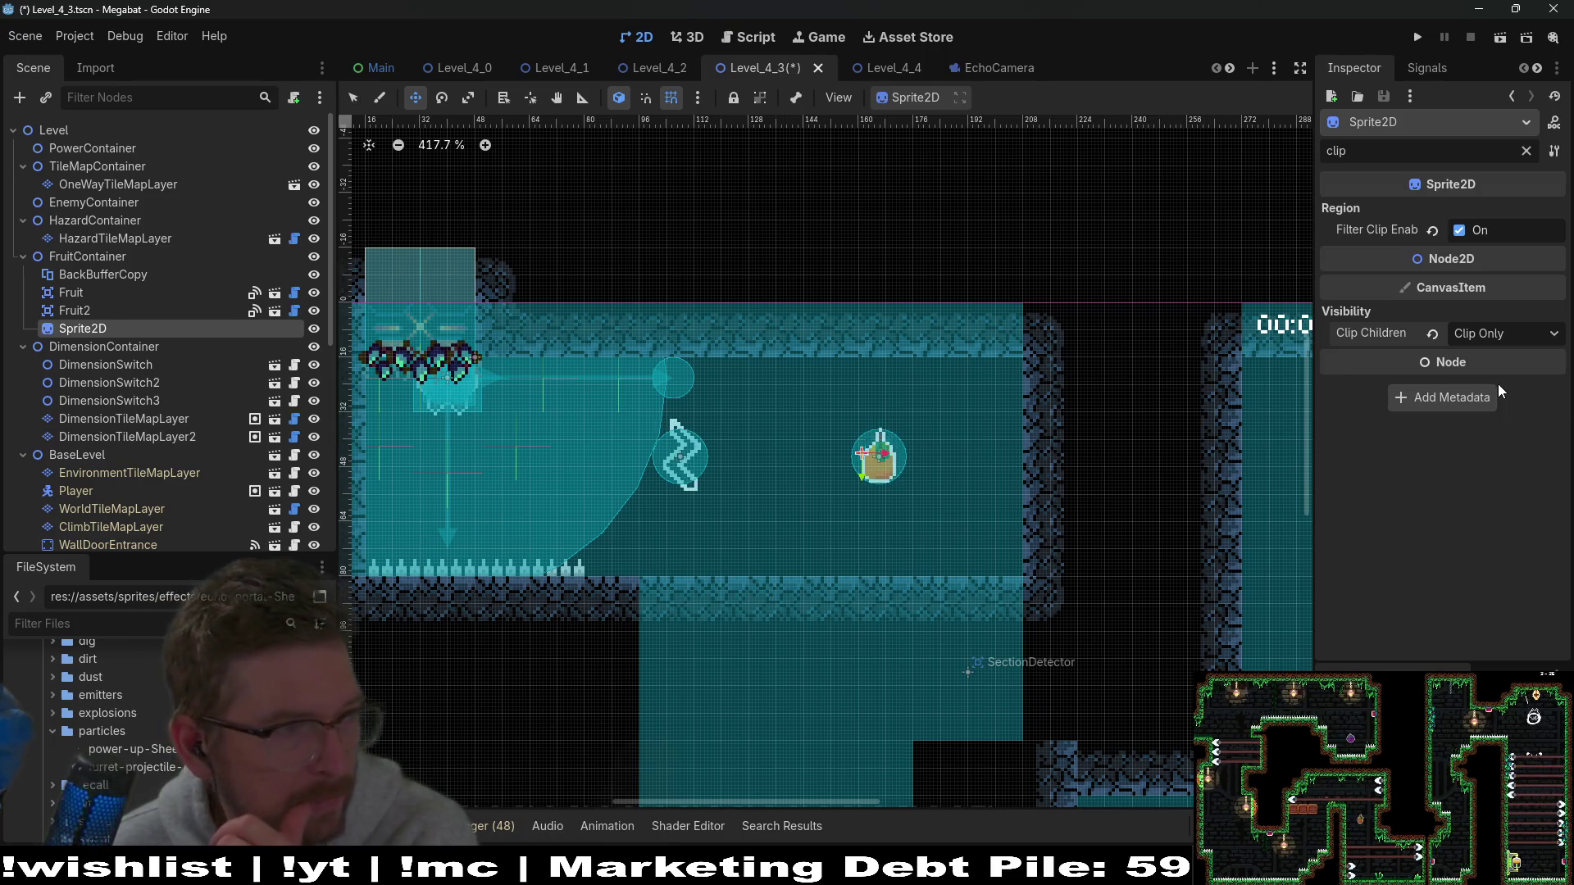
{"action": "left_click", "coordinate": [1497, 336]}
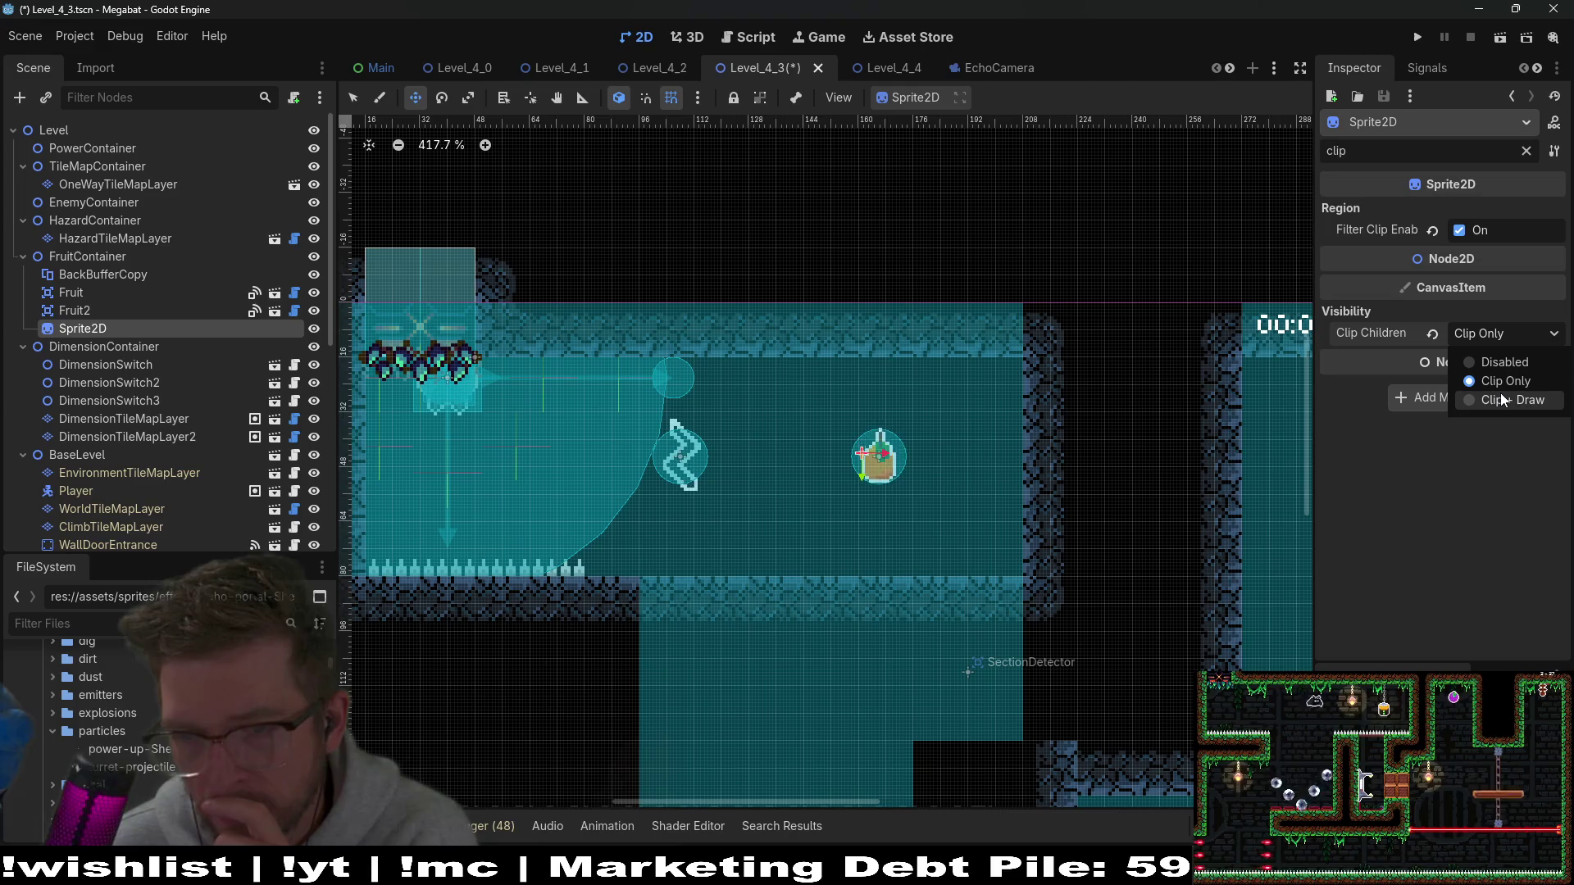
{"action": "left_click", "coordinate": [1503, 400]}
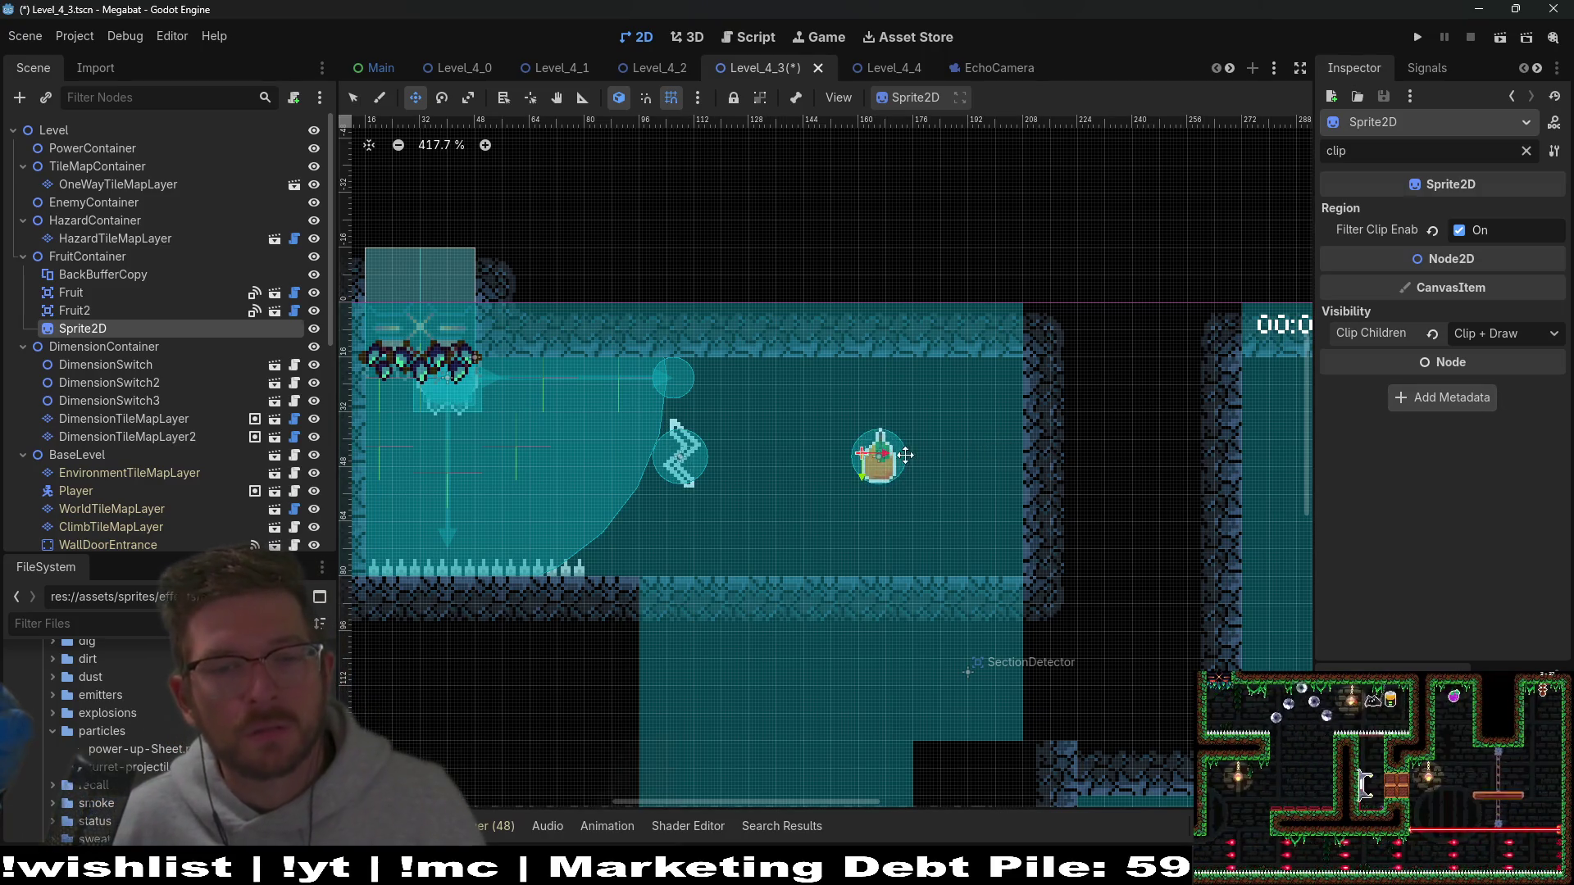
{"action": "left_click_drag", "start_coordinate": [901, 453], "coordinate": [919, 459]}
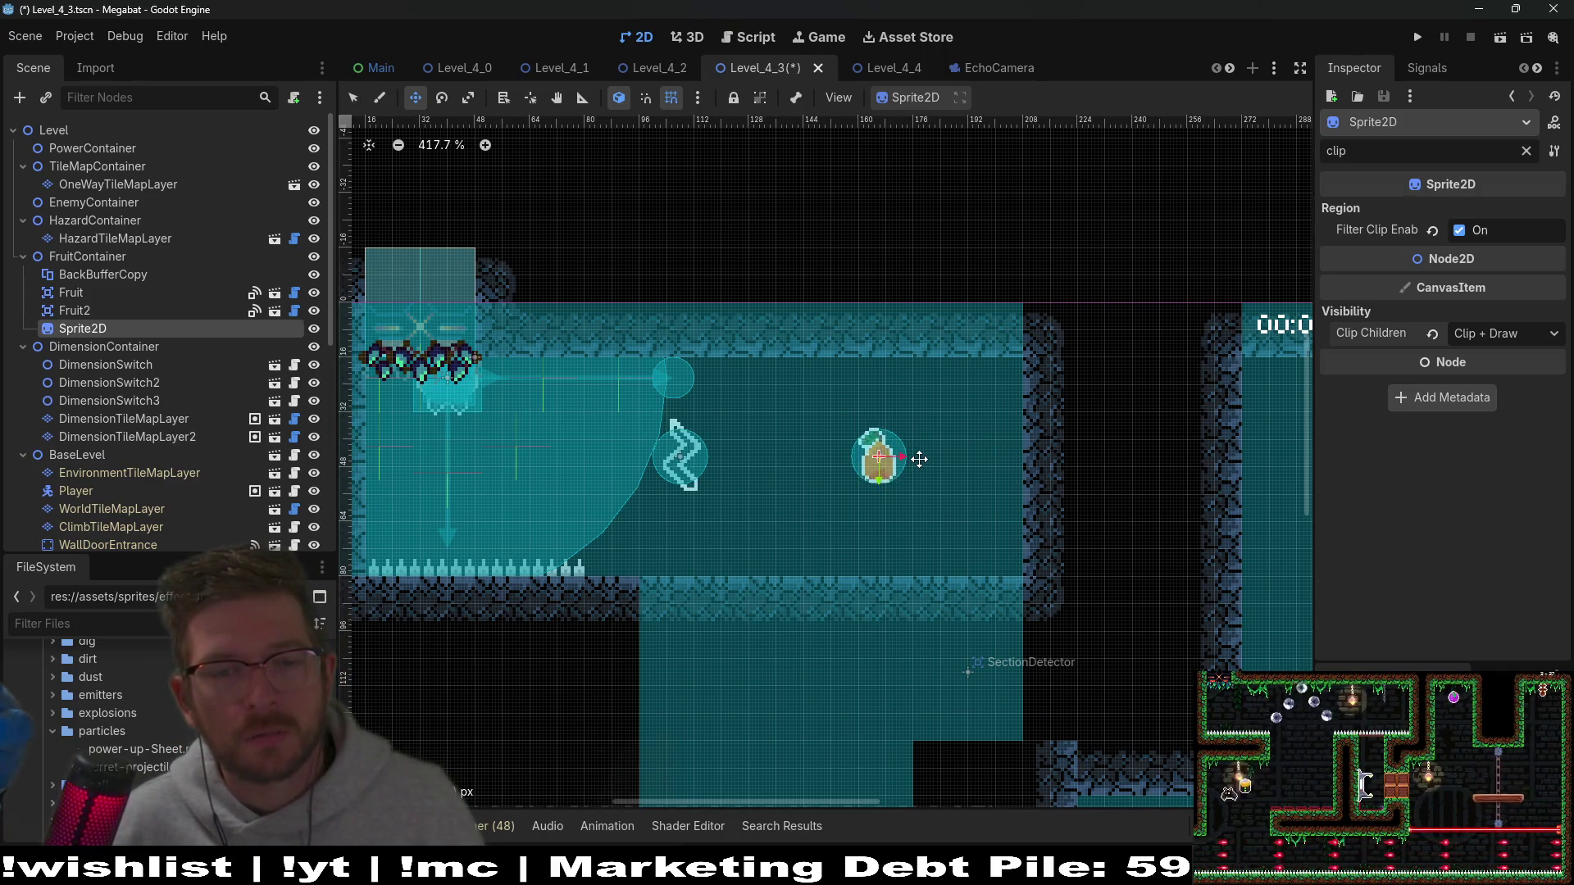
Step: Reparent the Fruit node under Sprite2D in FruitContainer, then reselect Sprite2D
{"action": "left_click", "coordinate": [90, 296]}
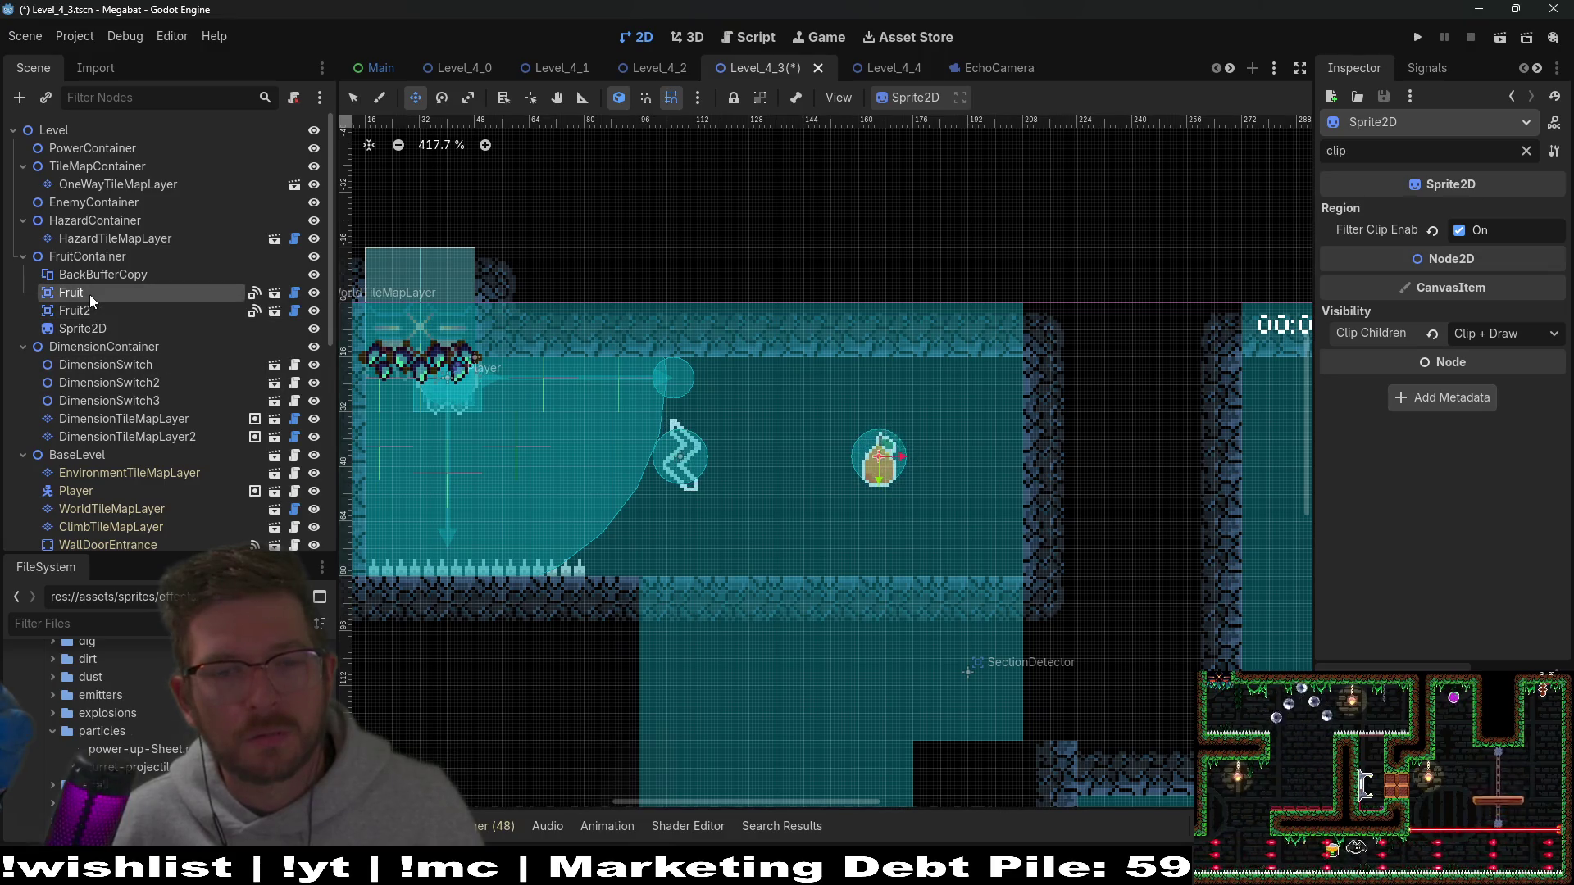
{"action": "left_click_drag", "start_coordinate": [90, 294], "coordinate": [91, 328]}
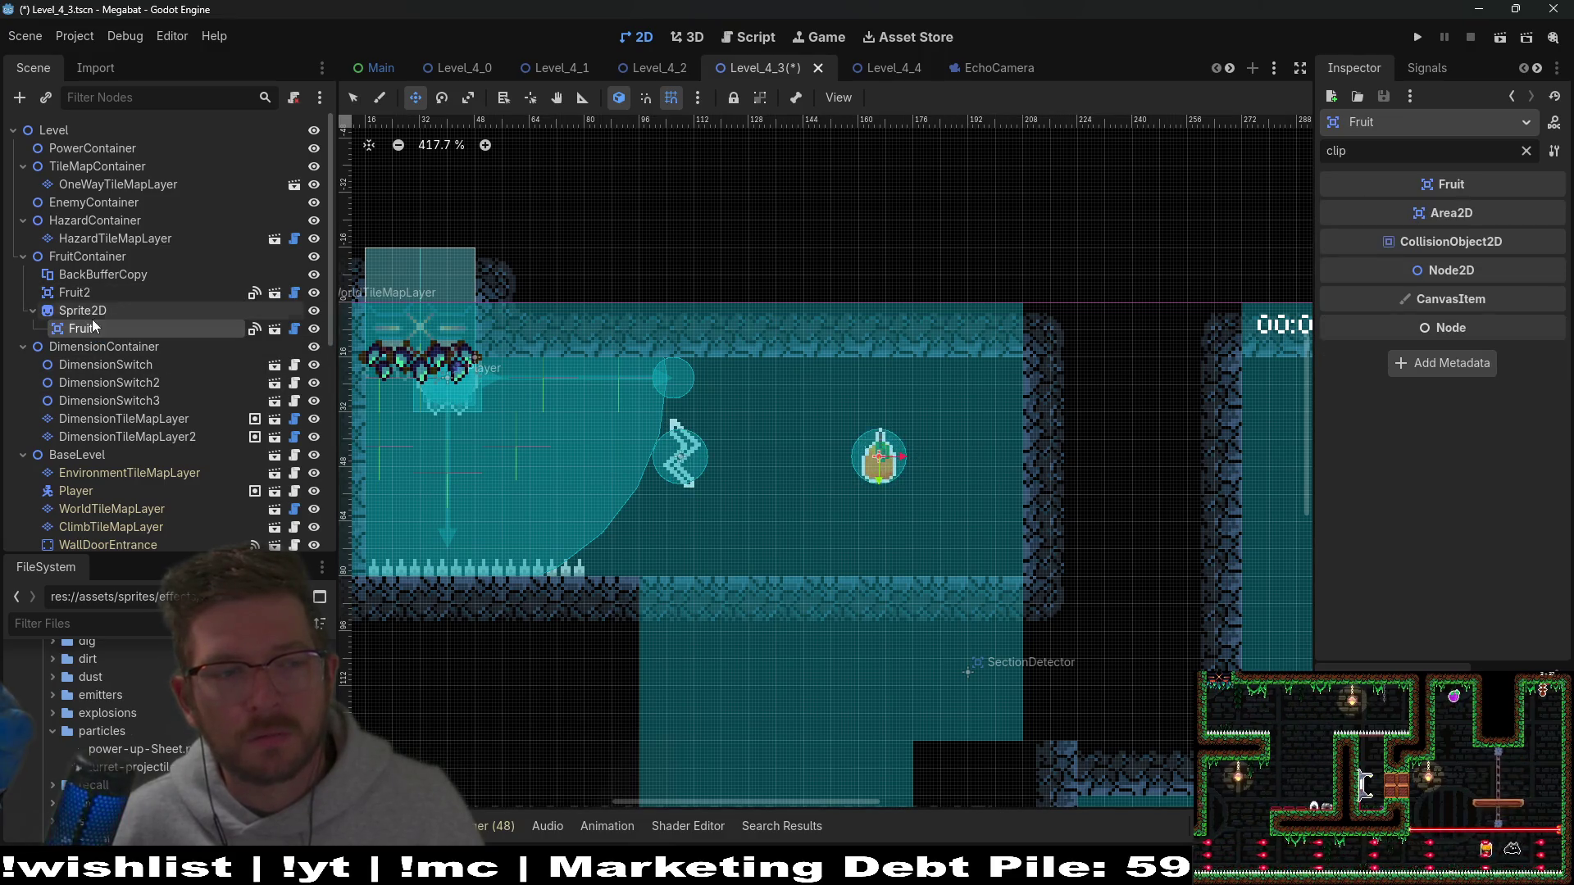
{"action": "left_click", "coordinate": [105, 314]}
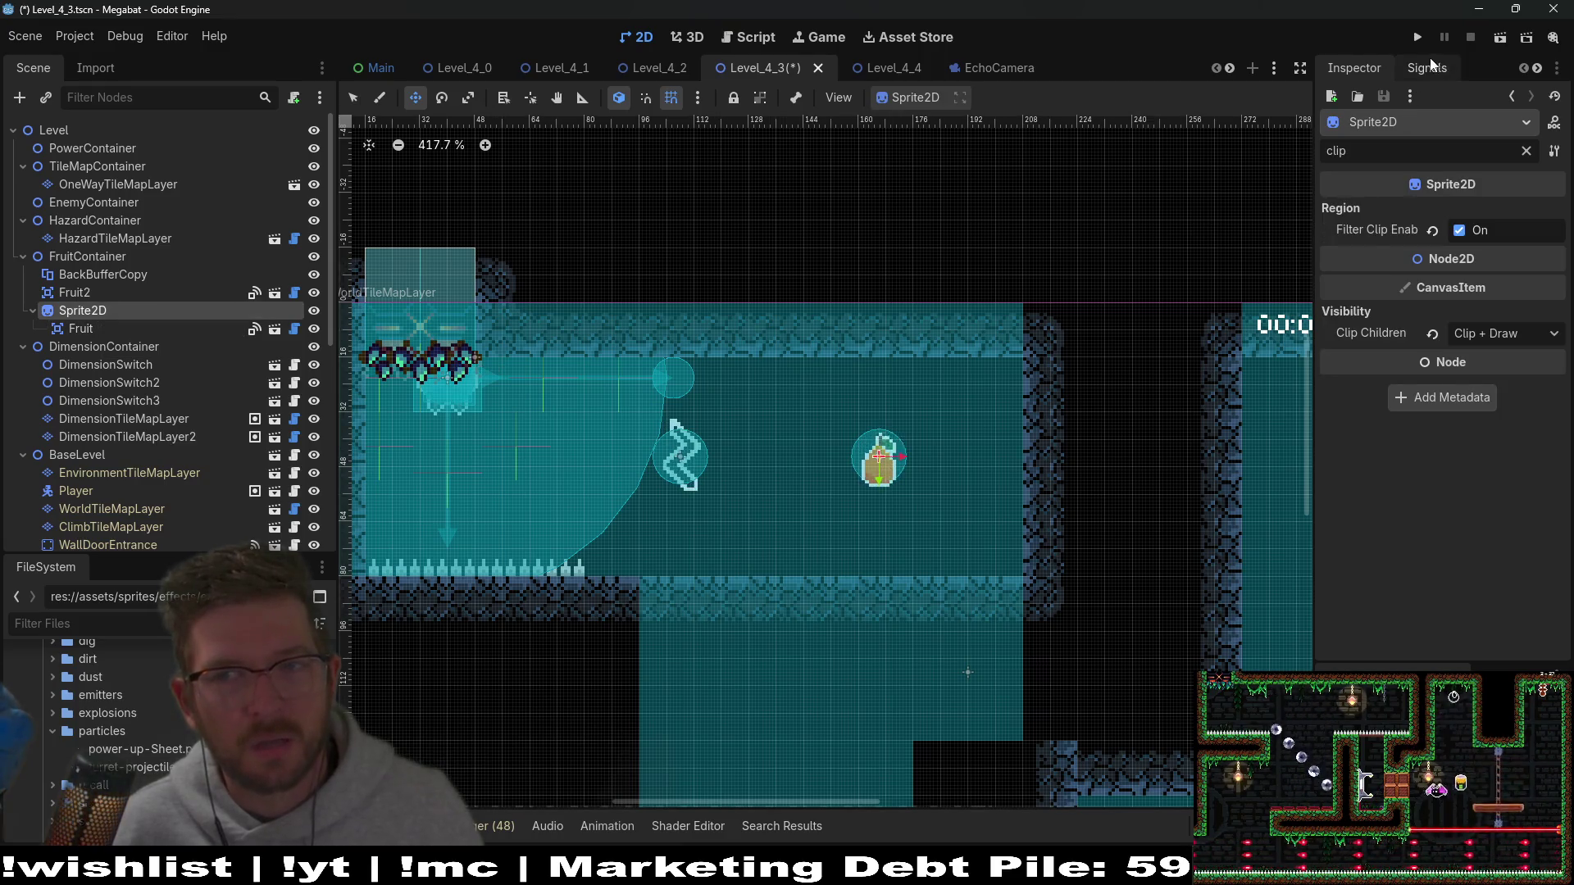
{"action": "left_click", "coordinate": [1500, 39]}
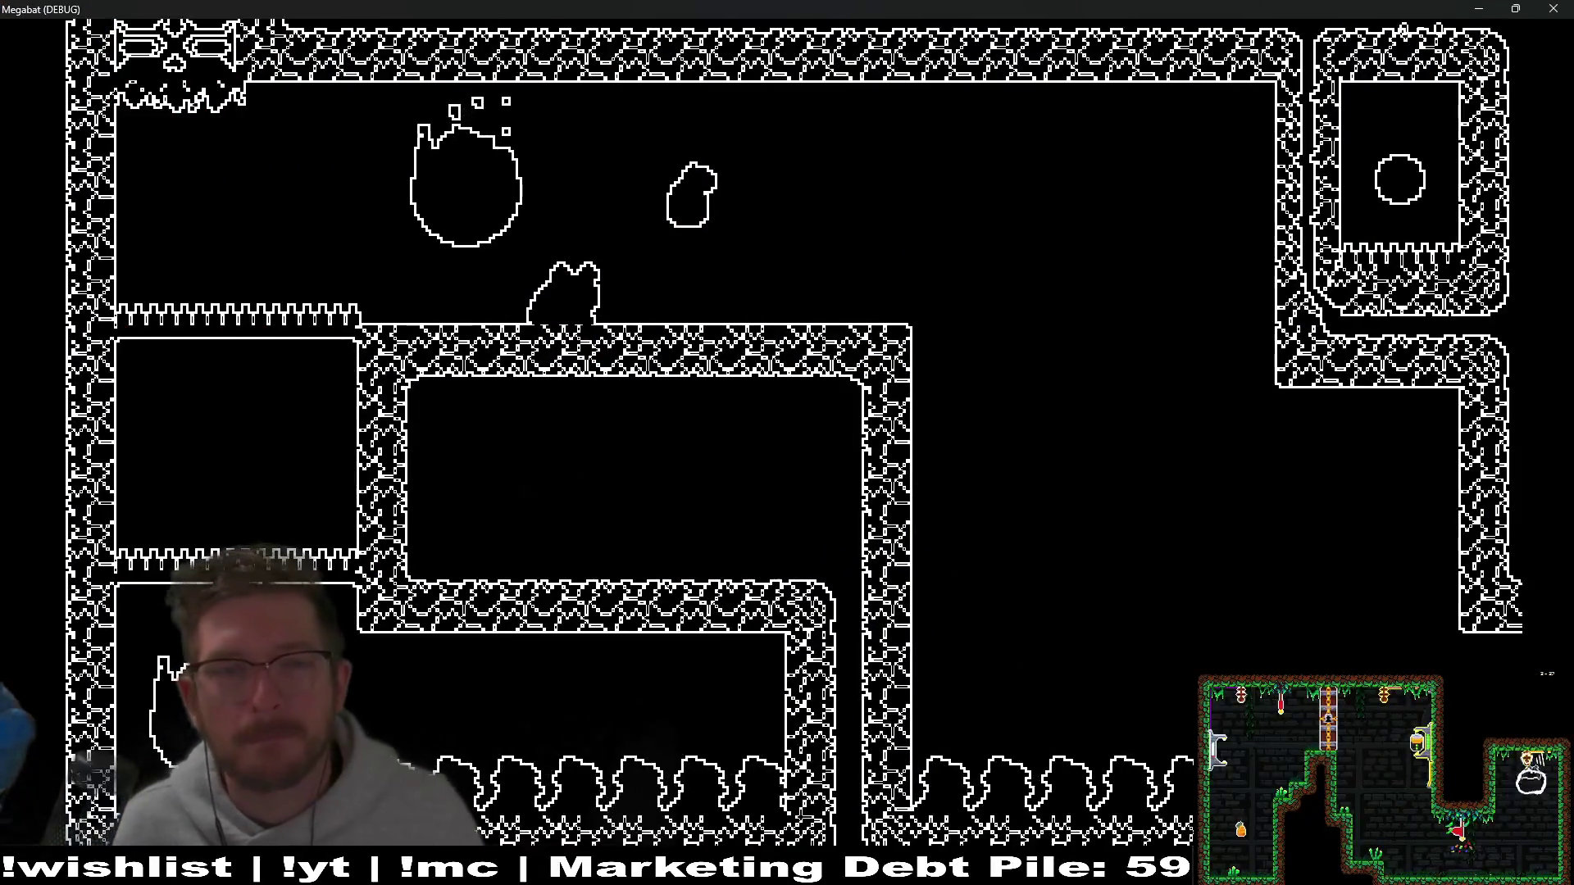
{"action": "left_click", "coordinate": [1554, 8]}
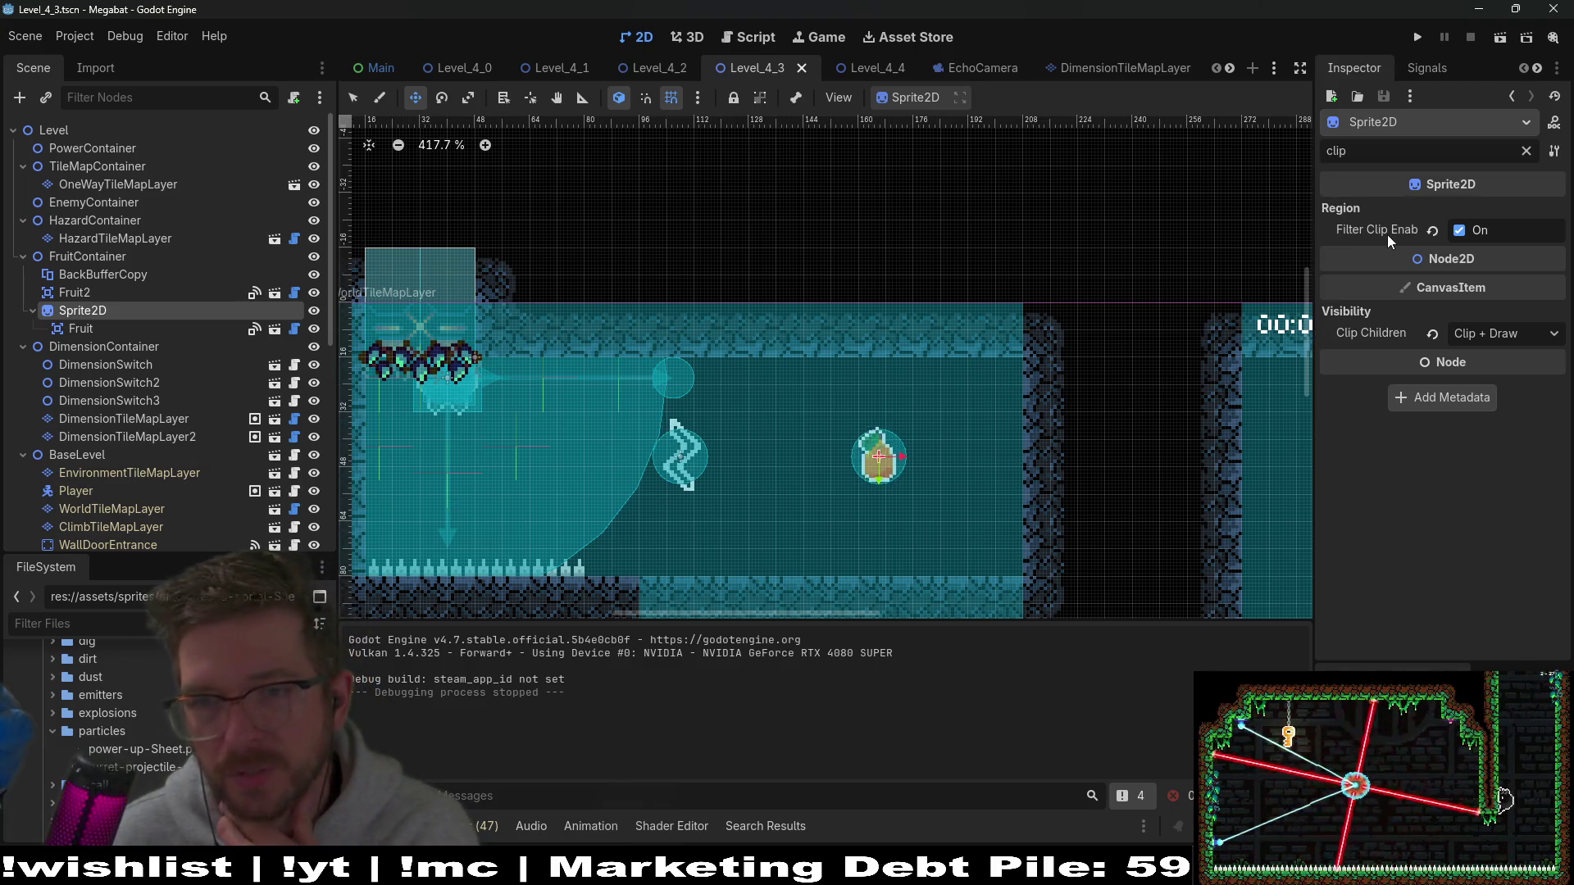
Step: Widen the Inspector, set Clip Children to Clip Only, and save Level_4_3 with Ctrl+S
{"action": "mouse_move", "coordinate": [1387, 234]}
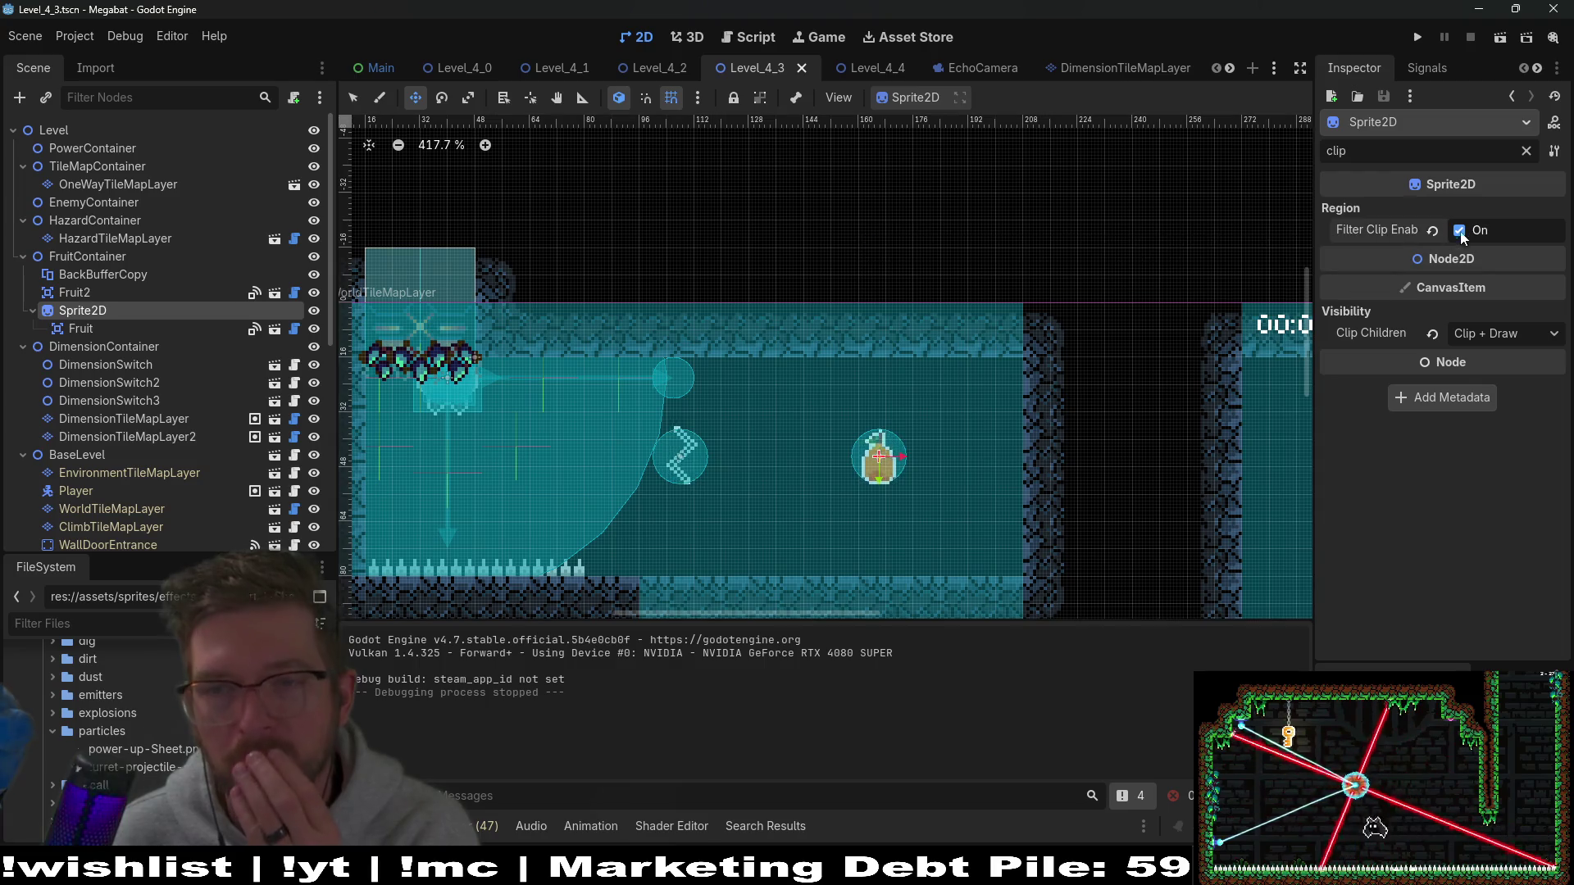
{"action": "left_click_drag", "start_coordinate": [1312, 266], "coordinate": [1134, 265]}
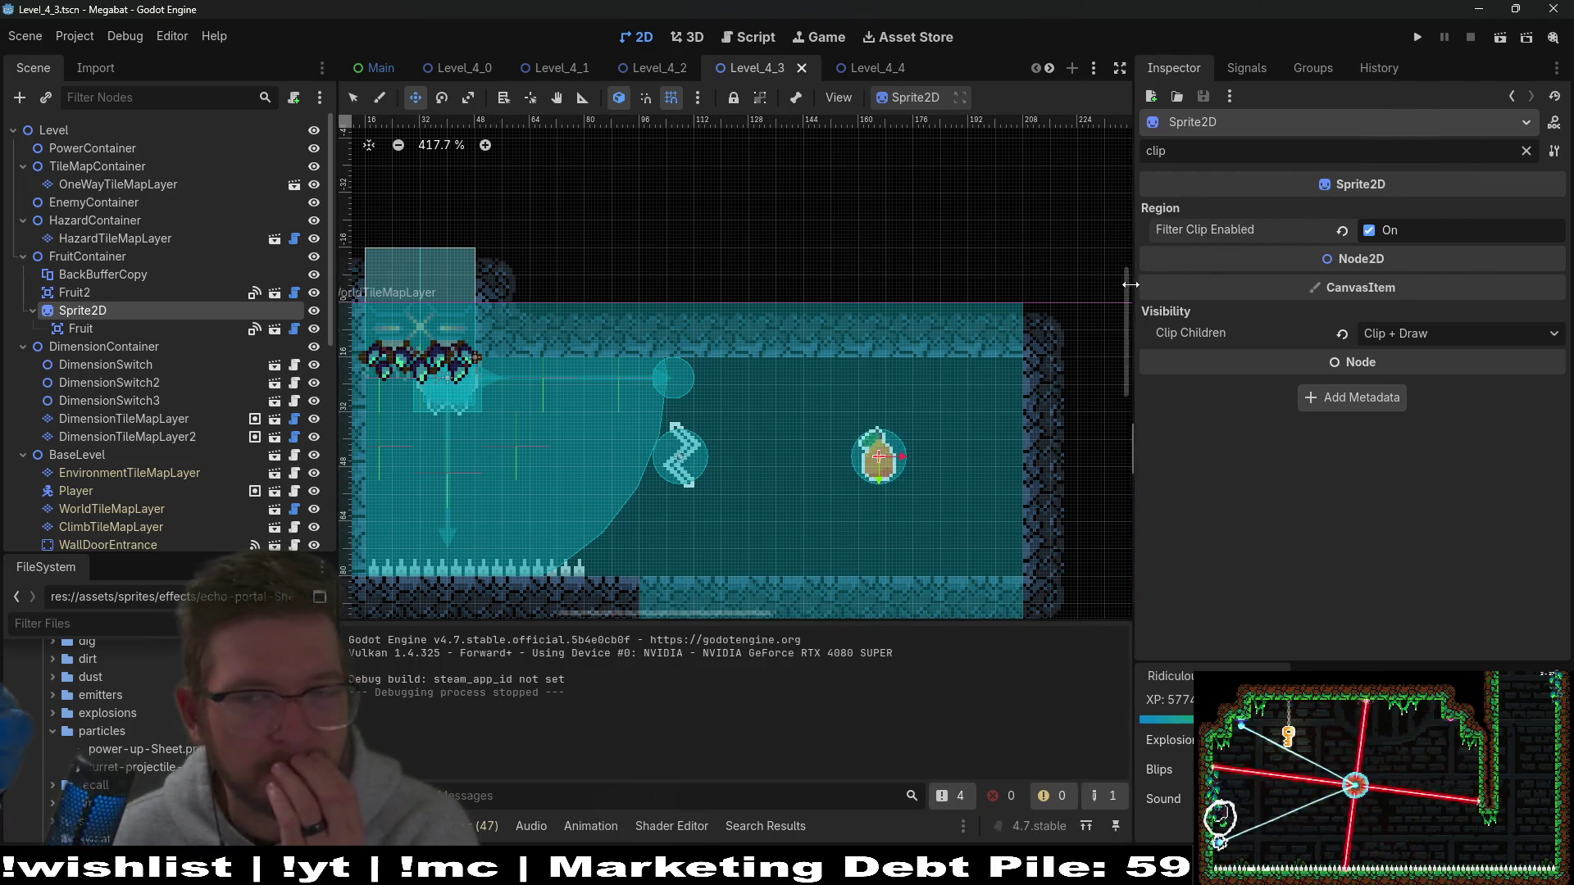
{"action": "left_click", "coordinate": [1394, 333]}
{"action": "left_click", "coordinate": [1400, 362]}
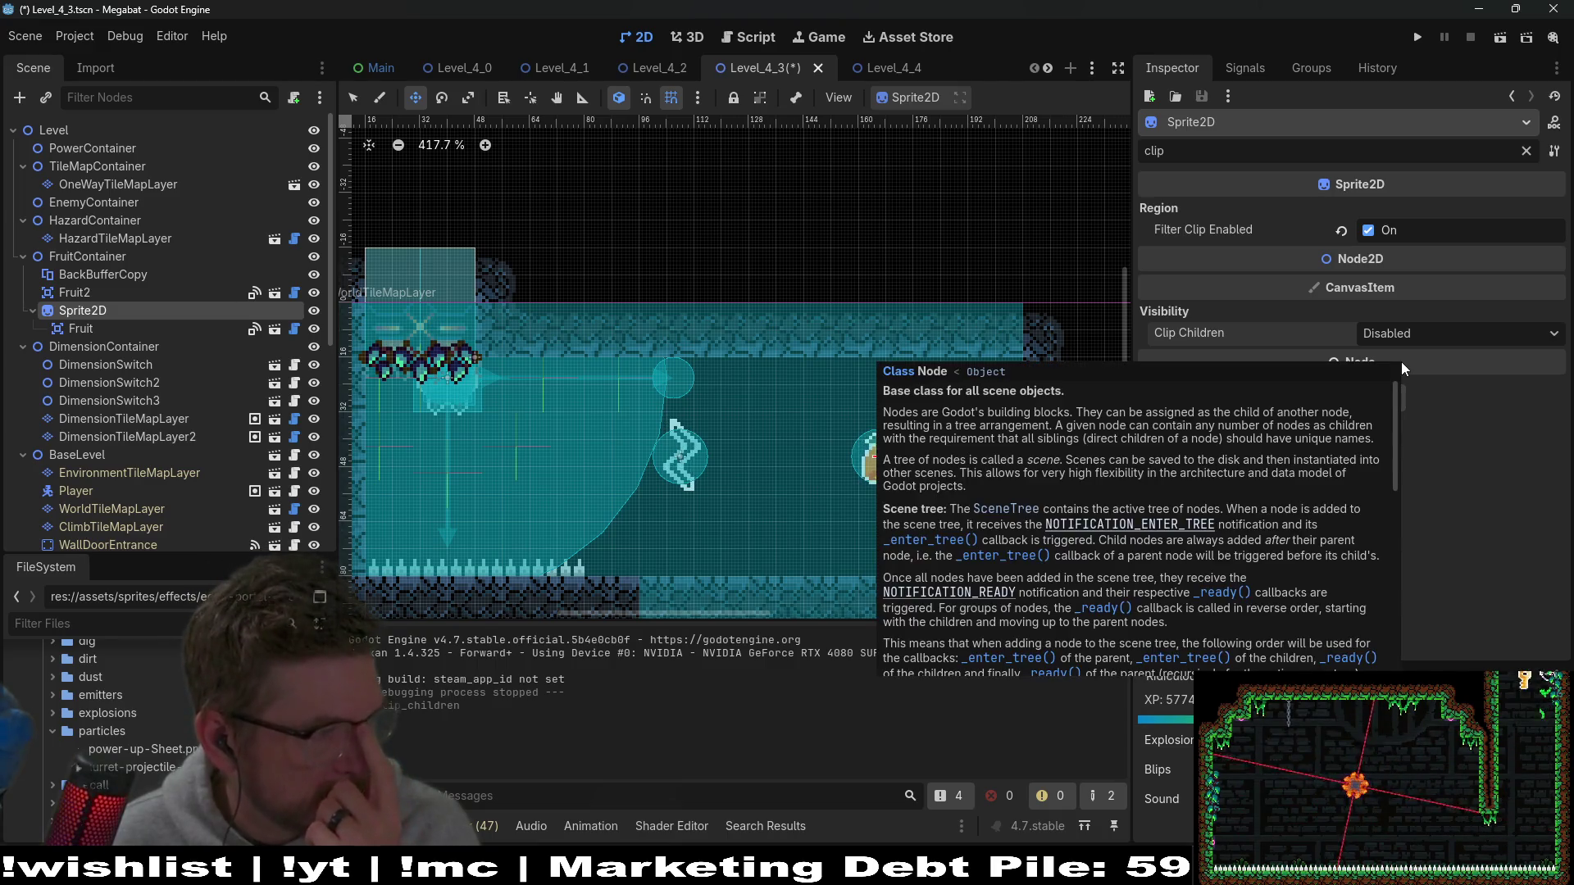
{"action": "left_click", "coordinate": [1463, 331]}
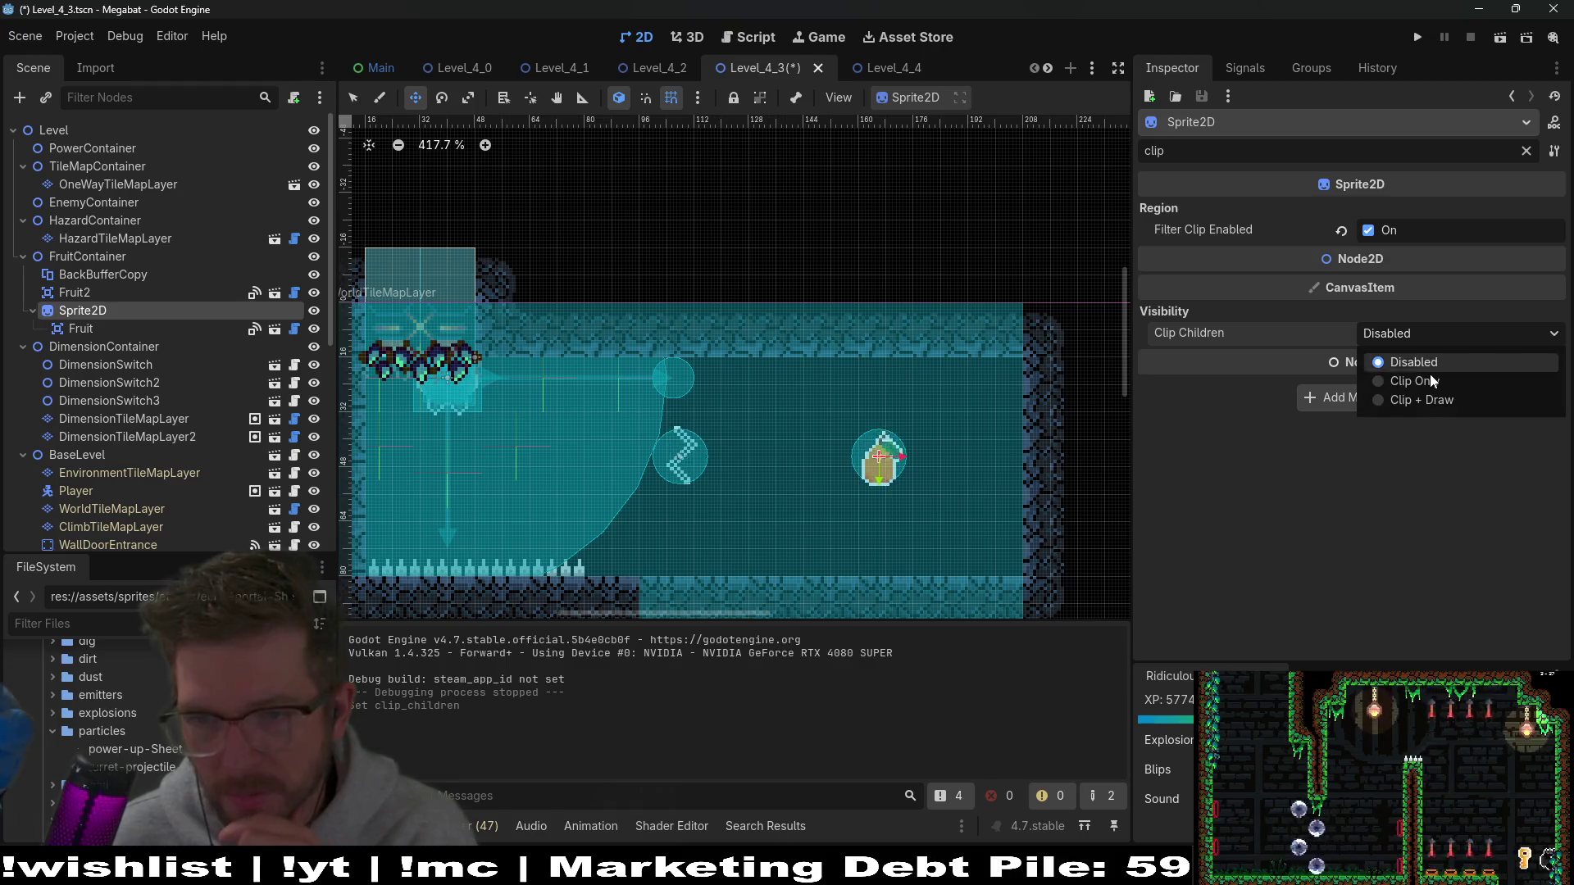
{"action": "left_click", "coordinate": [1428, 374]}
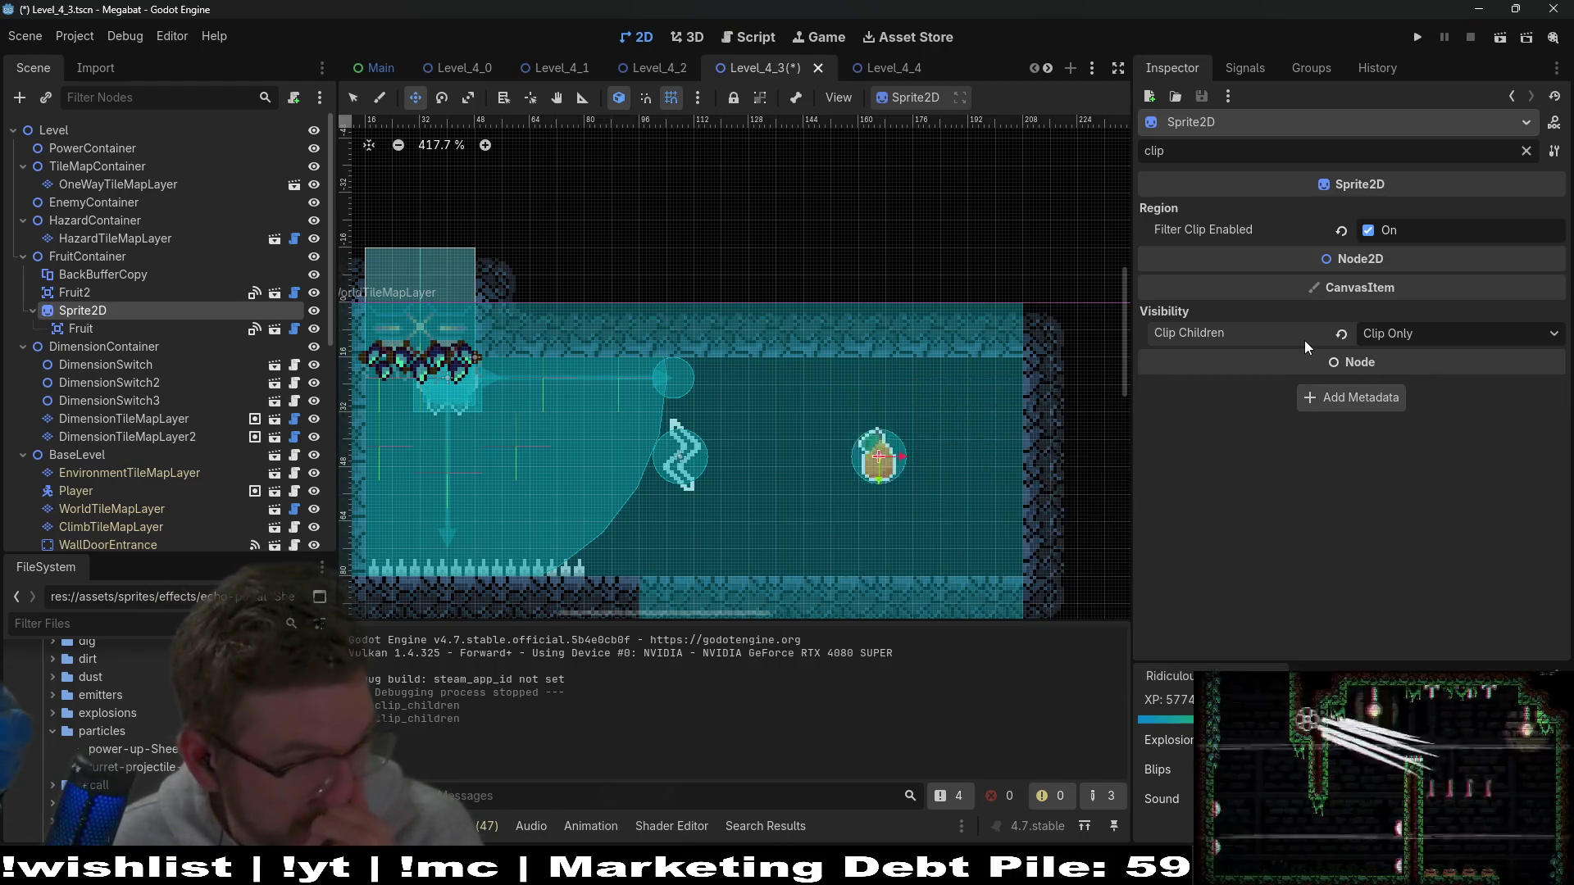
{"action": "mouse_move", "coordinate": [1305, 341]}
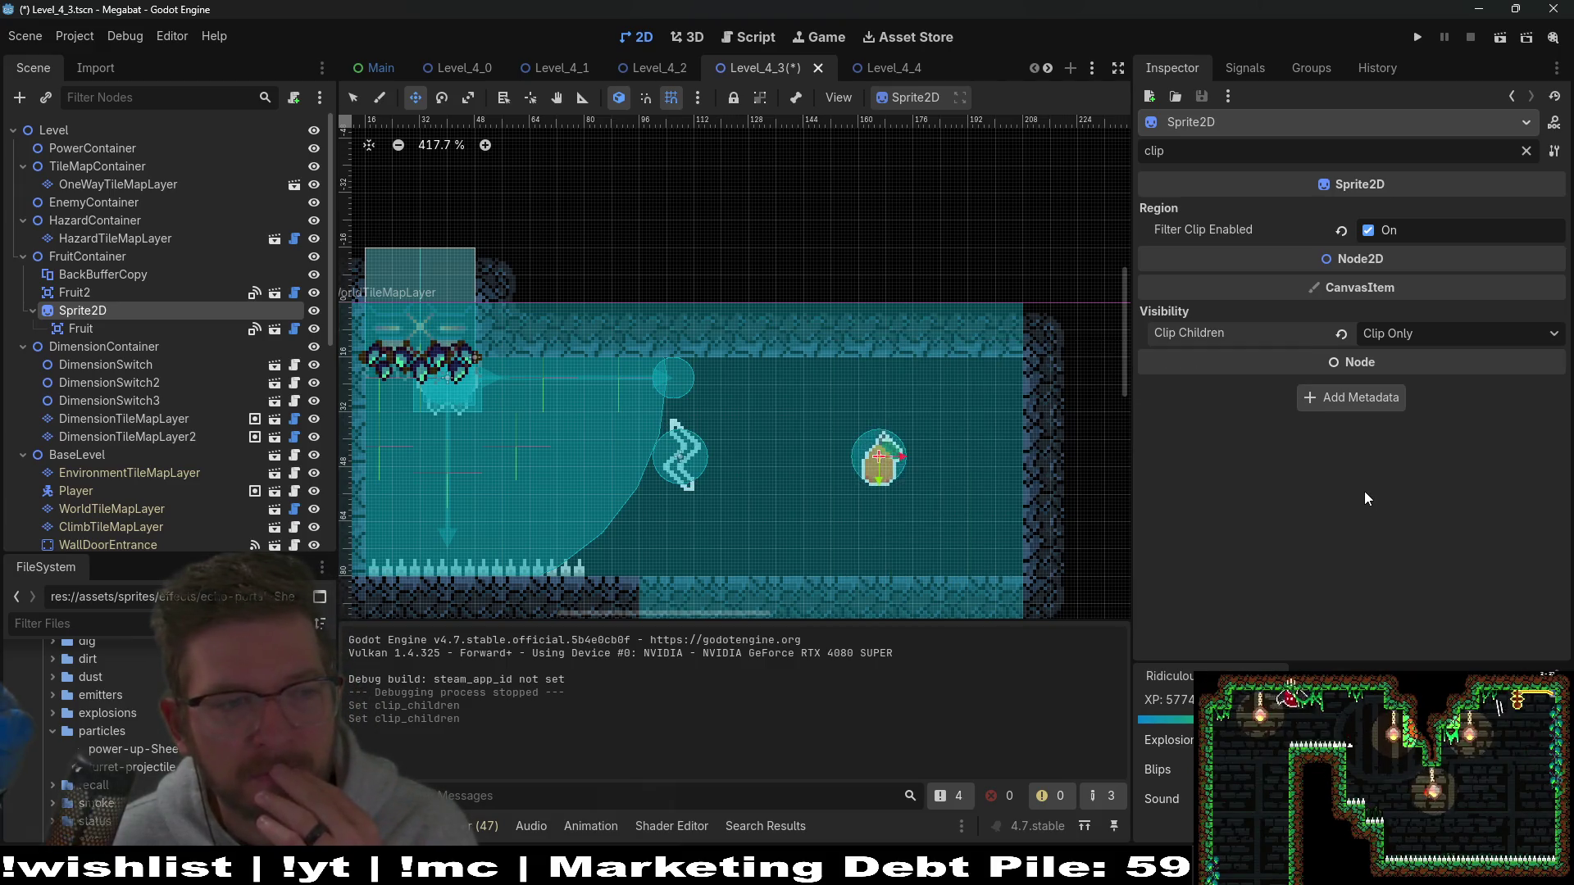
{"action": "key", "text": "ctrl+s"}
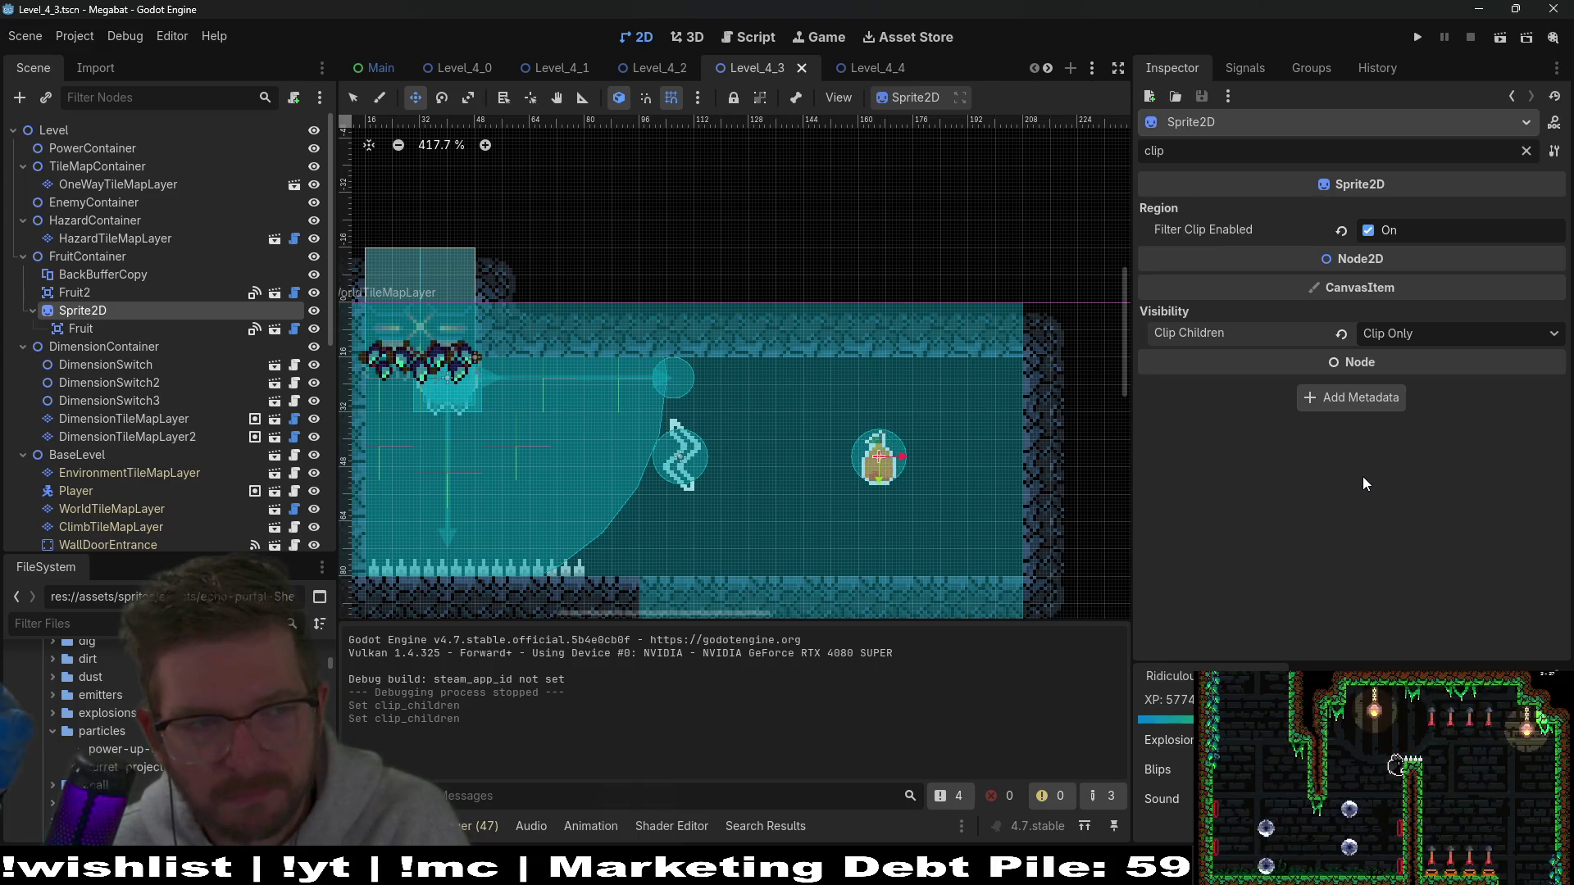
Step: Change the Sprite2D node's type to ColorRect, searching 'color' in Change Type
{"action": "right_click", "coordinate": [104, 313]}
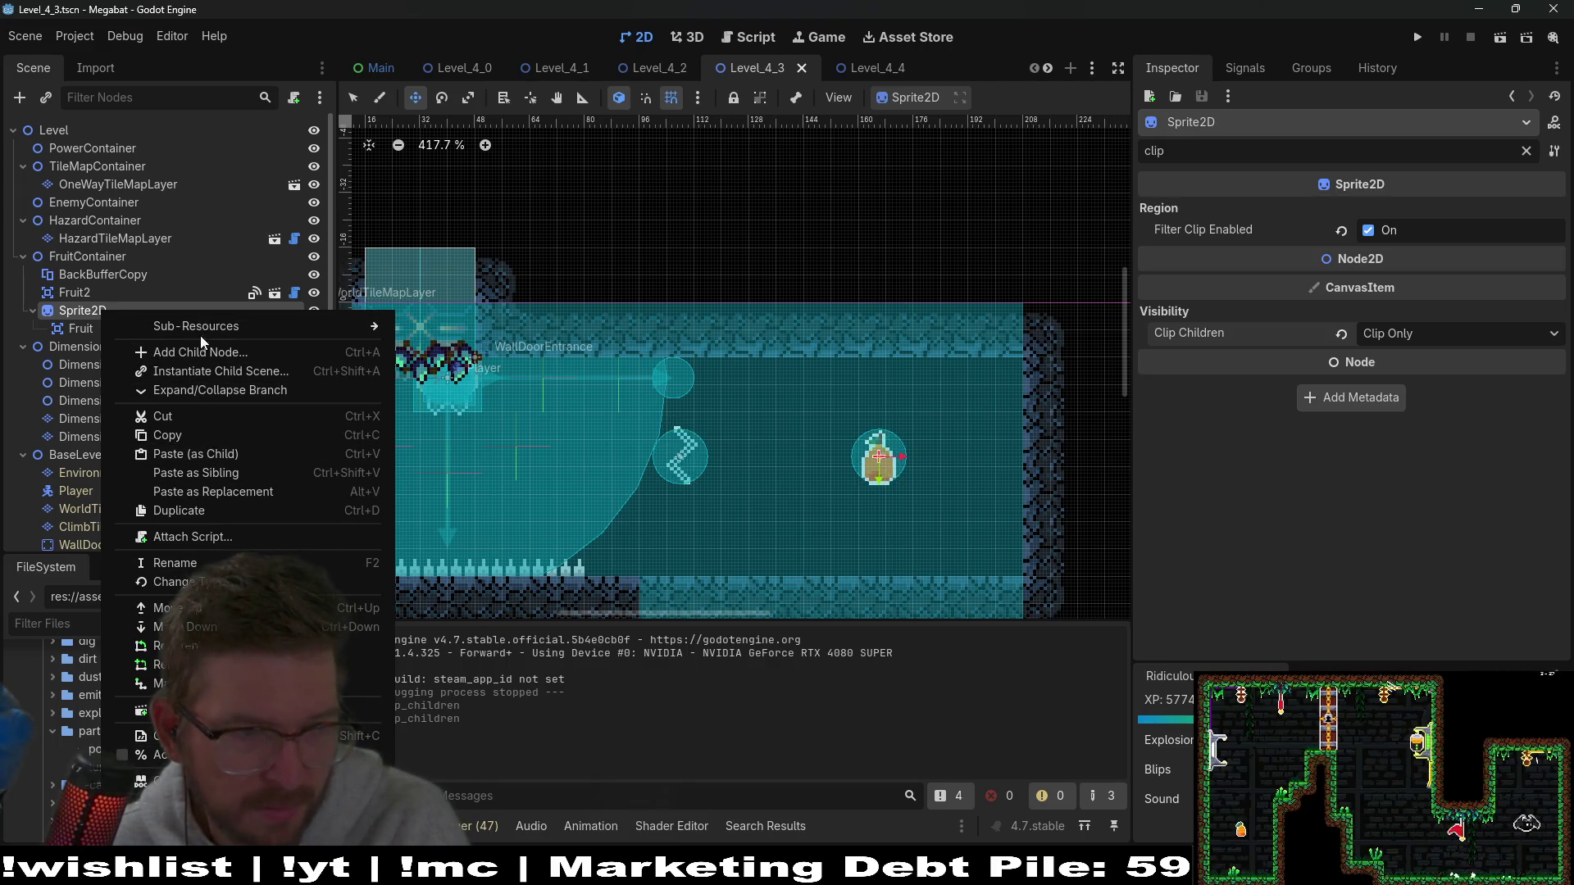
{"action": "left_click", "coordinate": [209, 582]}
{"action": "type", "text": "color"}
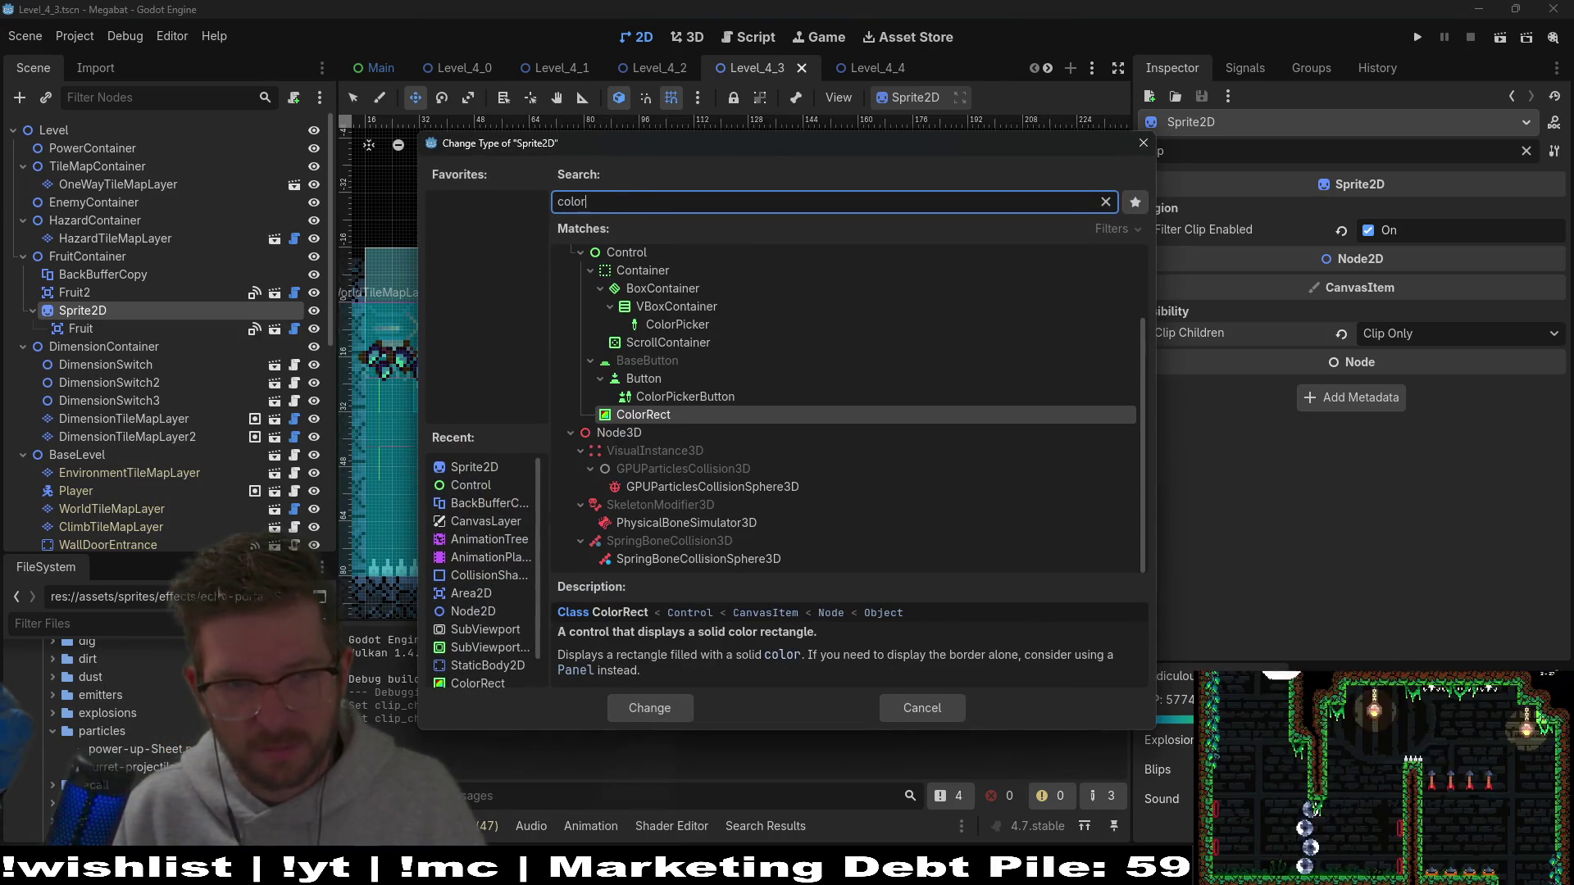
{"action": "key", "text": "Return"}
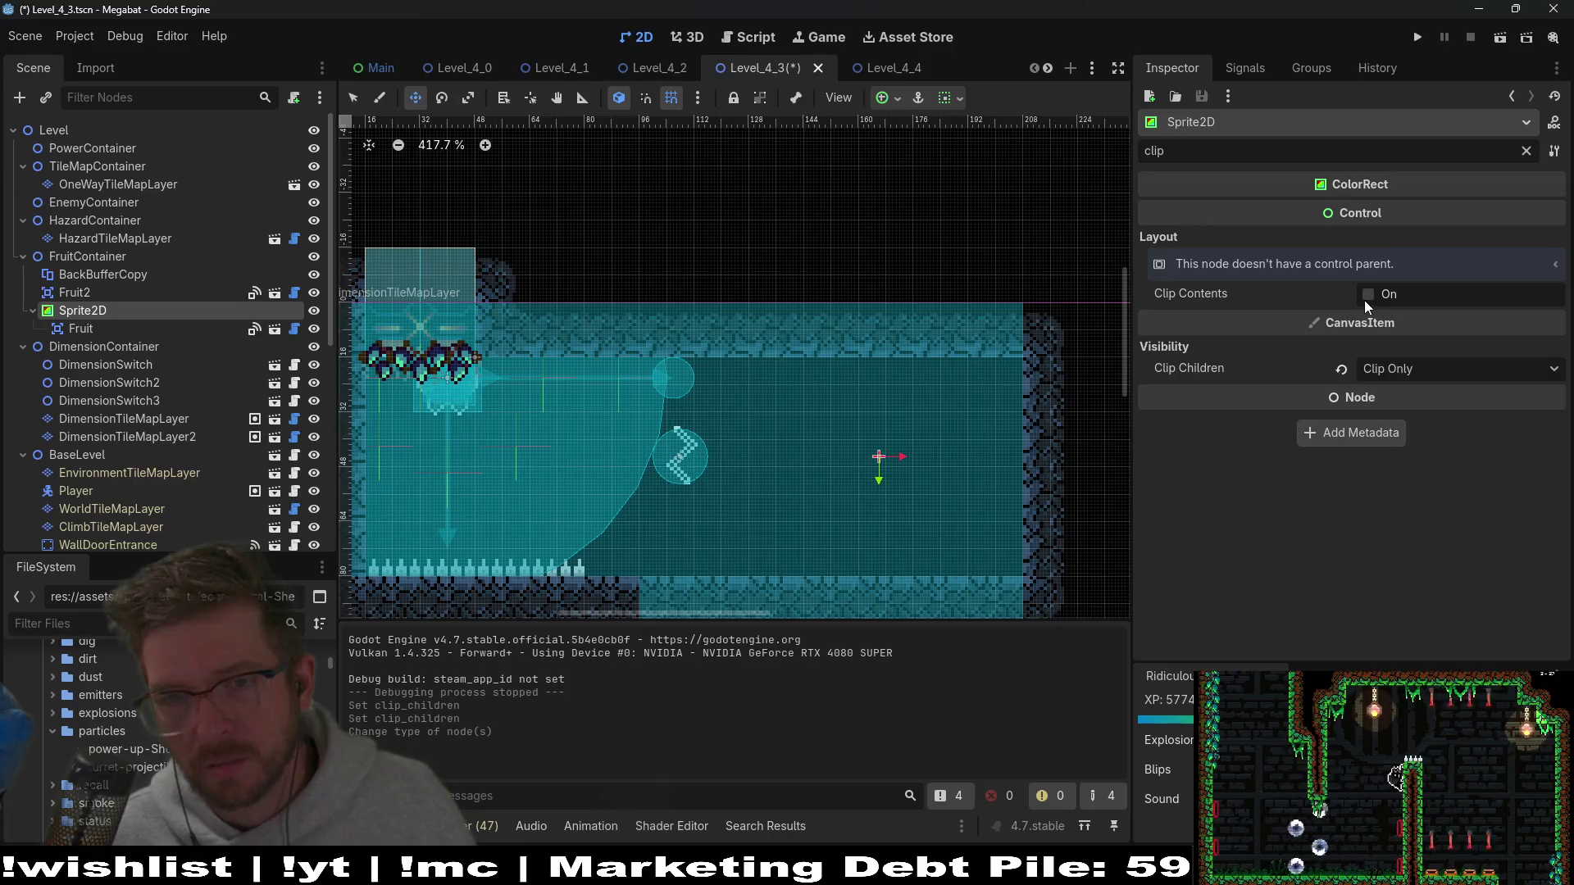
{"action": "mouse_move", "coordinate": [1212, 294]}
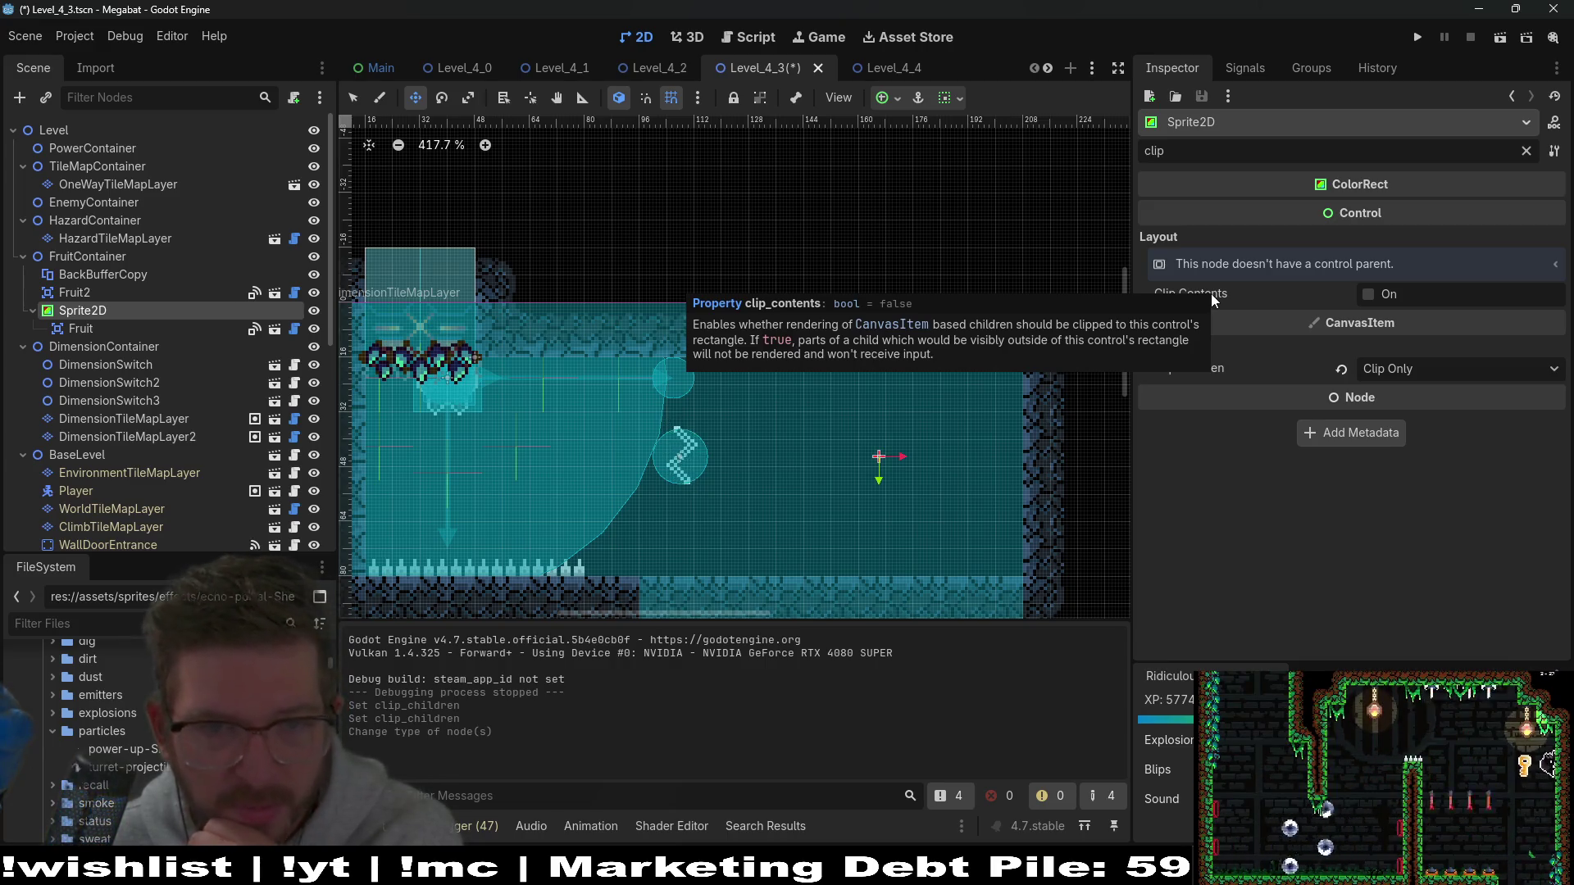
Step: Turn on Clip Contents and set the ColorRect's Custom Minimum Size to 40×40
{"action": "left_click", "coordinate": [1366, 294]}
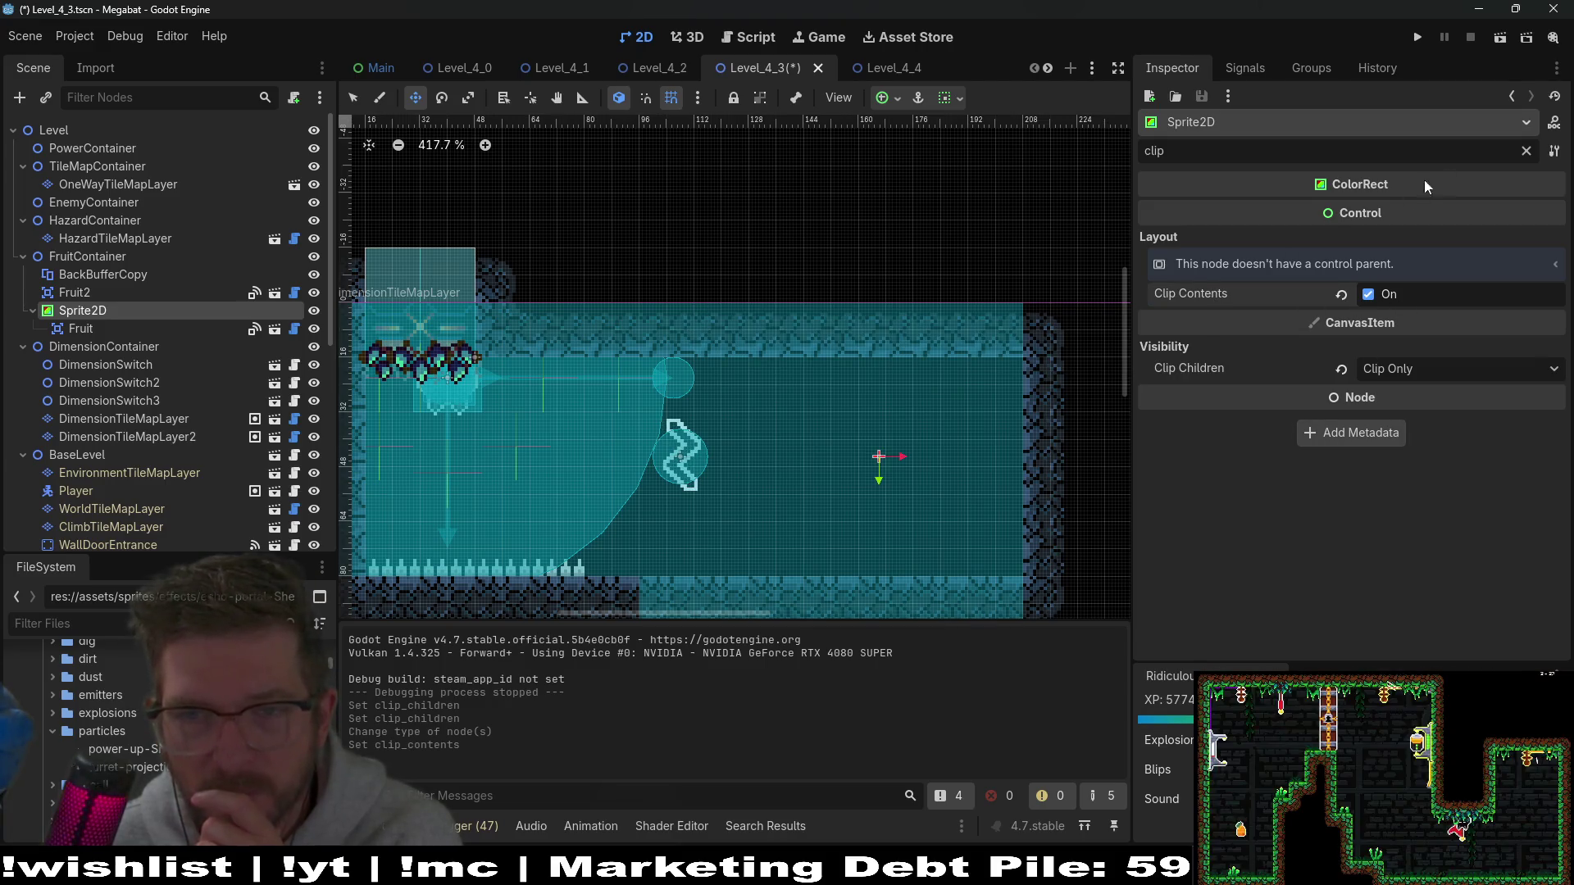
{"action": "left_click", "coordinate": [1526, 152]}
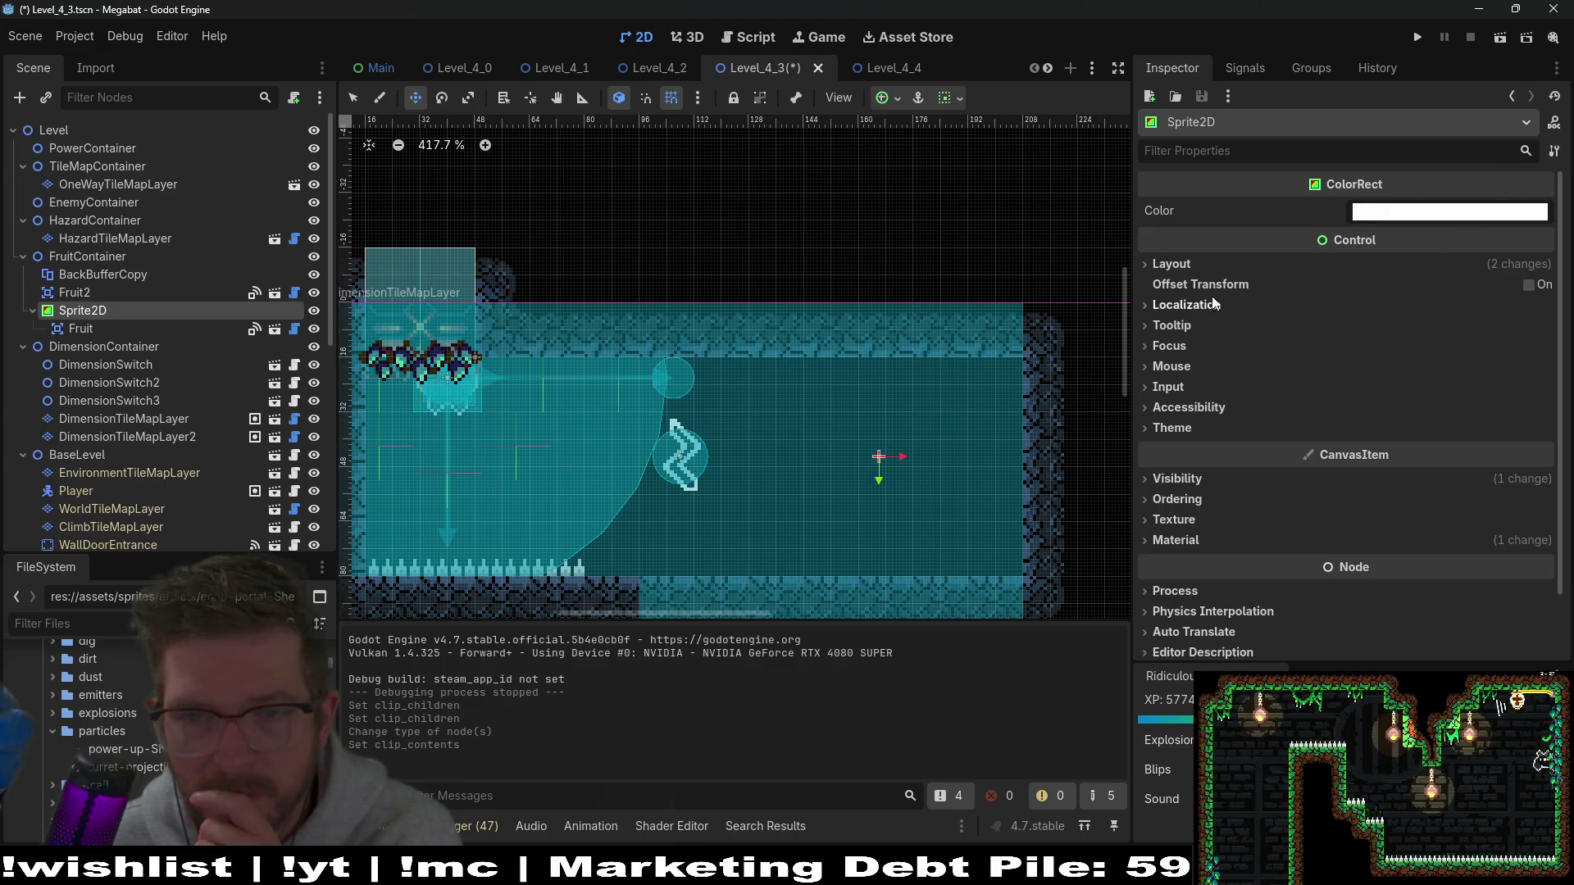
{"action": "left_click", "coordinate": [1191, 279]}
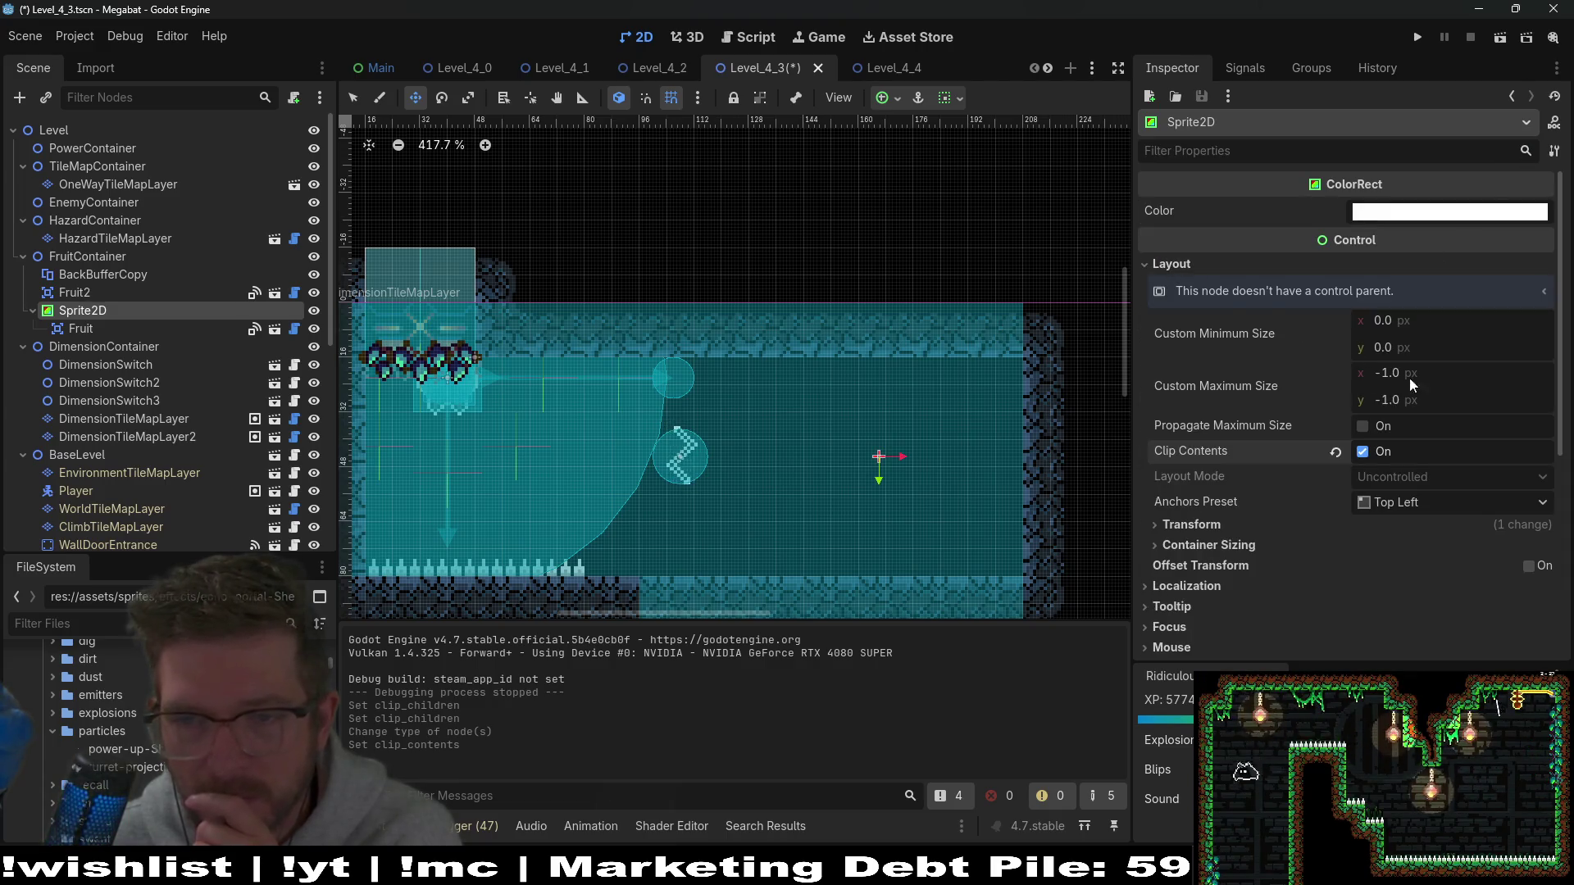
{"action": "left_click", "coordinate": [1405, 322]}
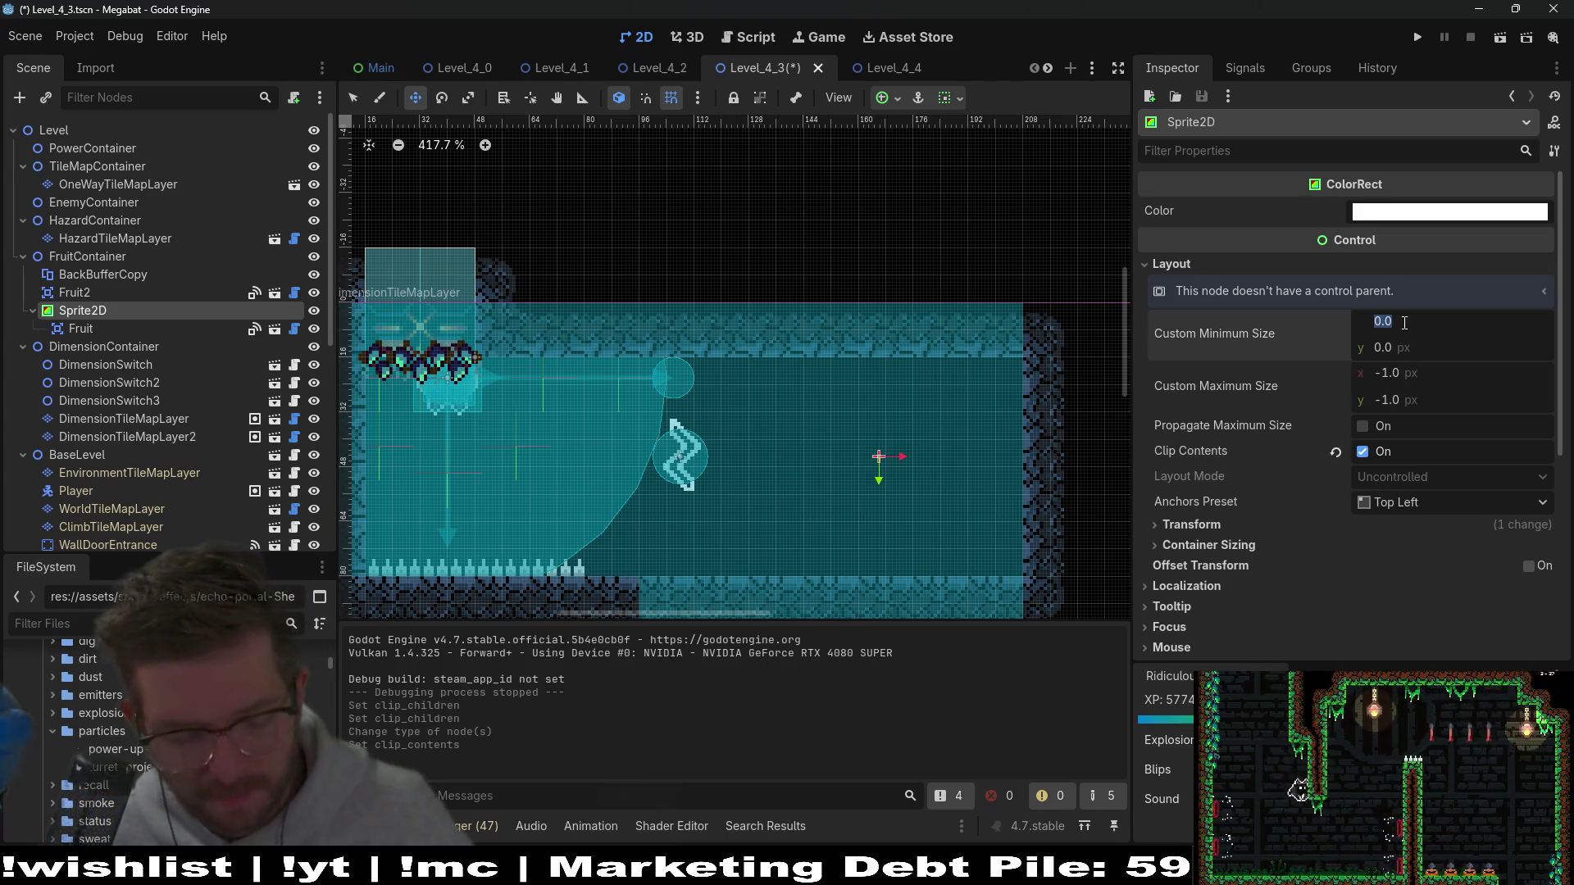
{"action": "type", "text": "40"}
{"action": "key", "text": "Tab"}
{"action": "type", "text": "40"}
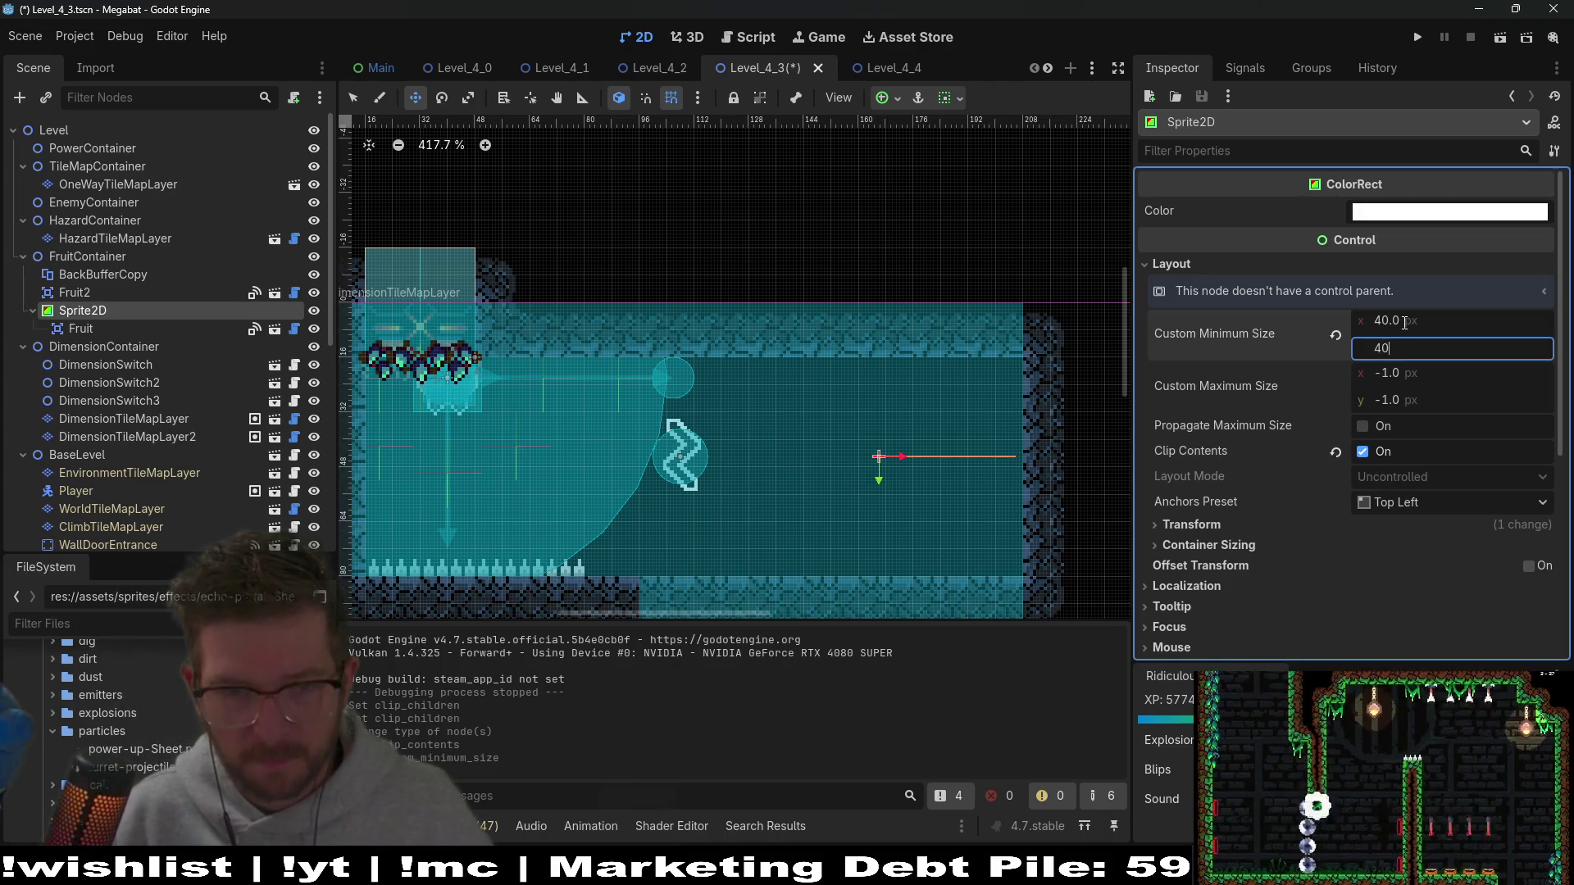
{"action": "key", "text": "Return"}
Step: Move the square up-left in the level and centre the Fruit inside it
{"action": "mouse_move", "coordinate": [943, 525]}
{"action": "left_mouse_down"}
{"action": "mouse_move", "coordinate": [866, 419]}
{"action": "mouse_move", "coordinate": [878, 470]}
{"action": "left_mouse_up"}
{"action": "left_click", "coordinate": [96, 327]}
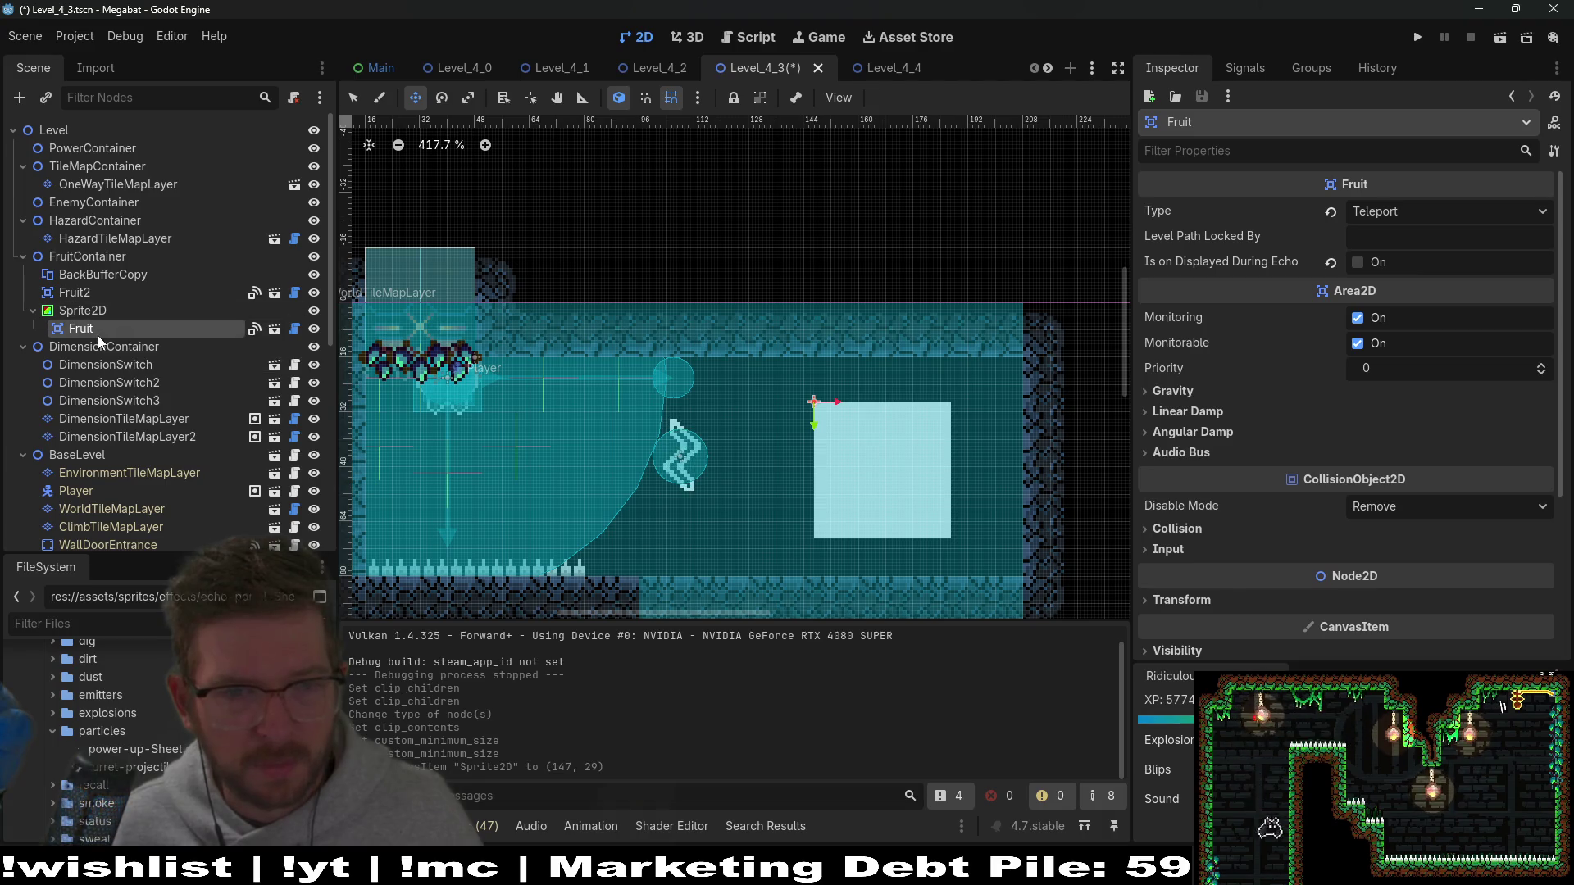
{"action": "mouse_move", "coordinate": [862, 483]}
{"action": "left_mouse_down"}
{"action": "mouse_move", "coordinate": [934, 519]}
{"action": "mouse_move", "coordinate": [934, 555]}
{"action": "left_mouse_up"}
{"action": "left_click_drag", "start_coordinate": [935, 548], "coordinate": [935, 549]}
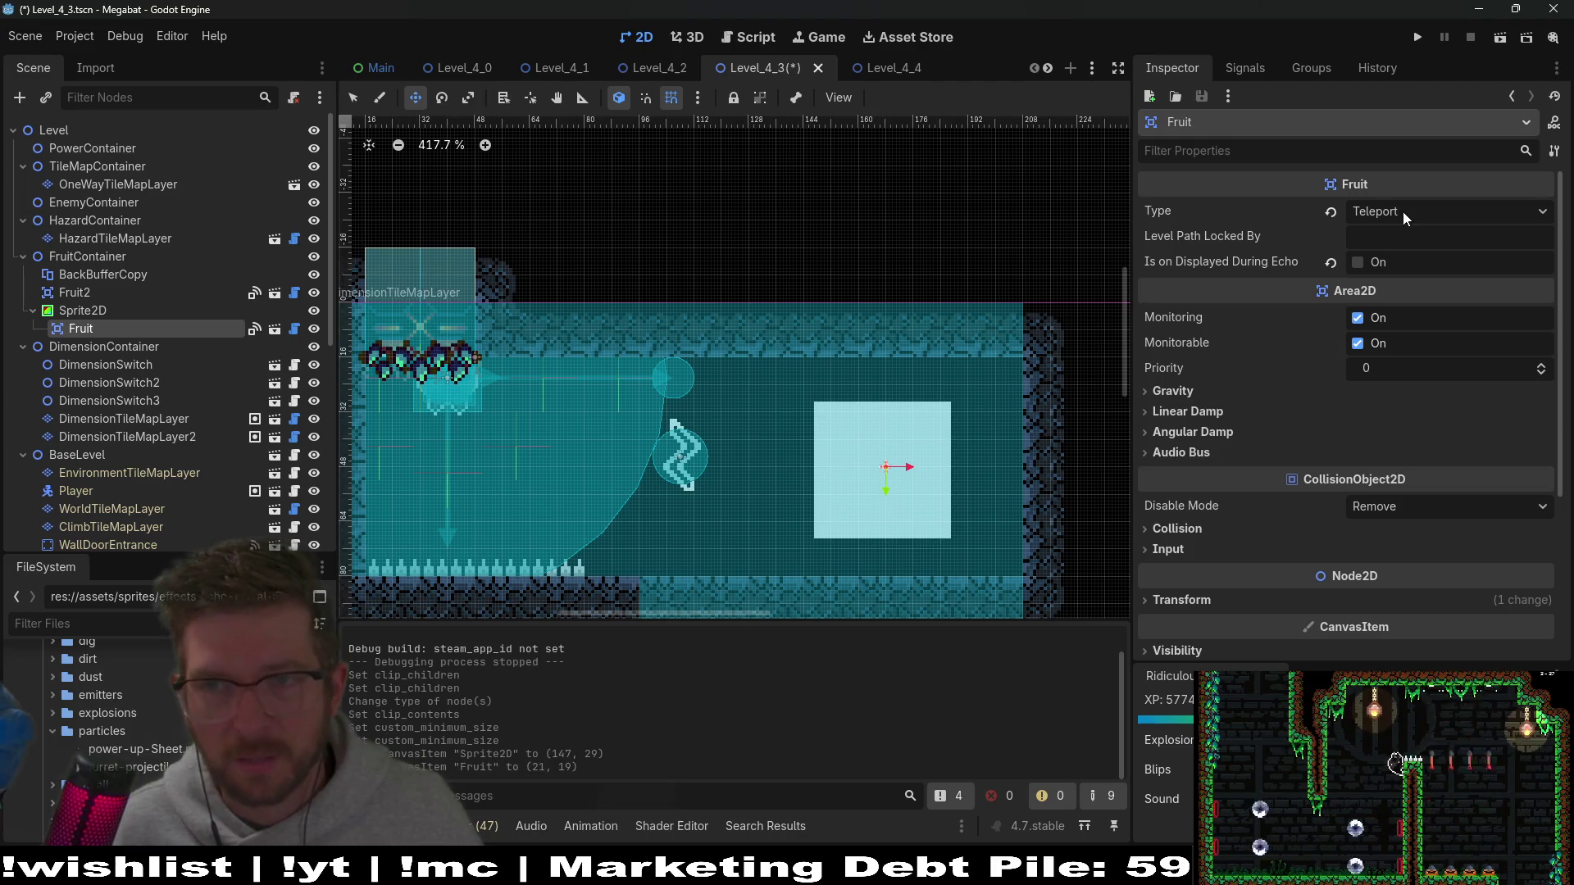
Step: Save and run the Megabat game, then close the game window
{"action": "left_click", "coordinate": [1502, 44]}
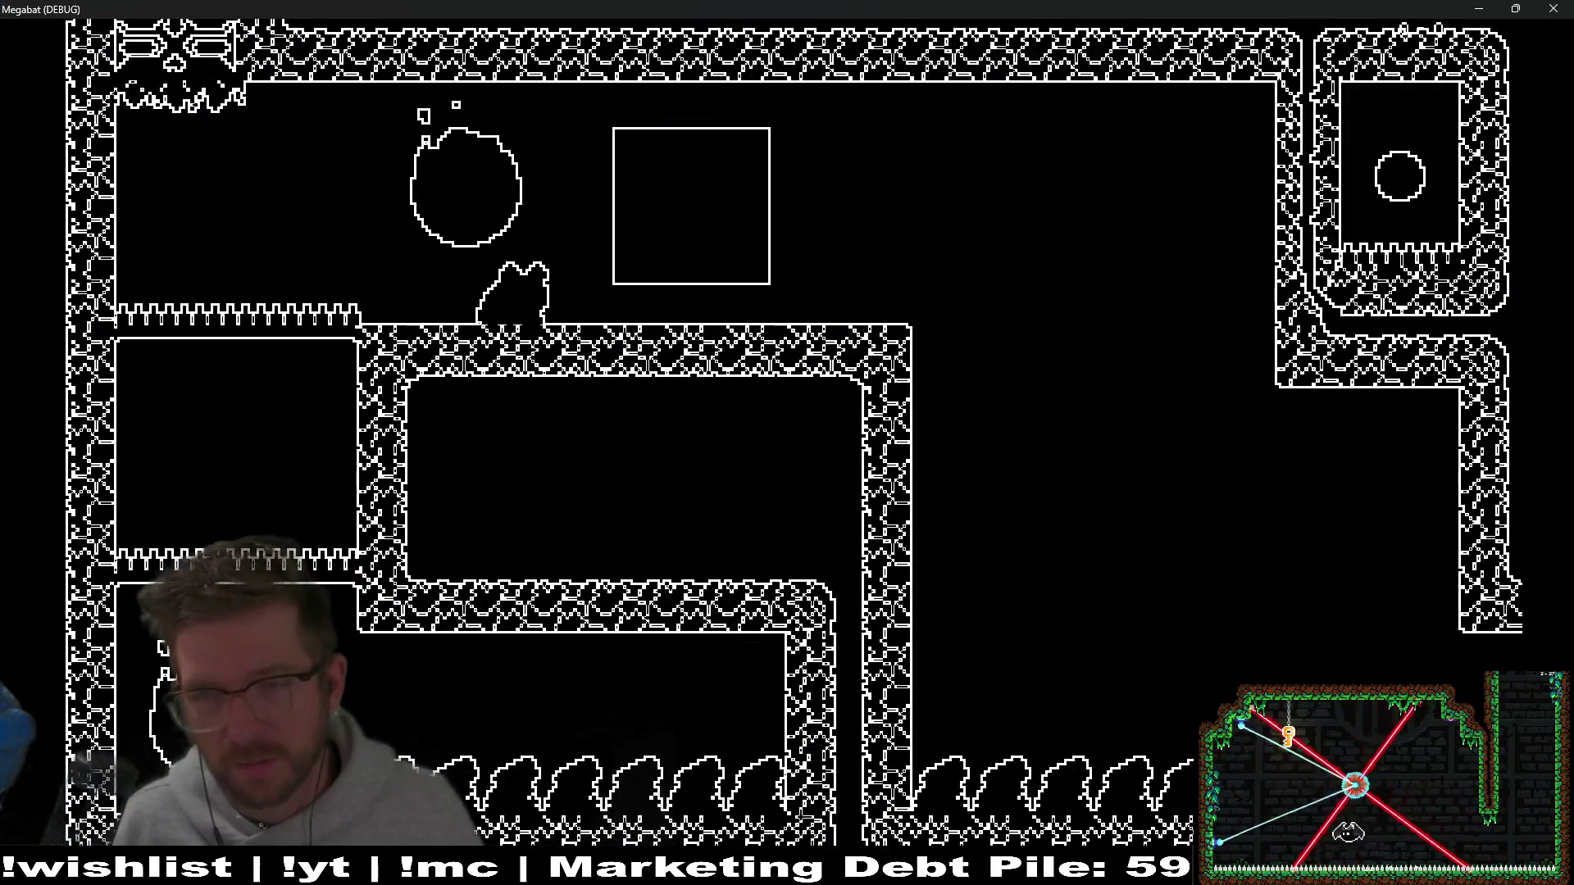
{"action": "left_click", "coordinate": [1561, 8]}
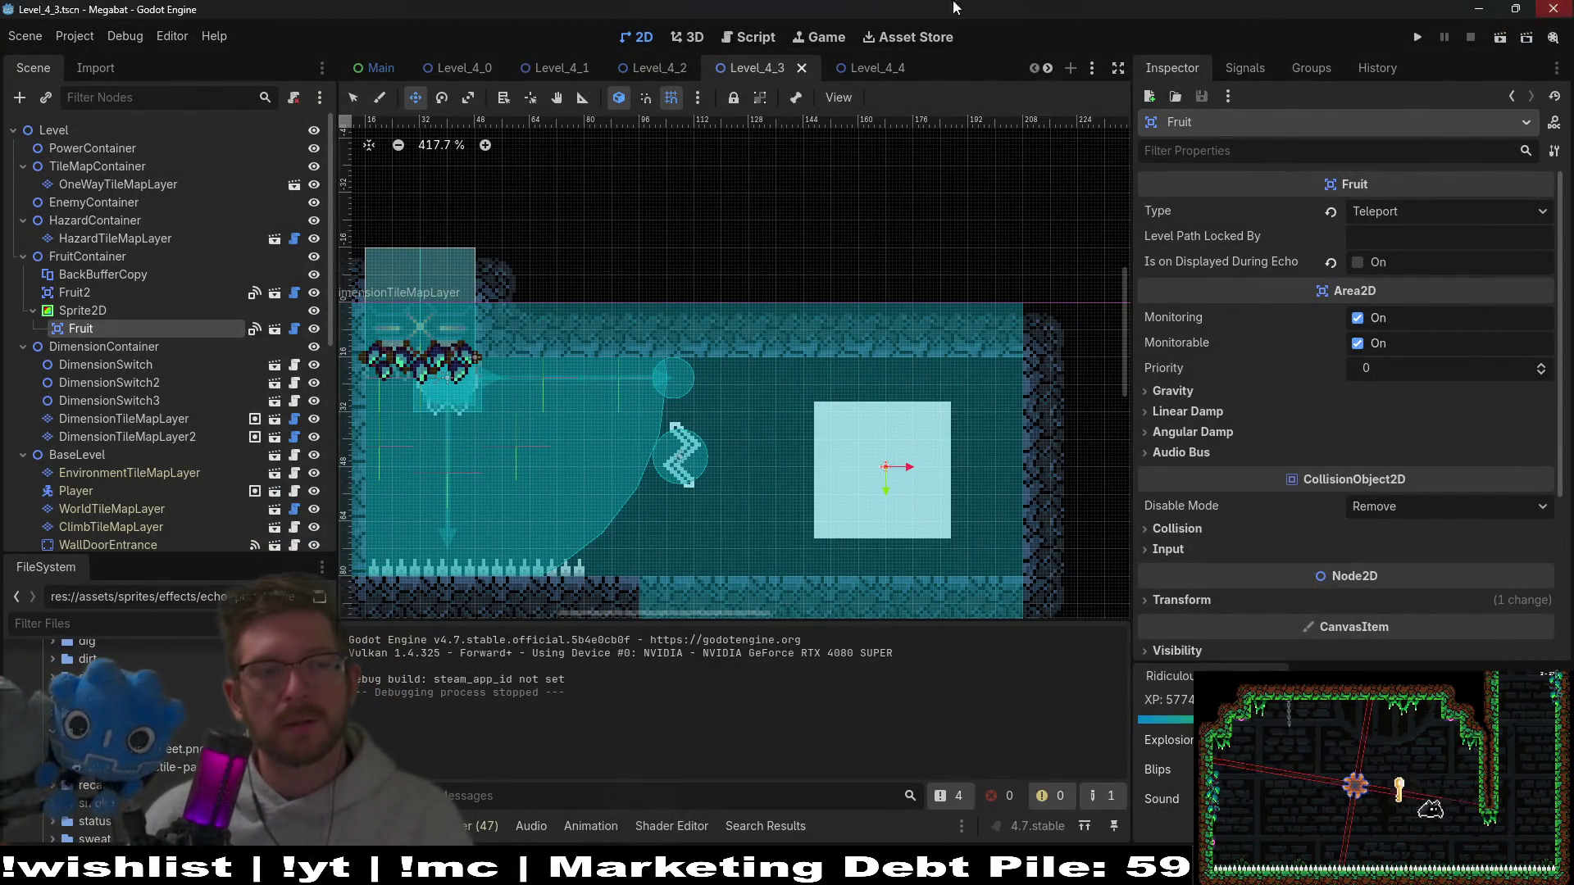
Step: Select the Sprite2D ColorRect and filter its properties by 'clip'
{"action": "left_click", "coordinate": [114, 311]}
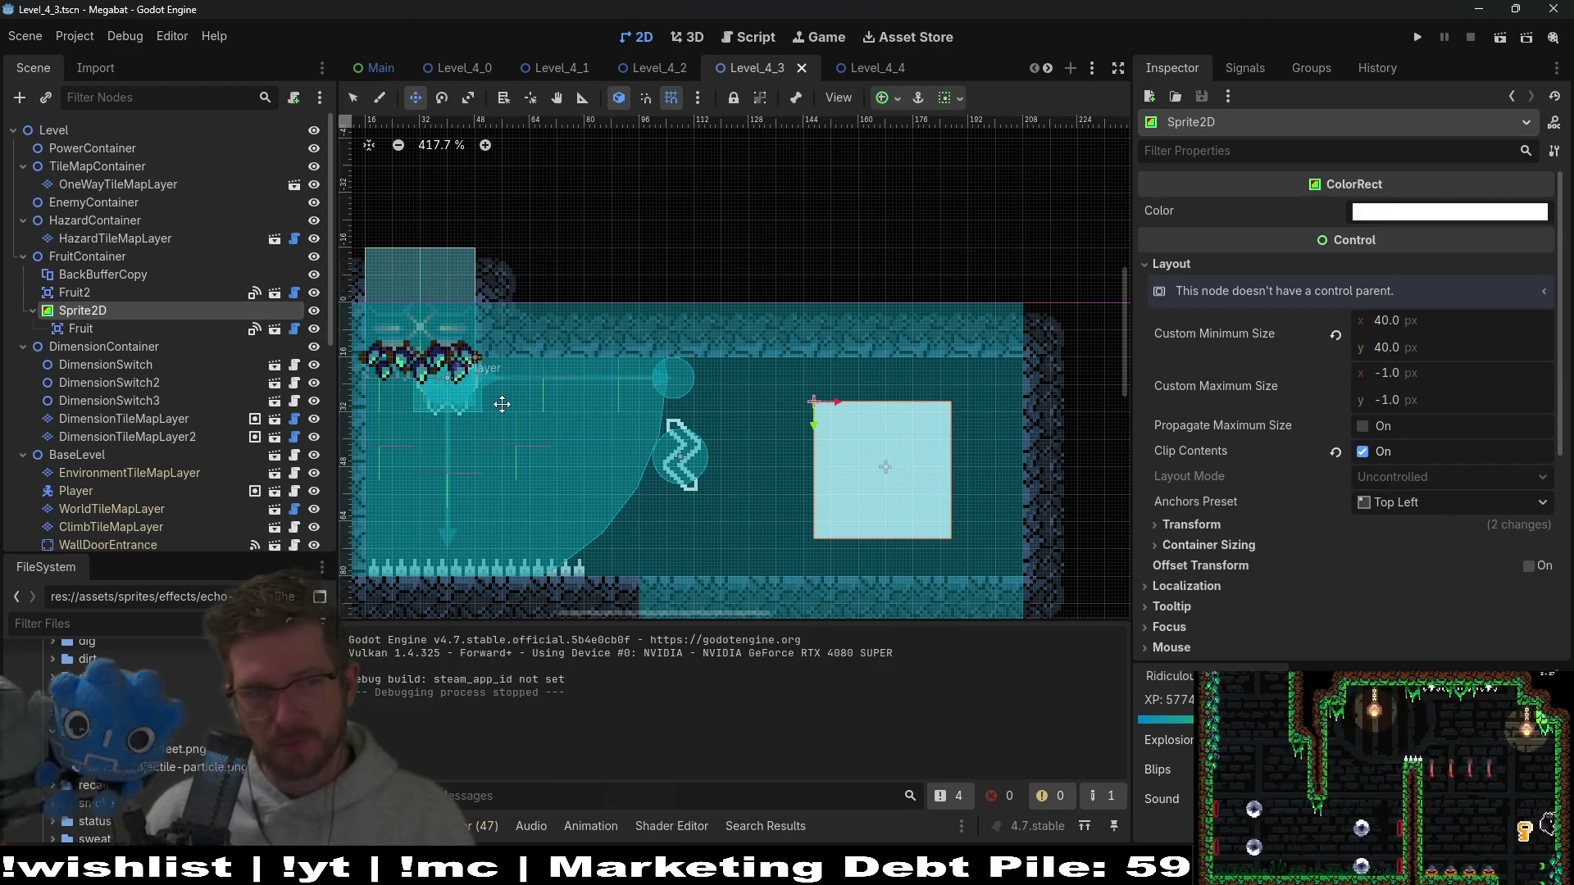
{"action": "left_click", "coordinate": [1221, 160]}
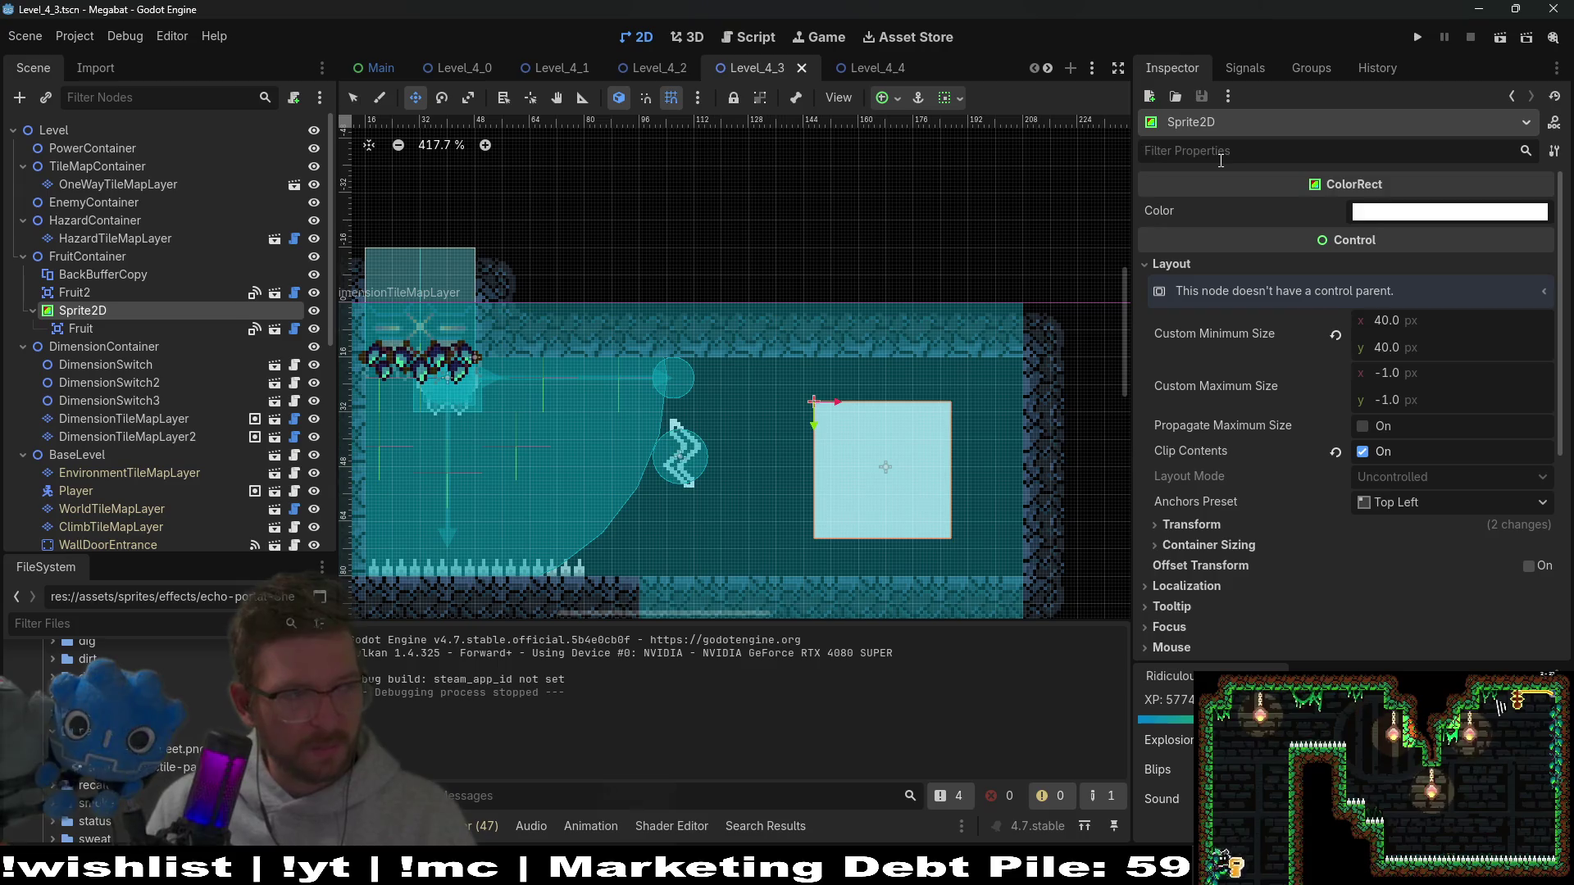
{"action": "type", "text": "clip onl"}
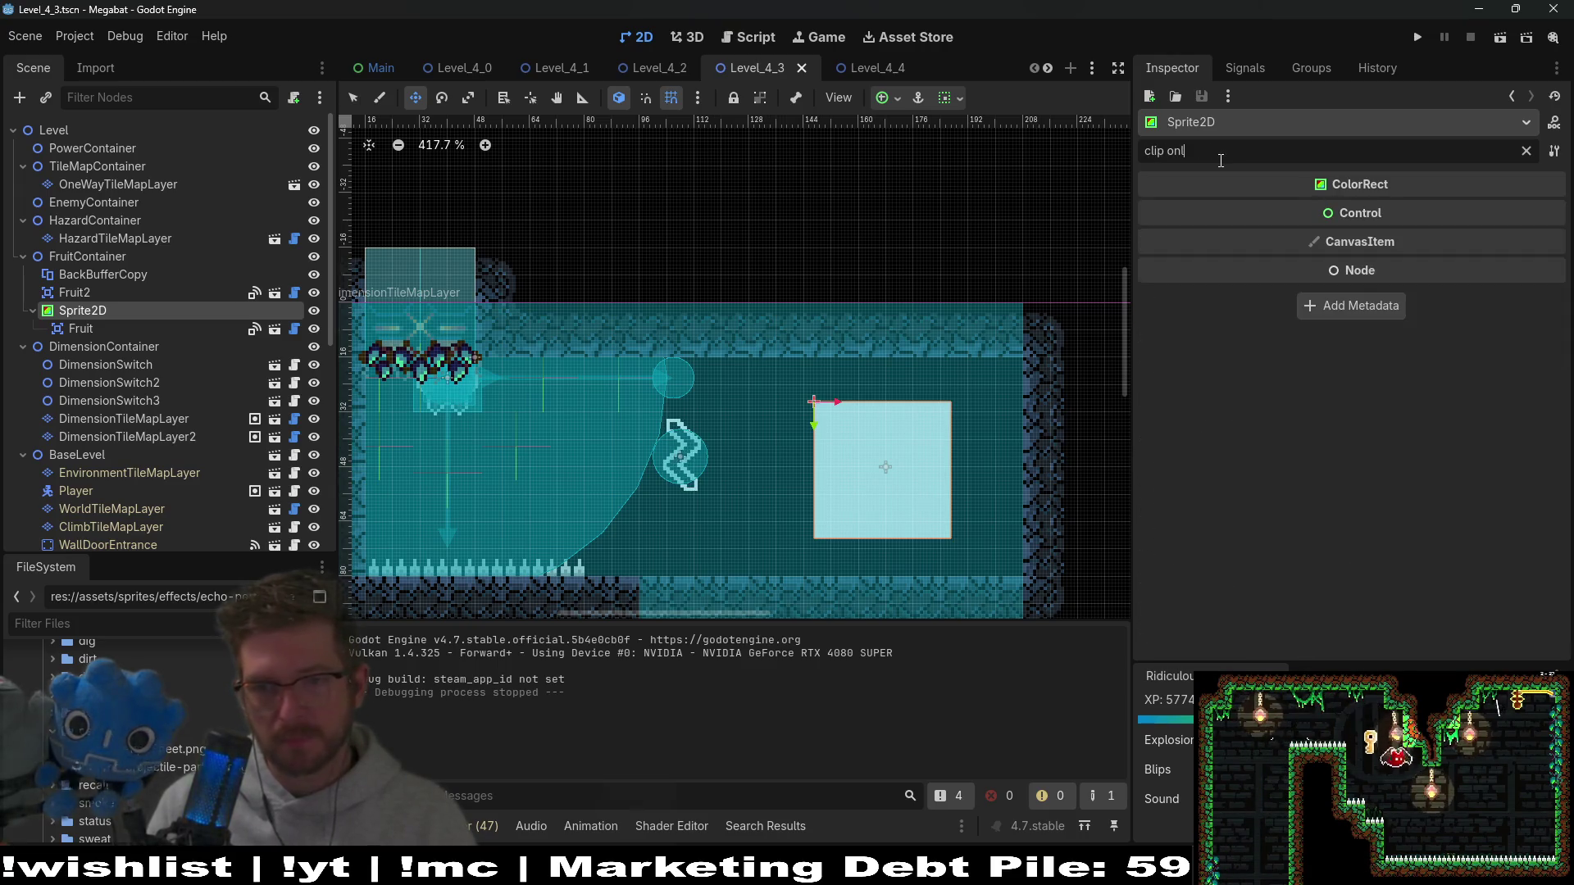
{"action": "key", "text": "BackSpace"}
{"action": "key", "text": "BackSpace"}
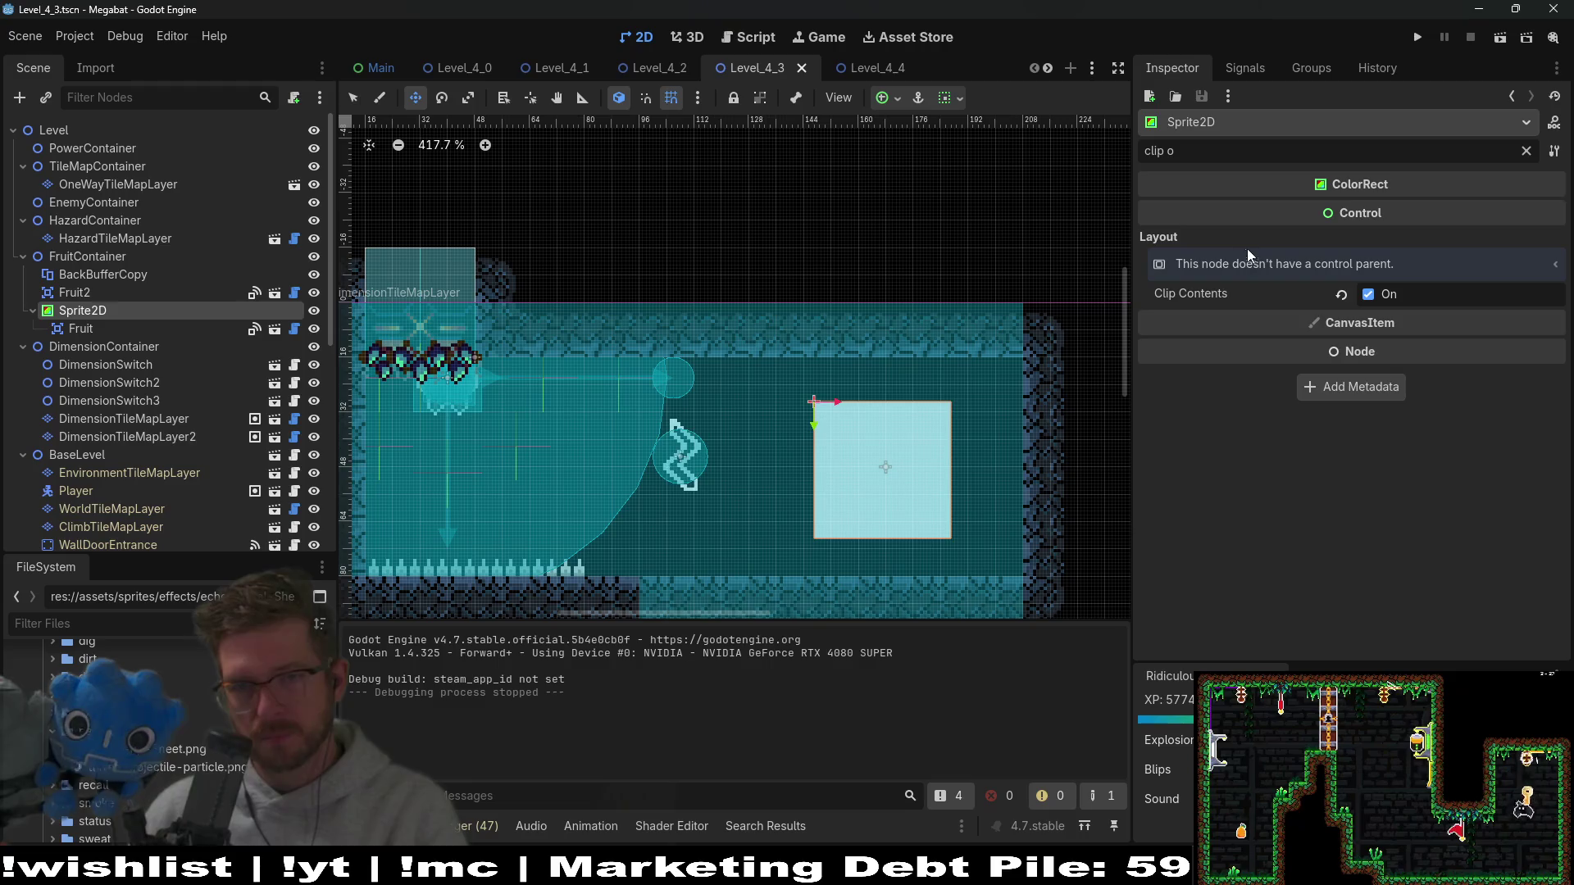
{"action": "mouse_move", "coordinate": [1213, 293]}
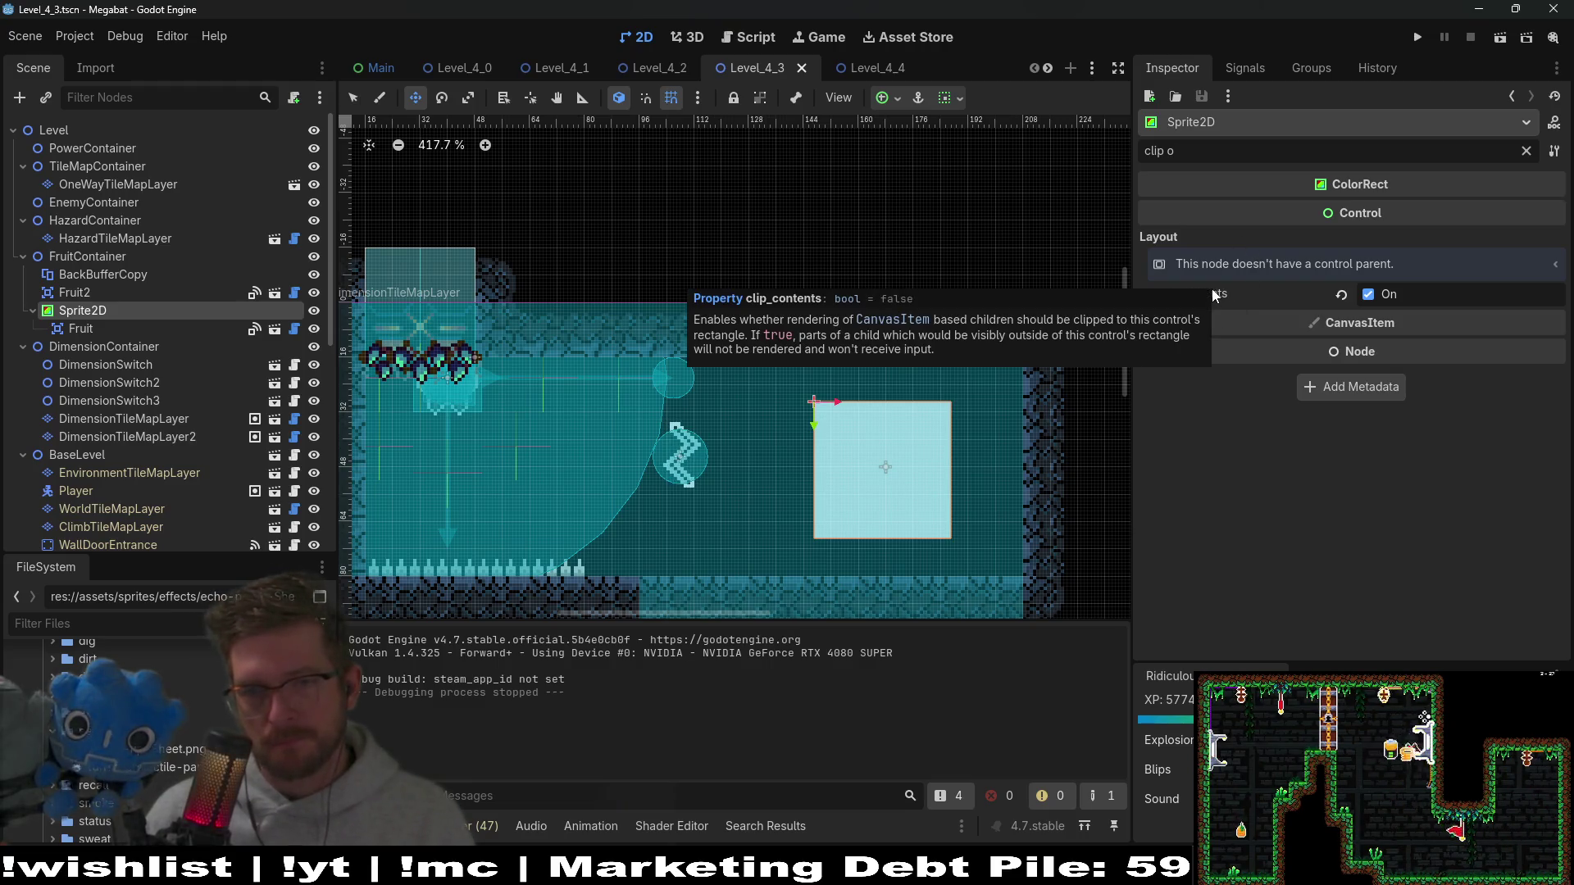
{"action": "type", "text": "clip"}
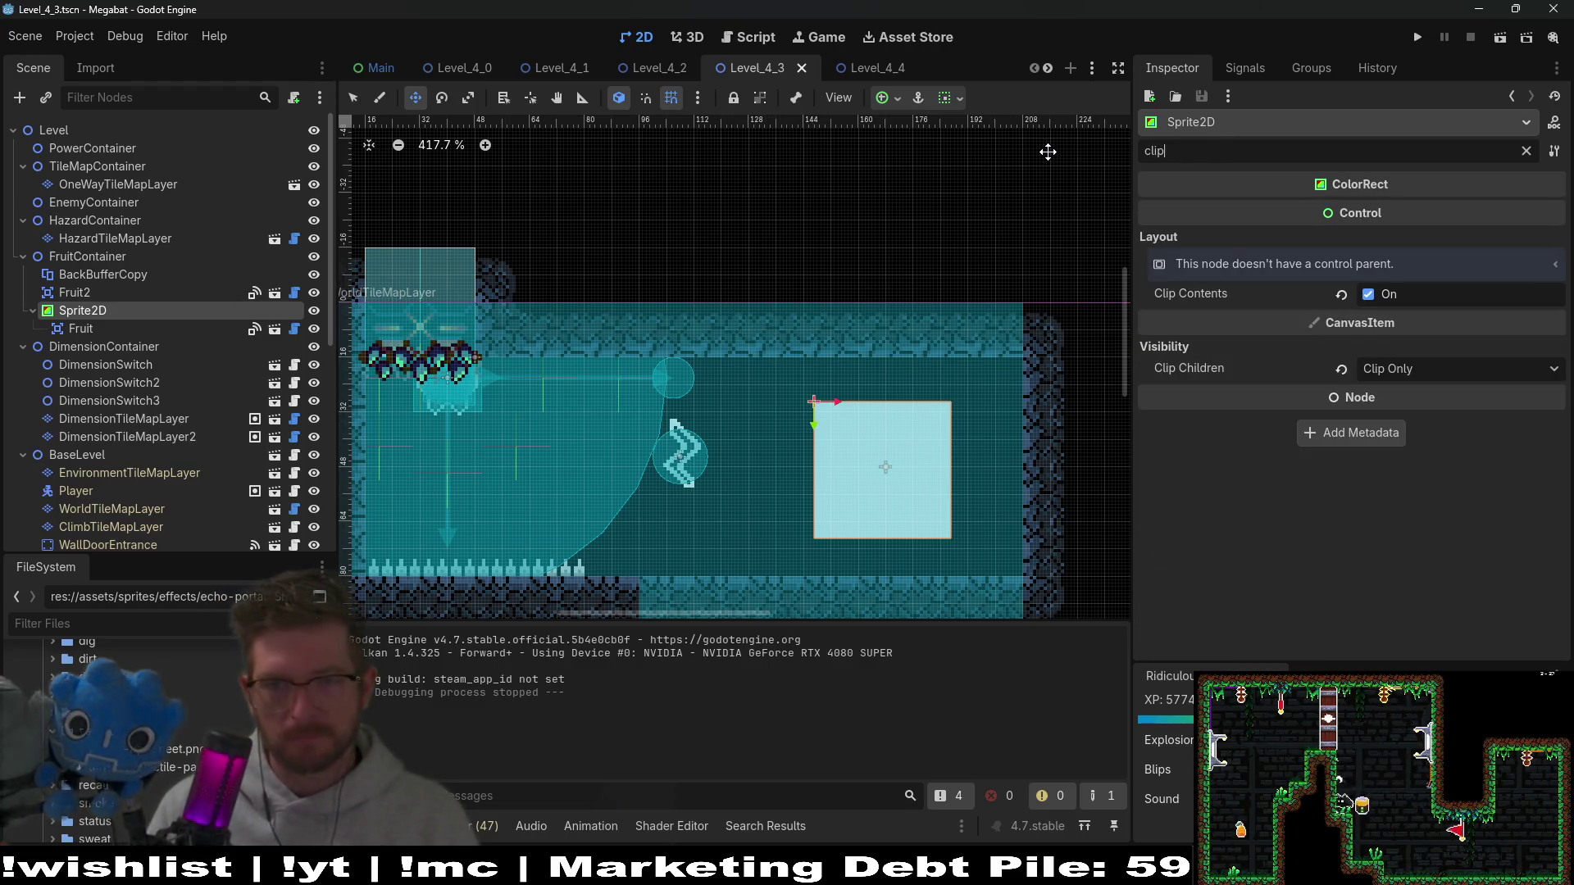
Step: Set Clip Children to Clip + Draw, after briefly trying Clip Only
{"action": "left_click", "coordinate": [1407, 369]}
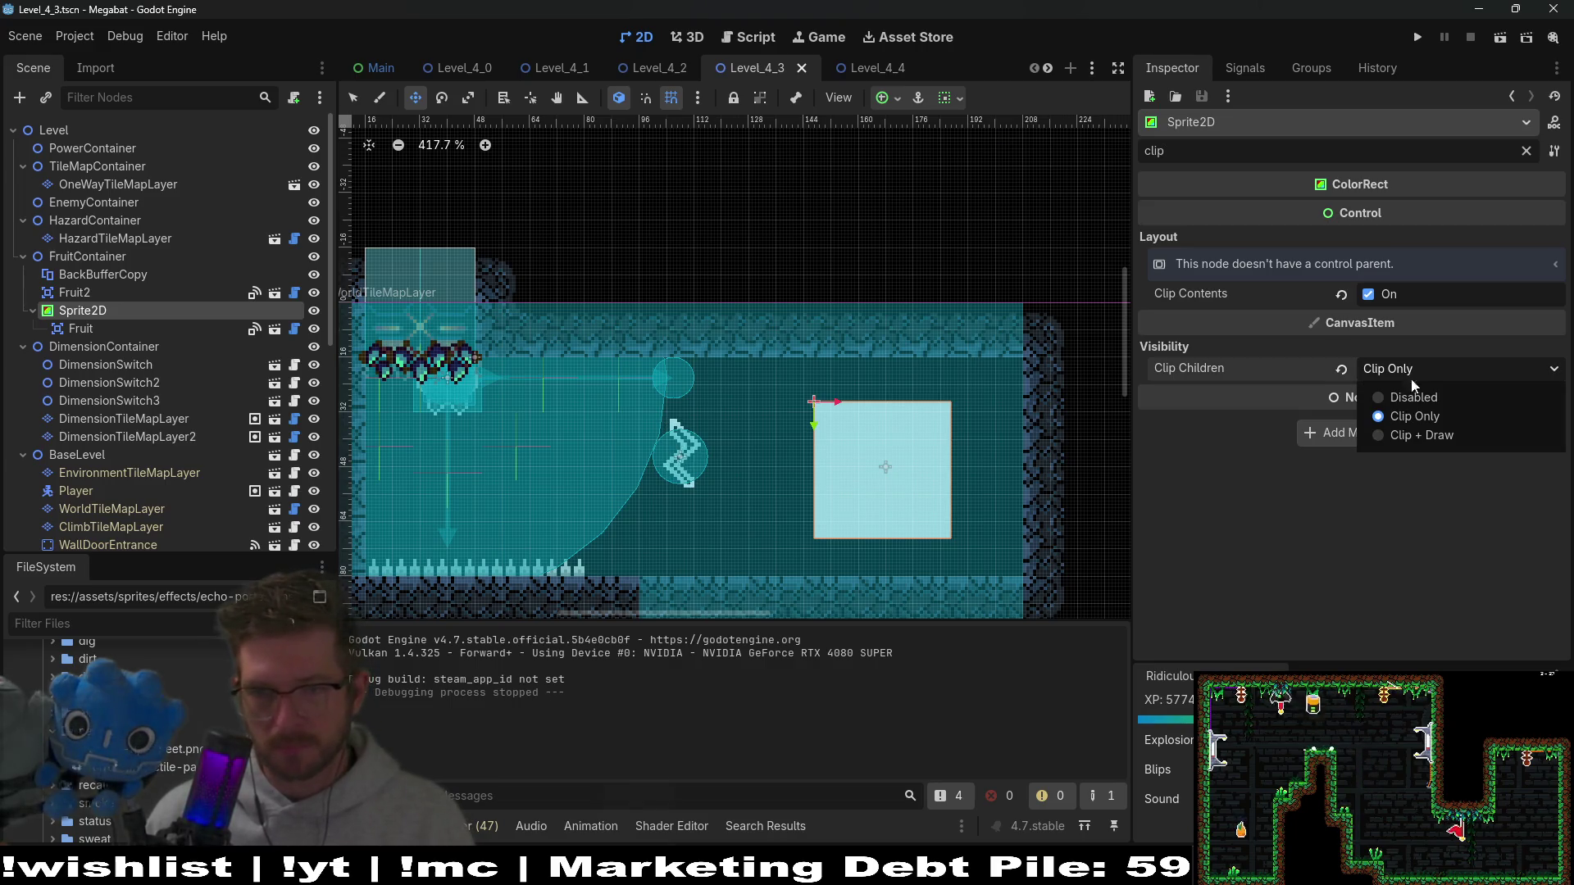
{"action": "left_click", "coordinate": [1415, 429]}
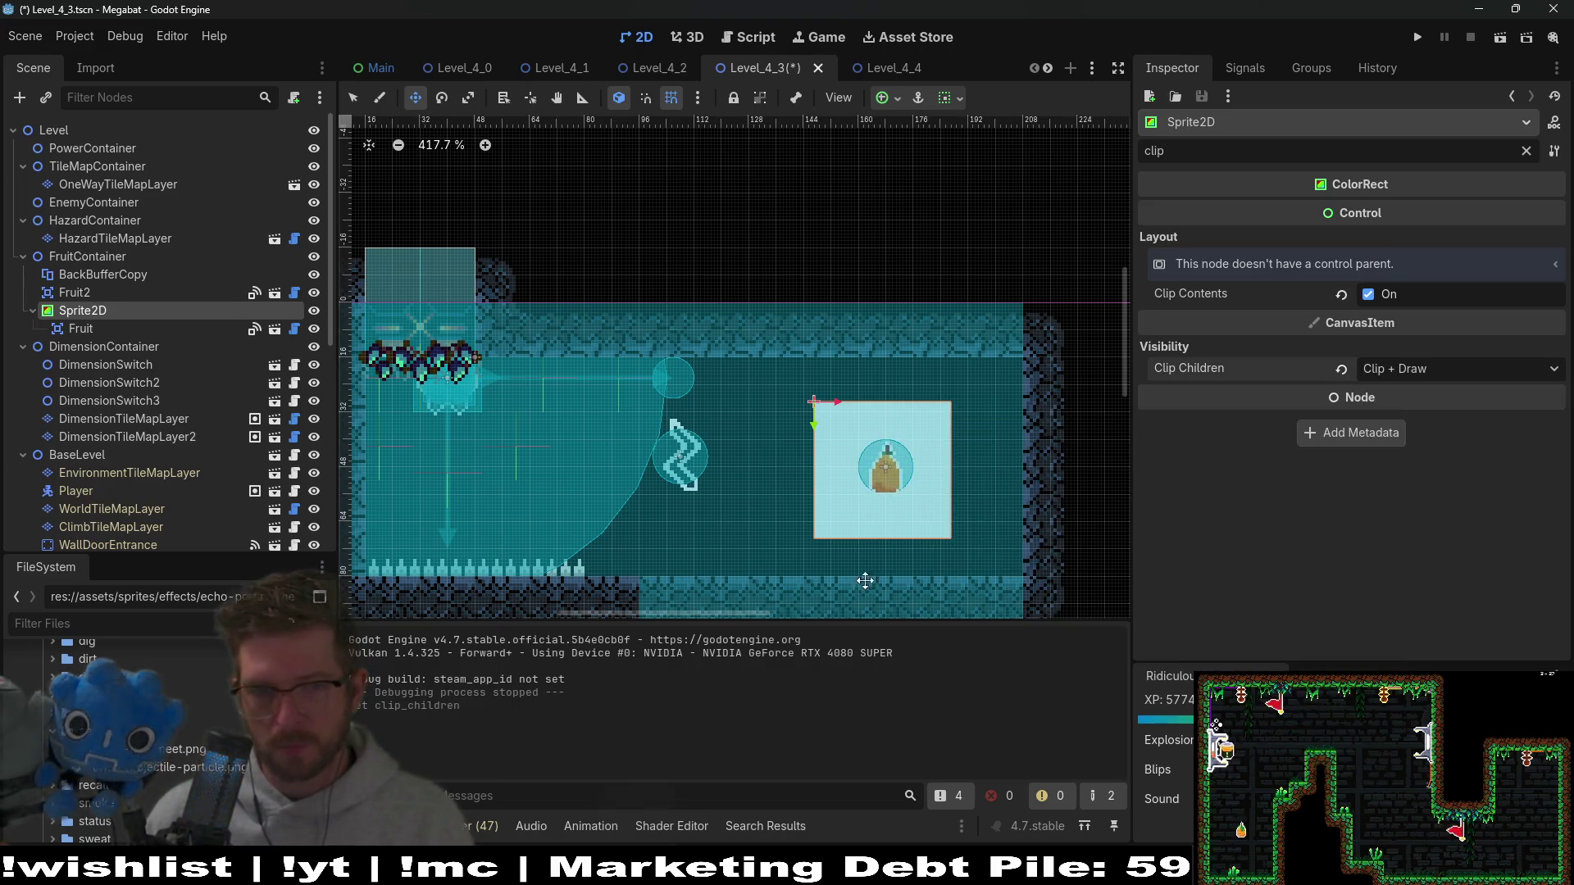
{"action": "left_click", "coordinate": [1429, 371]}
{"action": "left_click", "coordinate": [1429, 371]}
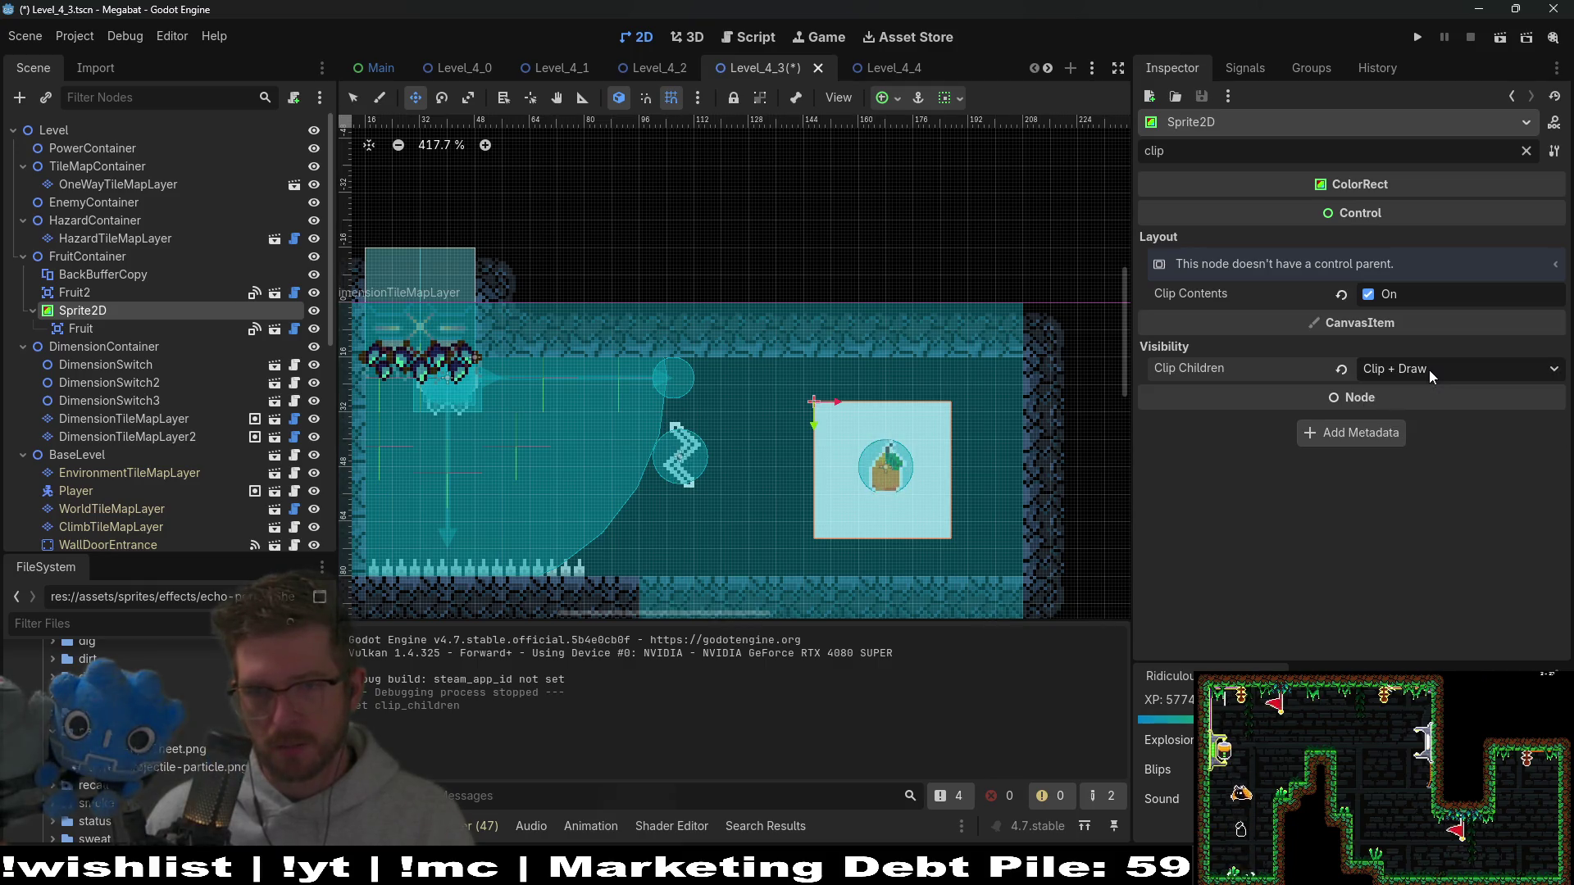
{"action": "left_click", "coordinate": [1429, 370]}
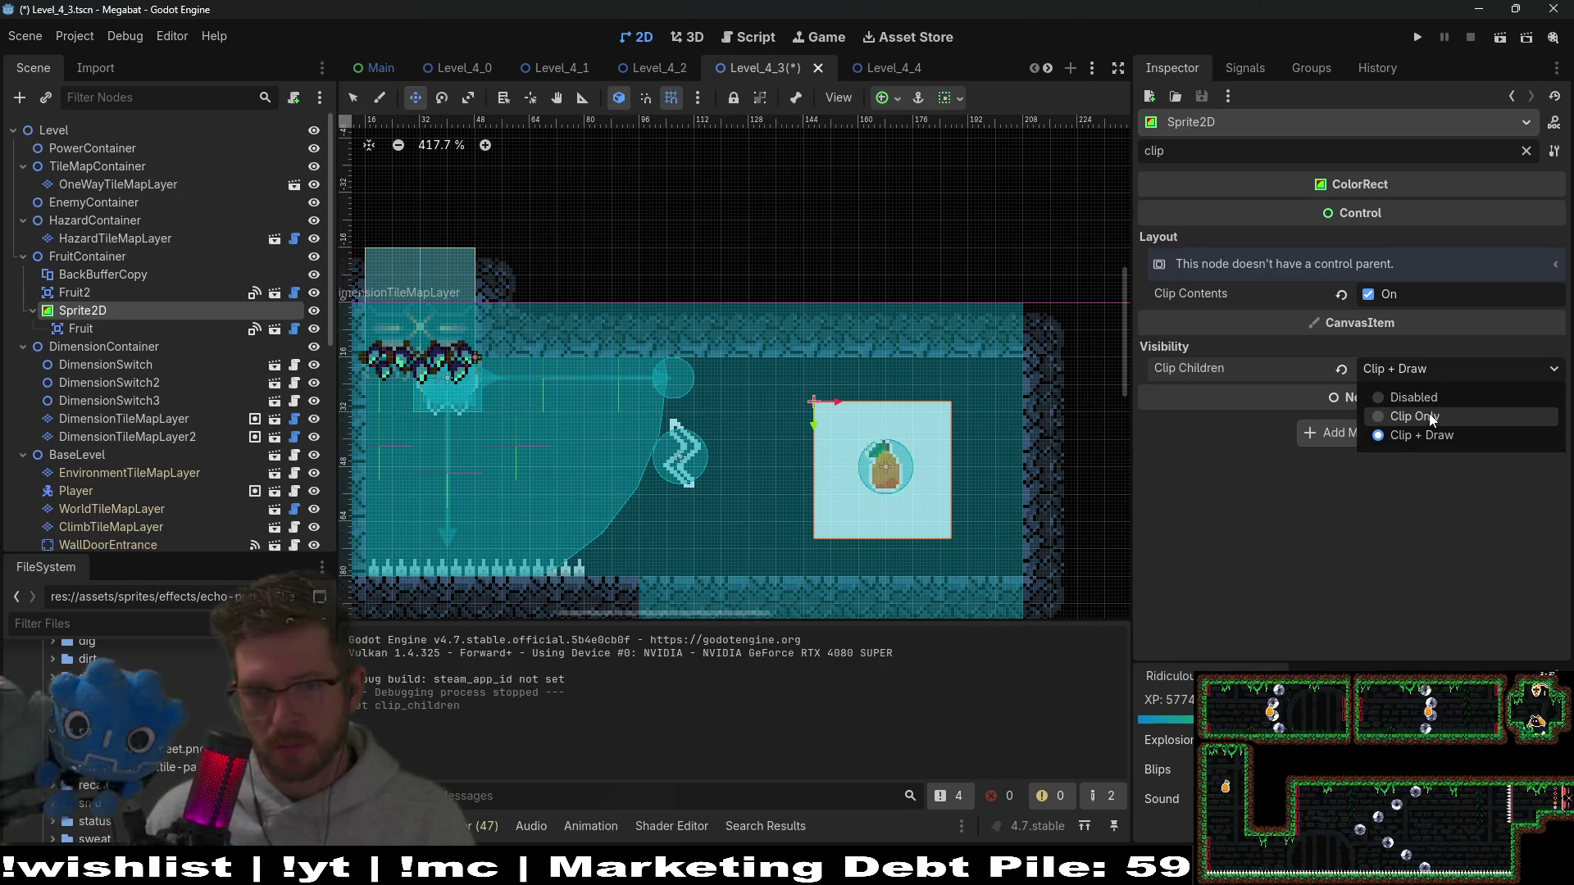
{"action": "left_click", "coordinate": [1430, 416]}
{"action": "left_click", "coordinate": [1436, 367]}
{"action": "left_click", "coordinate": [1433, 373]}
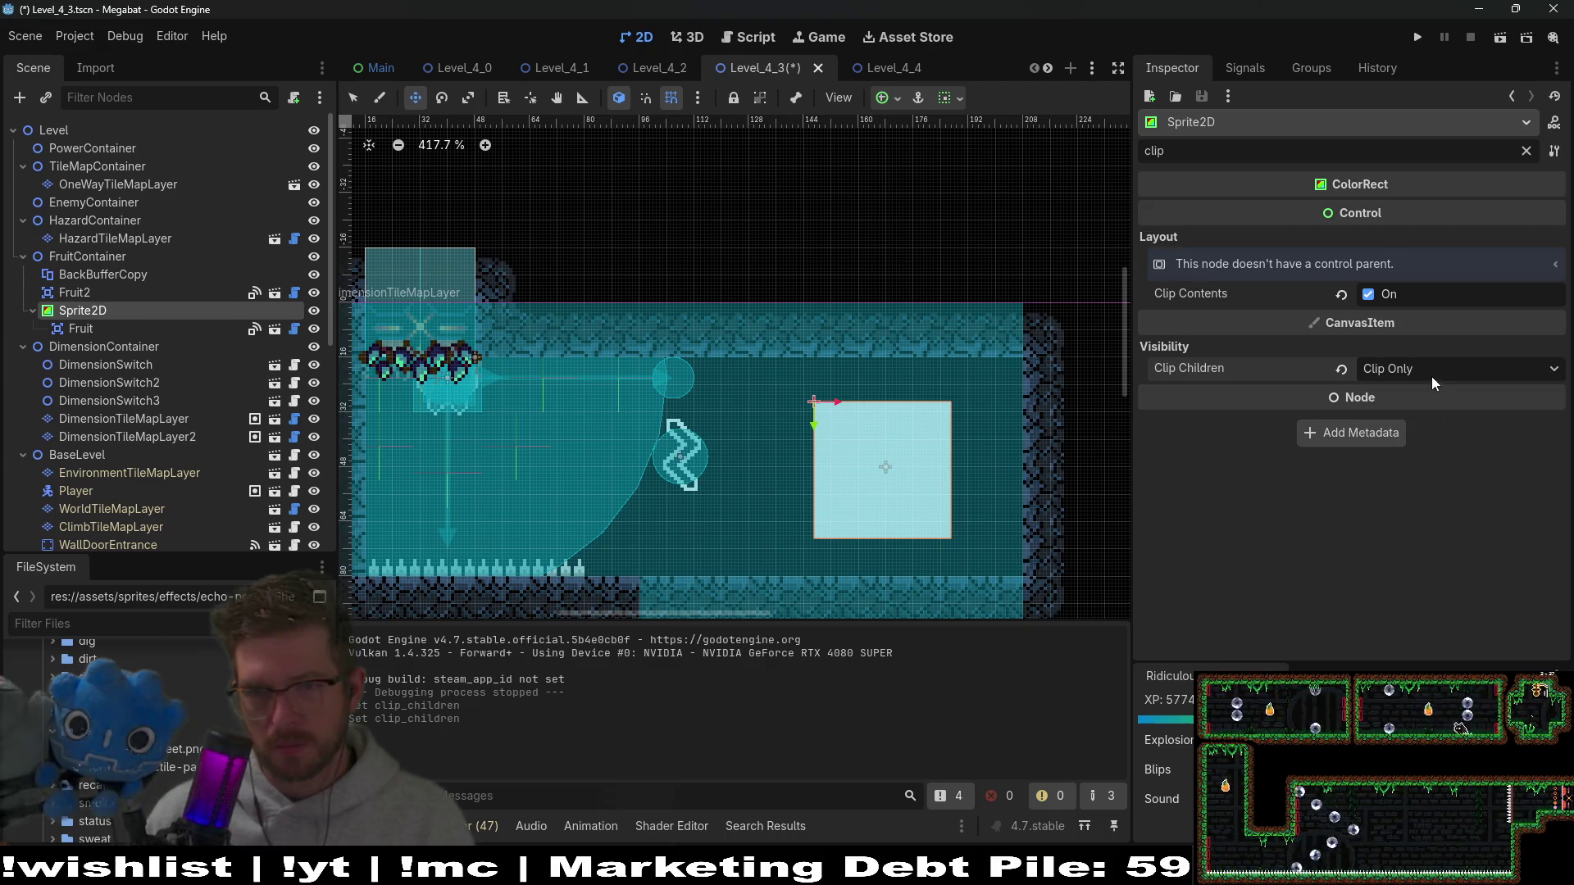
{"action": "left_click", "coordinate": [1432, 377]}
{"action": "left_click", "coordinate": [1427, 442]}
Step: Save and run the game to check the clipped fruit, then close it
{"action": "left_click", "coordinate": [1500, 37]}
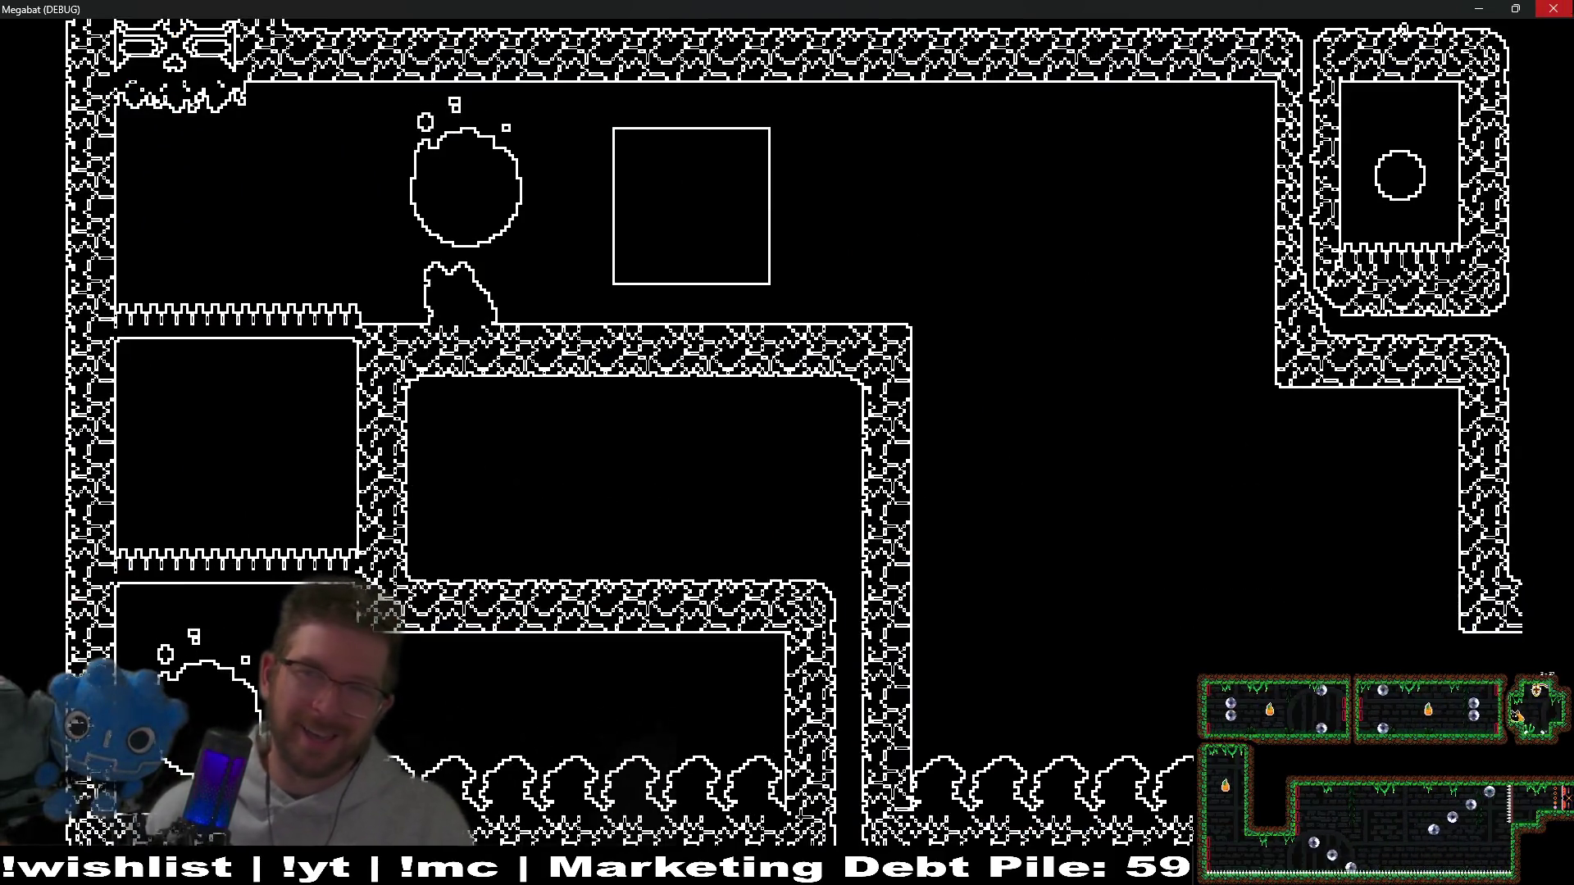
{"action": "left_click", "coordinate": [1563, 8]}
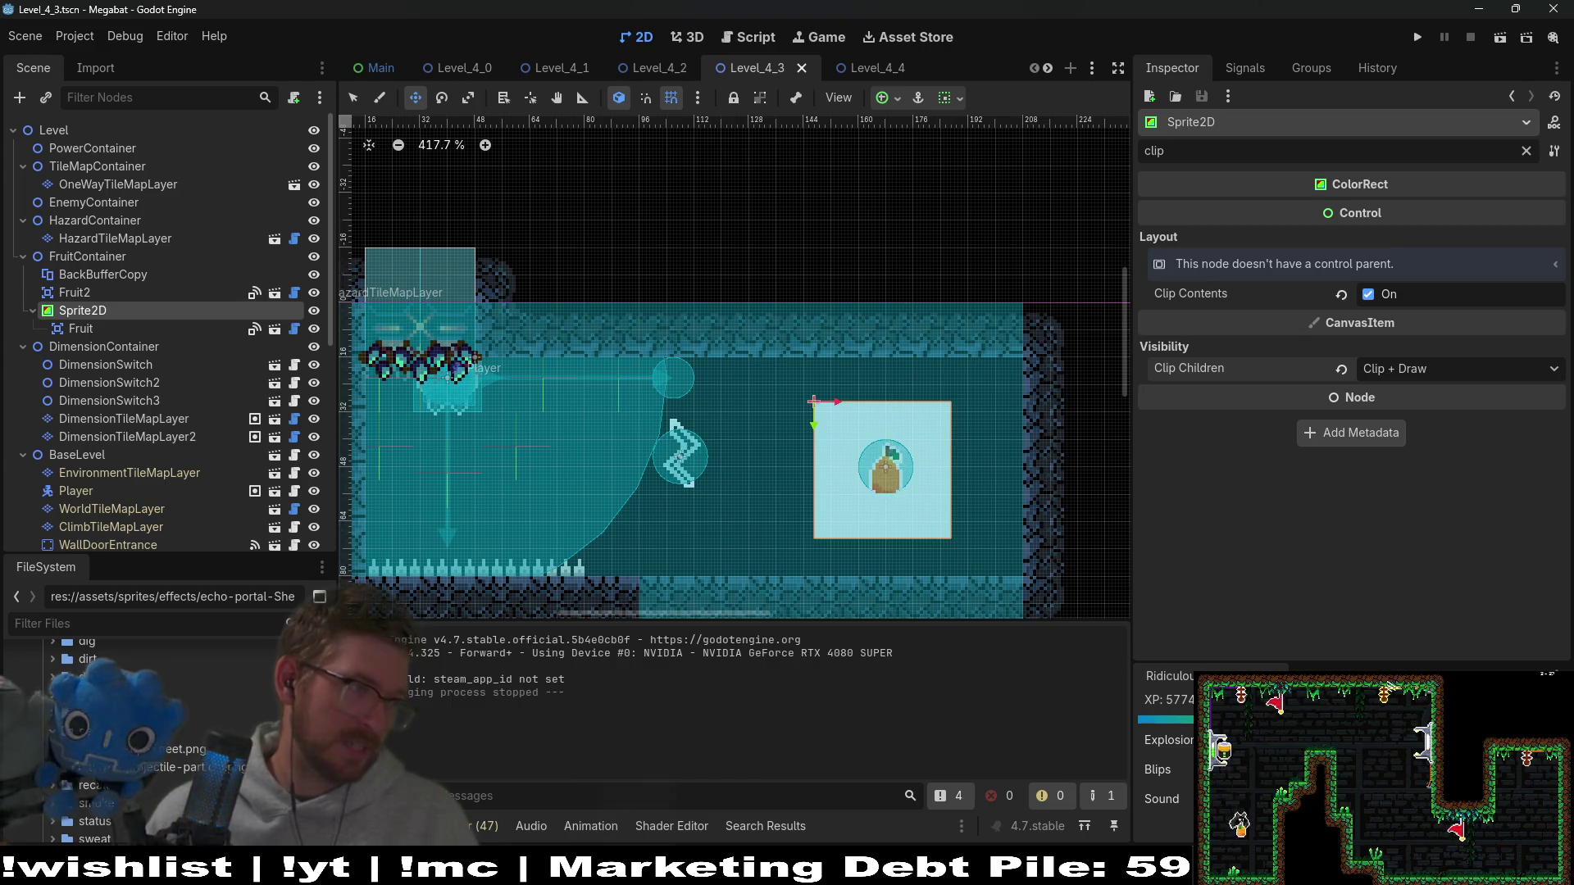
Step: Select BackBufferCopy and clear the Inspector filter to show all its properties
{"action": "left_click", "coordinate": [90, 275]}
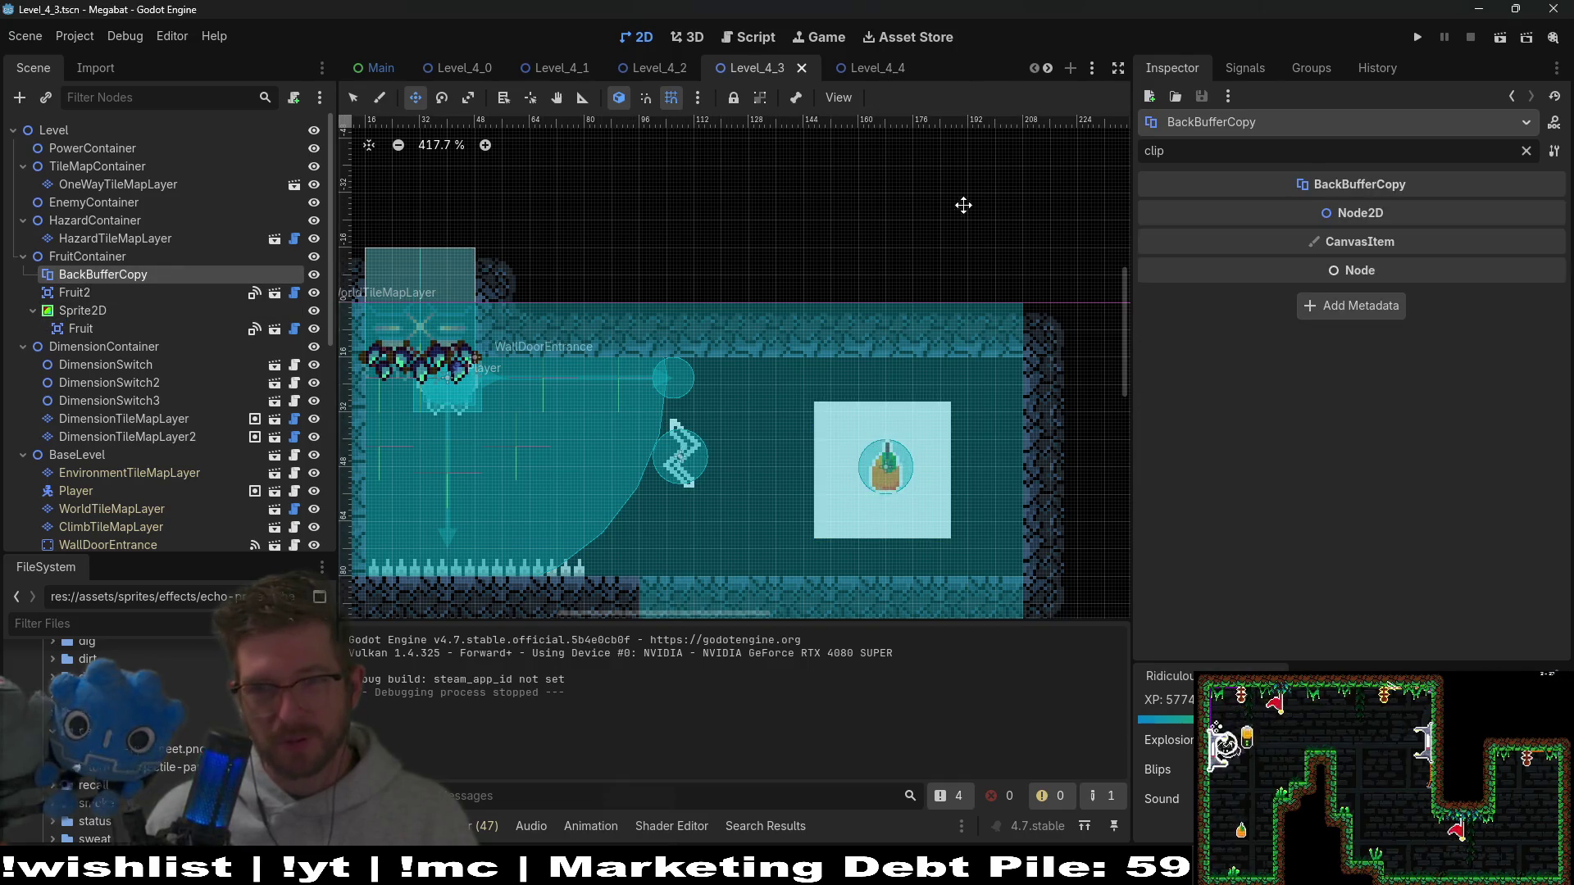
{"action": "left_click", "coordinate": [1534, 149]}
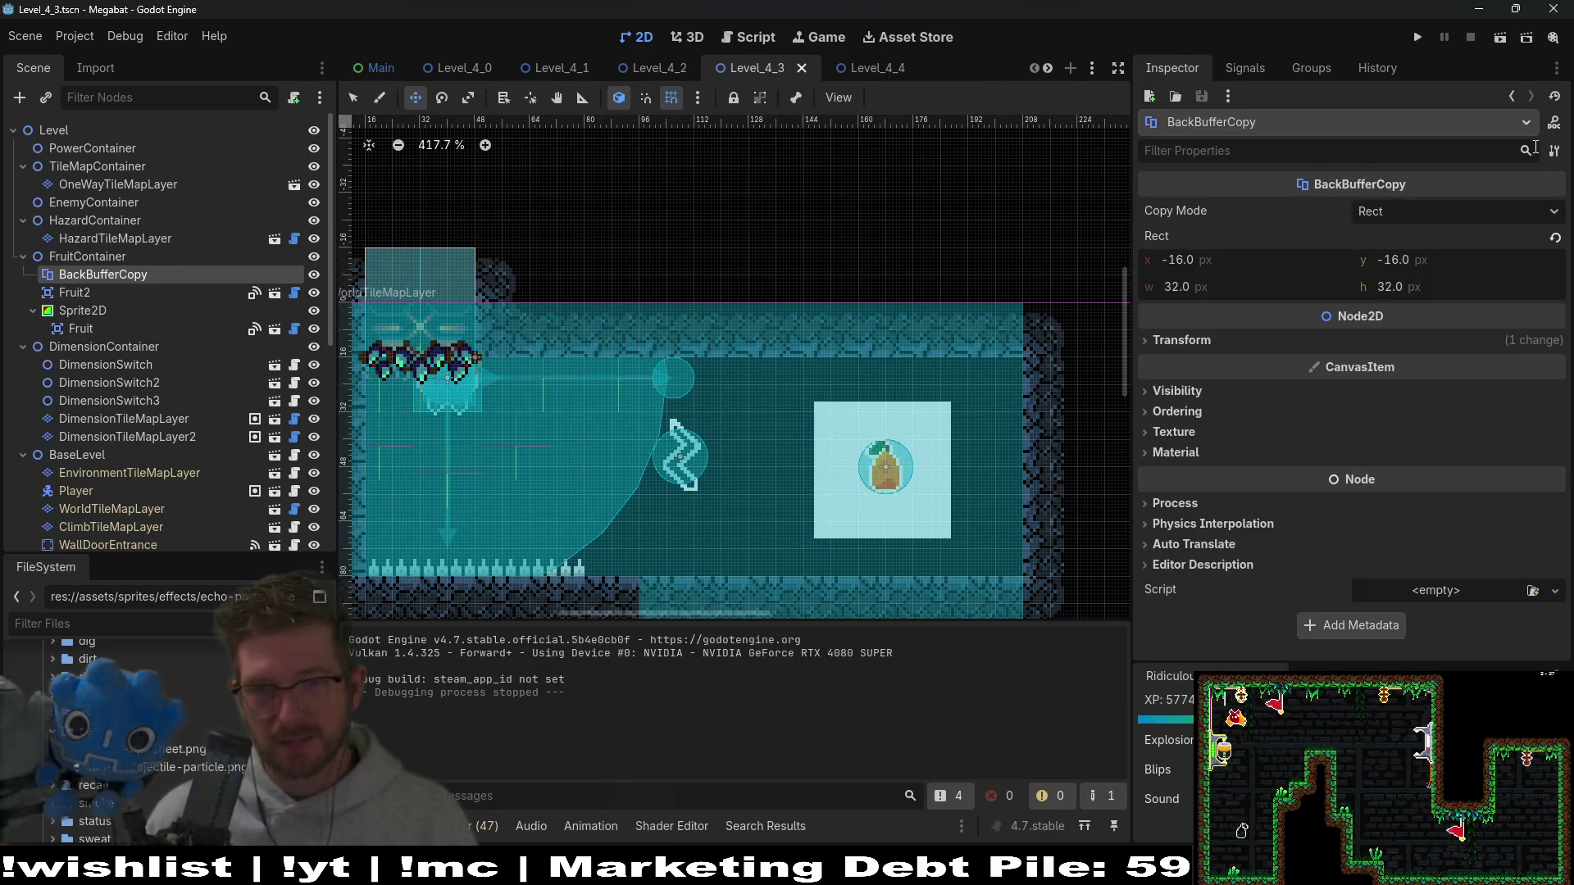
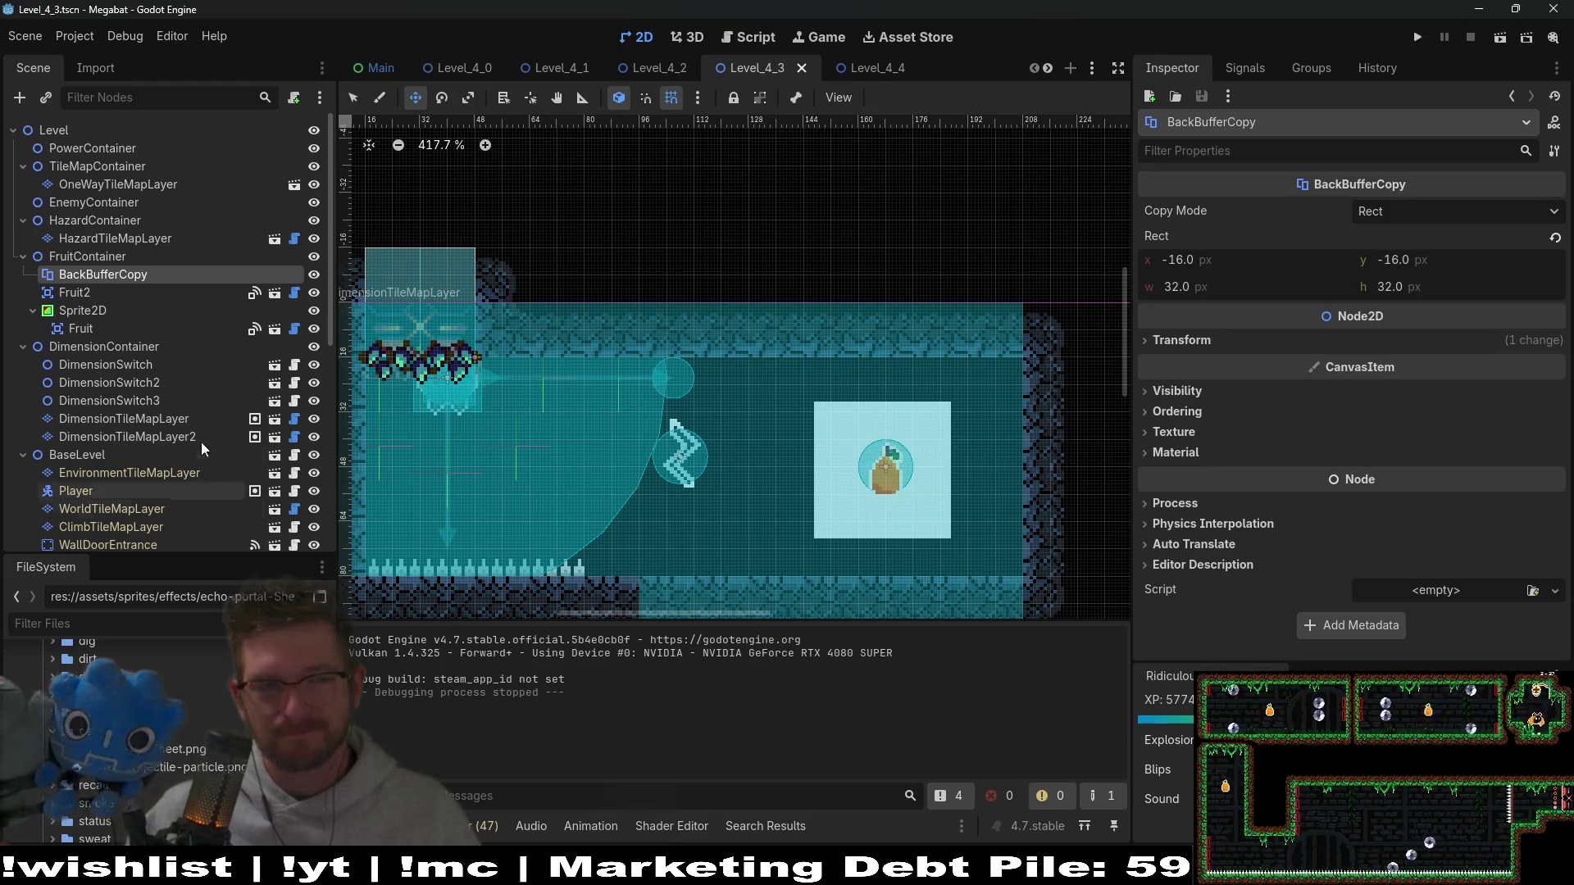
Step: Move Fruit directly under FruitContainer and delete the Sprite2D node
{"action": "left_click", "coordinate": [78, 324]}
{"action": "left_click_drag", "start_coordinate": [79, 328], "coordinate": [82, 287]}
{"action": "left_click", "coordinate": [93, 332]}
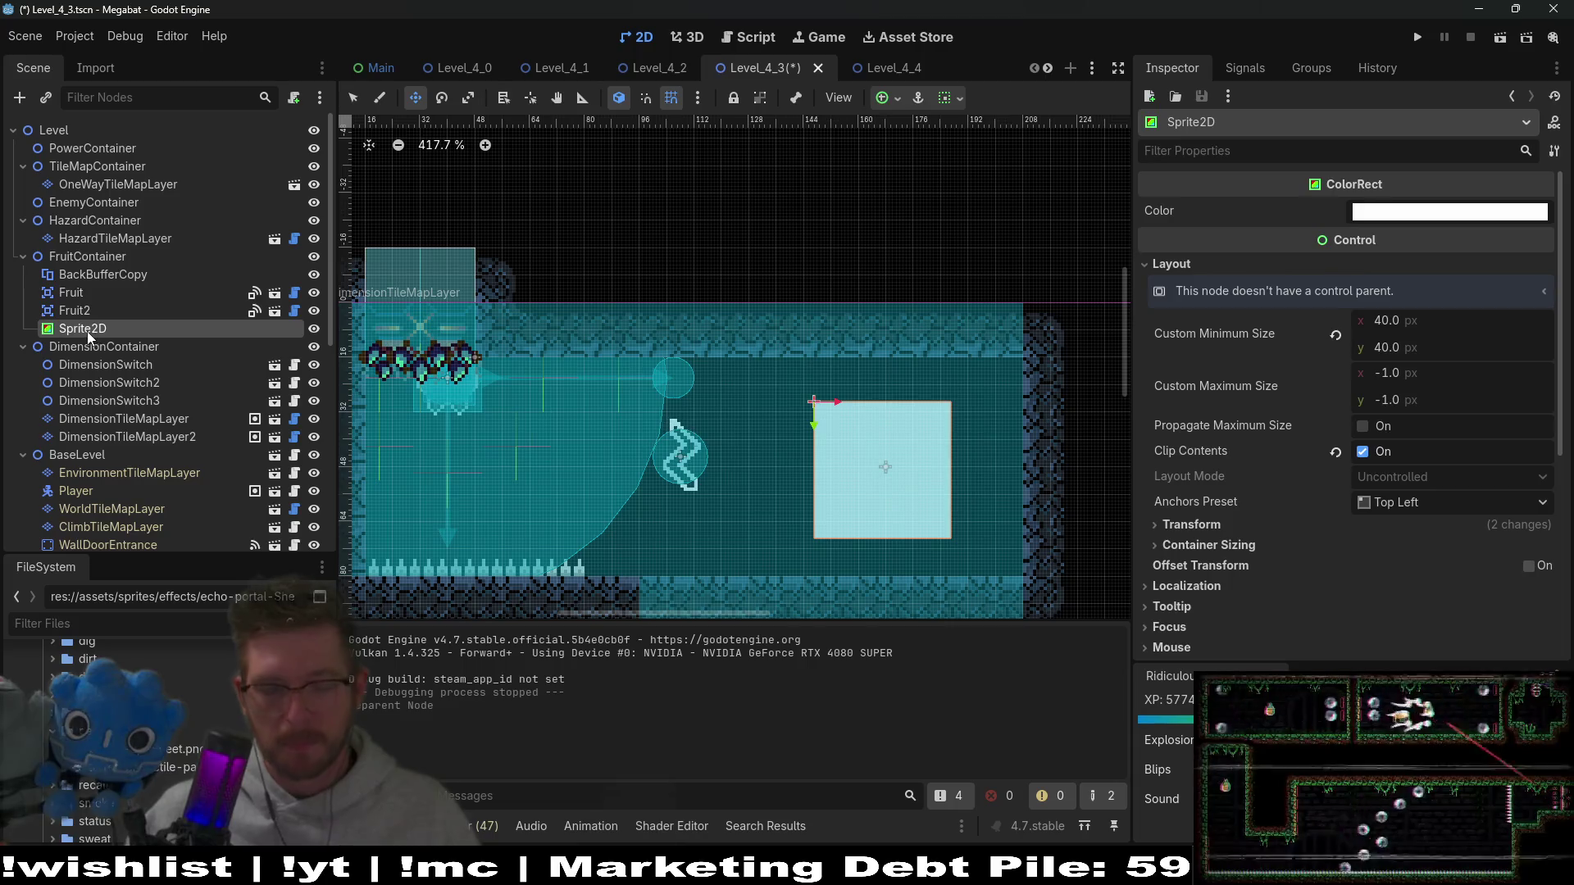
{"action": "key", "text": "Delete"}
{"action": "key", "text": "Return"}
Step: Delete the BackBufferCopy node and save the Level_4_3 scene
{"action": "left_click", "coordinate": [107, 276]}
{"action": "key", "text": "Delete"}
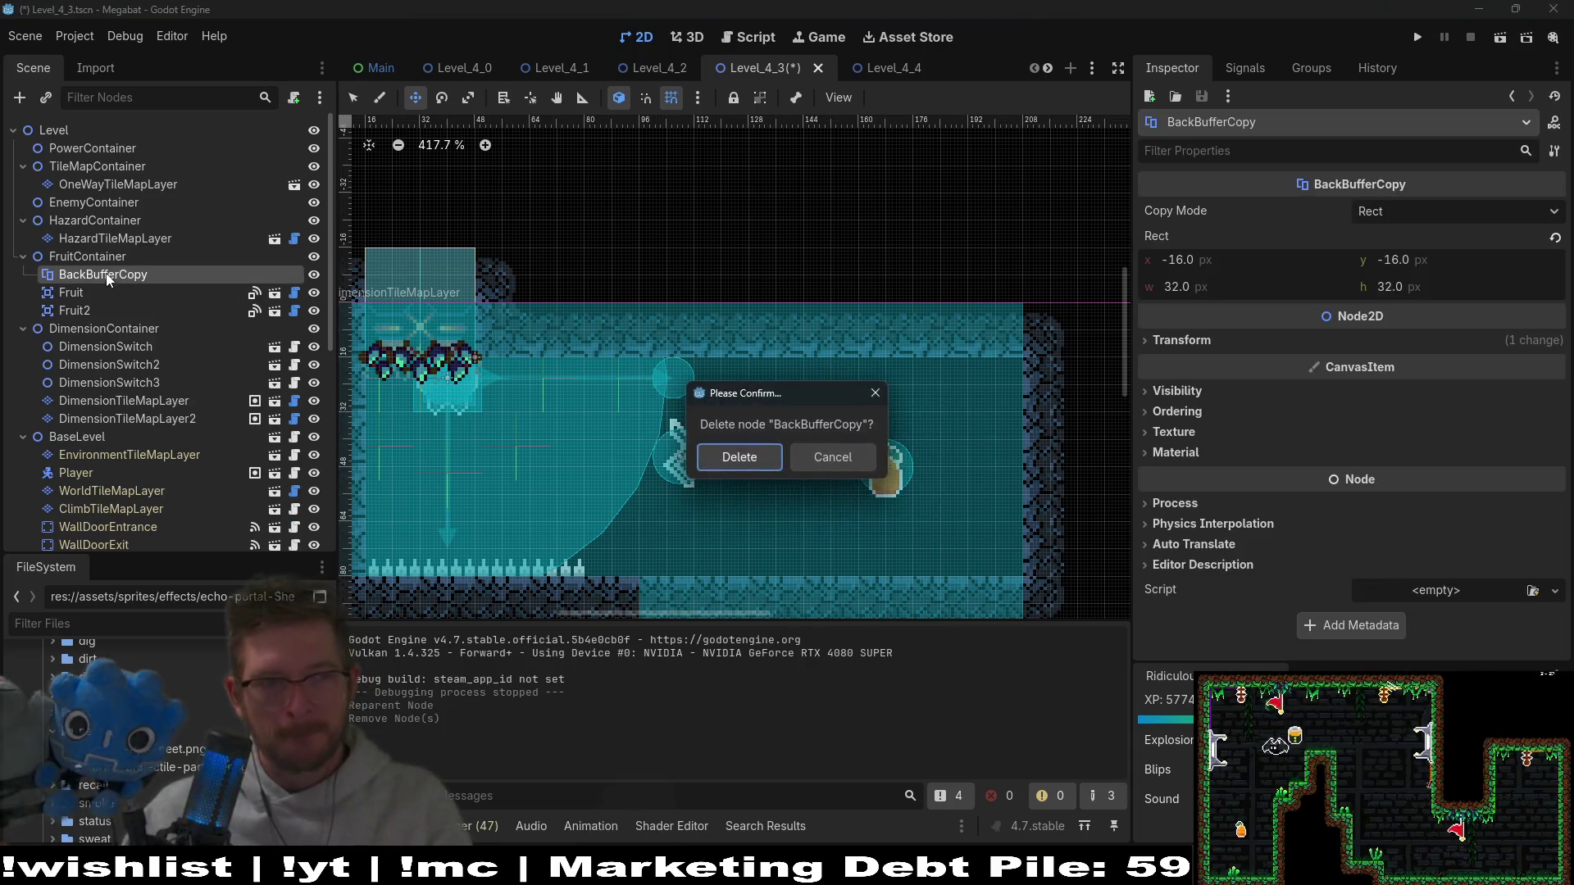
{"action": "left_click", "coordinate": [736, 454]}
{"action": "key", "text": "ctrl+s"}
{"action": "scroll", "coordinate": [739, 394], "scroll_direction": "down", "scroll_amount": 10}
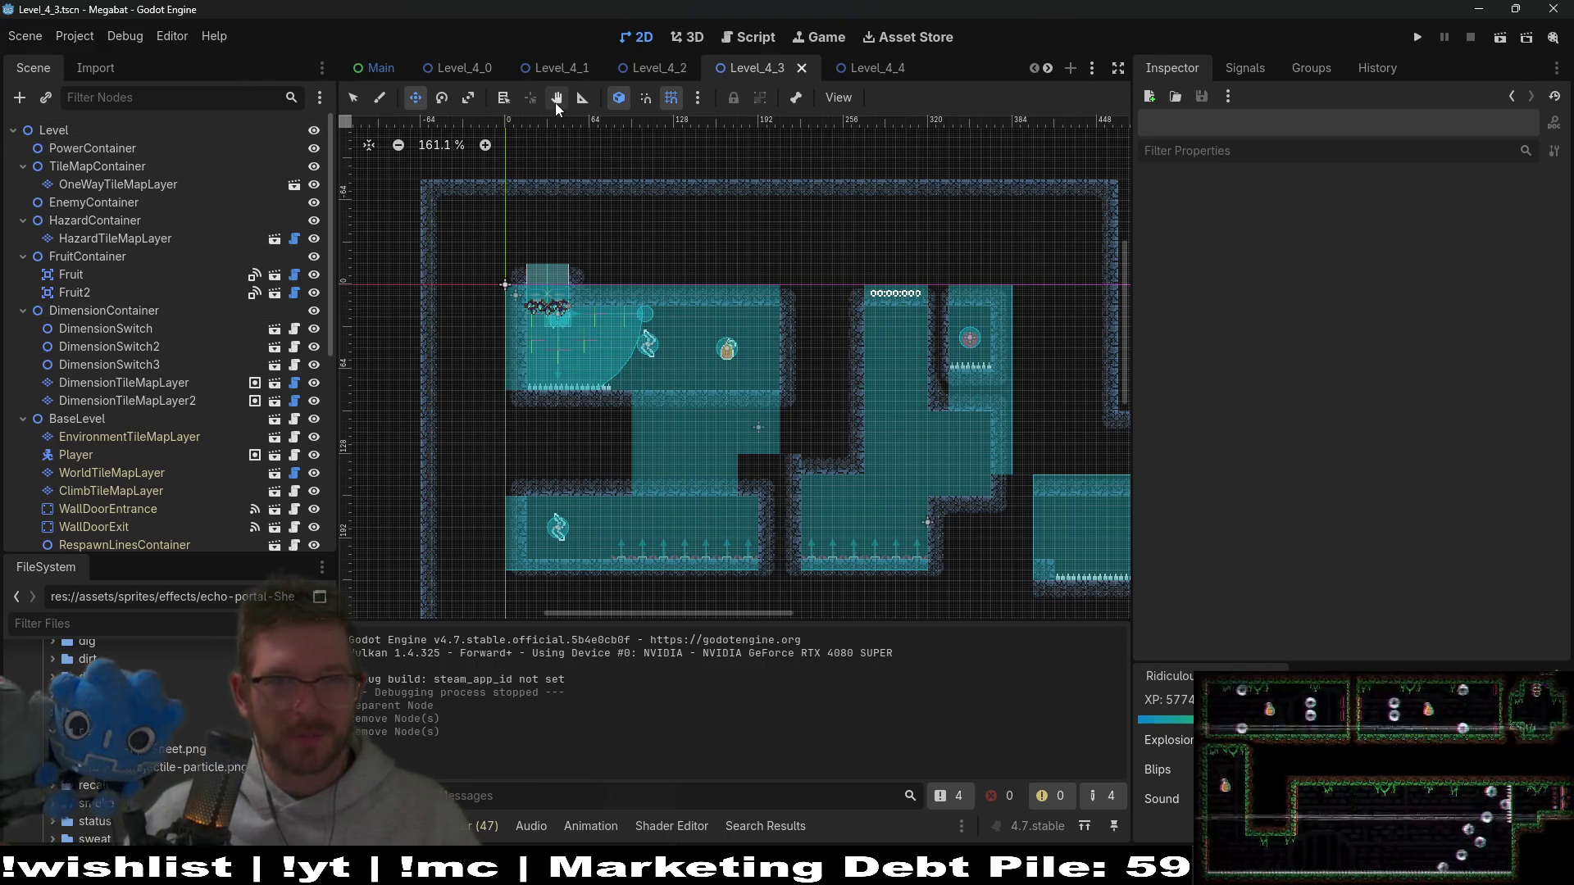
Step: Select the Player node and show its Transform values
{"action": "left_click", "coordinate": [75, 454]}
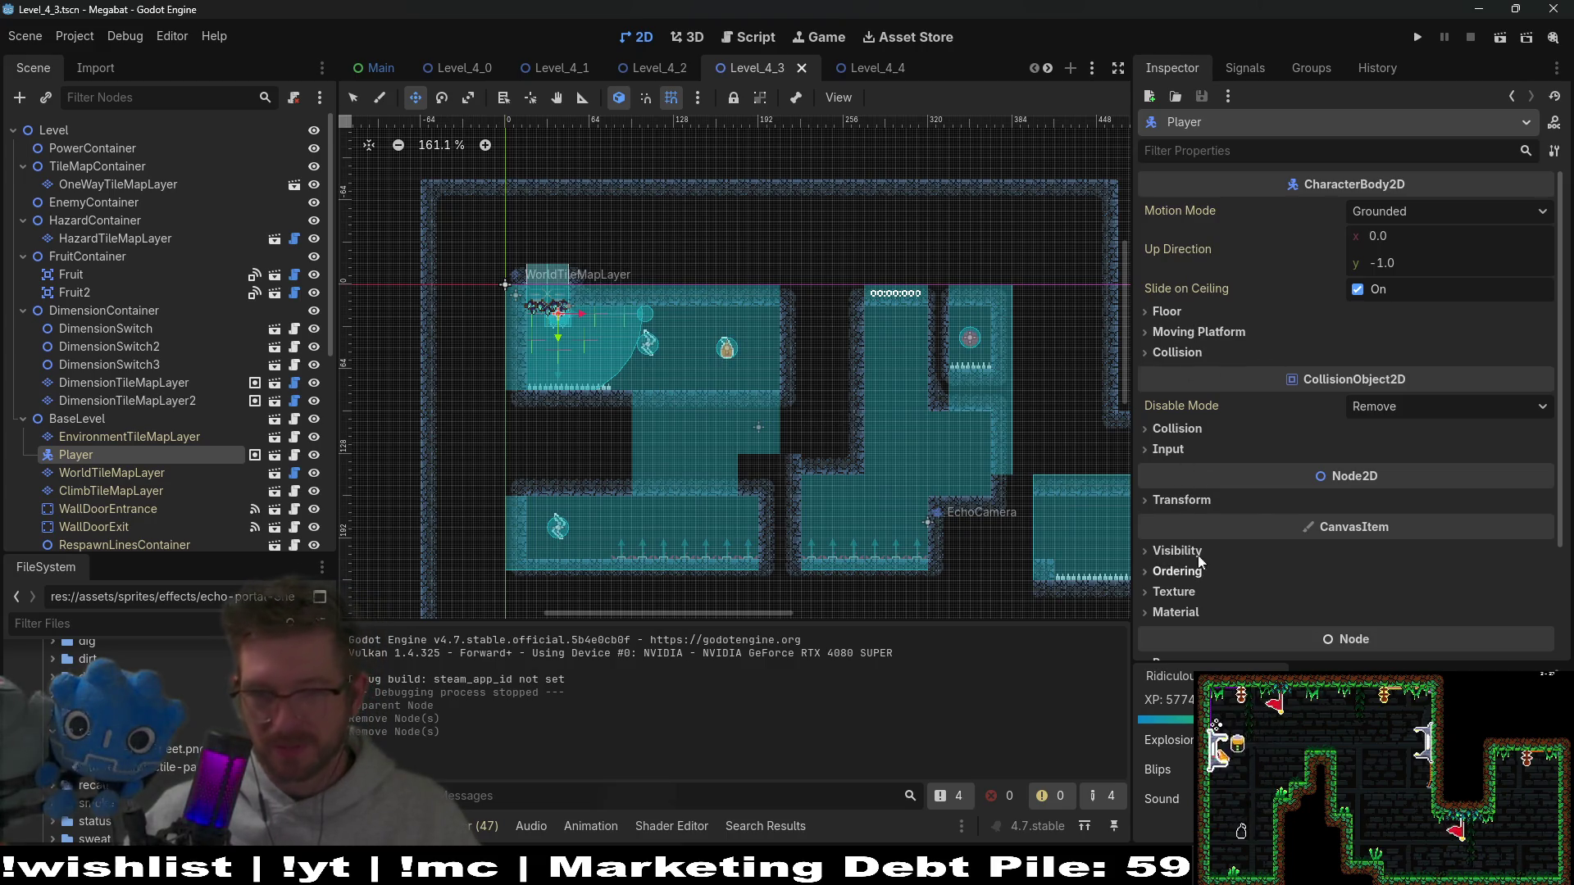
{"action": "left_click", "coordinate": [1187, 501]}
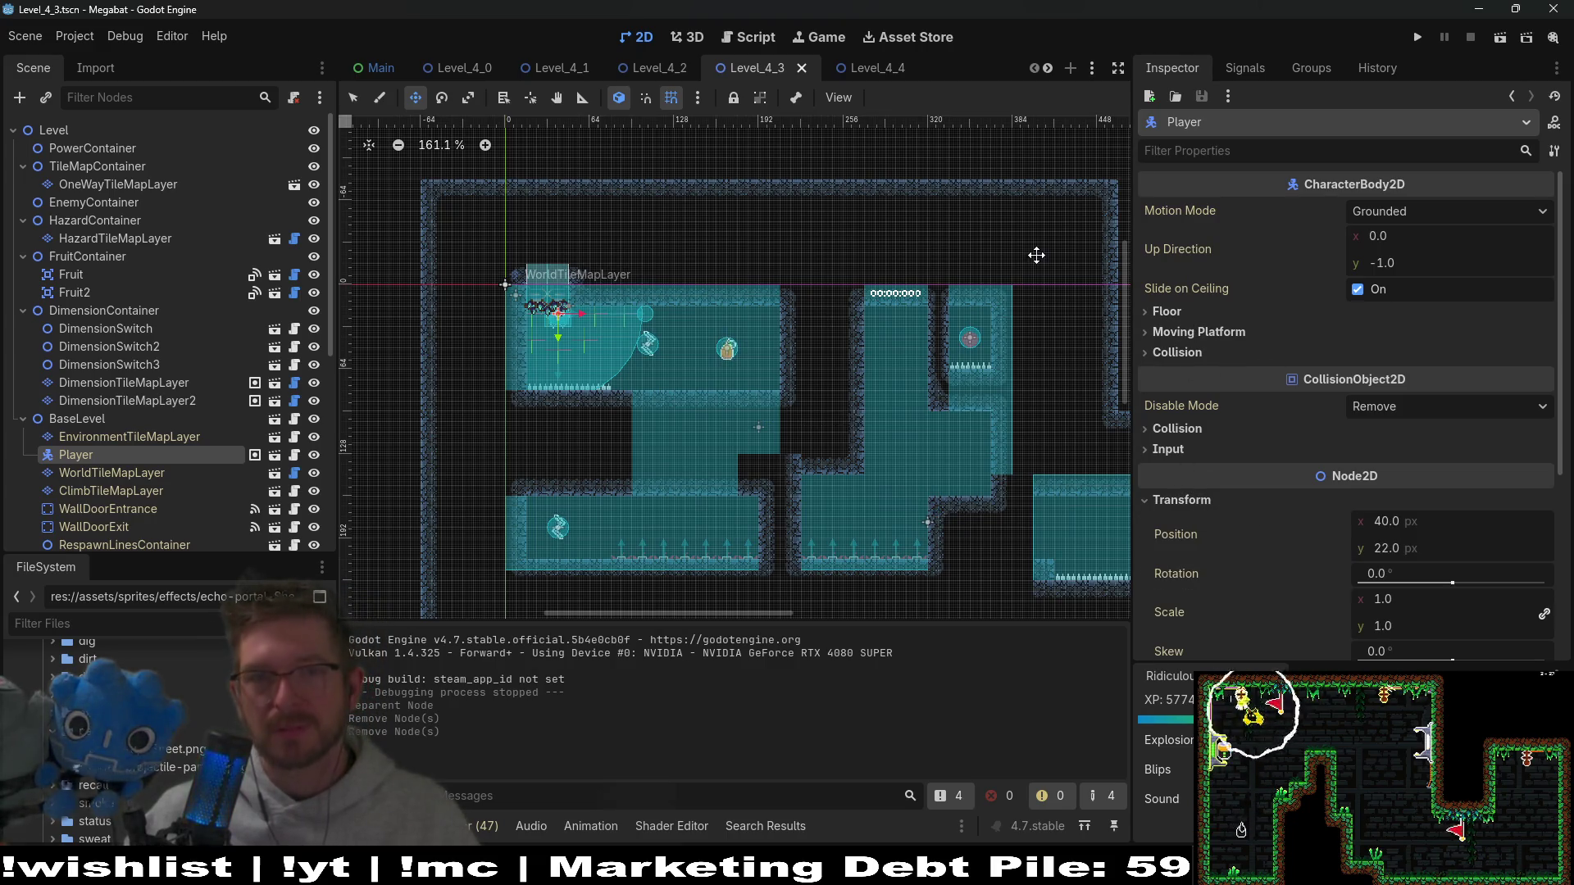
{"action": "scroll", "coordinate": [845, 70], "scroll_direction": "down", "scroll_amount": 5}
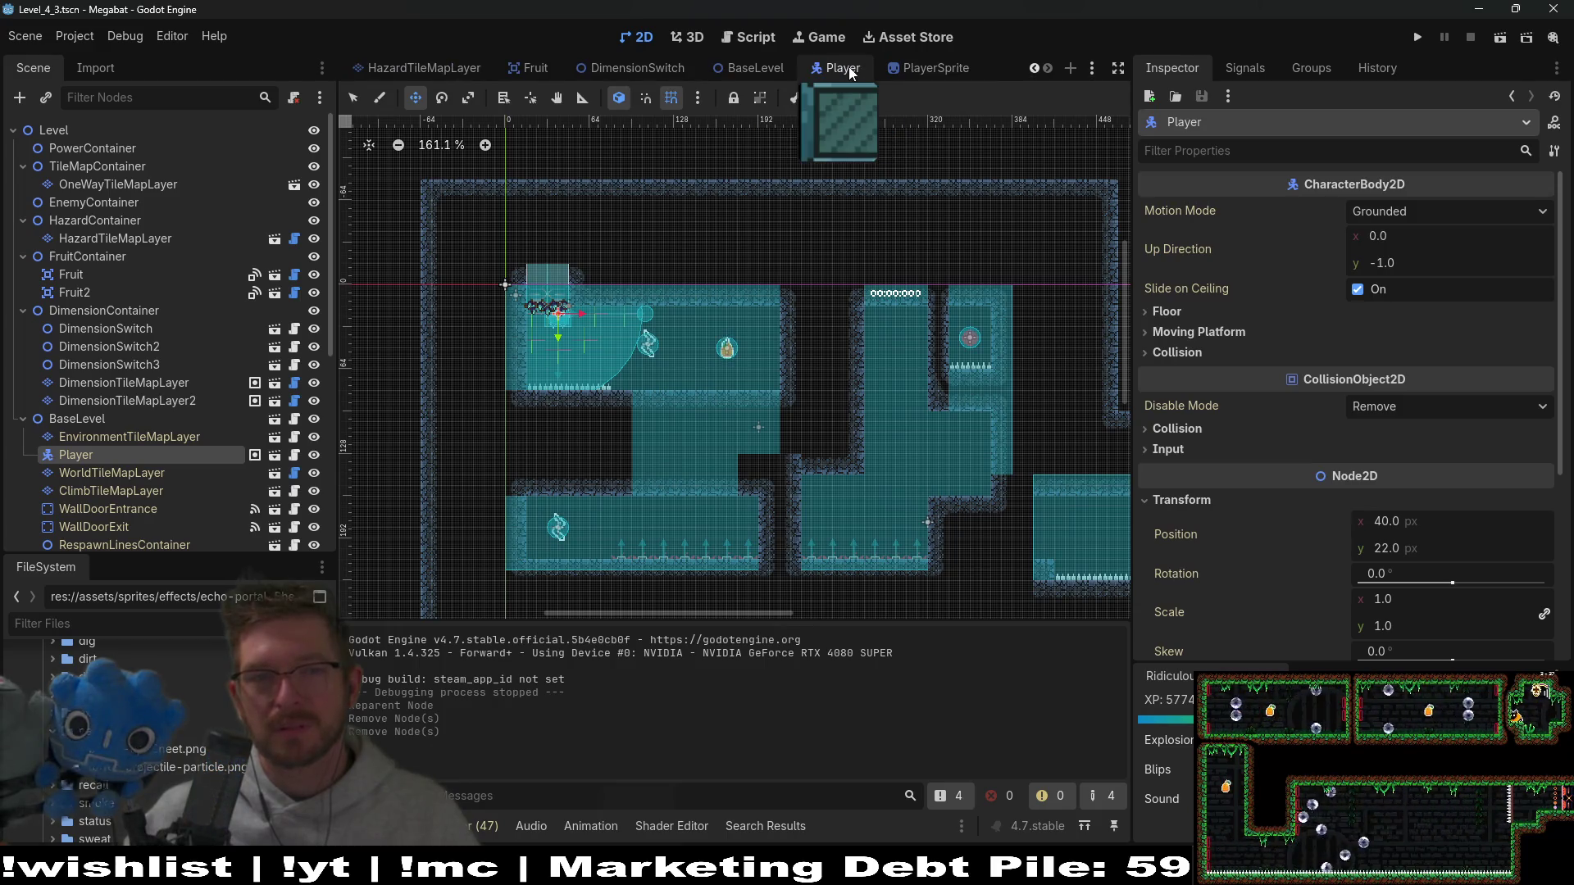
Step: Go through the PlayerSprite and Player scenes to BaseLevel and check the Player's position there
{"action": "left_click", "coordinate": [912, 69]}
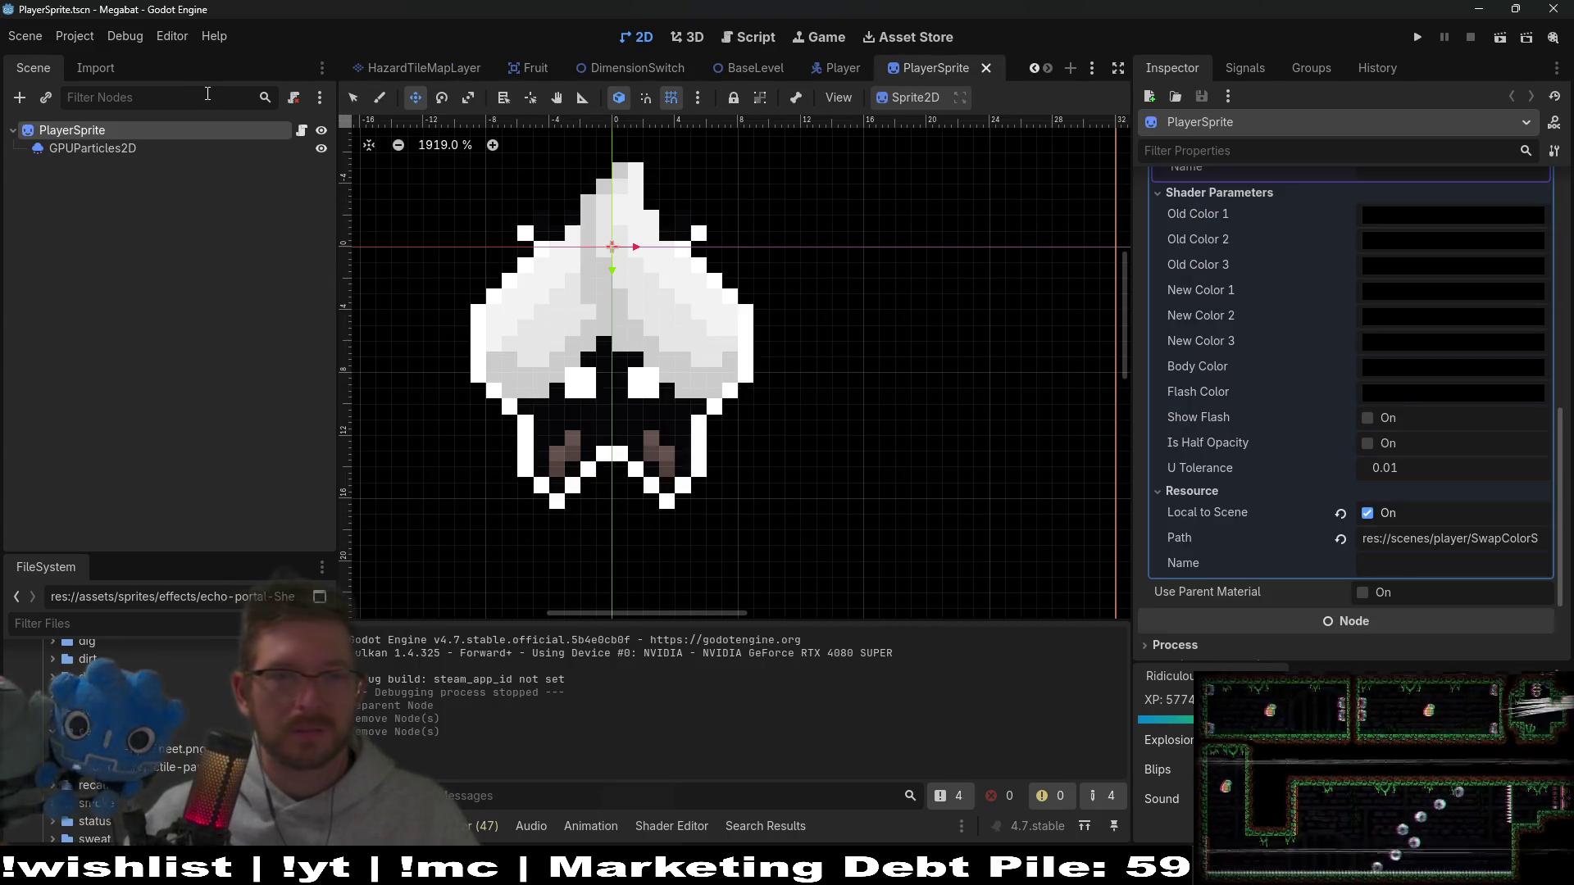
{"action": "left_click", "coordinate": [837, 69]}
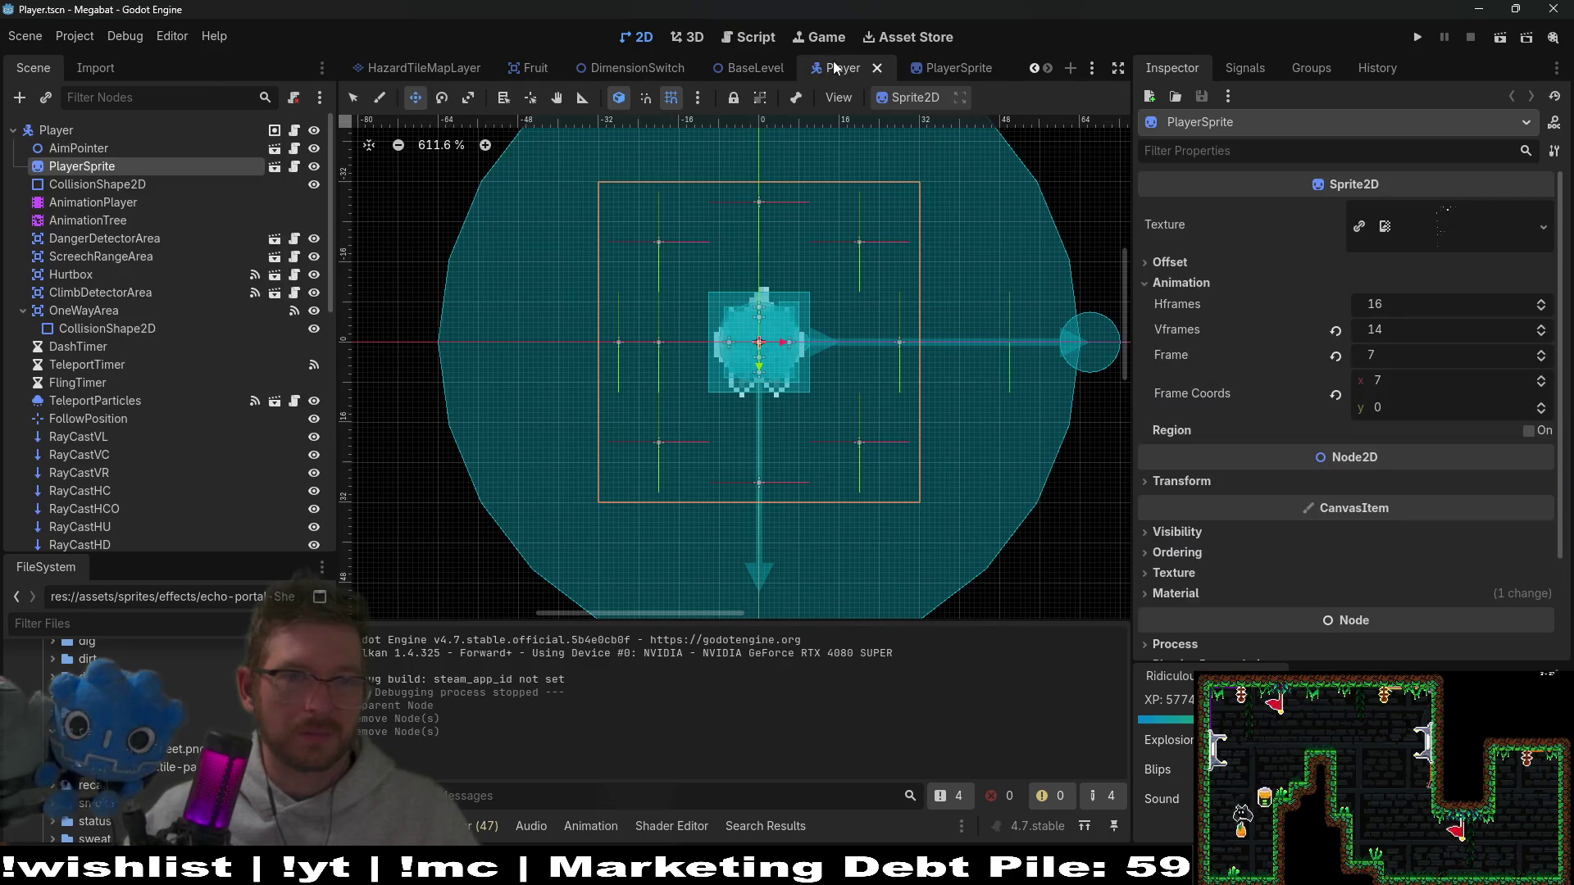
{"action": "left_click", "coordinate": [753, 68]}
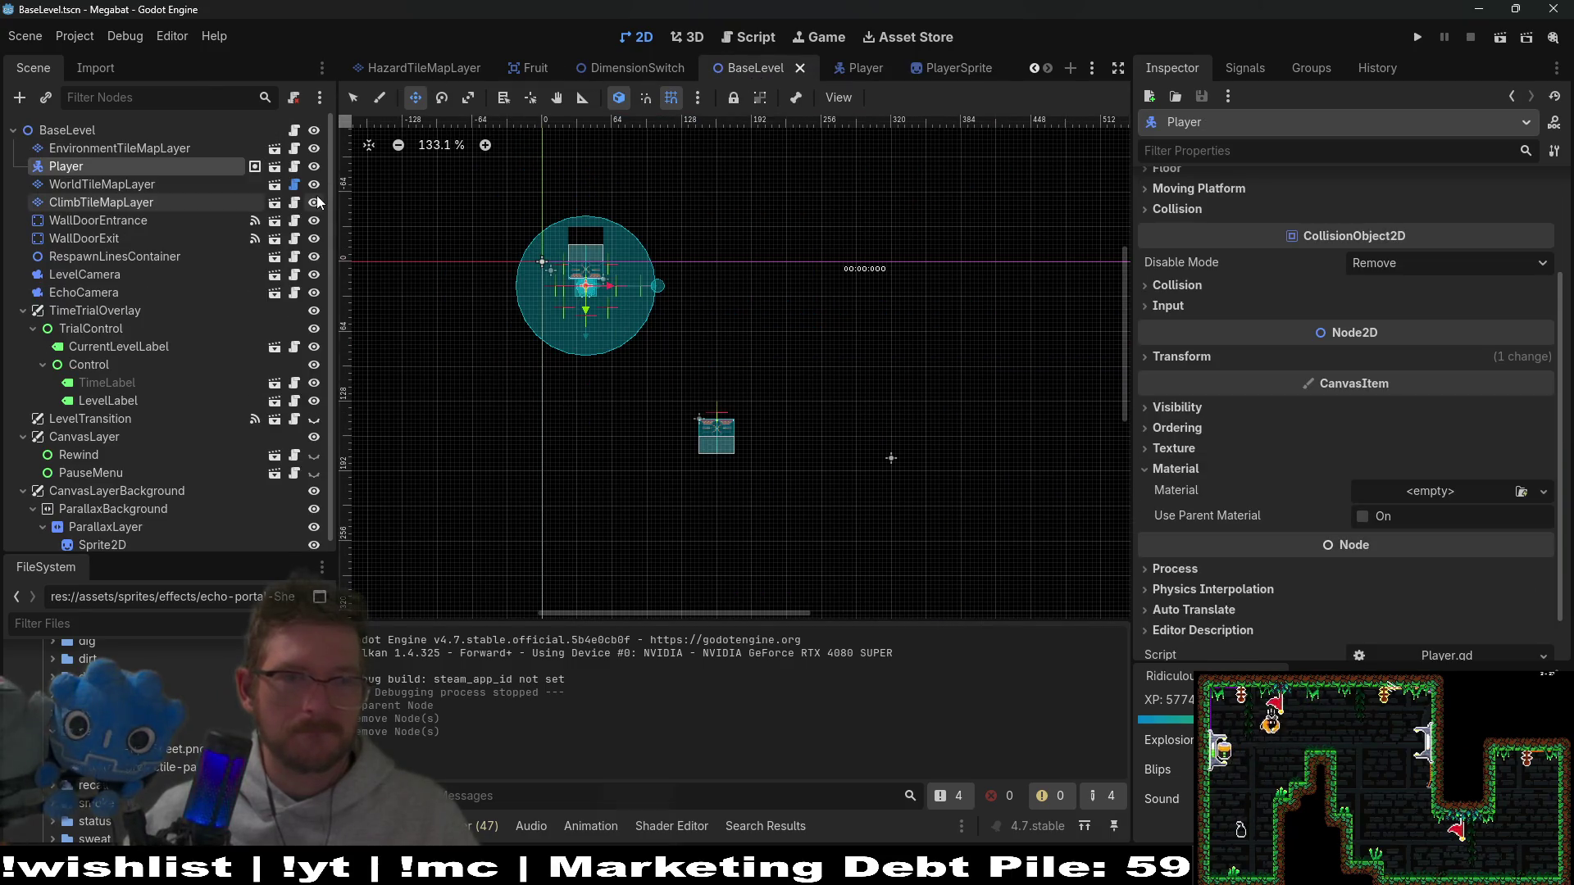
{"action": "scroll", "coordinate": [607, 283], "scroll_direction": "up", "scroll_amount": 6}
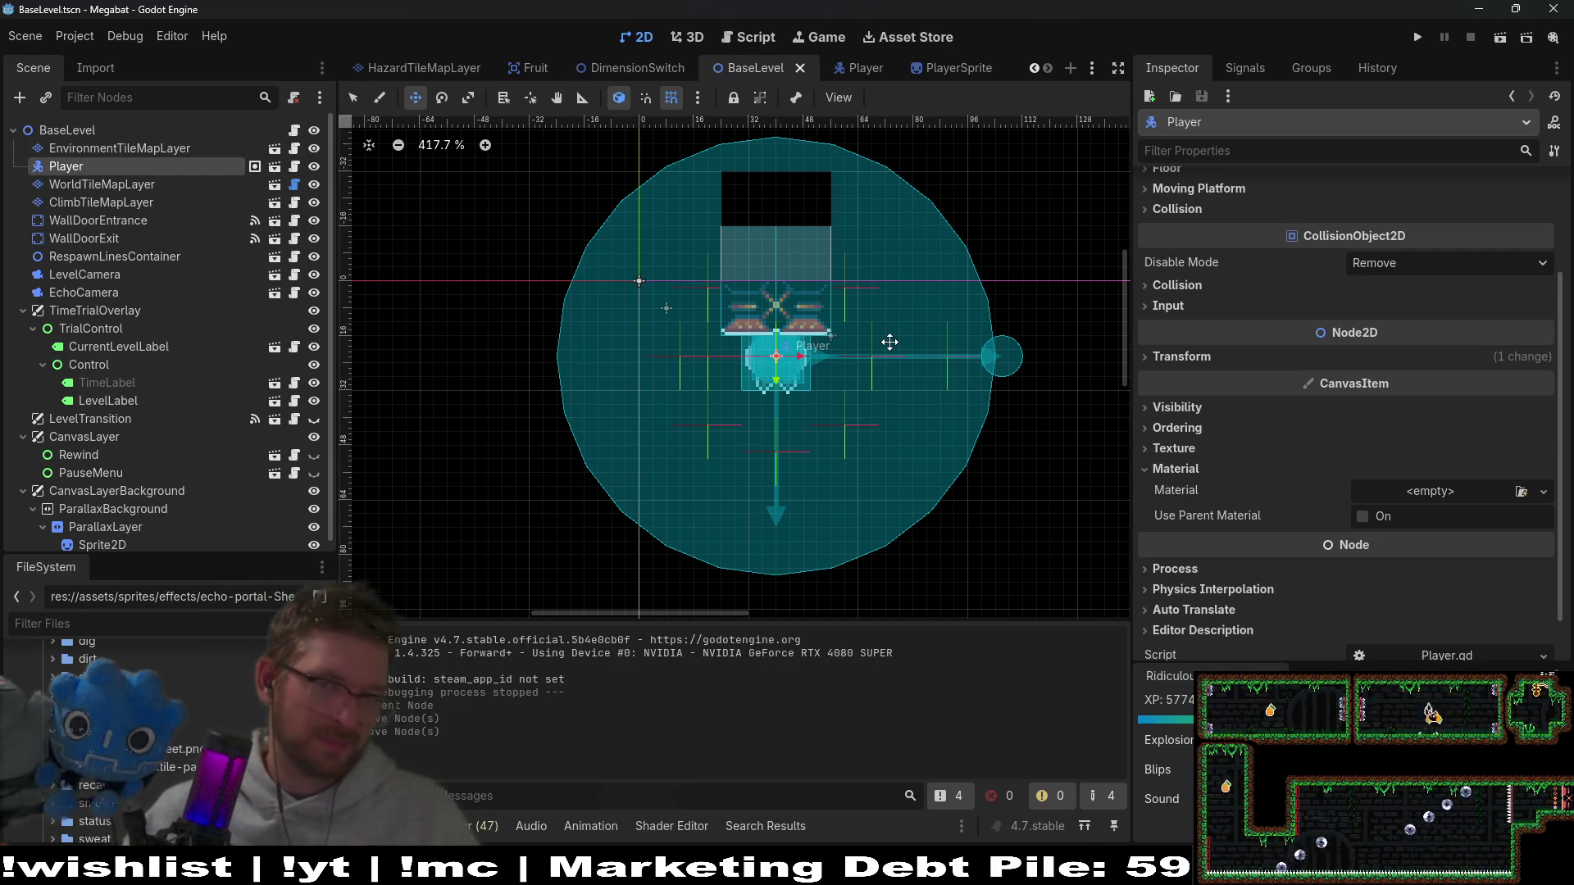
{"action": "left_click", "coordinate": [1183, 356]}
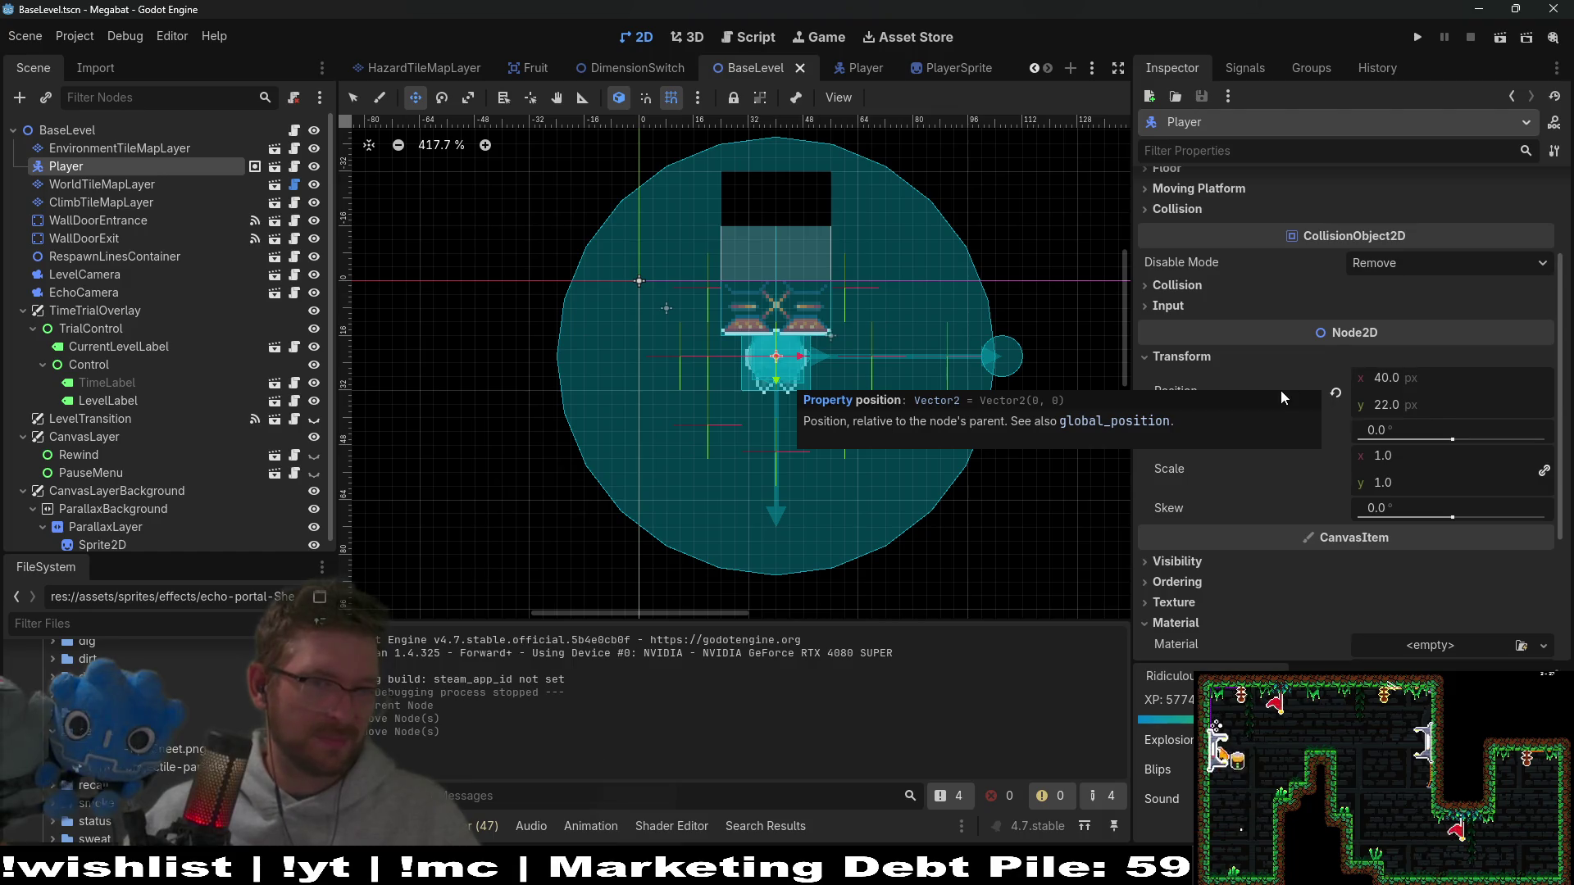
Step: Select WallDoorExit, then bring VS Code with the DimensionBlock.tscn diff forward
{"action": "left_click", "coordinate": [105, 240]}
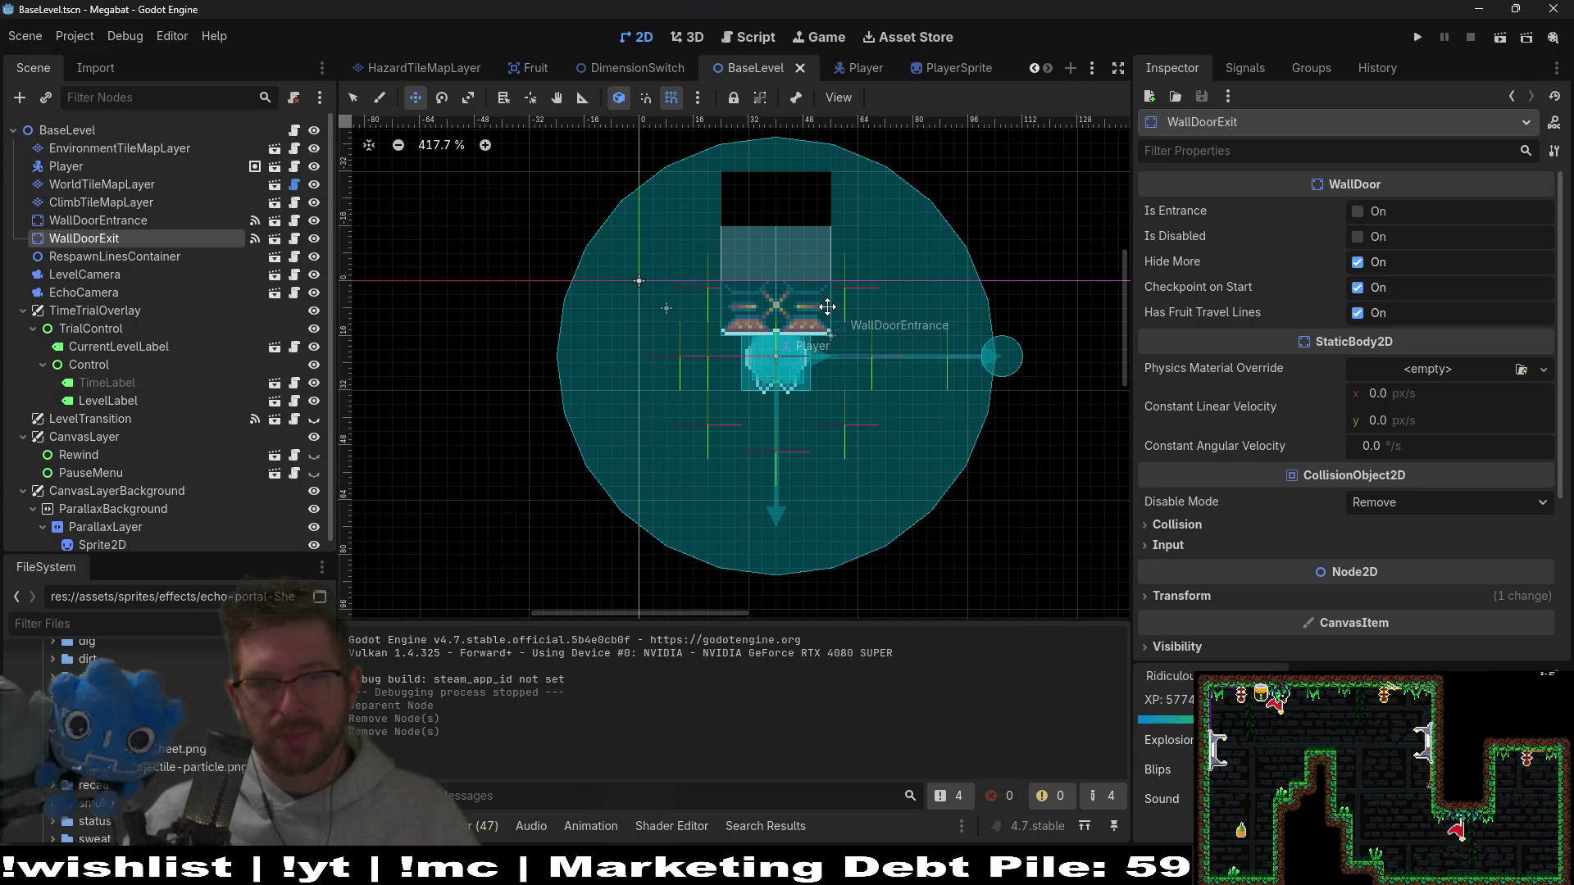
{"action": "mouse_move", "coordinate": [852, 869]}
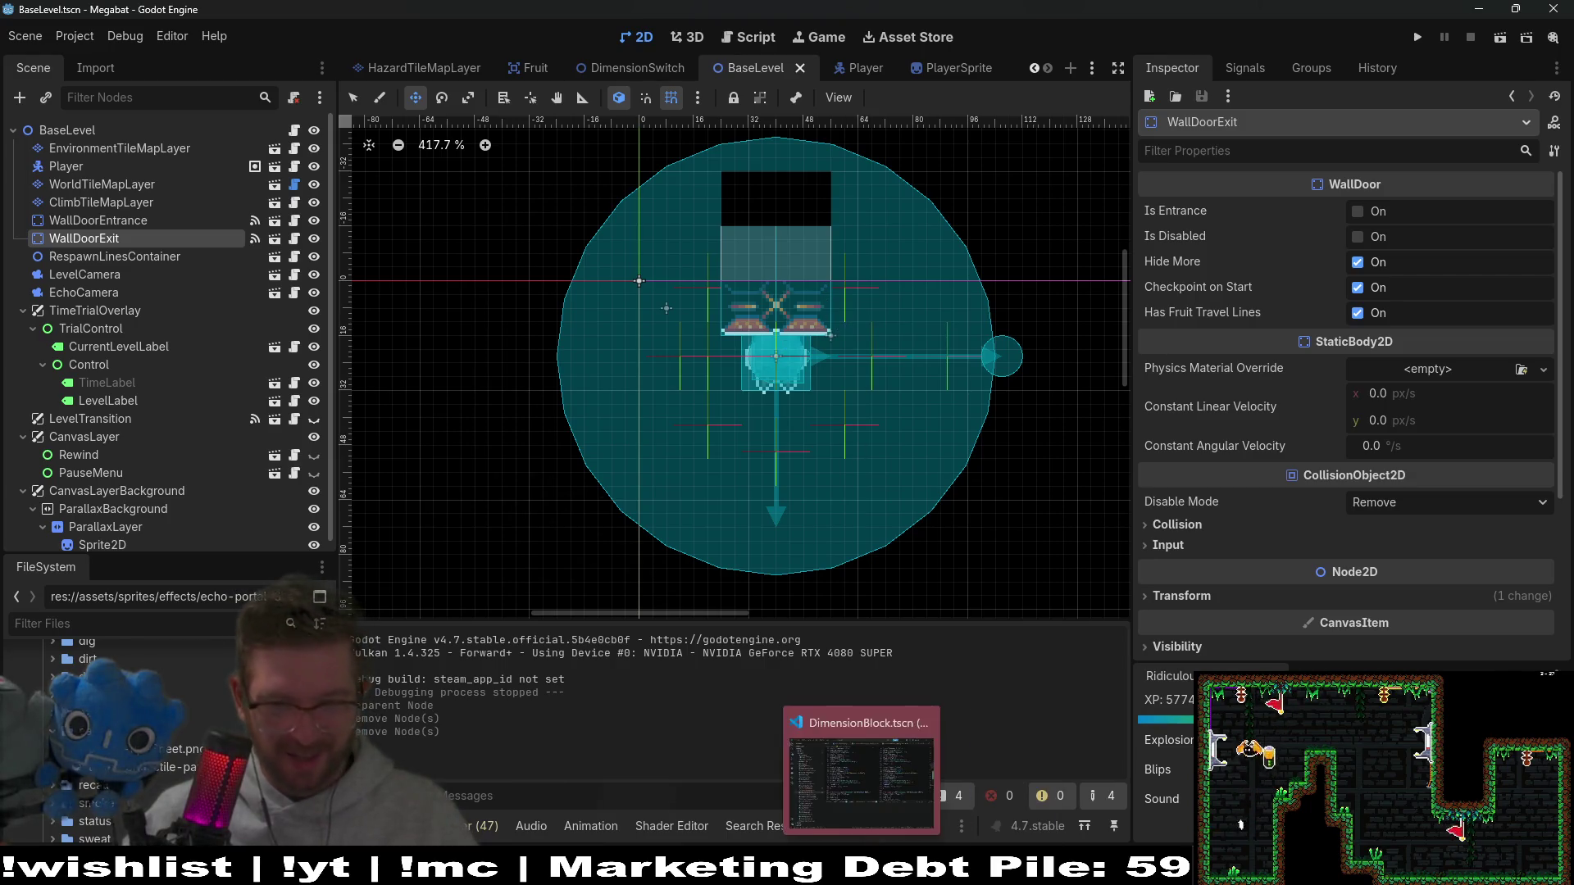
{"action": "left_click", "coordinate": [853, 722]}
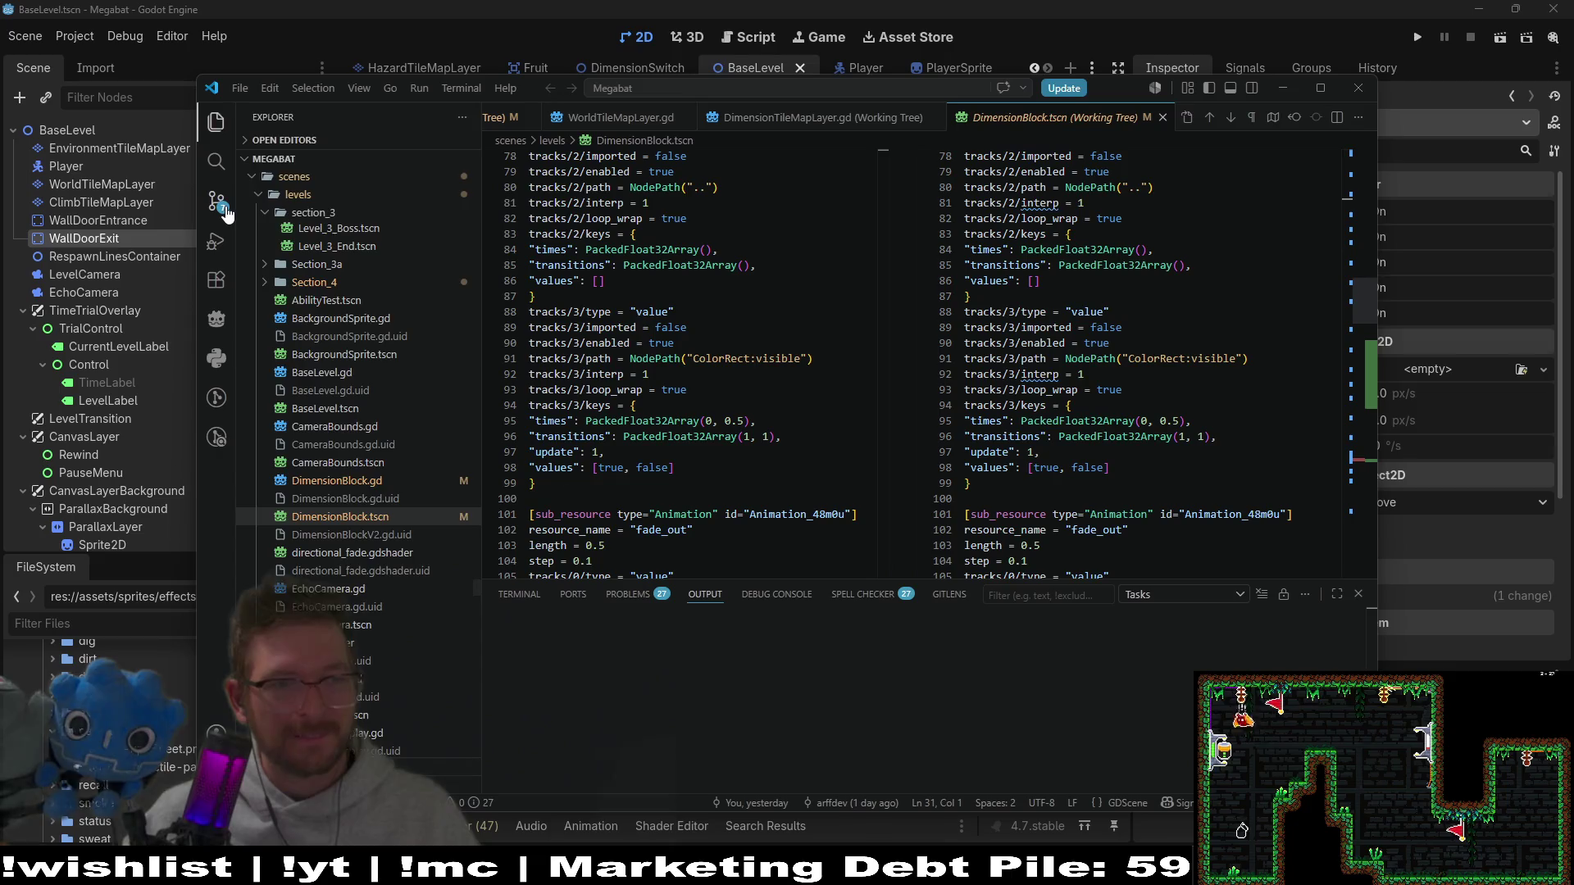
Step: Look over the seven changed files in Source Control, then return to the Godot editor
{"action": "left_click", "coordinate": [217, 203]}
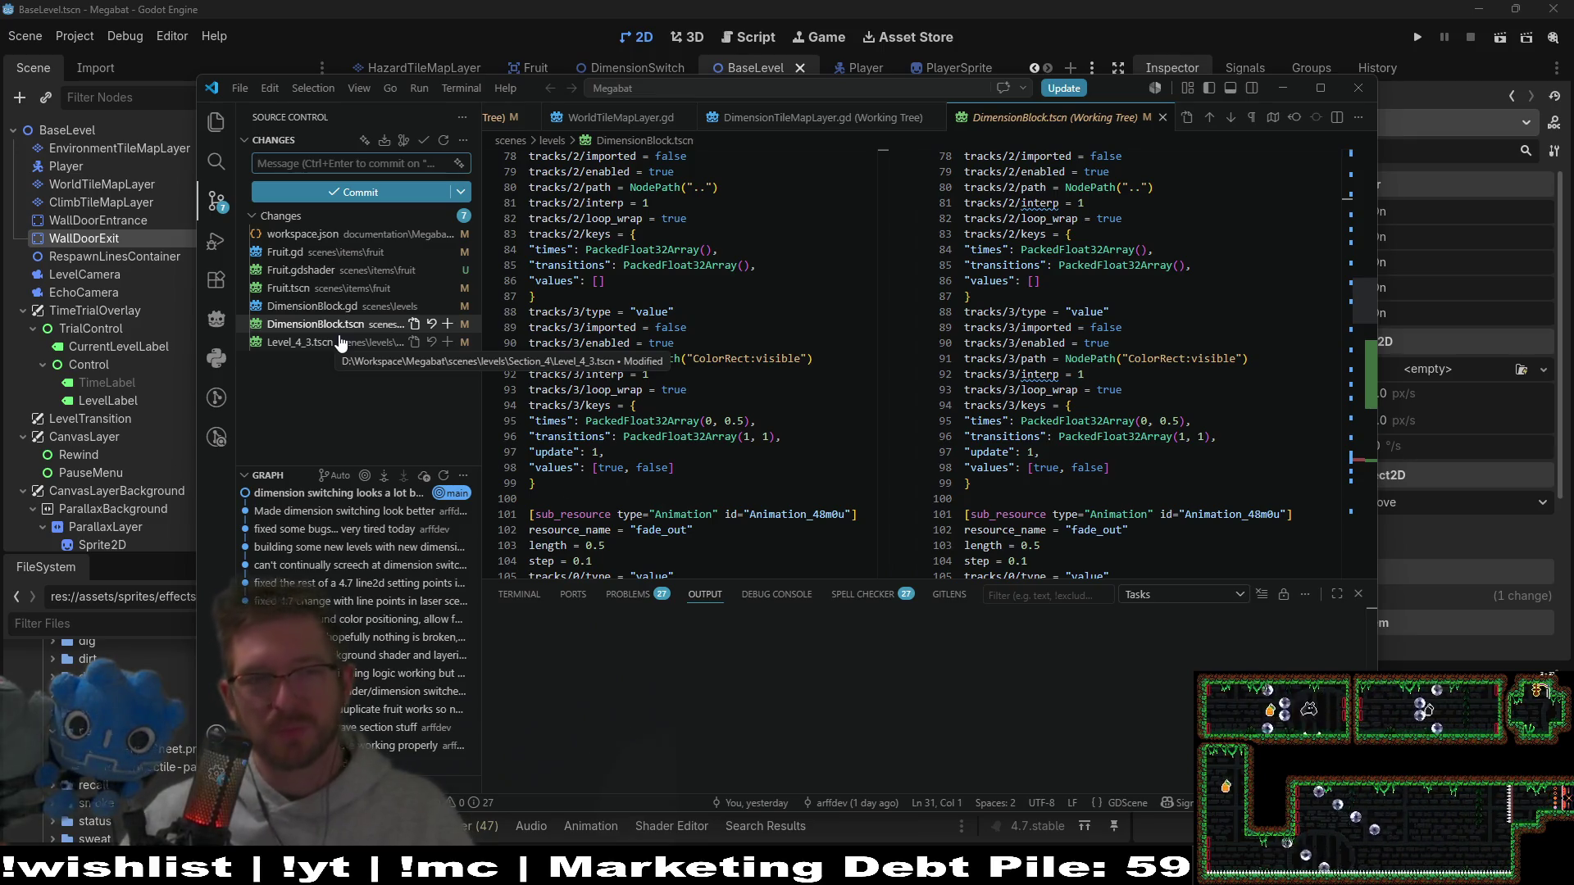
{"action": "left_click", "coordinate": [939, 8]}
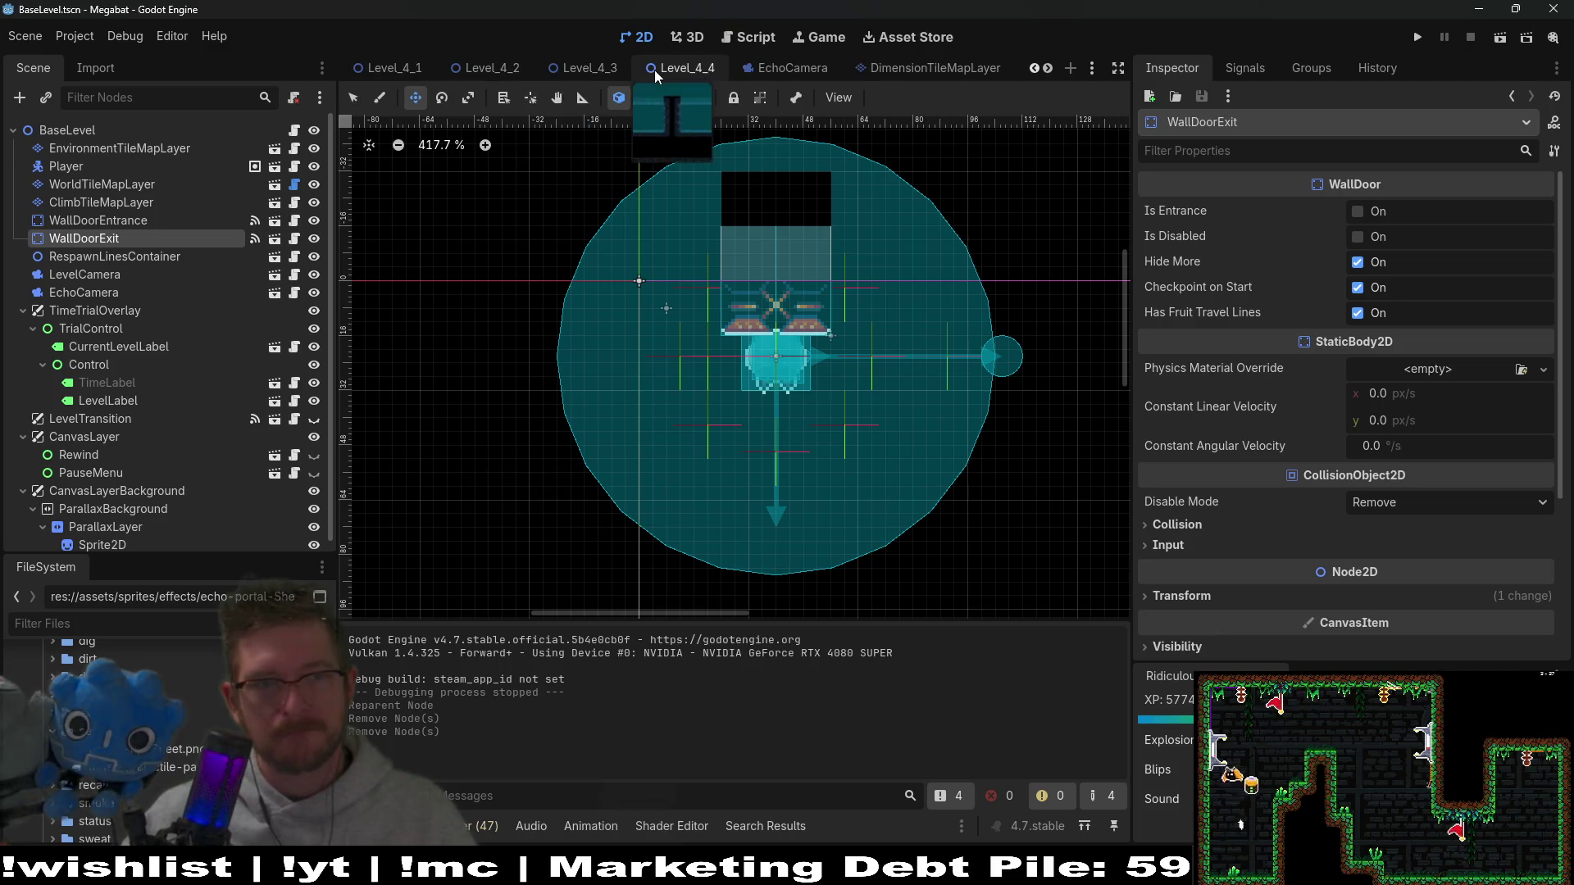
Step: In Level_4_3, nudge the Player left to x 32 and save the scene
{"action": "left_click", "coordinate": [654, 71]}
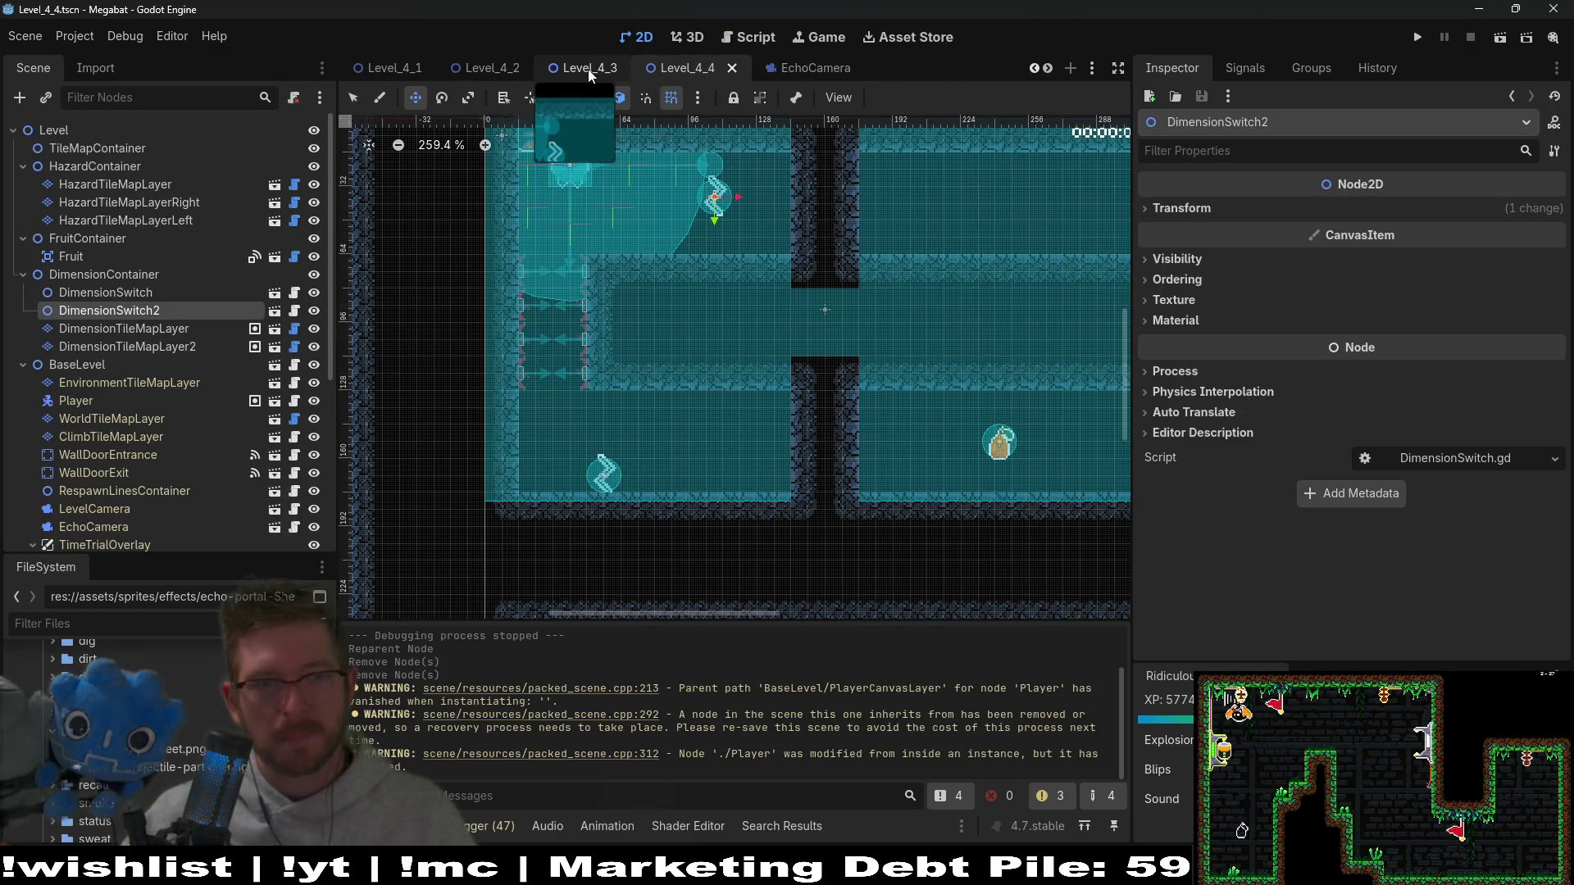
{"action": "scroll", "coordinate": [570, 223], "scroll_direction": "up", "scroll_amount": 10}
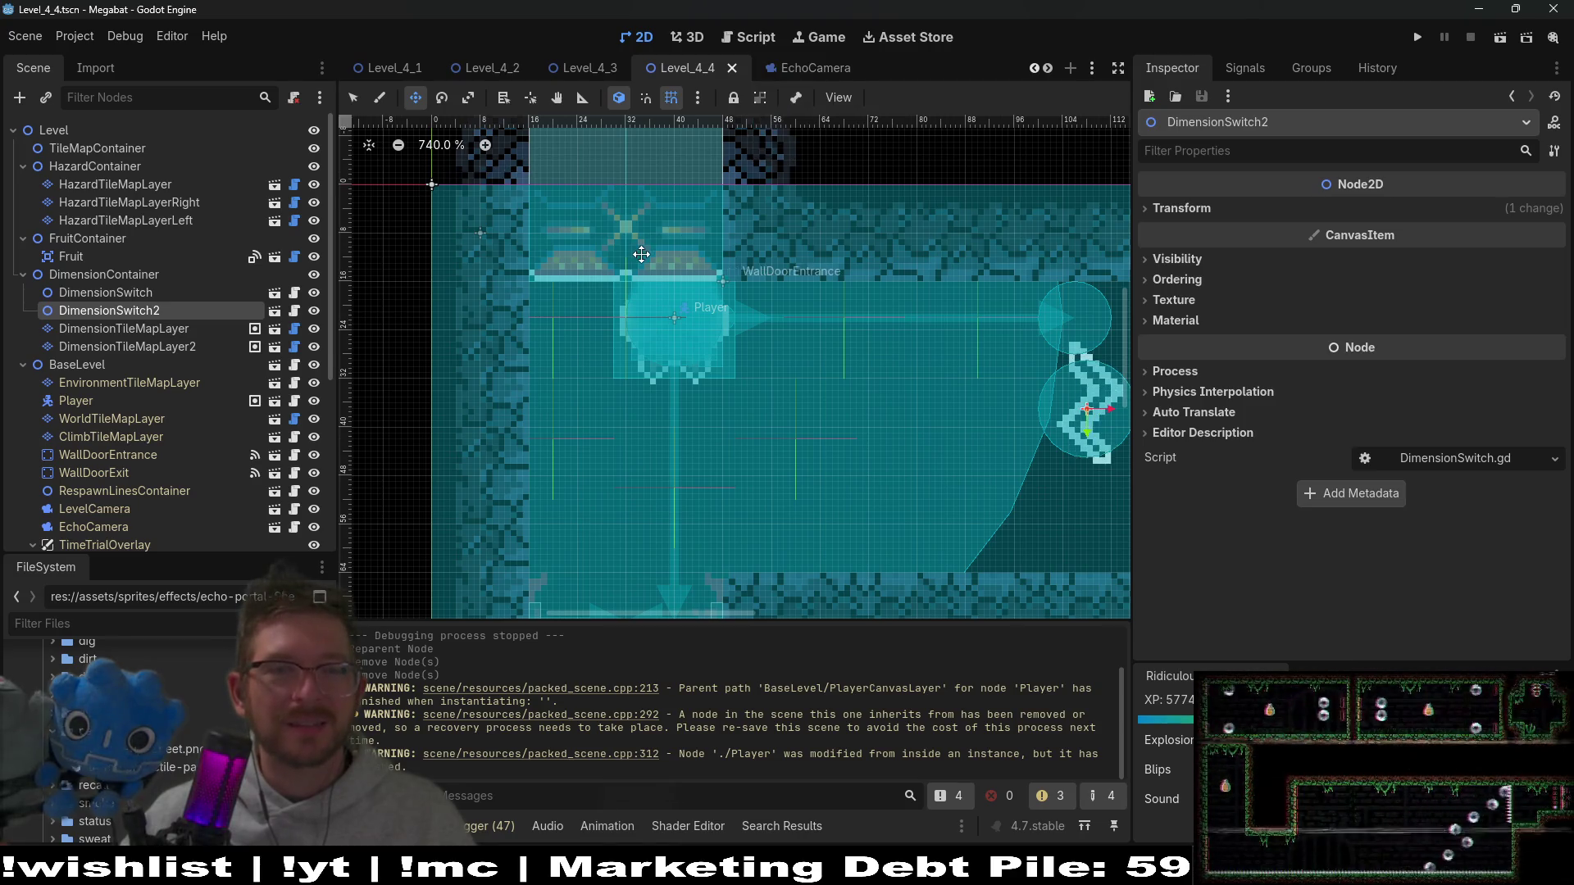
{"action": "scroll", "coordinate": [640, 253], "scroll_direction": "down", "scroll_amount": 4}
{"action": "left_click", "coordinate": [583, 68]}
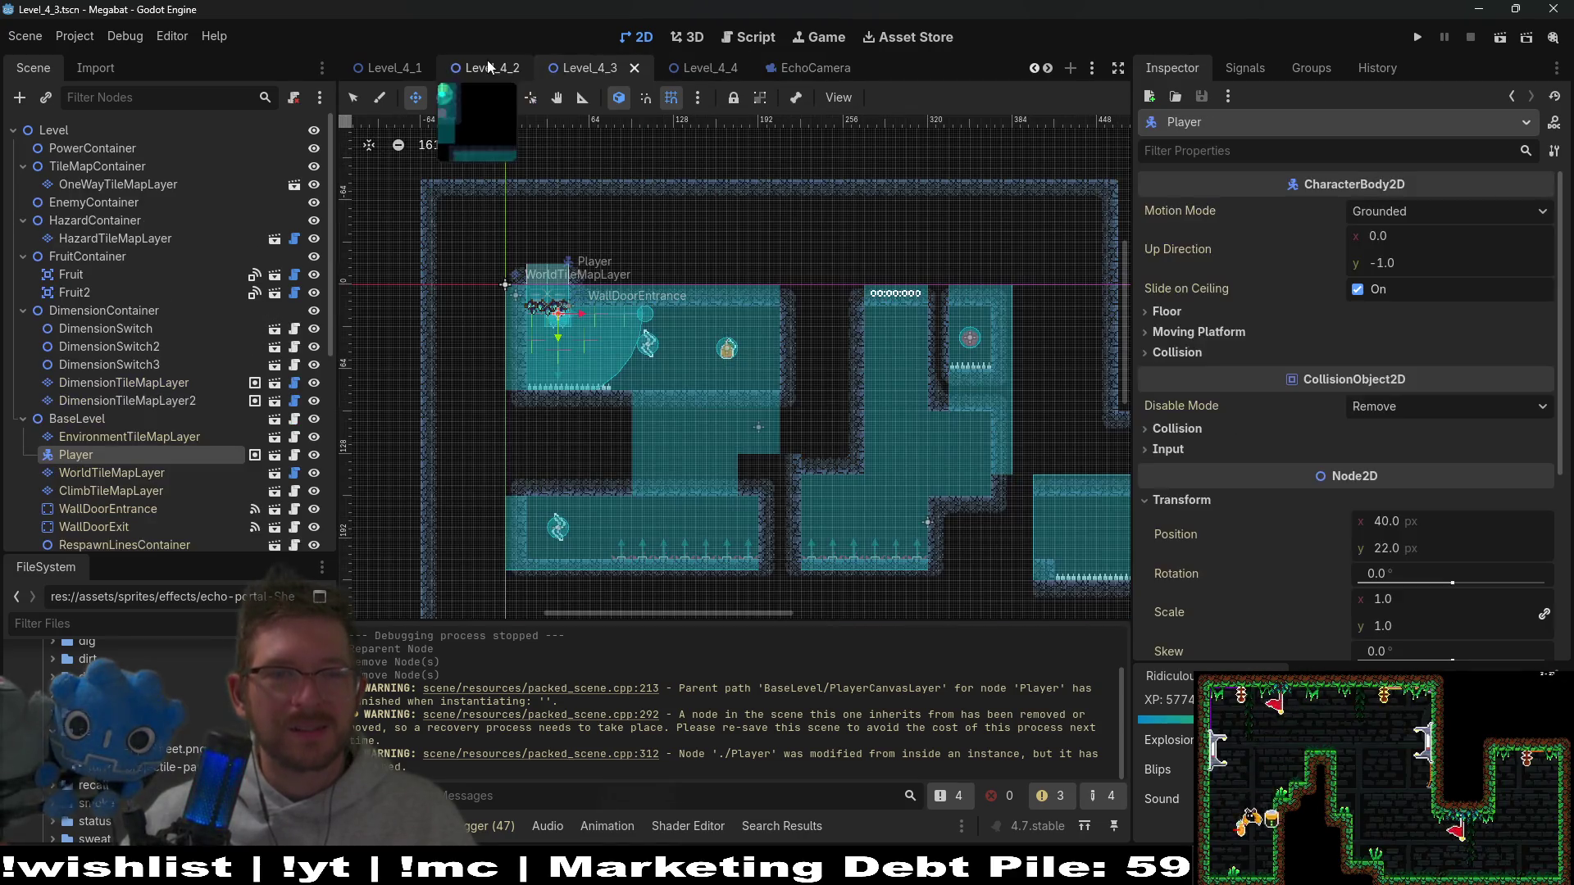
{"action": "left_click", "coordinate": [489, 67]}
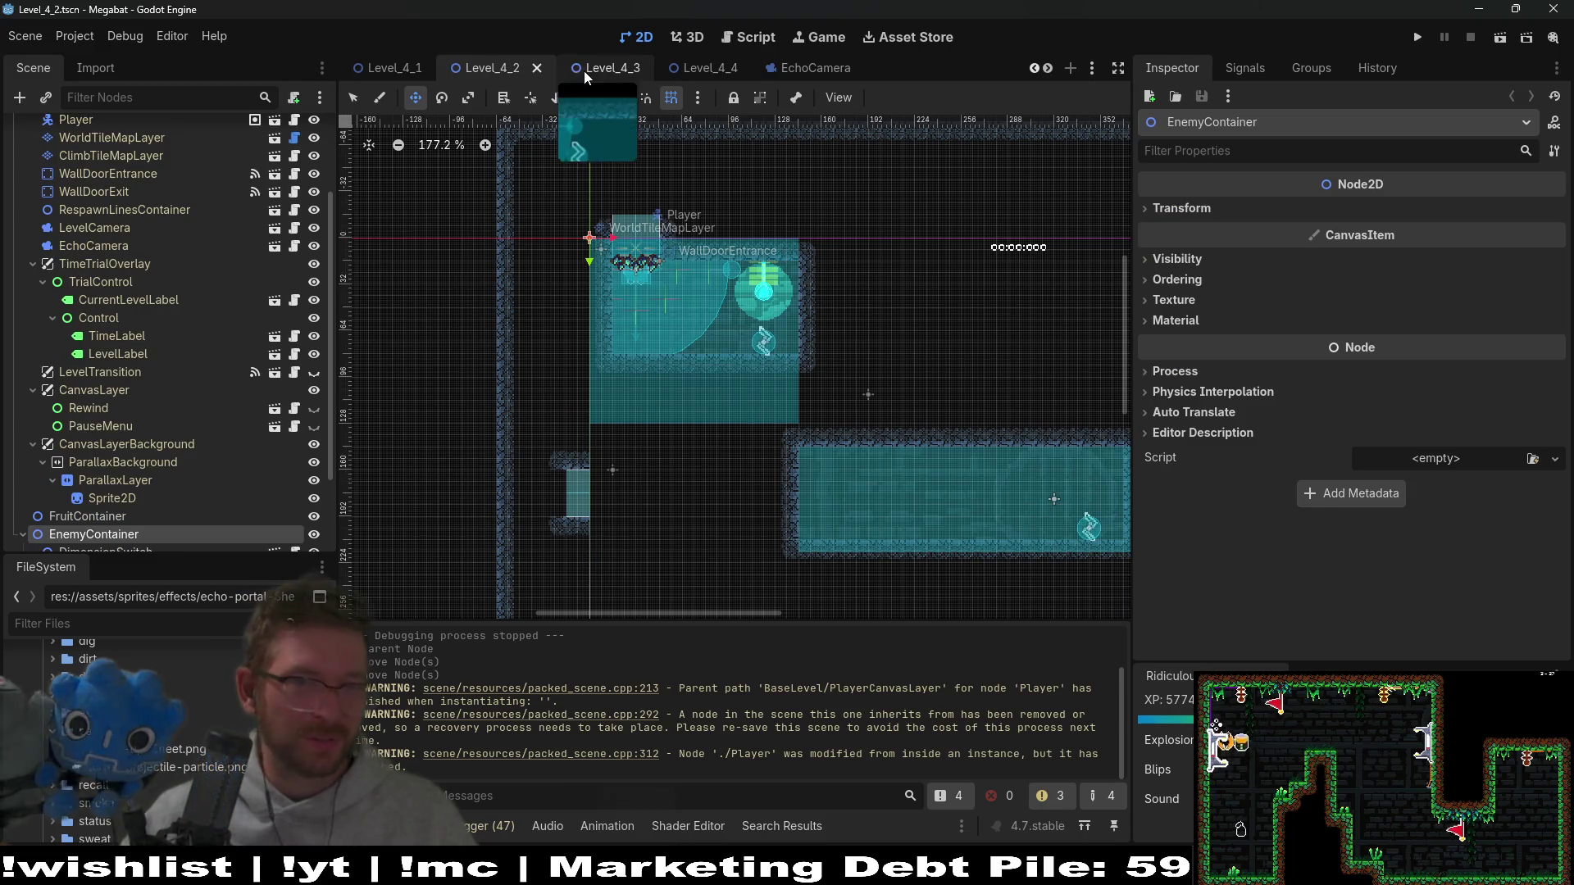
{"action": "left_click", "coordinate": [589, 69]}
{"action": "scroll", "coordinate": [530, 328], "scroll_direction": "up", "scroll_amount": 3}
{"action": "scroll", "coordinate": [529, 328], "scroll_direction": "up", "scroll_amount": 4}
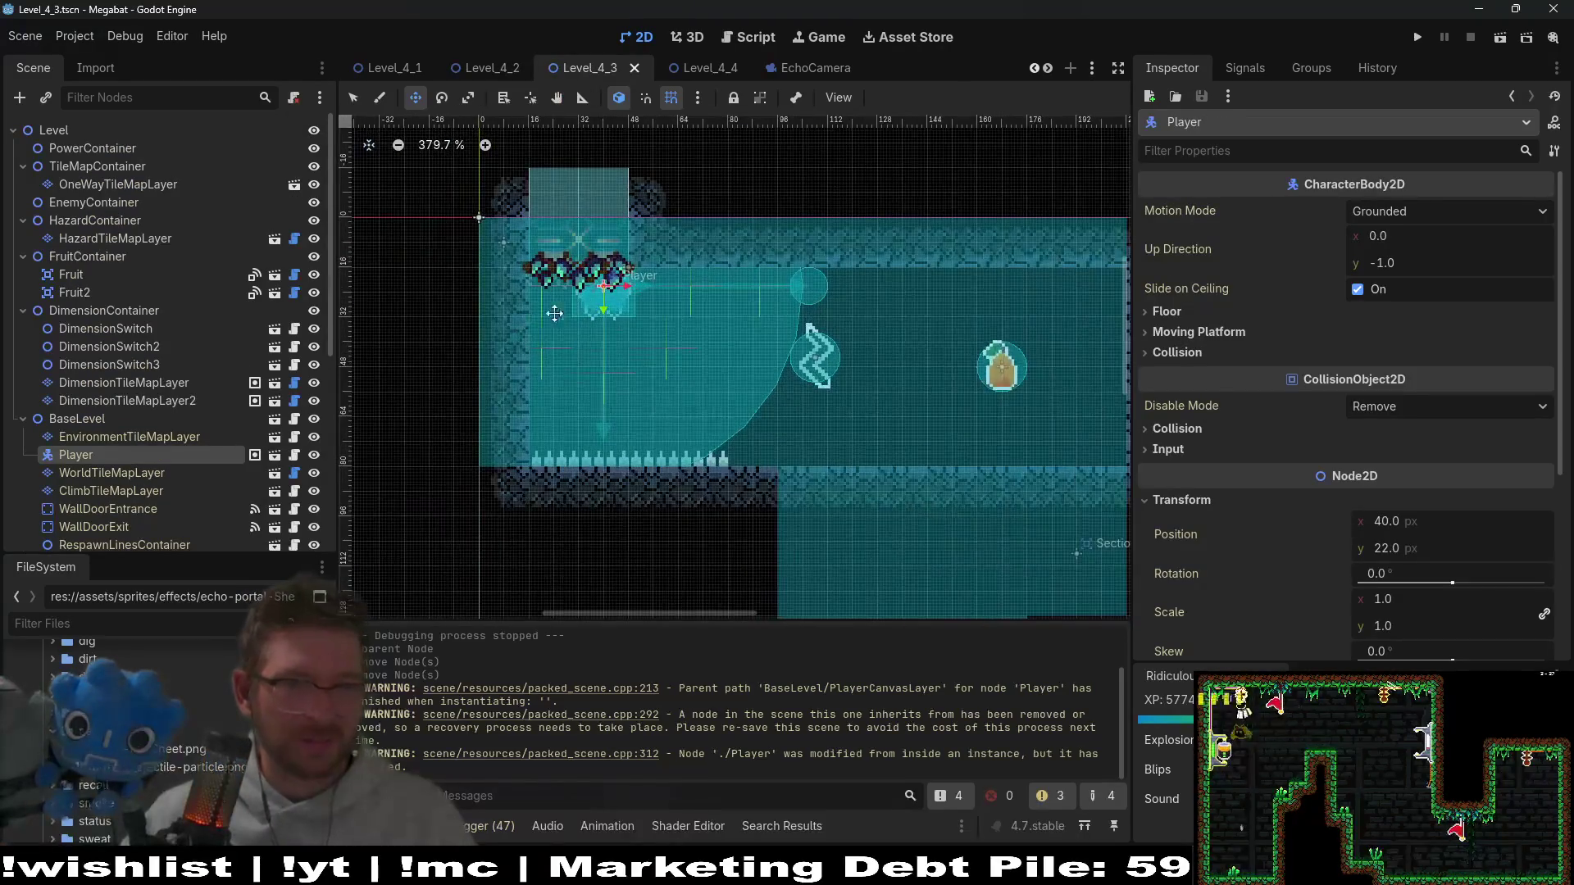
{"action": "key", "text": "Left"}
{"action": "key", "text": "Left"}
{"action": "key", "text": "Left"}
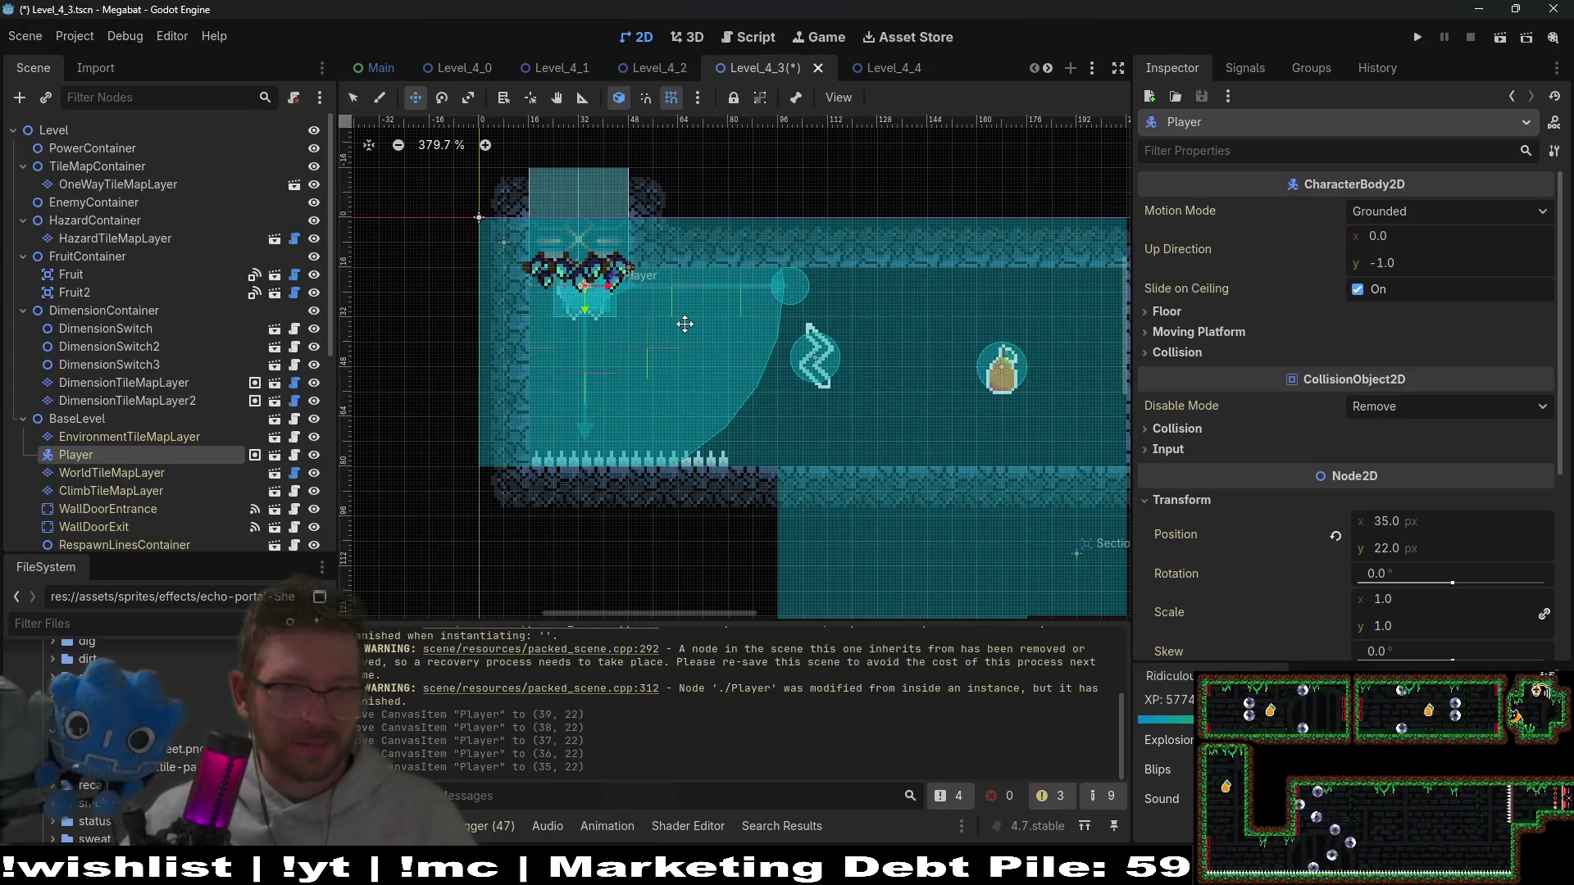
{"action": "key", "text": "ctrl+s"}
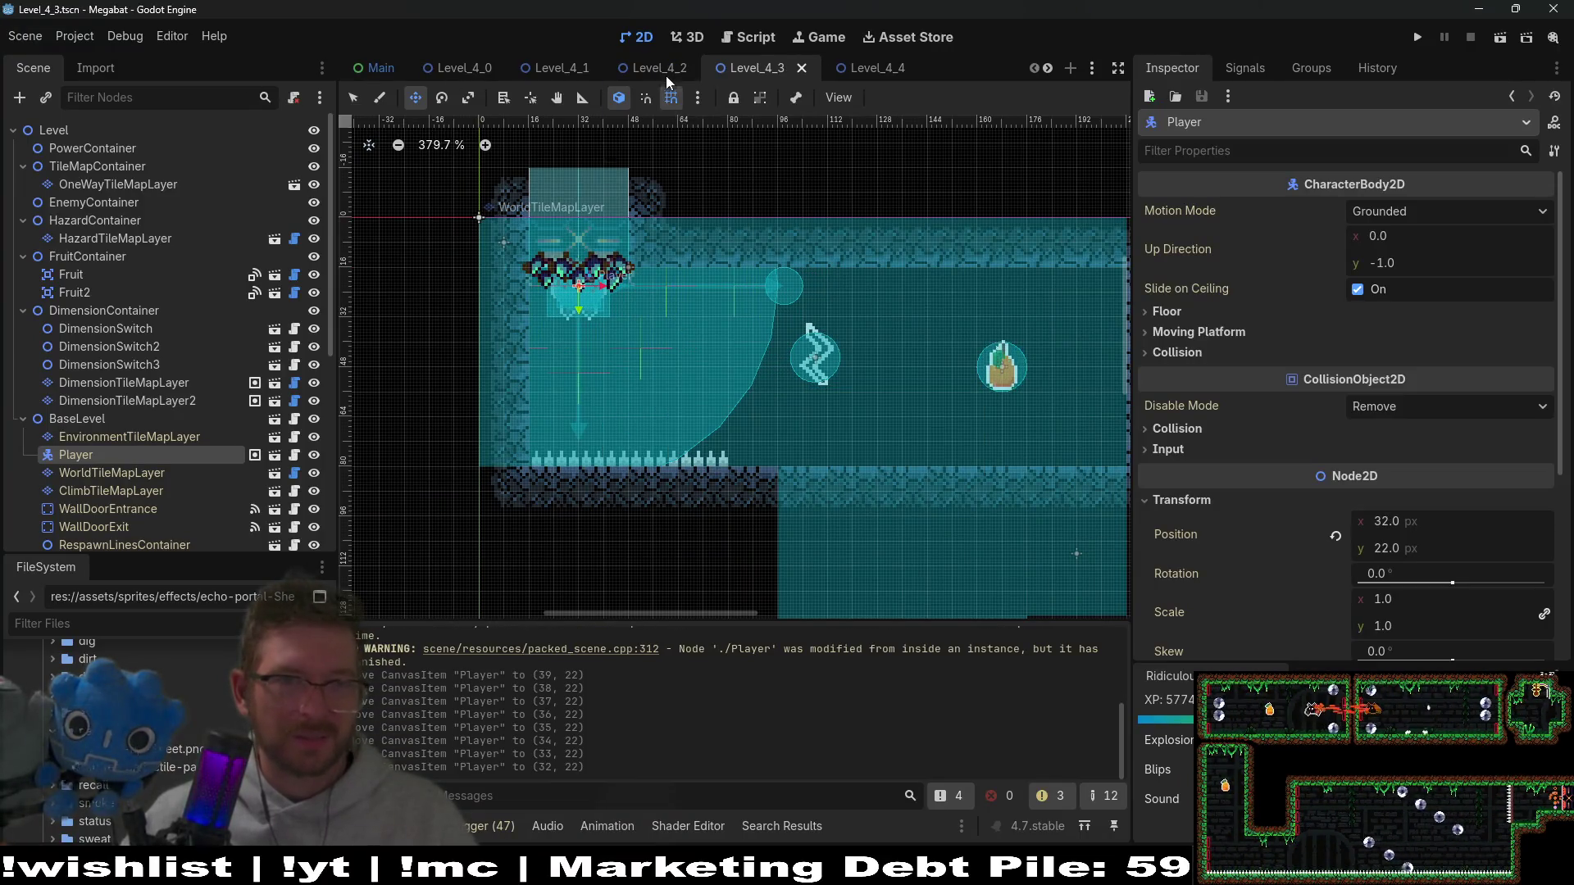
Step: In Level_4_4, select the Player, nudge it left and save the scene
{"action": "left_click", "coordinate": [876, 71]}
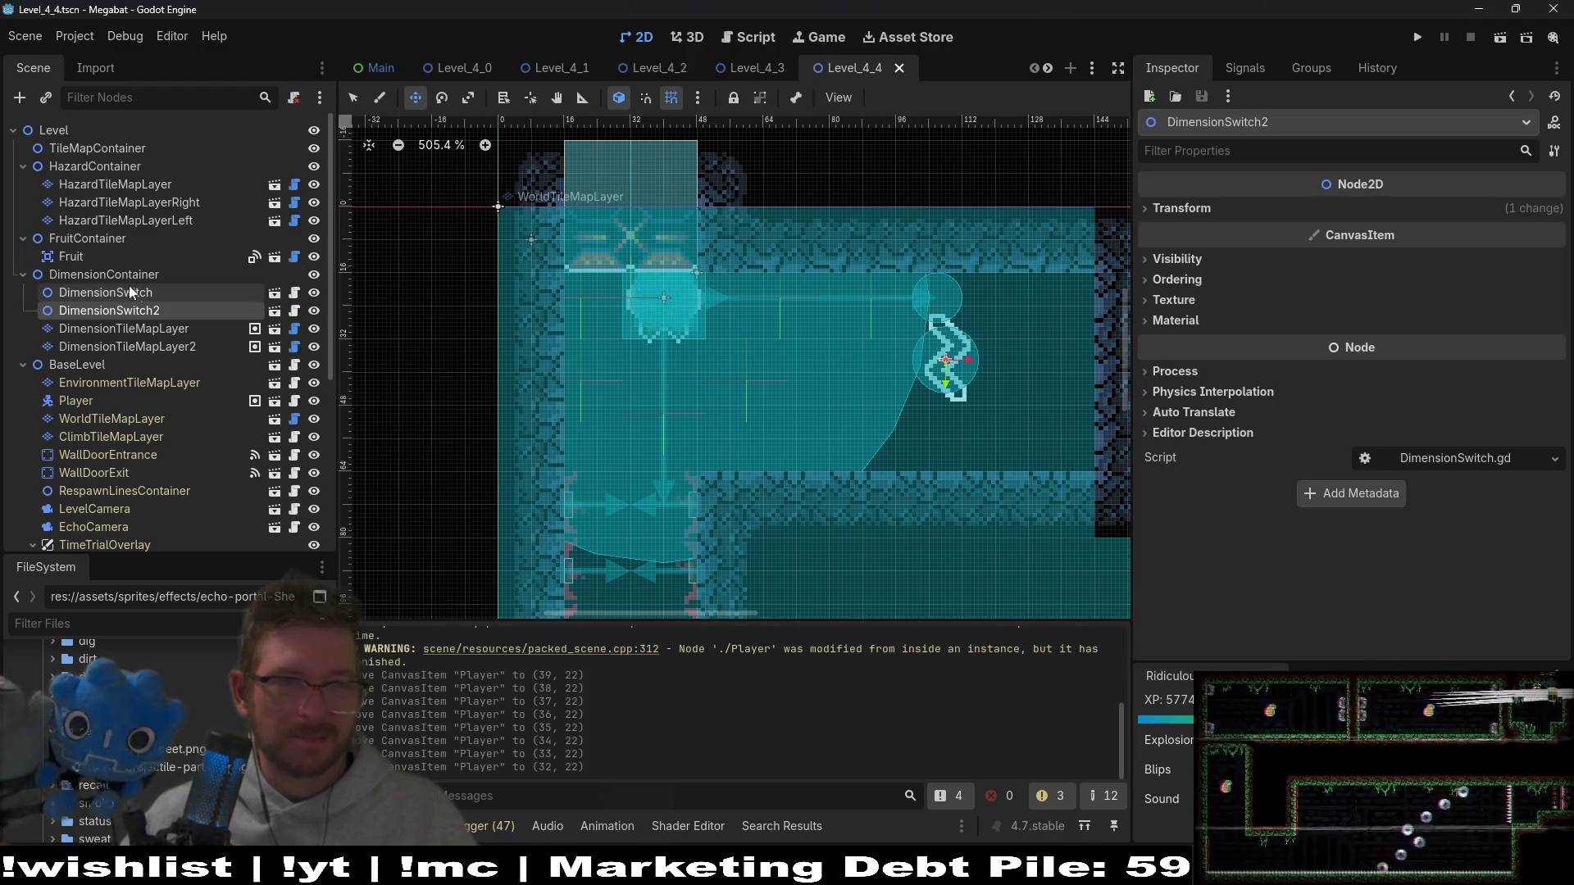
{"action": "scroll", "coordinate": [100, 337], "scroll_direction": "down", "scroll_amount": 2}
{"action": "left_click", "coordinate": [76, 348]}
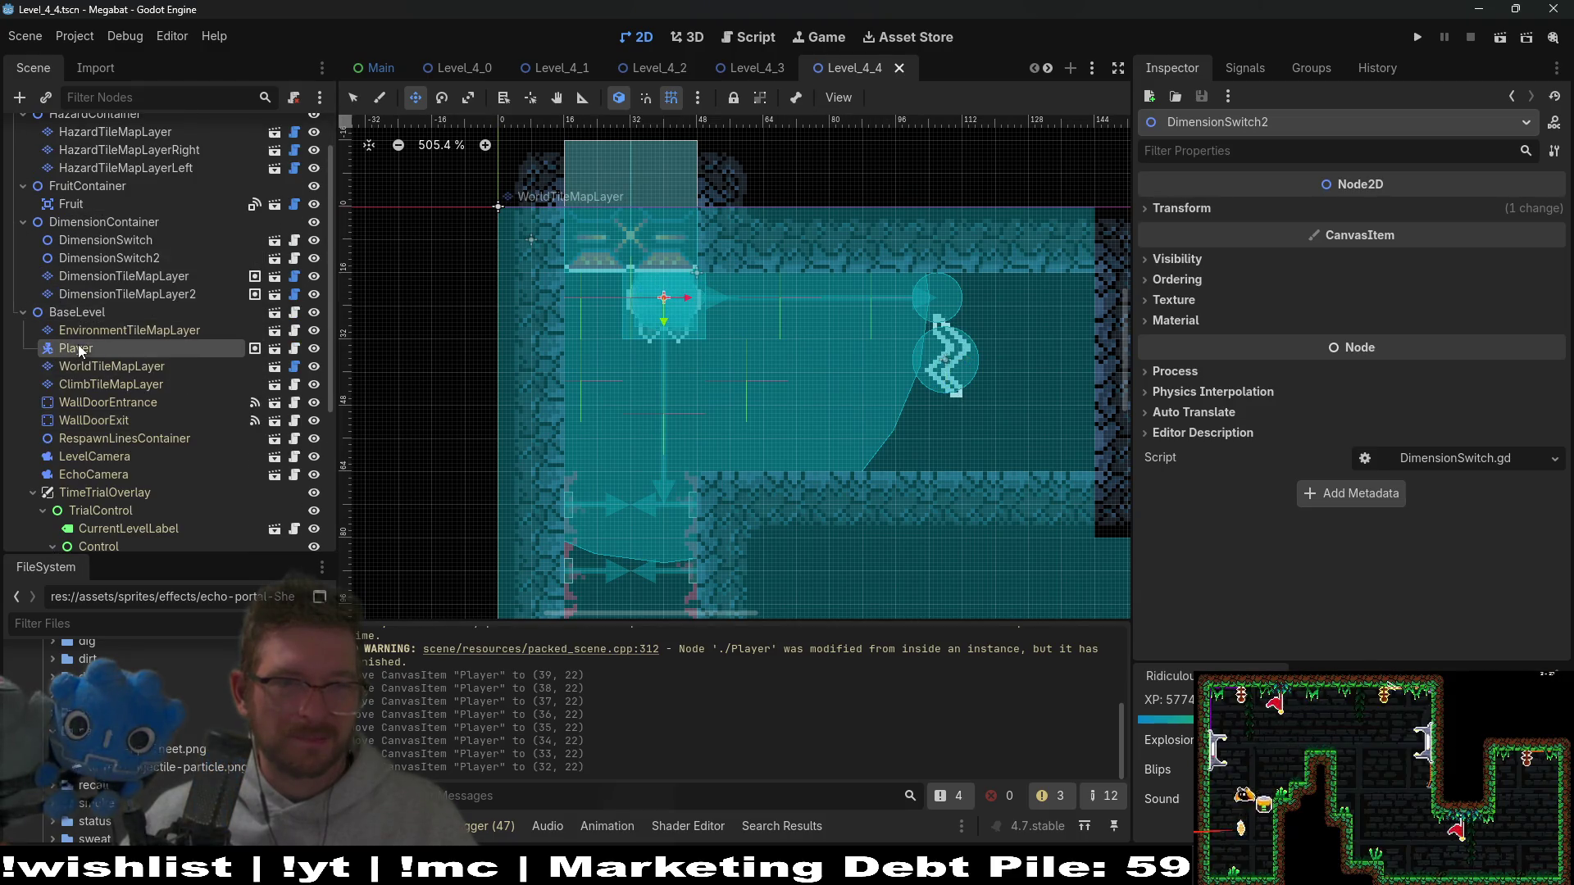
{"action": "key", "text": "Left"}
{"action": "key", "text": "Left"}
{"action": "key", "text": "Left"}
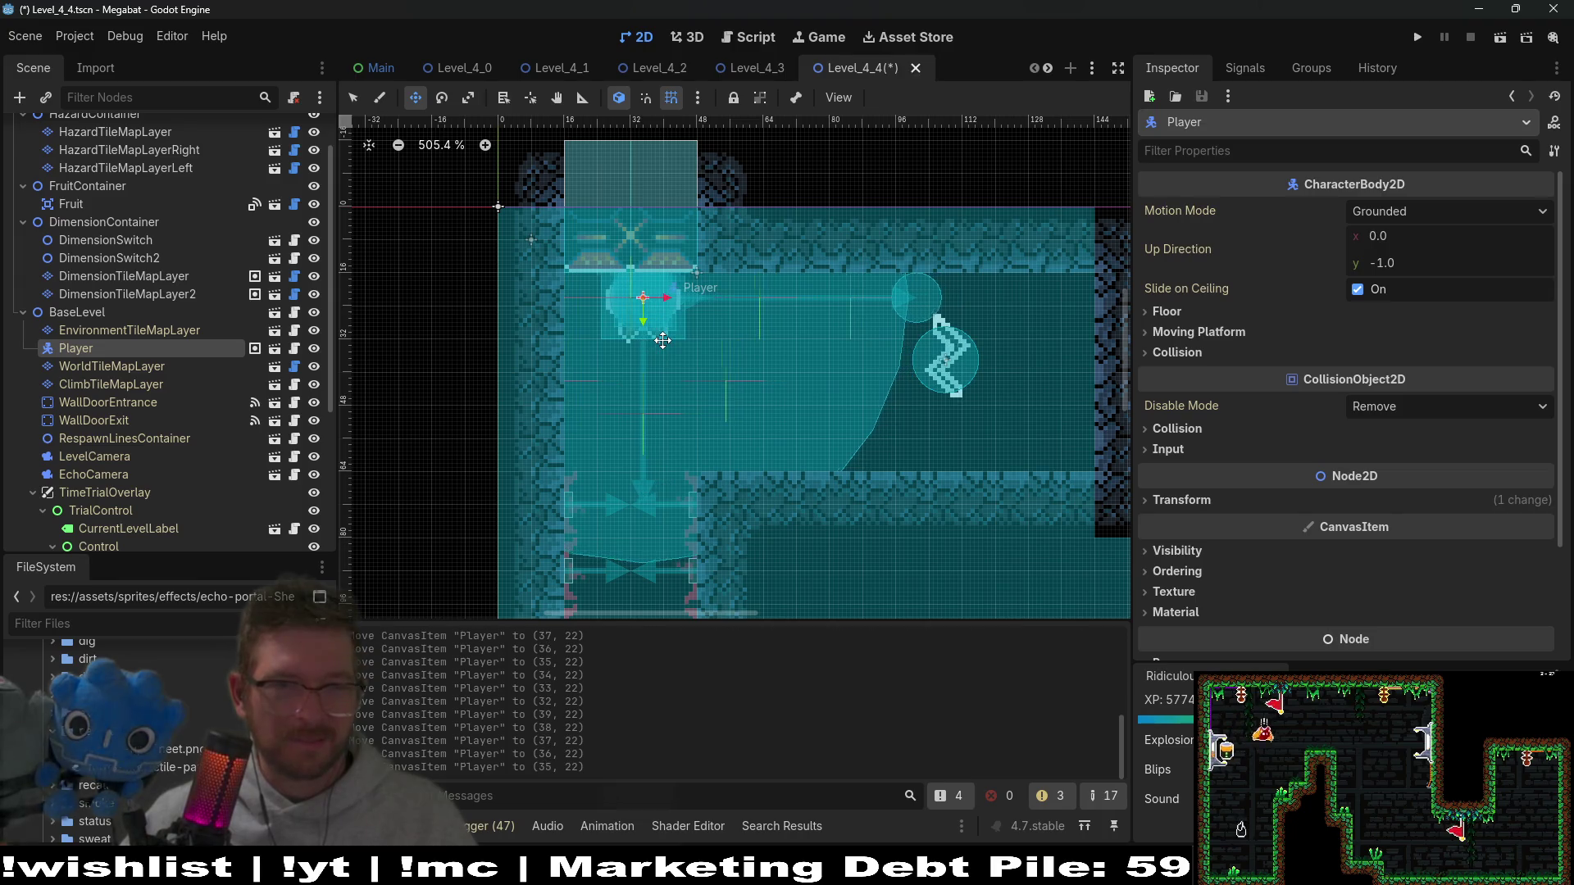
{"action": "key", "text": "ctrl+s"}
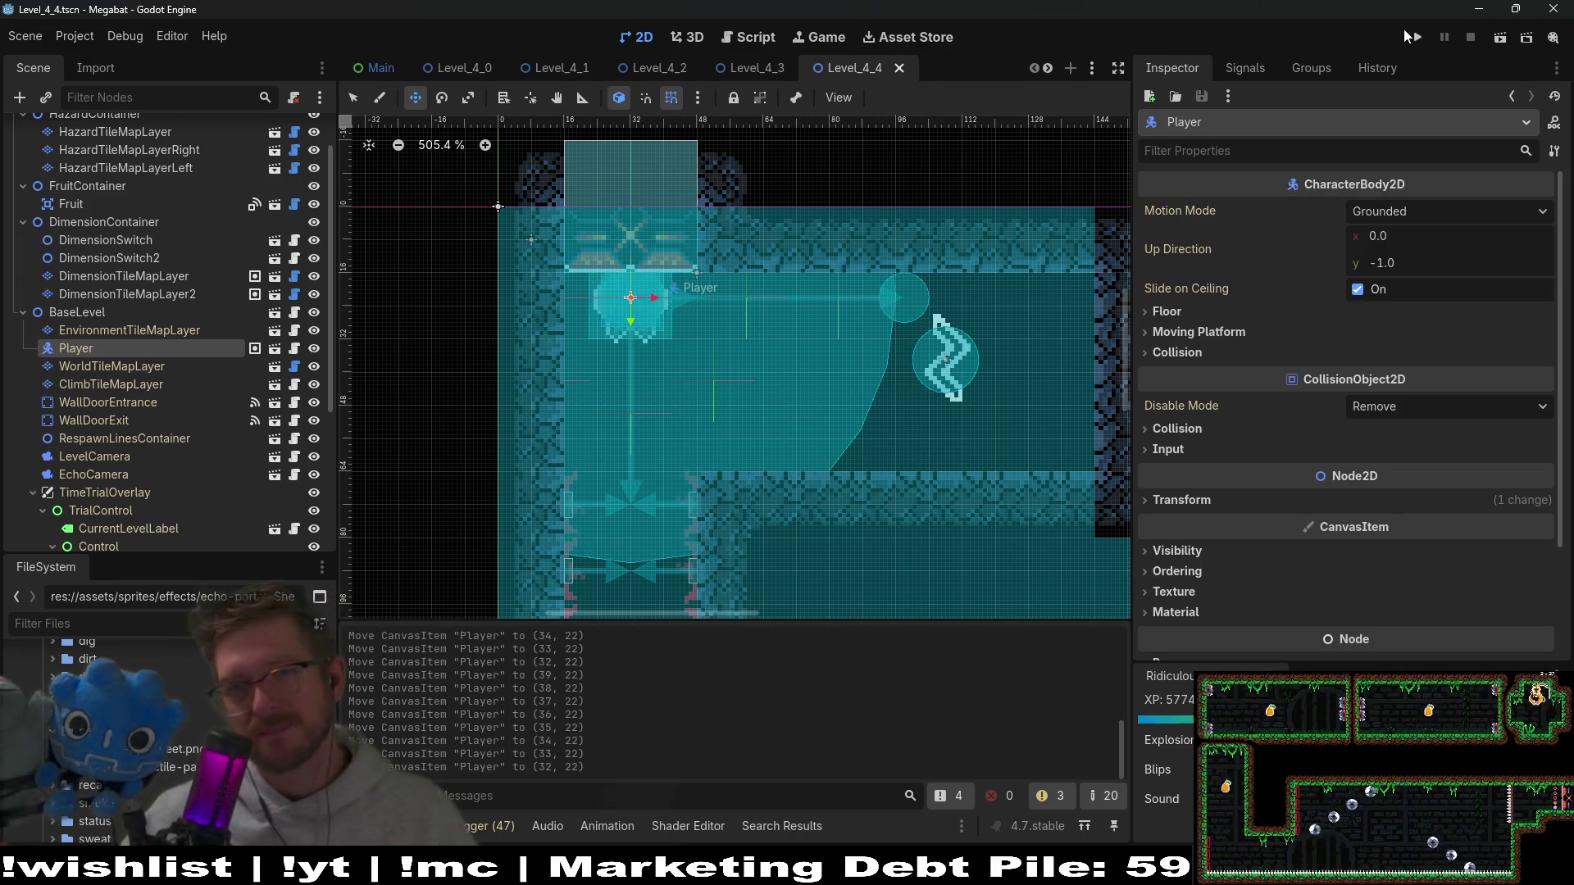
Step: Run the game and start level 01 from the first world's level list
{"action": "left_click", "coordinate": [1415, 35]}
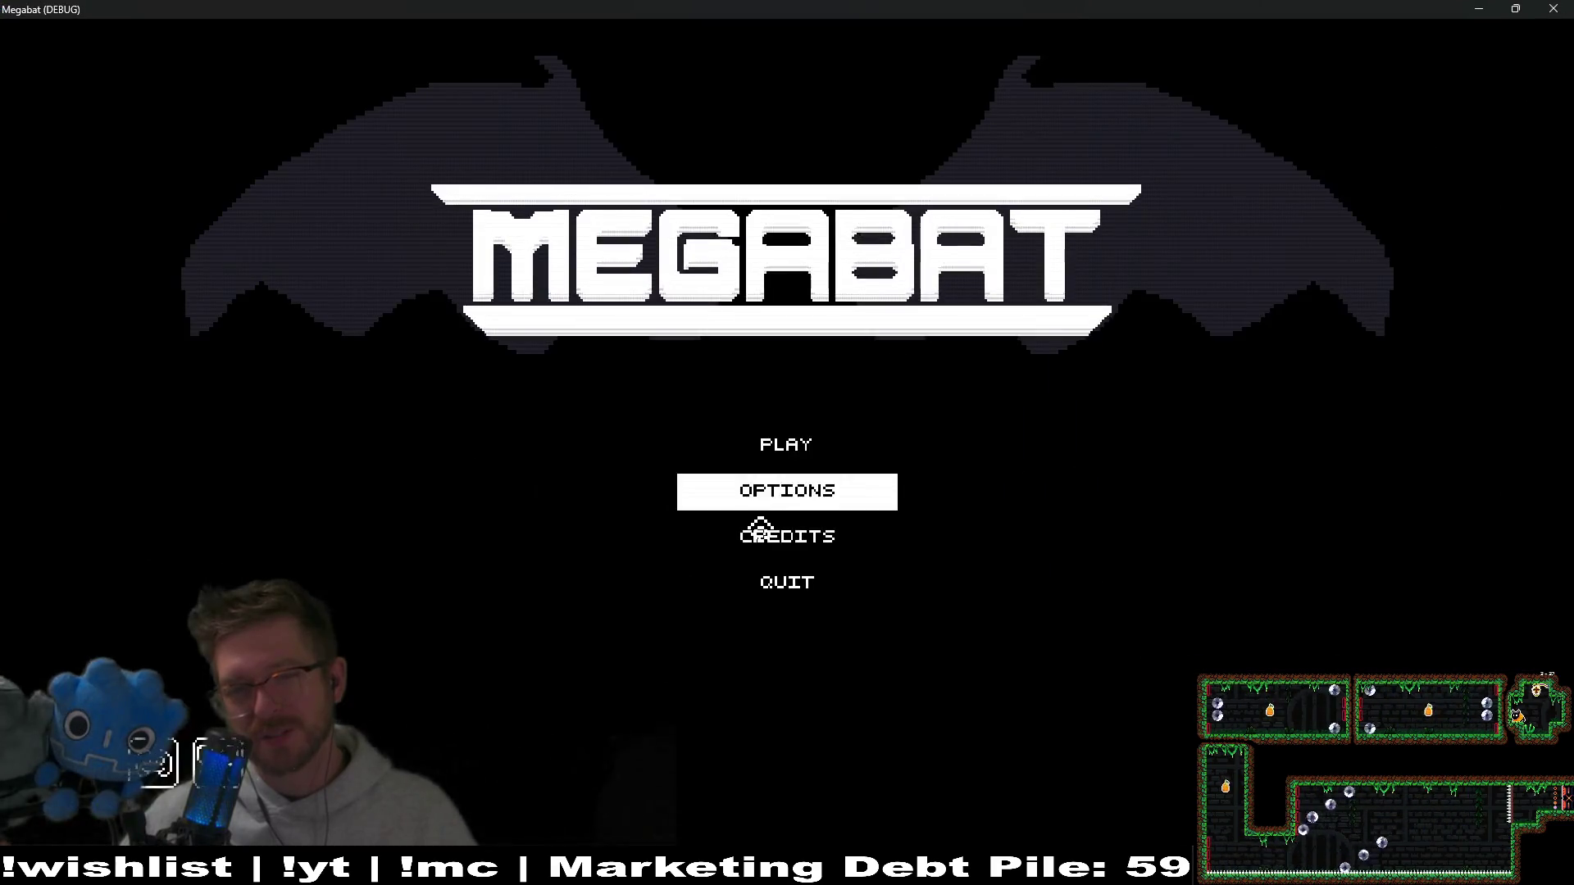
{"action": "left_click", "coordinate": [789, 449]}
{"action": "left_click", "coordinate": [665, 308]}
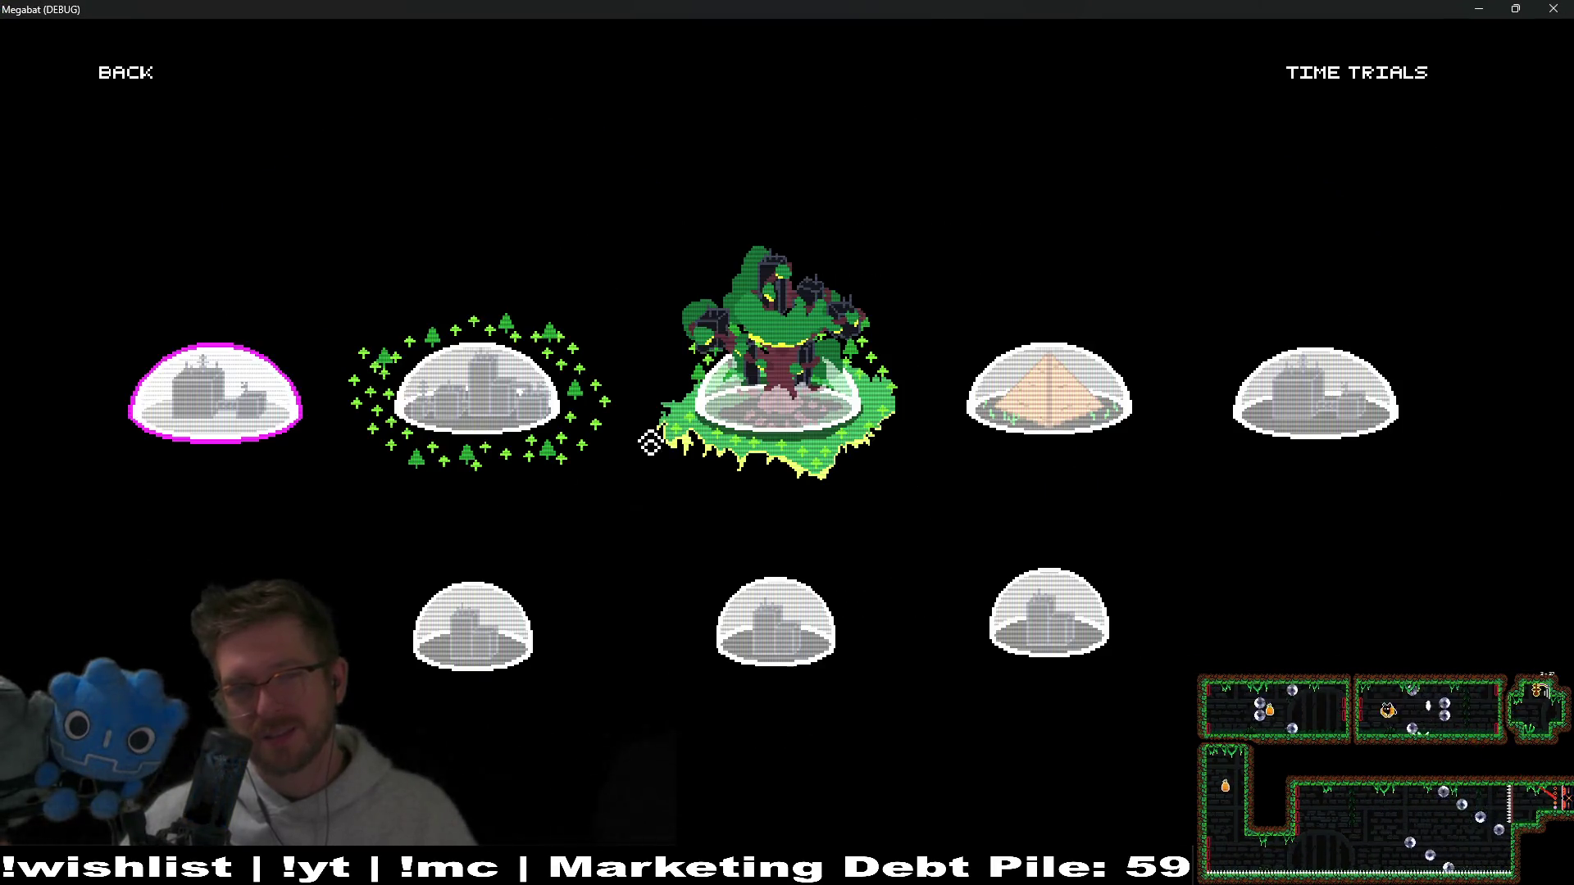
{"action": "left_click", "coordinate": [201, 408]}
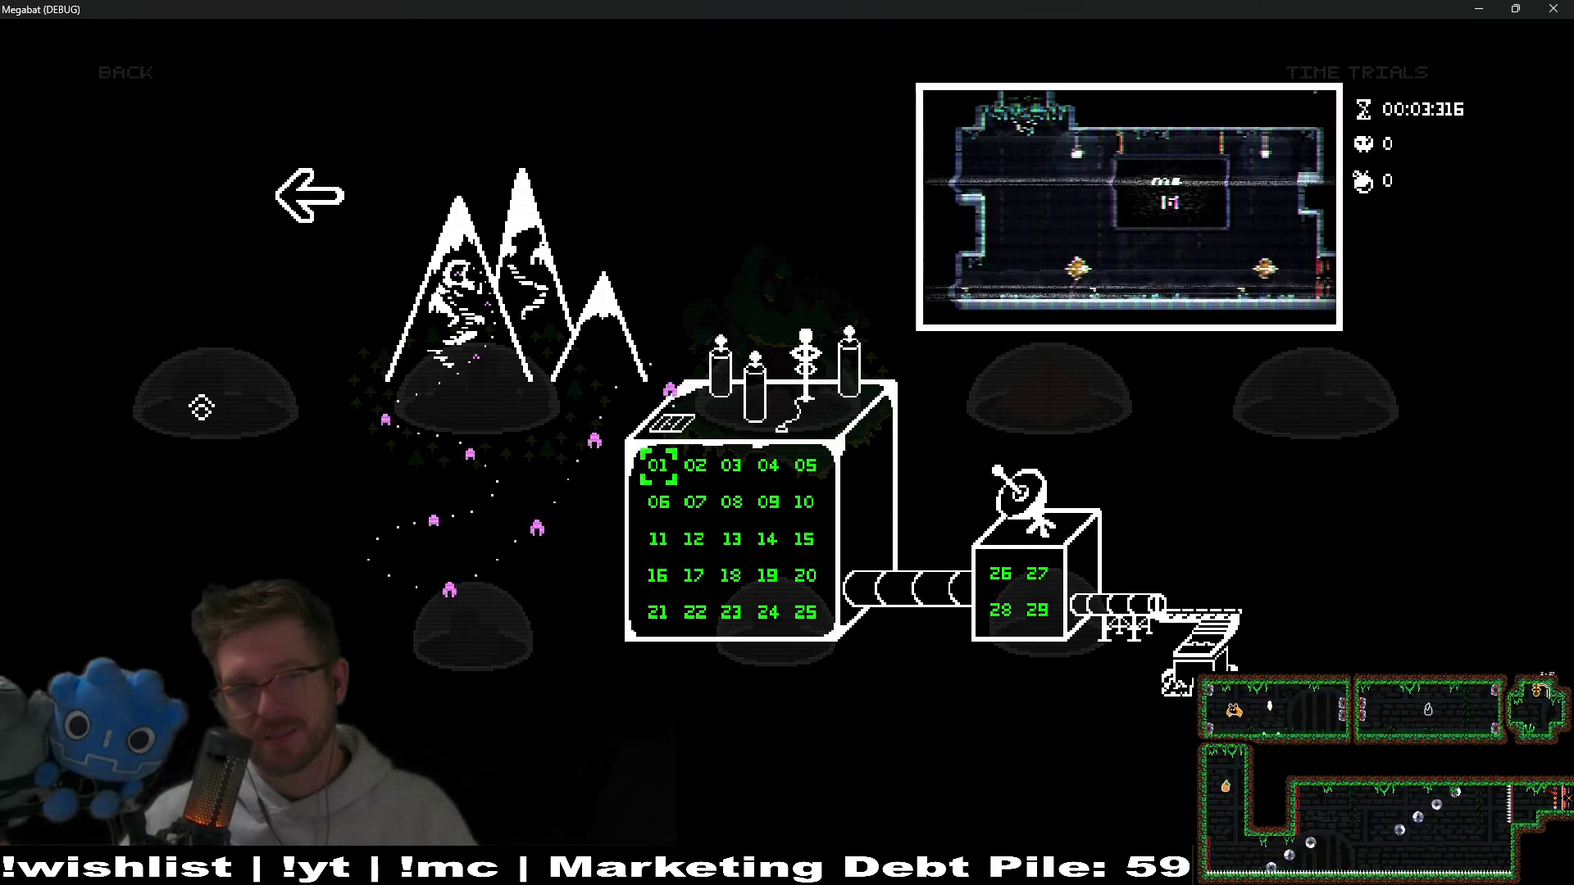
{"action": "left_click", "coordinate": [654, 469]}
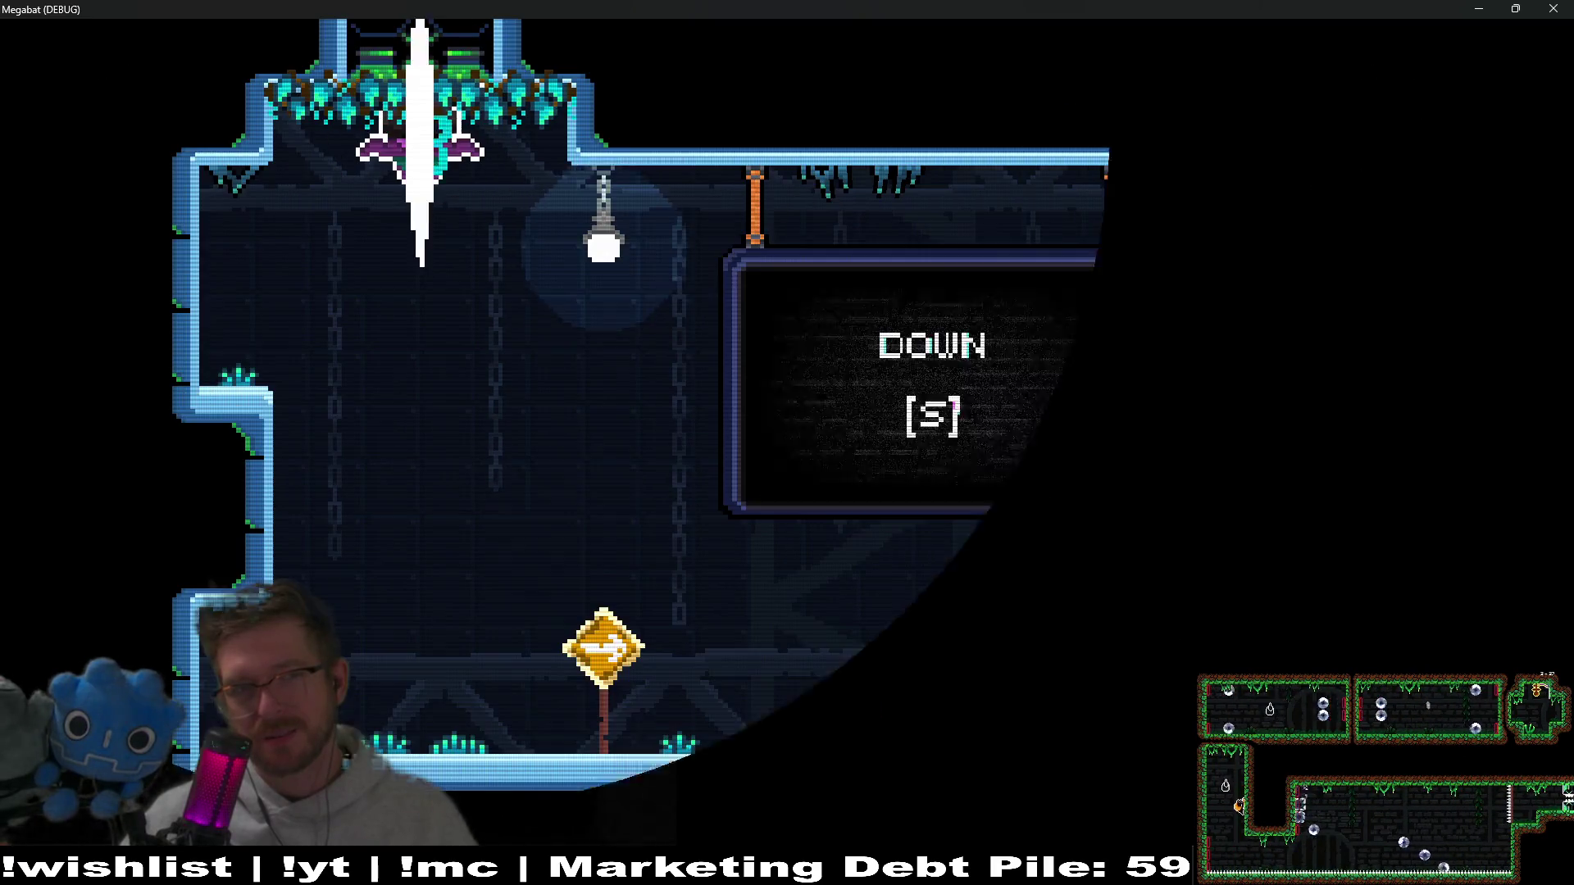
Step: Fly the bat through the opening levels to the exit of level 0-4
{"action": "key", "text": "s"}
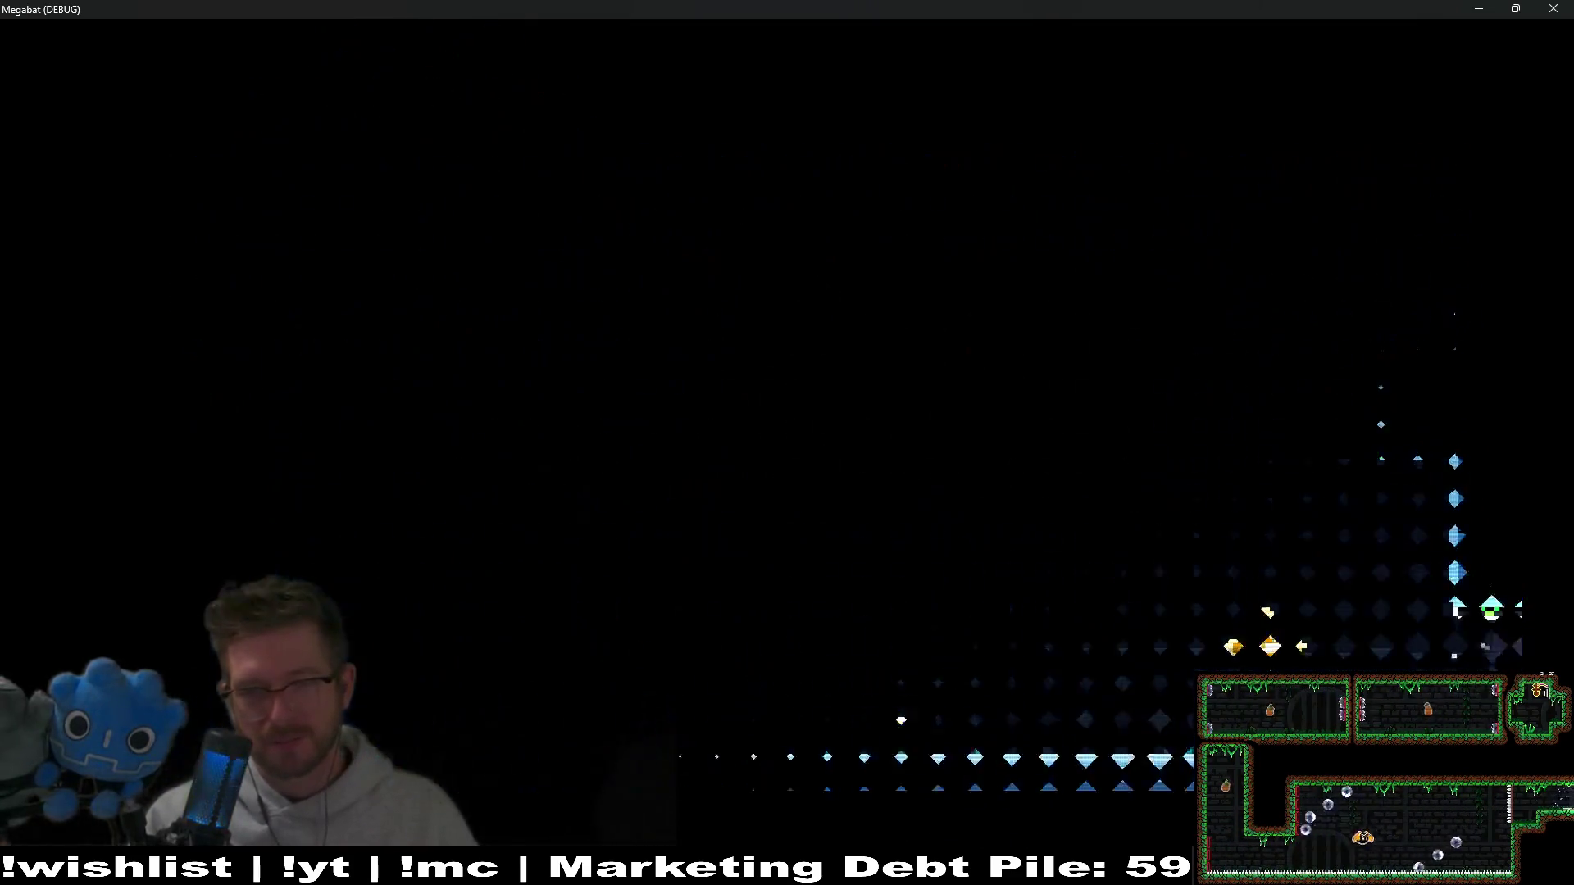
{"action": "key", "text": "s"}
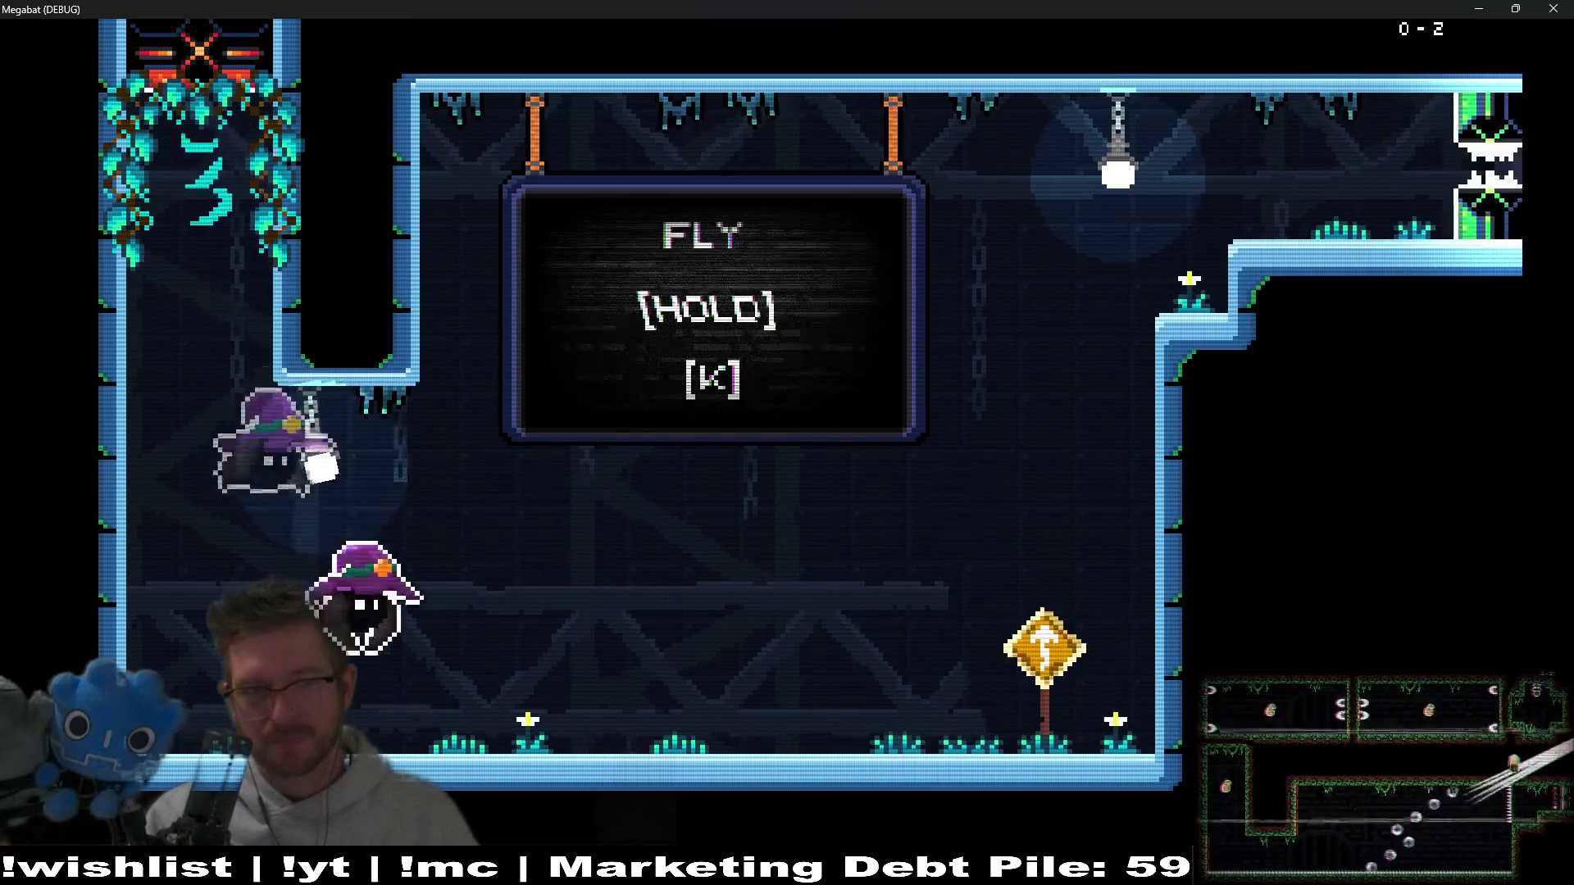
{"action": "key", "text": "k"}
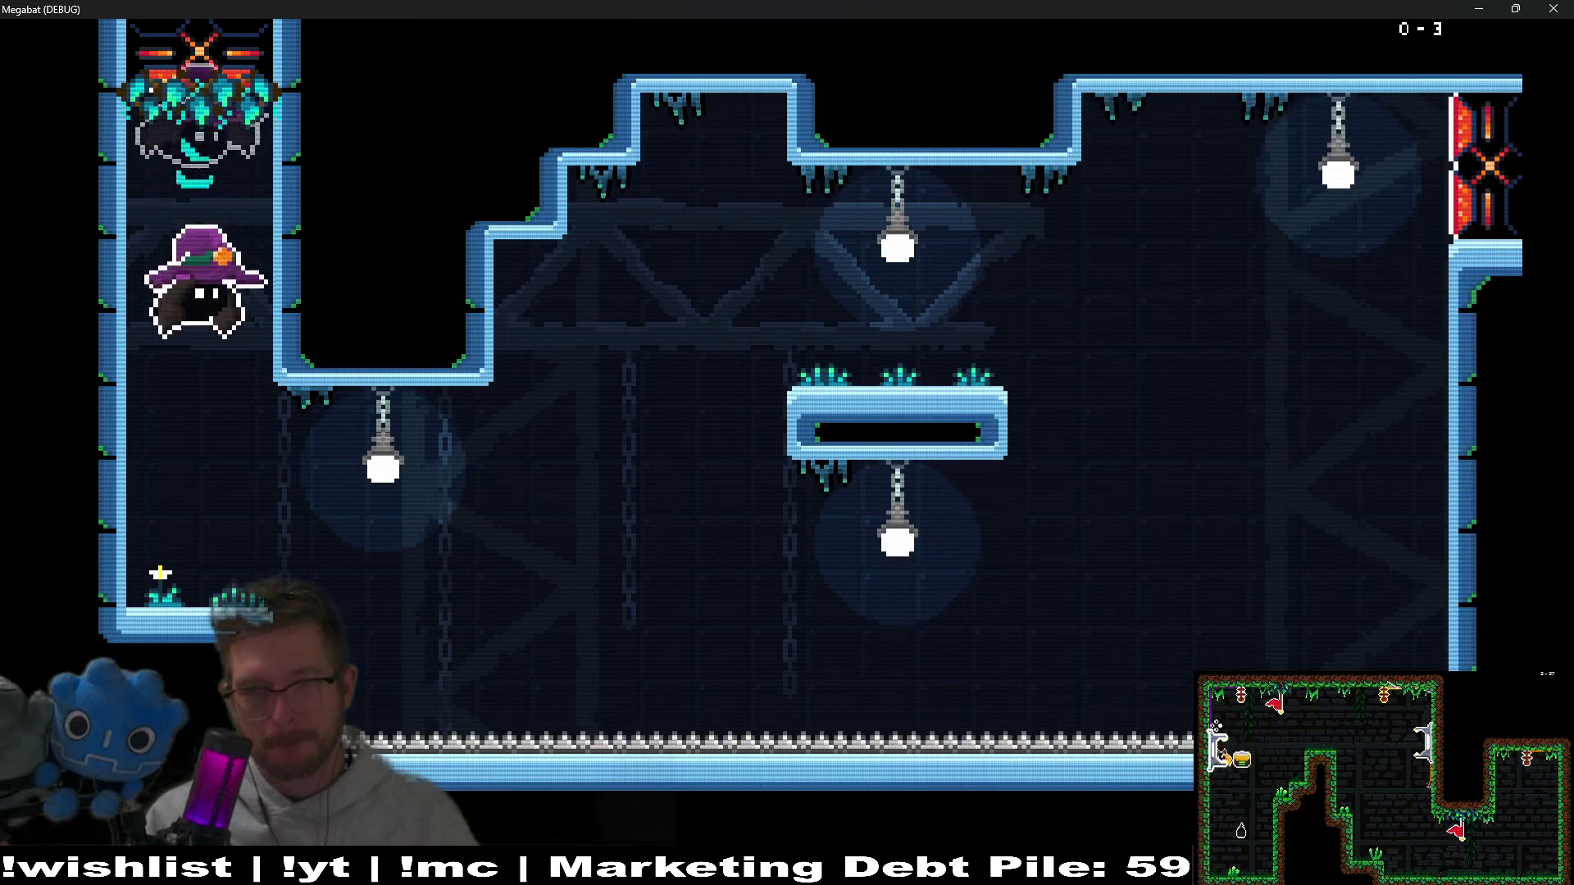
{"action": "key", "text": "d"}
{"action": "key", "text": "k"}
{"action": "key", "text": "d"}
{"action": "key", "text": "k"}
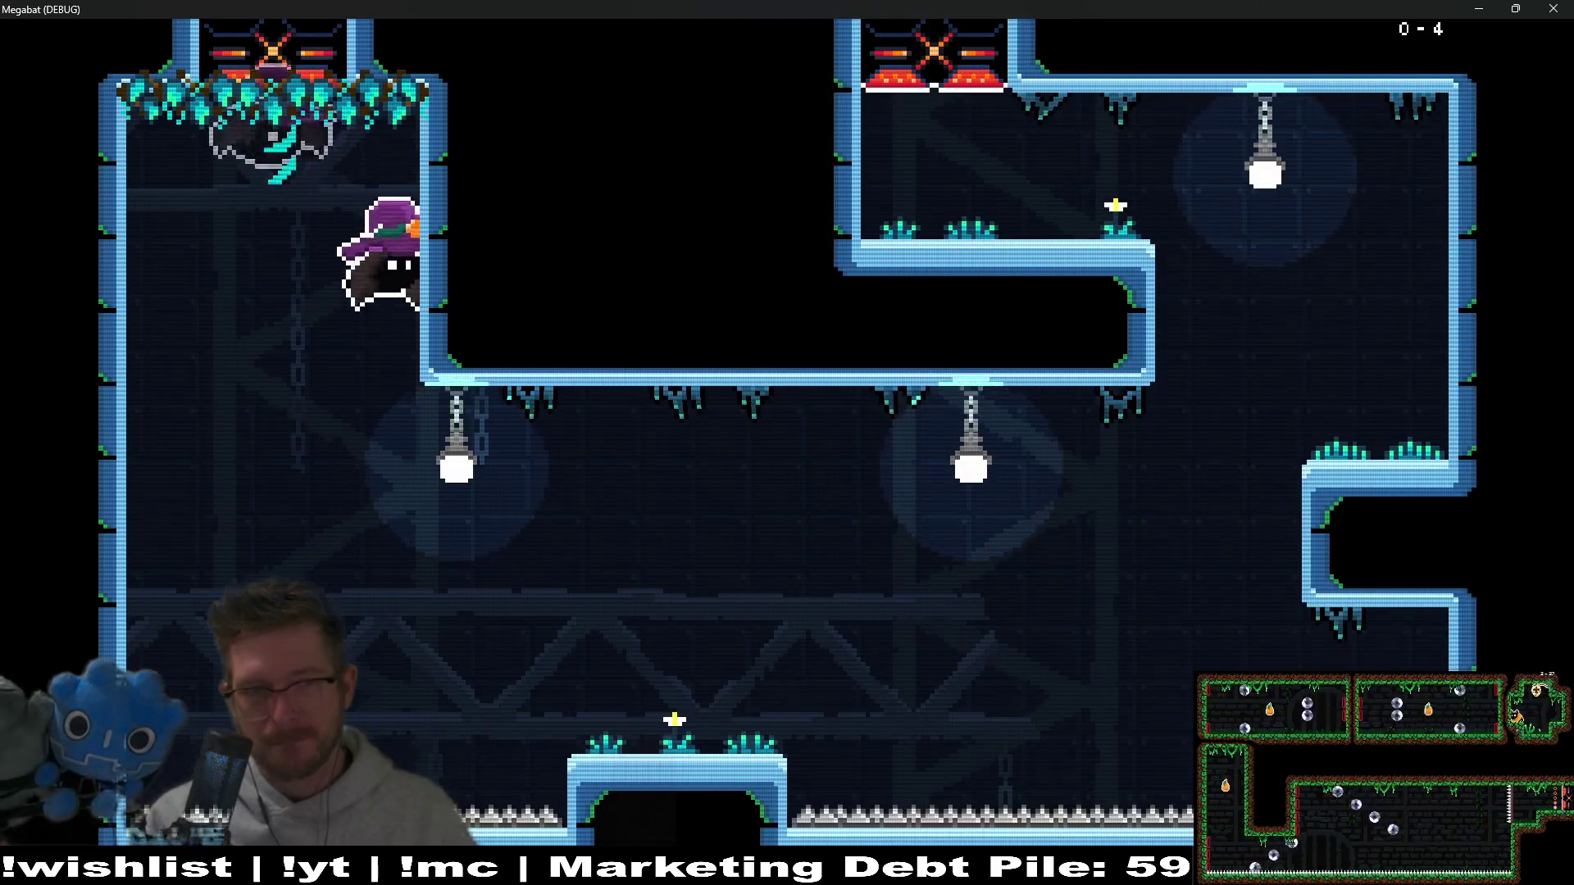
Step: Pause the game and choose QUIT to return to the editor
{"action": "key", "text": "Escape"}
{"action": "key", "text": "Down"}
{"action": "key", "text": "Down"}
{"action": "key", "text": "Down"}
{"action": "key", "text": "Down"}
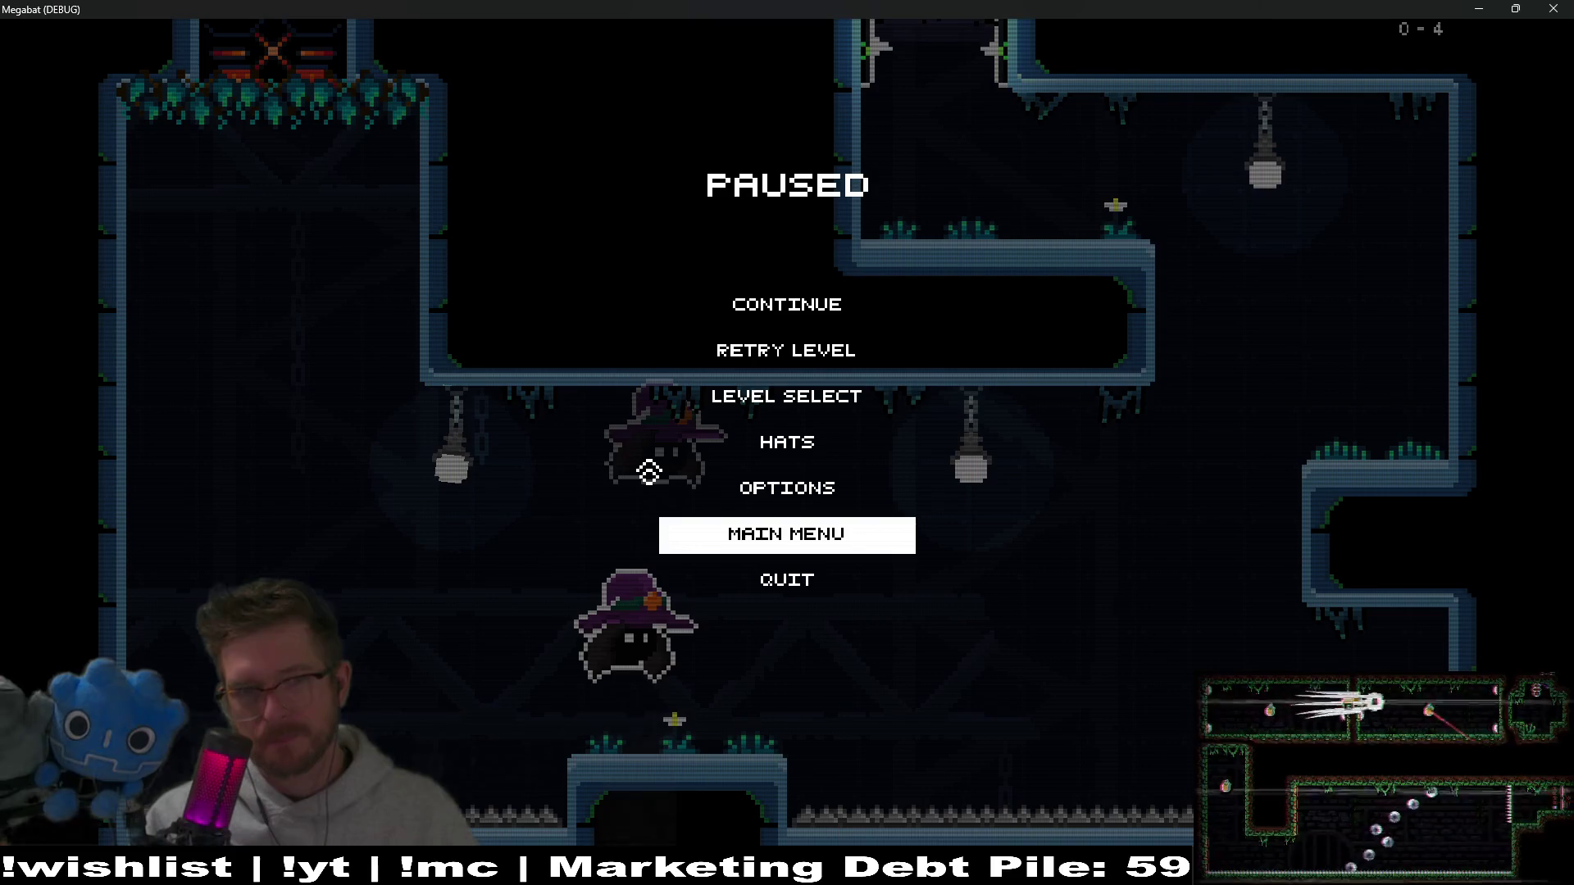
{"action": "key", "text": "Down"}
{"action": "key", "text": "Return"}
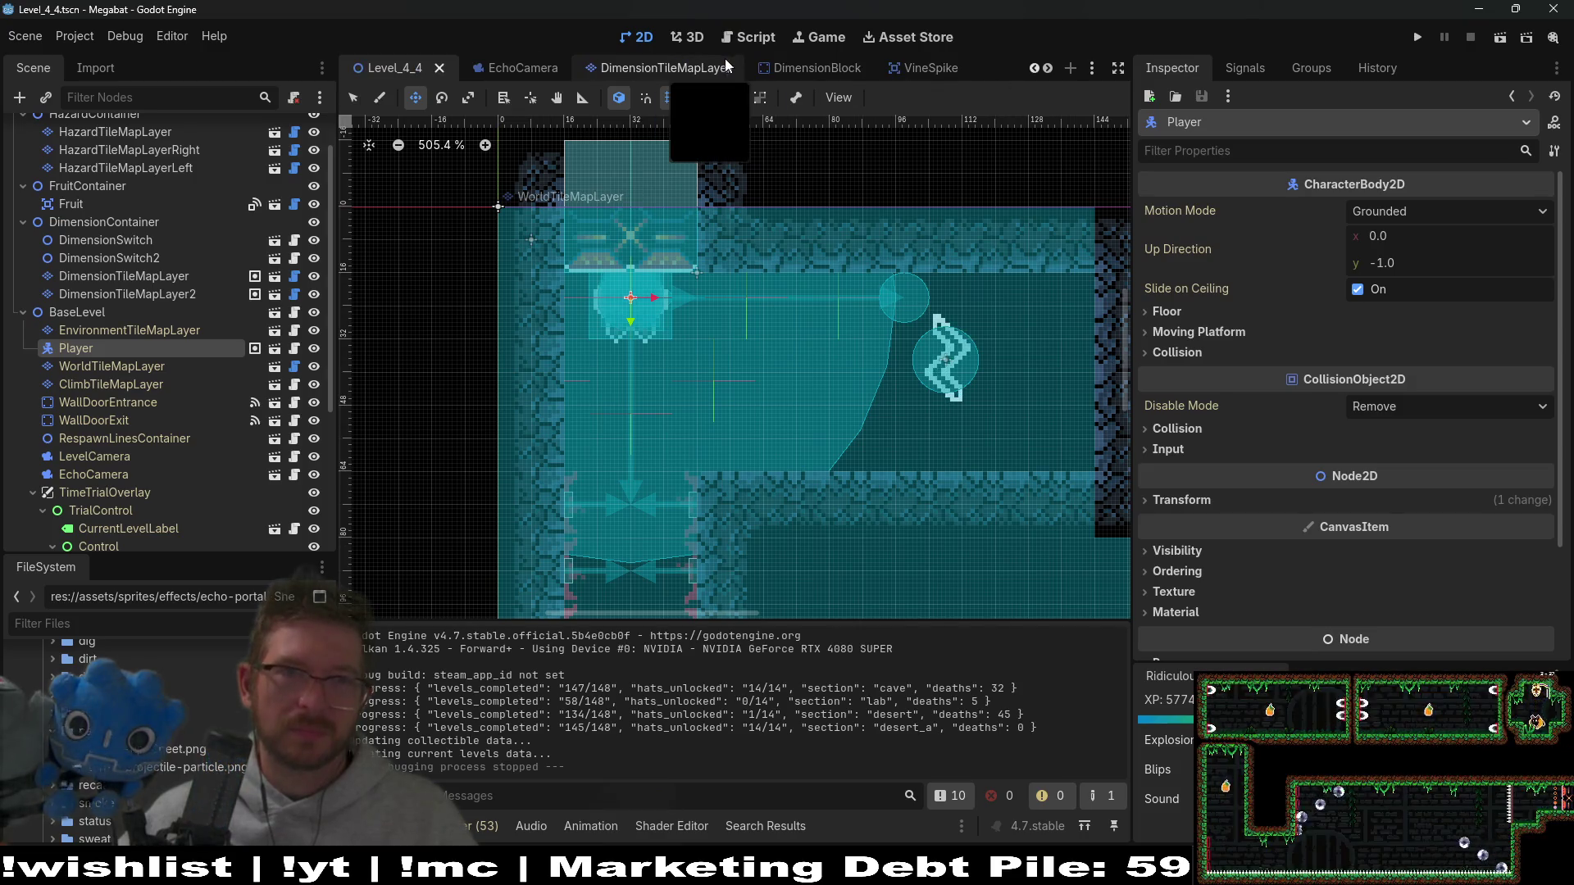
Step: Zoom around the wall door in BaseLevel, then switch to VS Code's eight changed files
{"action": "scroll", "coordinate": [725, 67], "scroll_direction": "up", "scroll_amount": 6}
{"action": "left_click", "coordinate": [742, 72]}
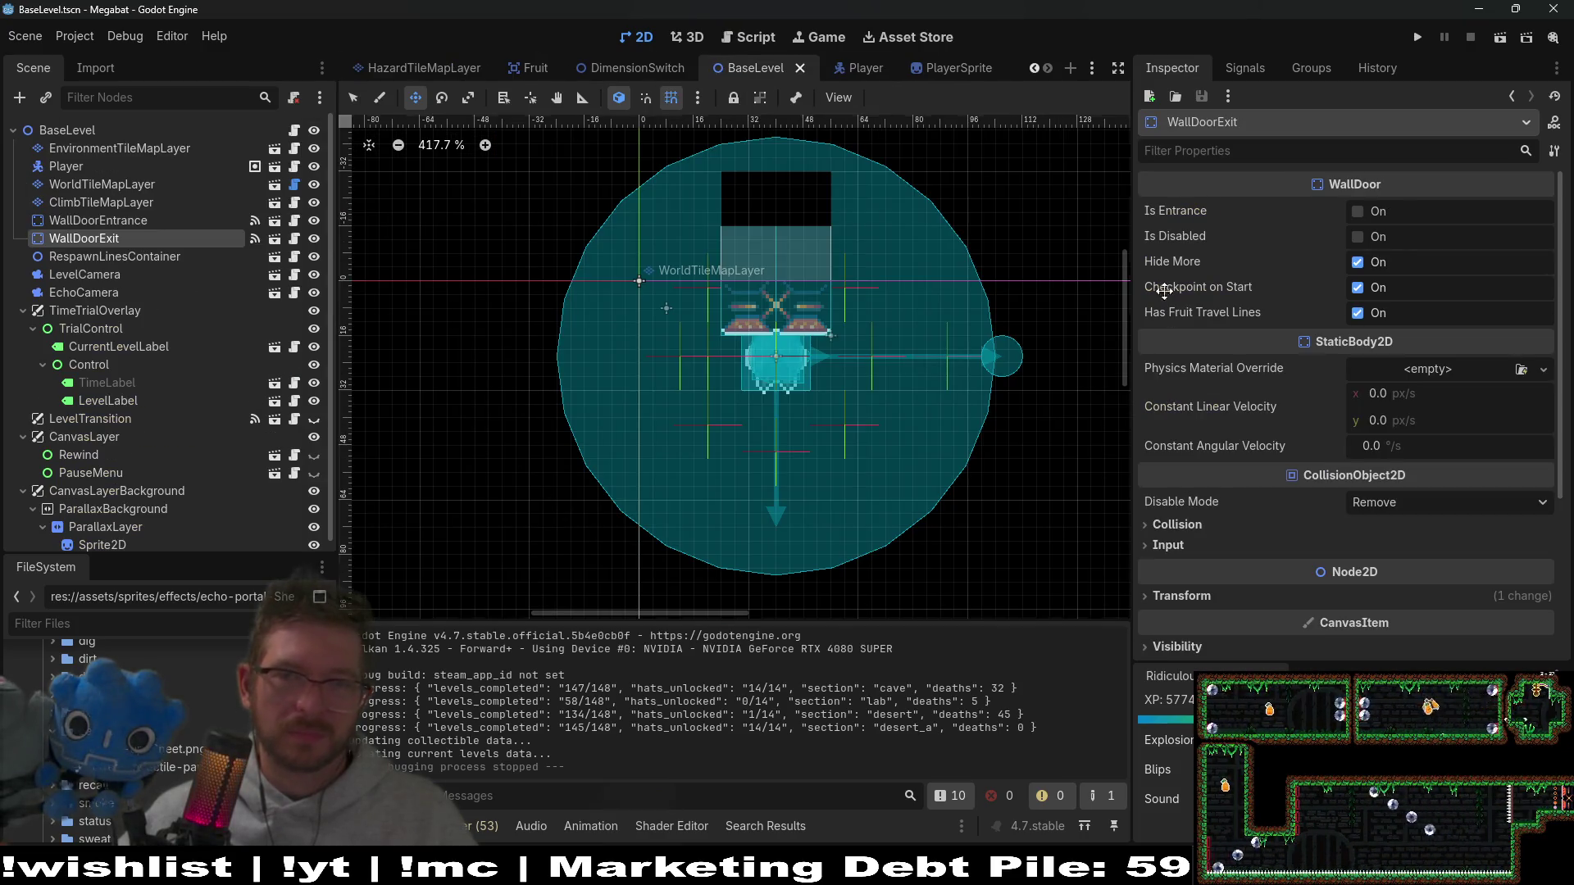
{"action": "scroll", "coordinate": [983, 366], "scroll_direction": "down", "scroll_amount": 6}
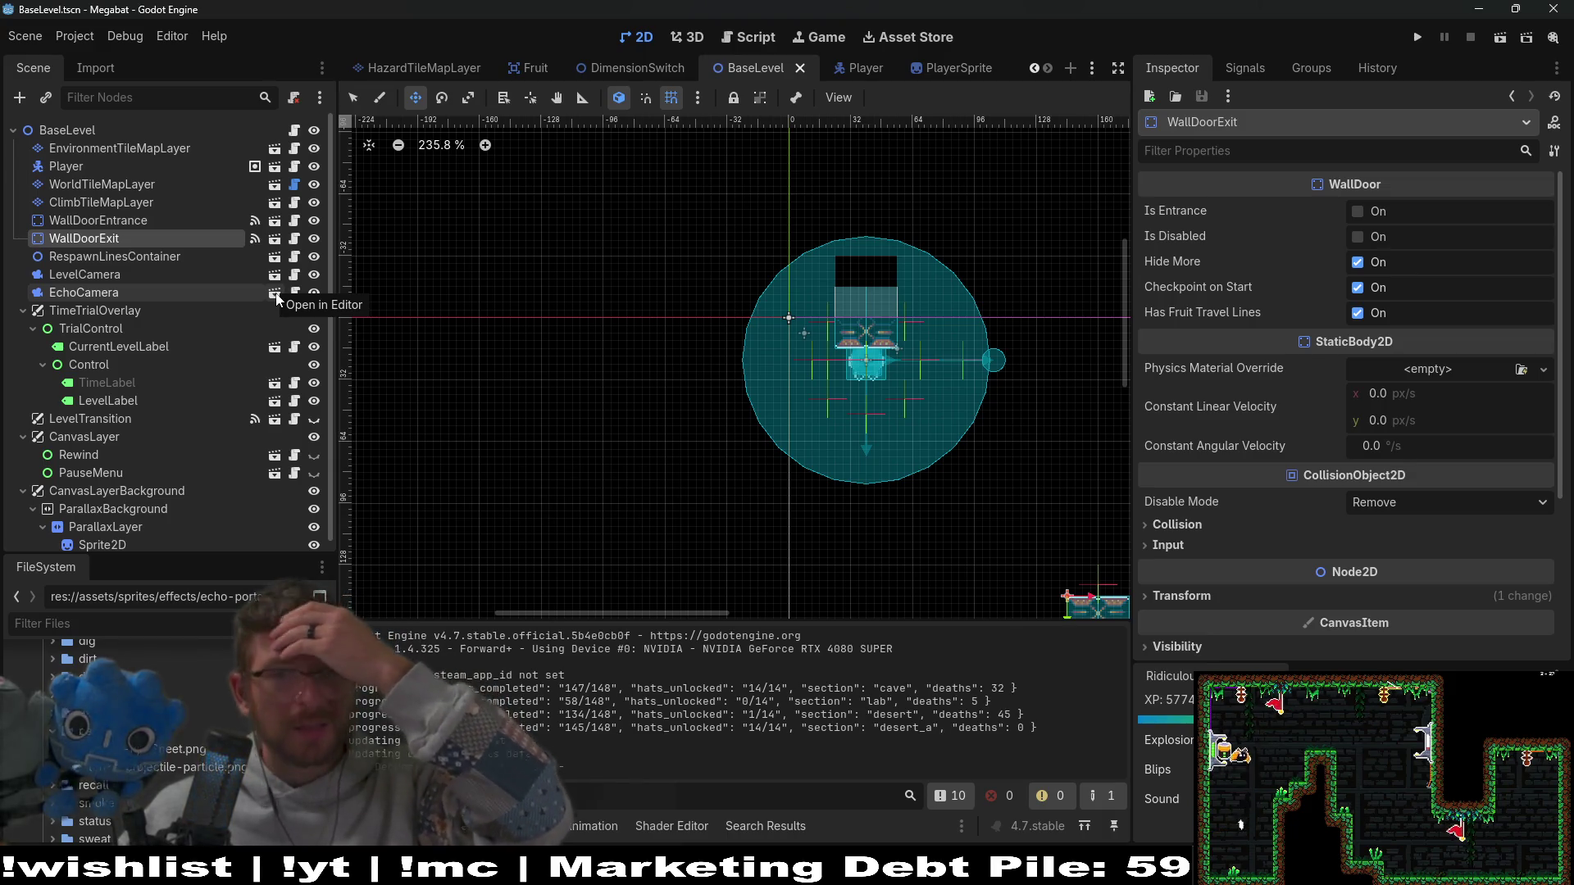
{"action": "scroll", "coordinate": [845, 357], "scroll_direction": "up", "scroll_amount": 7}
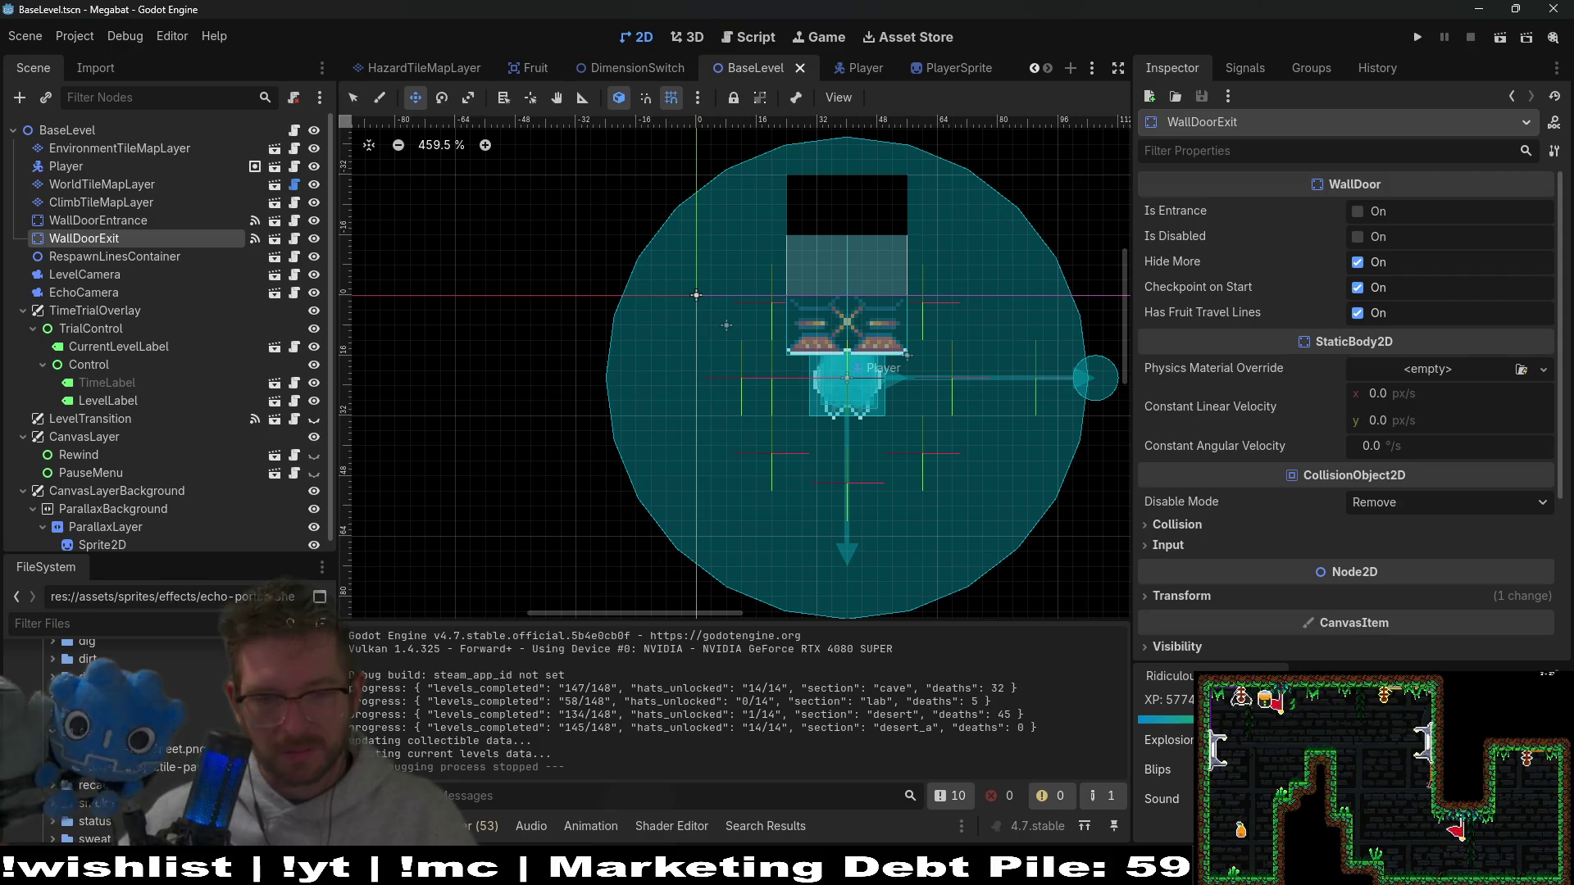
{"action": "key", "text": "alt+Tab"}
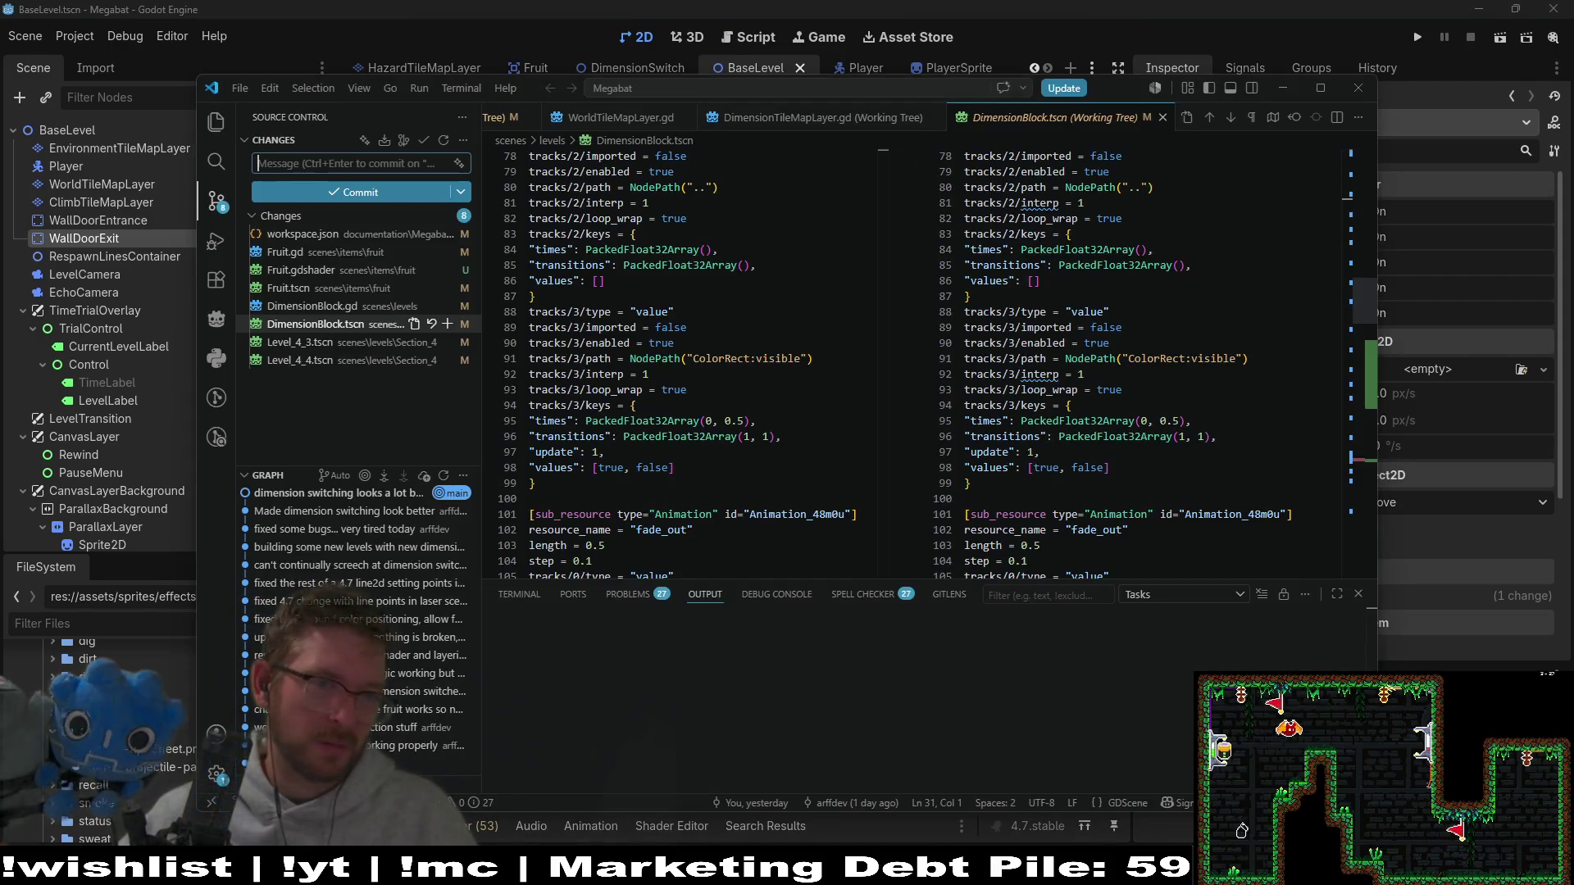
Step: Review the DimensionBlock.gd and Fruit.tscn diffs and discard the untracked Fruit.gdshader to the Recycle Bin
{"action": "left_click", "coordinate": [355, 309]}
{"action": "left_click", "coordinate": [318, 290]}
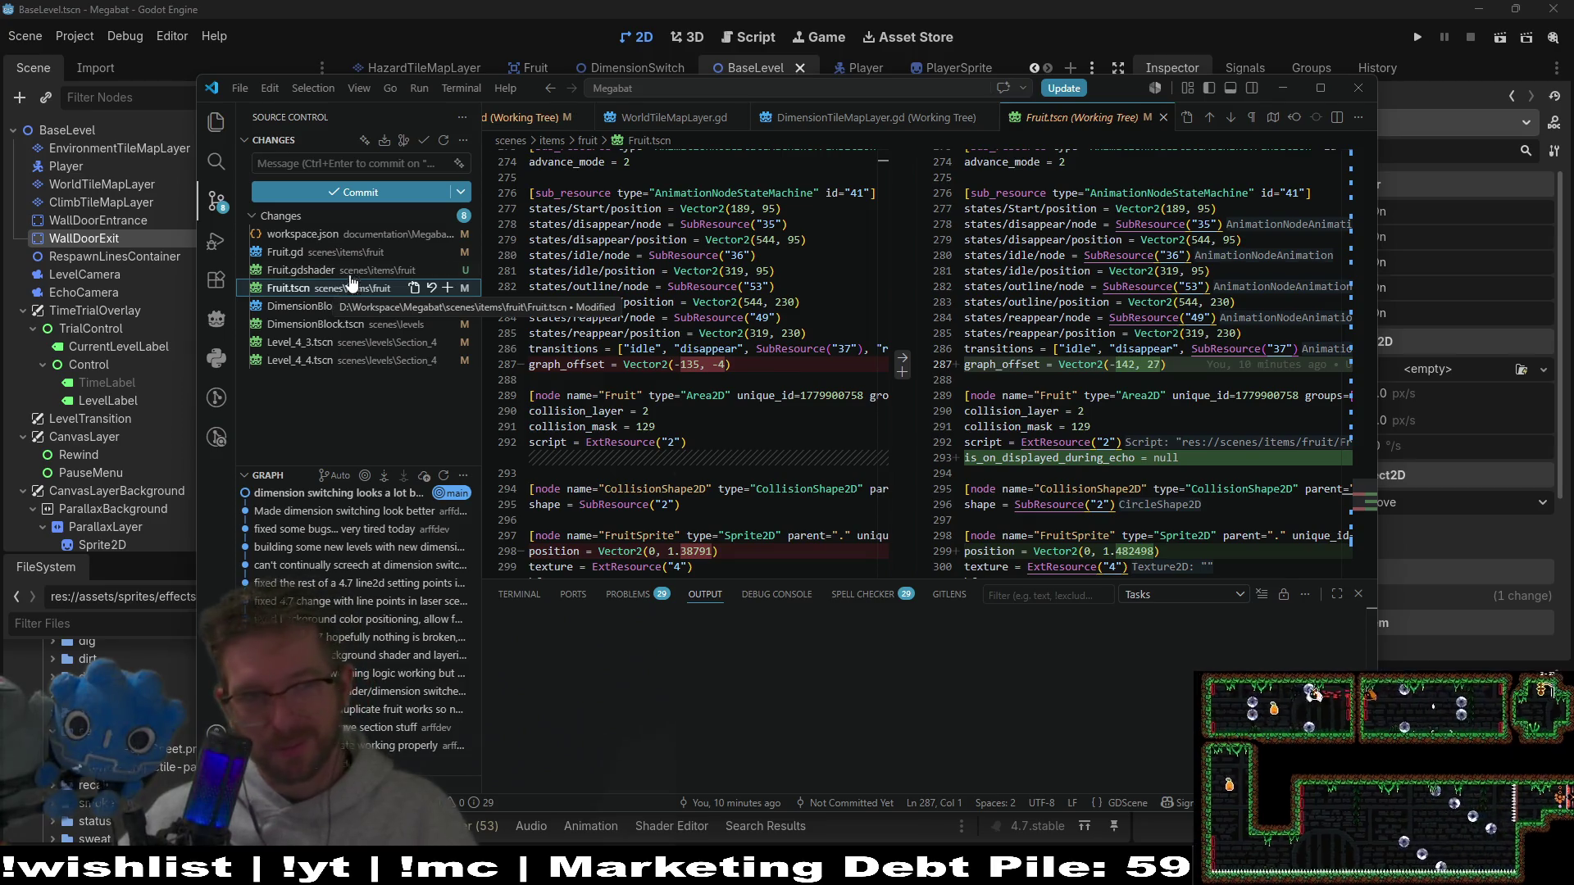
{"action": "left_click", "coordinate": [328, 270]}
{"action": "left_click", "coordinate": [339, 290]}
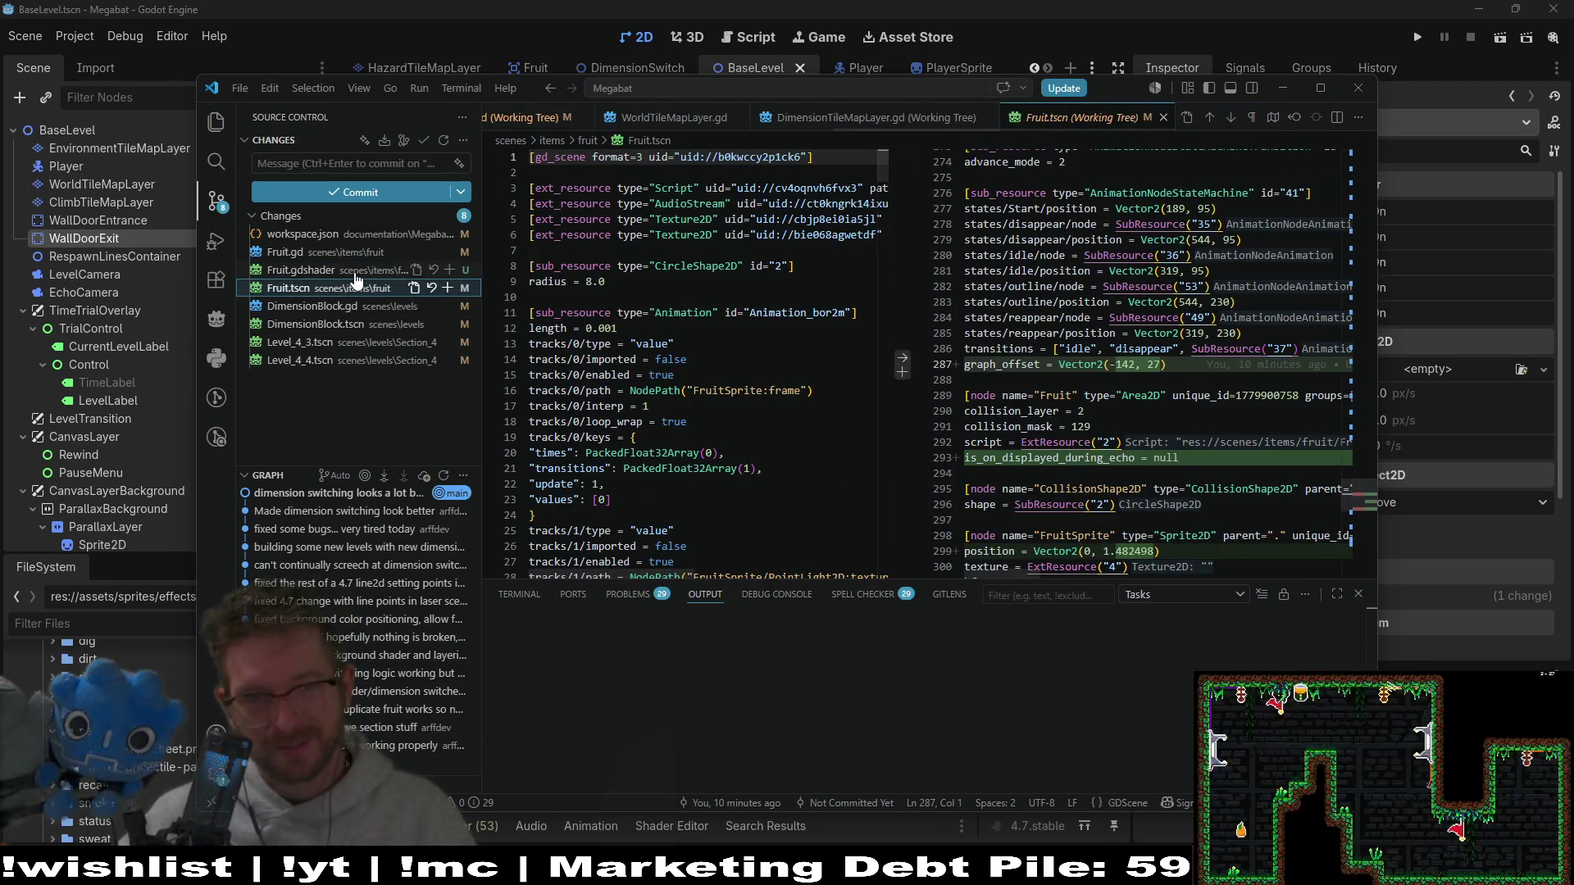
{"action": "left_click", "coordinate": [359, 273]}
{"action": "left_click", "coordinate": [434, 271]}
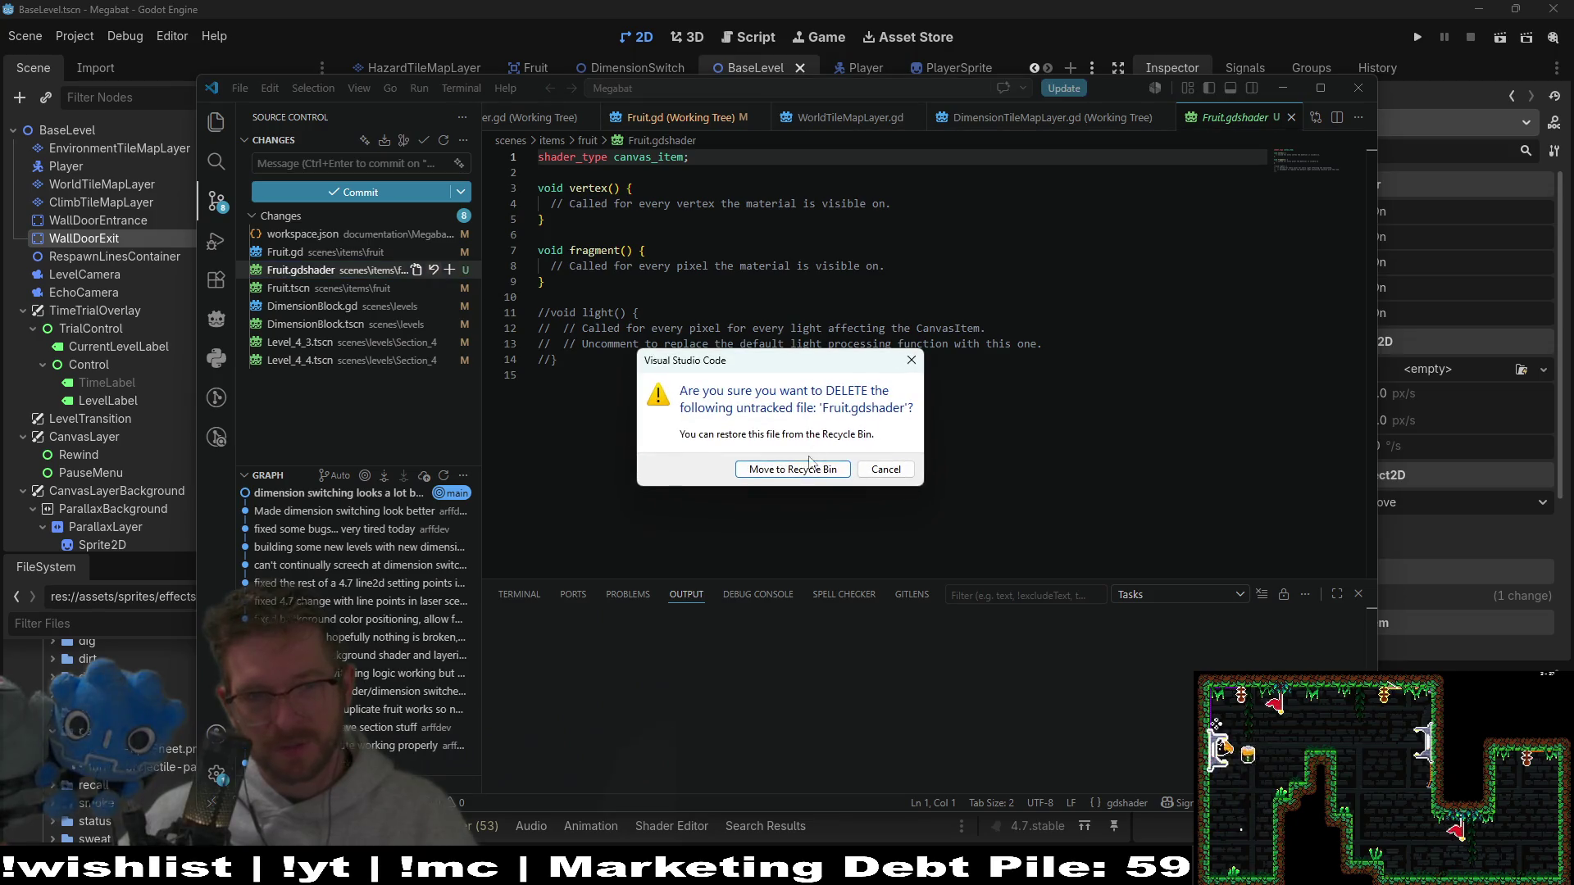
{"action": "left_click", "coordinate": [793, 469]}
Step: Review the Fruit.gd, Fruit.tscn, Level_4_4, Level_4_3 and DimensionBlock diffs
{"action": "left_click", "coordinate": [327, 255]}
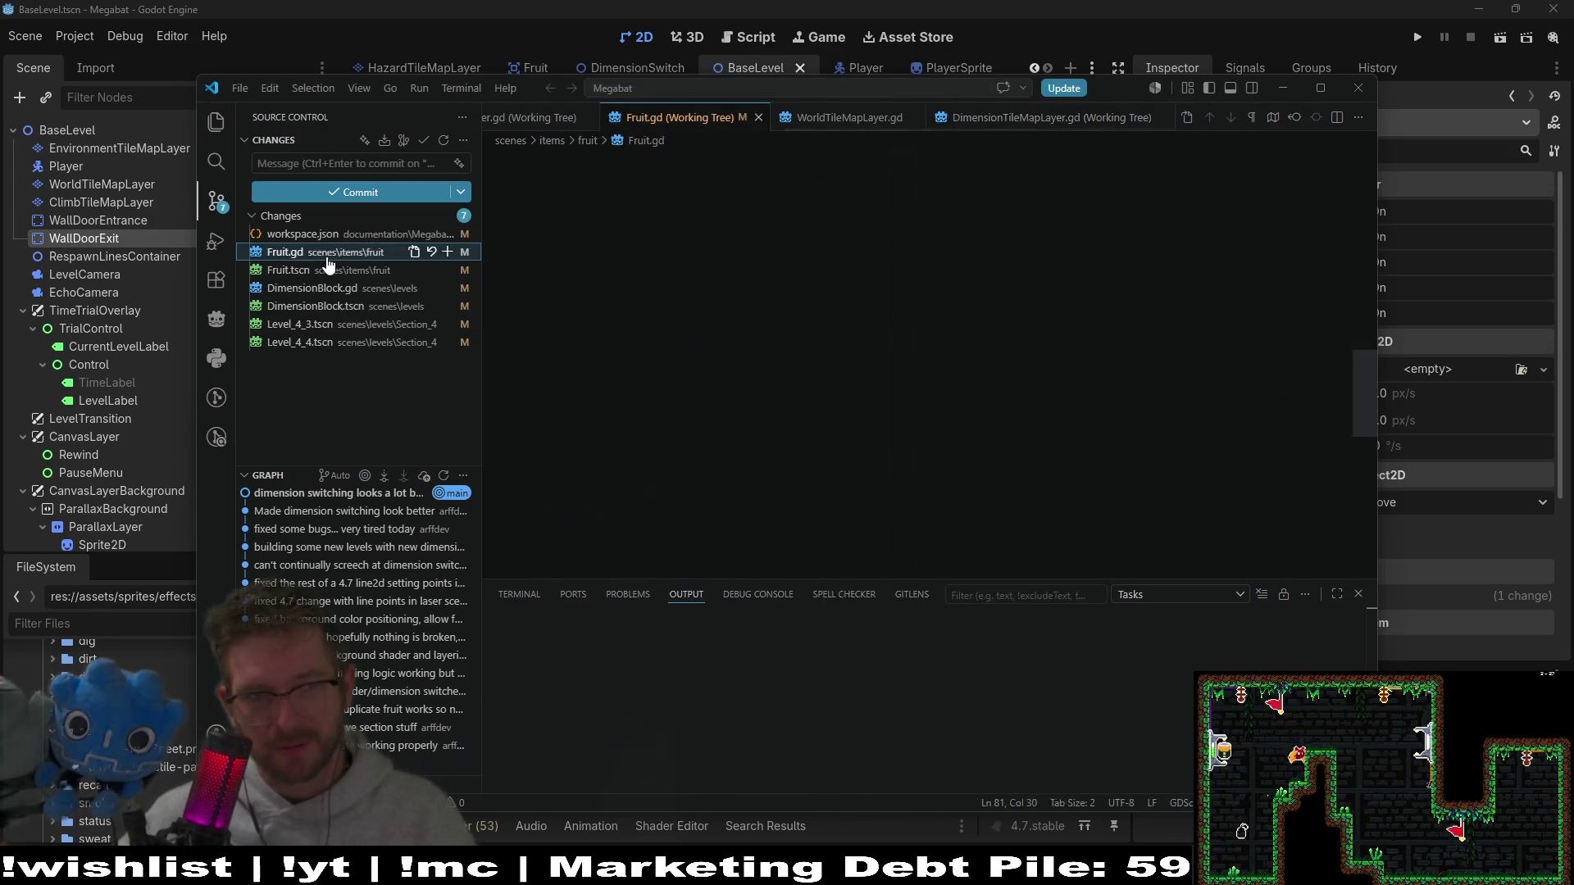
{"action": "scroll", "coordinate": [1065, 354], "scroll_direction": "down", "scroll_amount": 10}
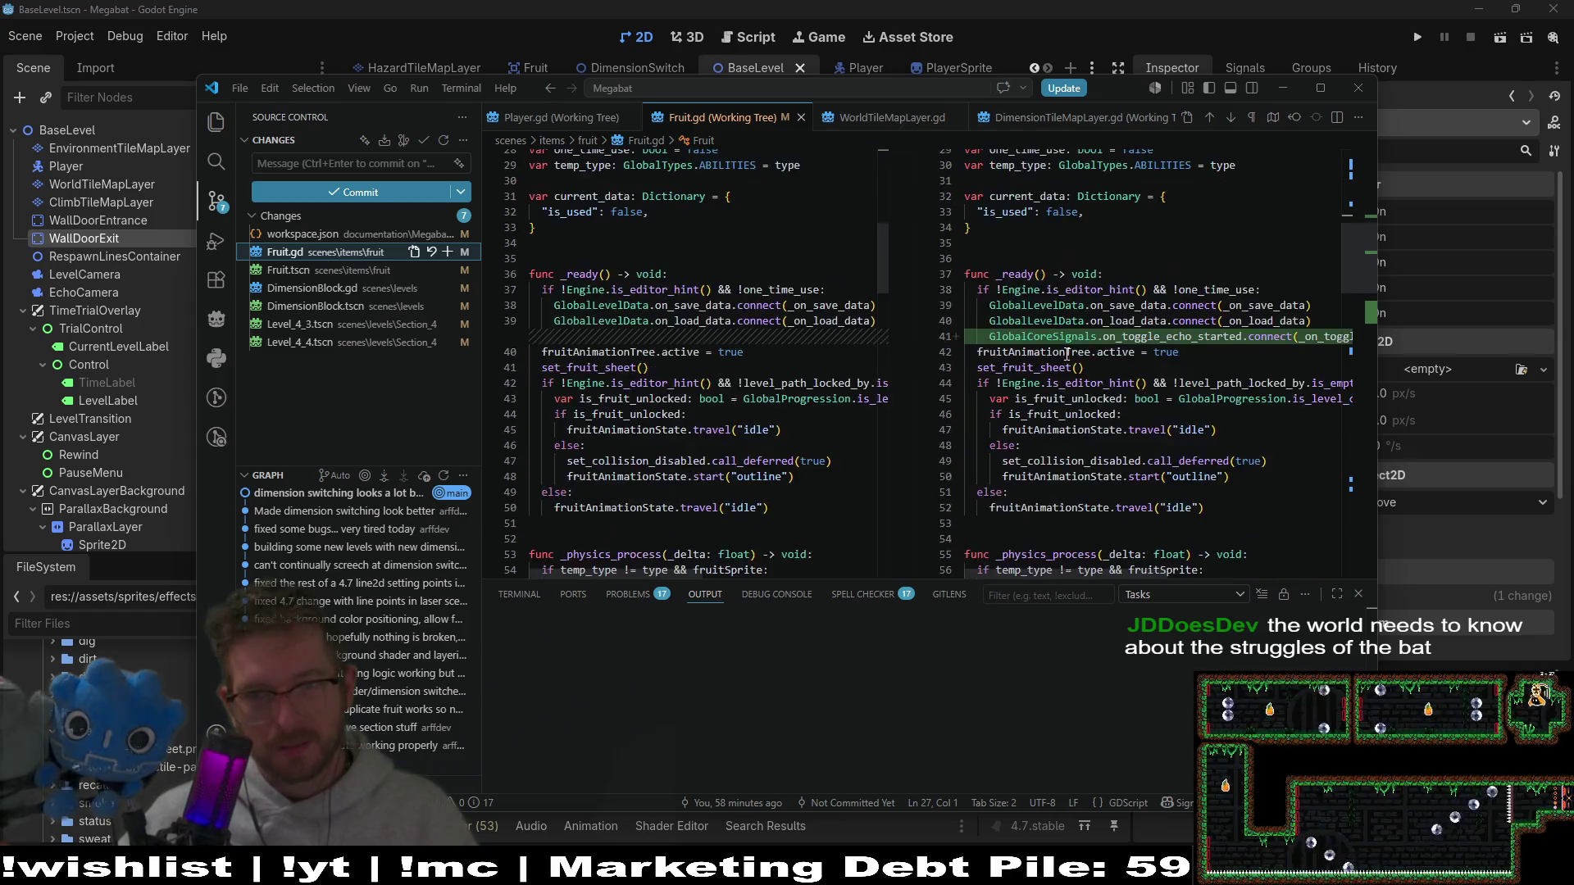
{"action": "scroll", "coordinate": [1064, 354], "scroll_direction": "up", "scroll_amount": 3}
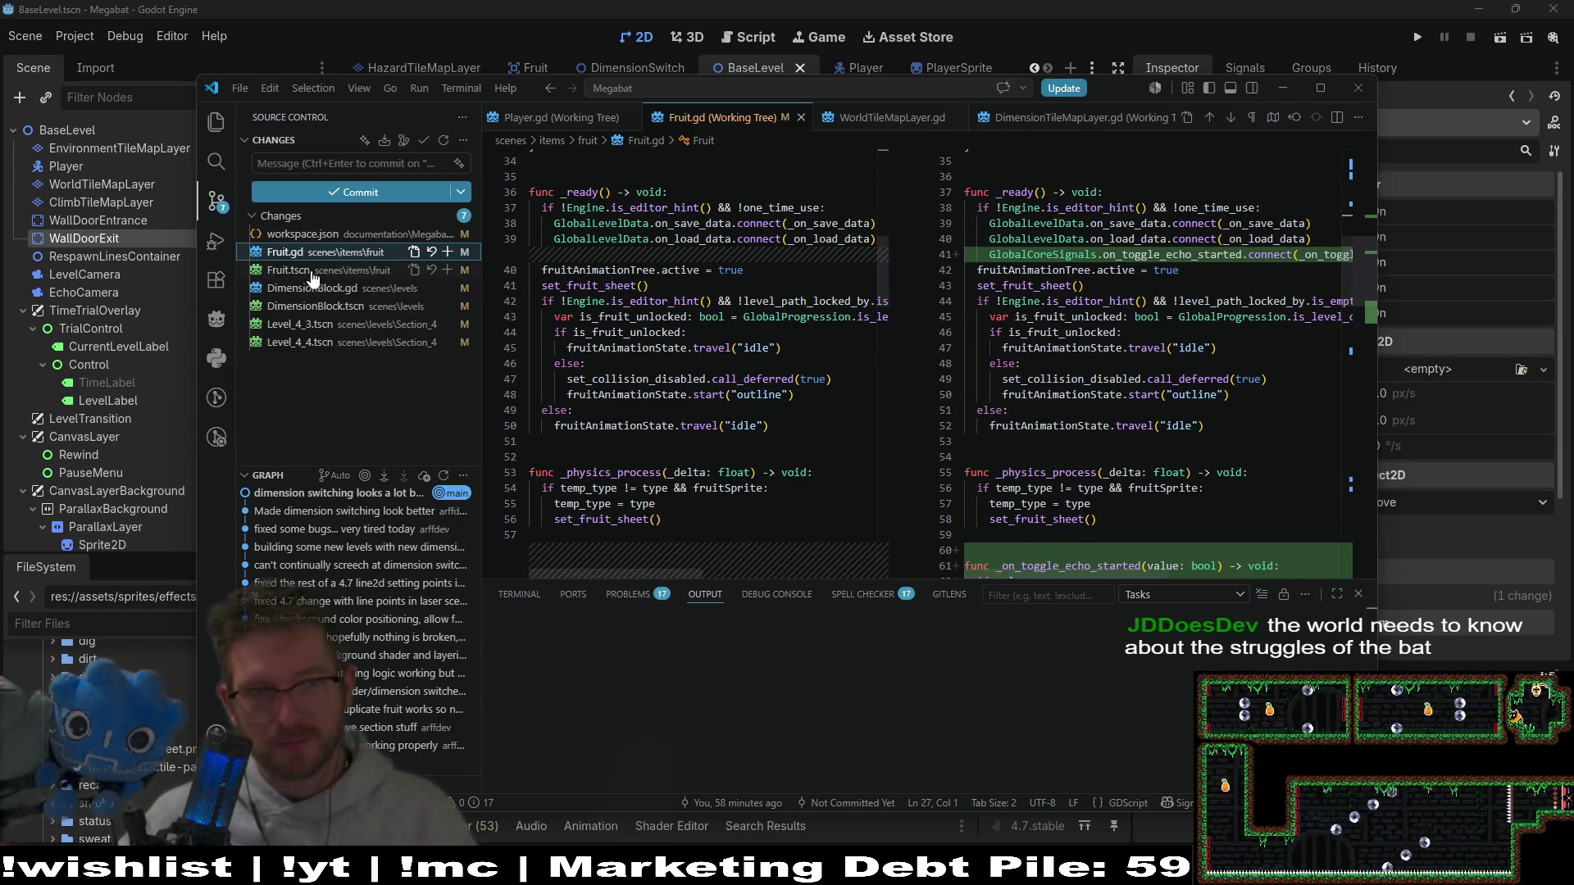
{"action": "left_click", "coordinate": [288, 271]}
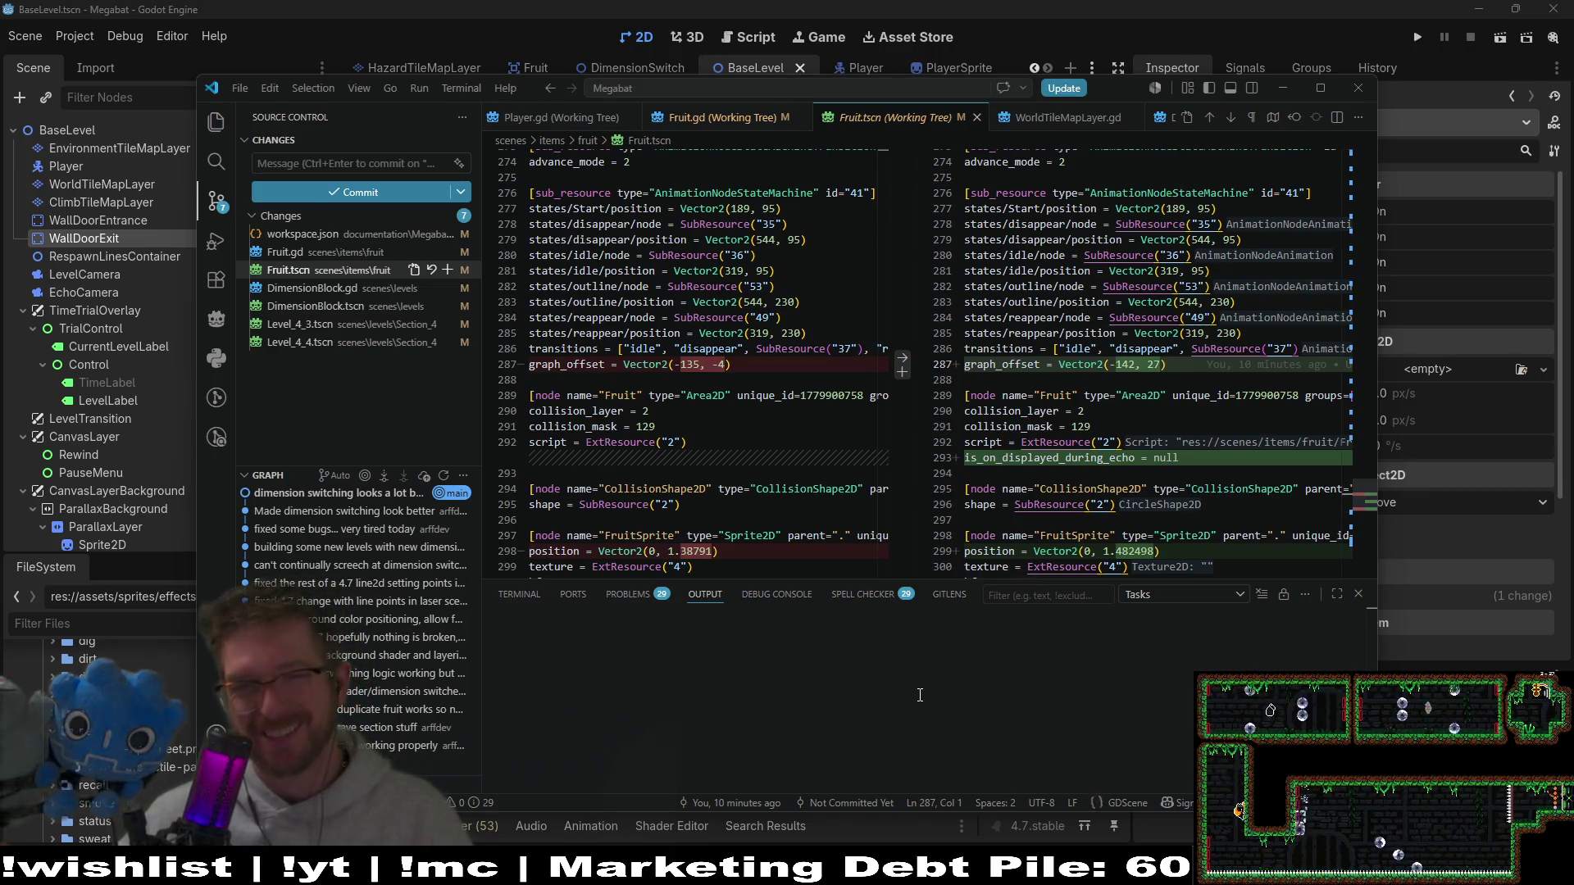
{"action": "left_click", "coordinate": [324, 341]}
{"action": "left_click", "coordinate": [328, 327]}
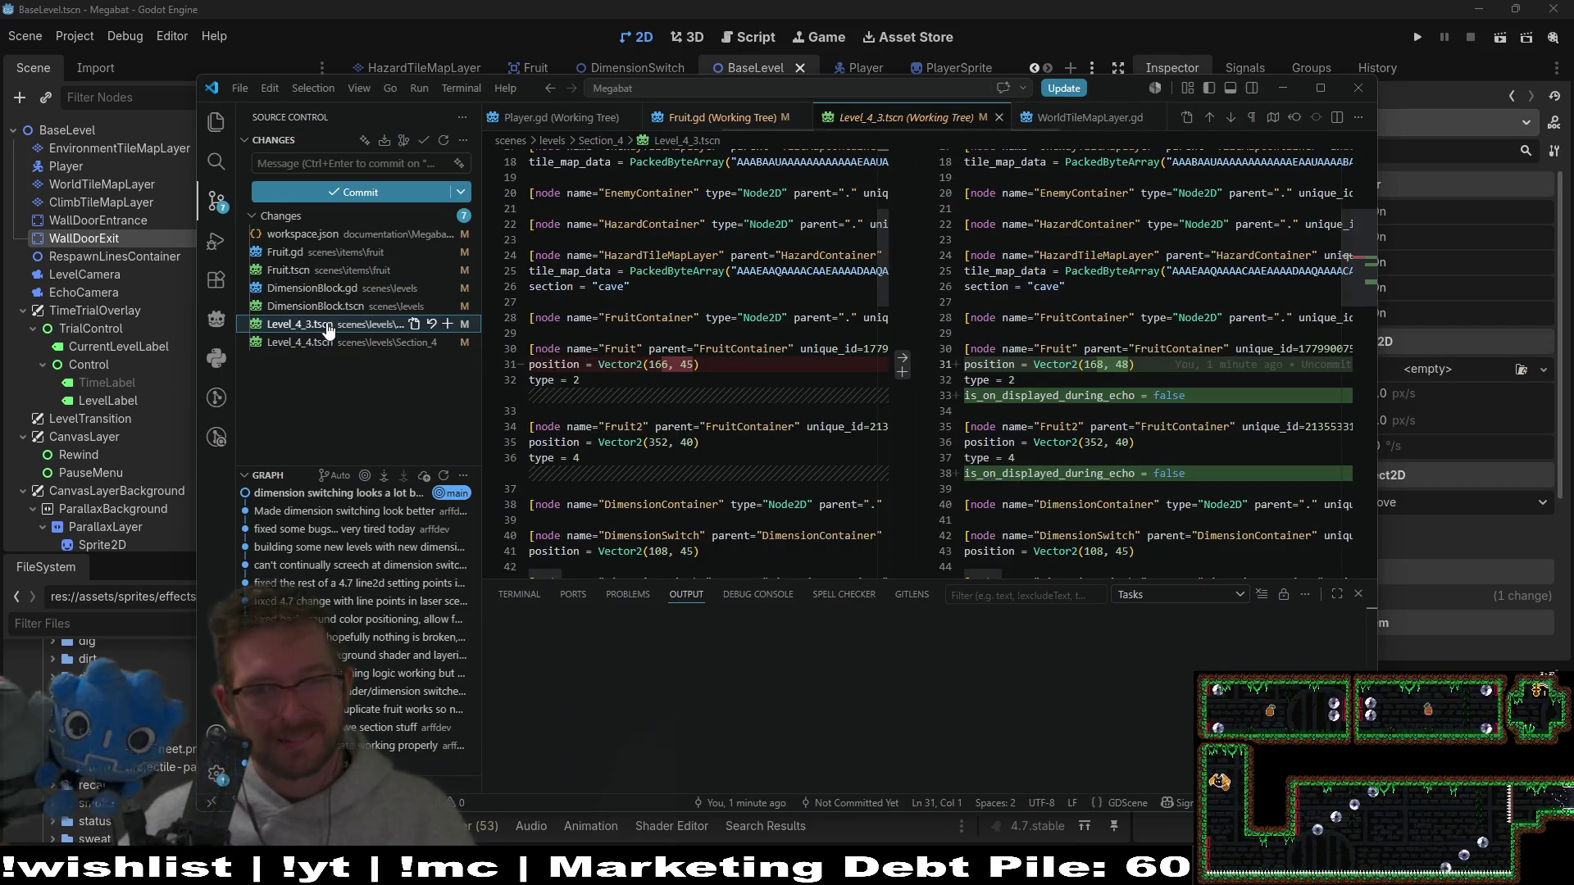
{"action": "left_click", "coordinate": [337, 307]}
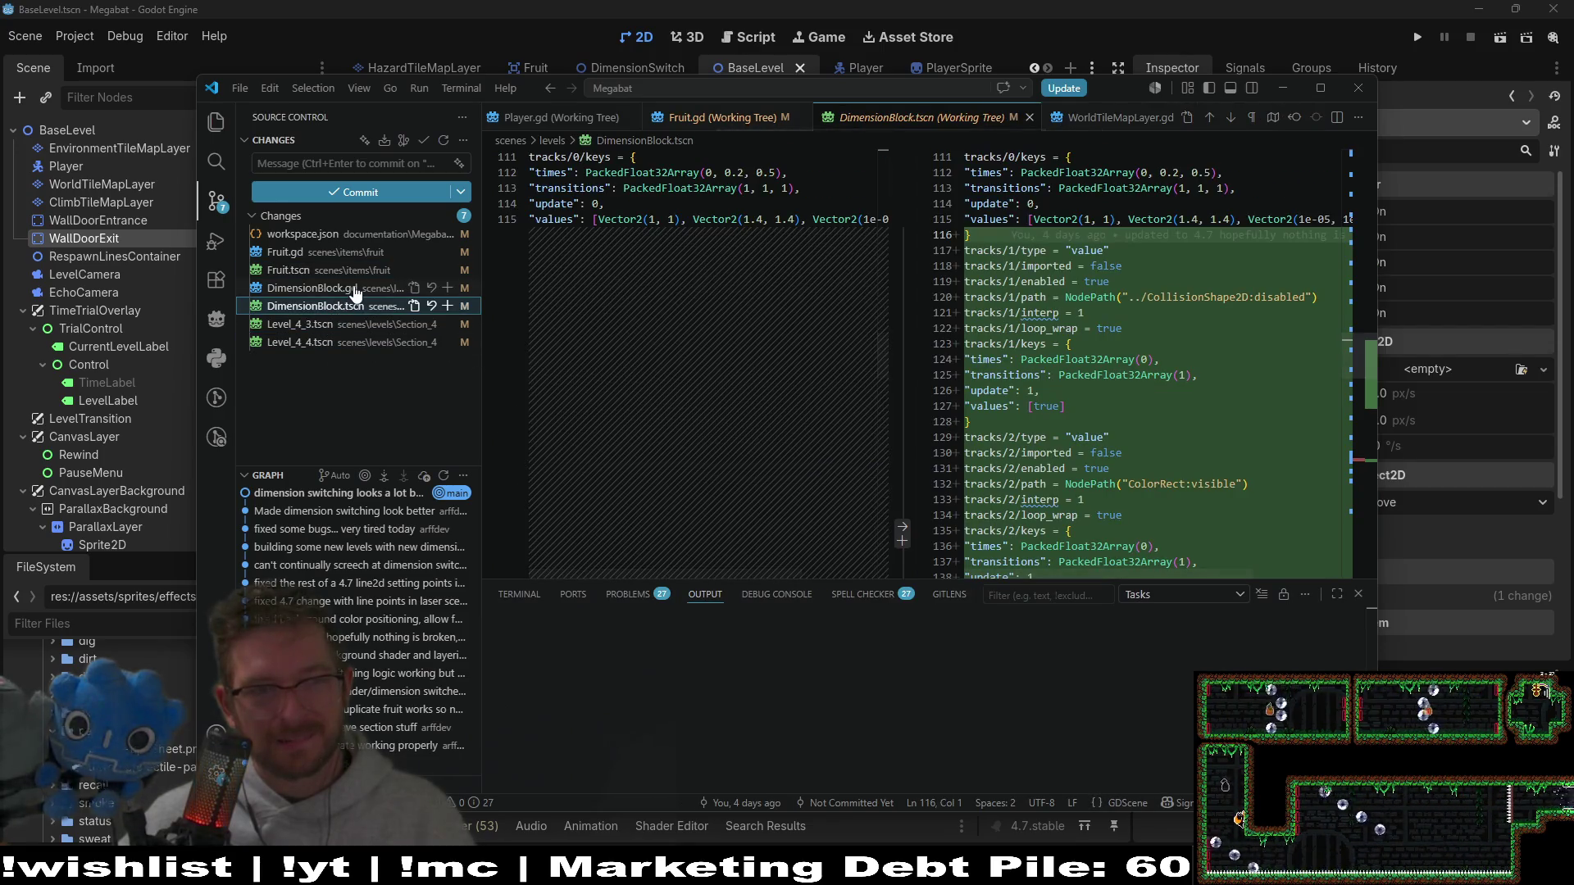
{"action": "left_click", "coordinate": [355, 289]}
Step: Back in Godot's BaseLevel, select Player together with WallDoorEntrance
{"action": "left_click", "coordinate": [581, 45]}
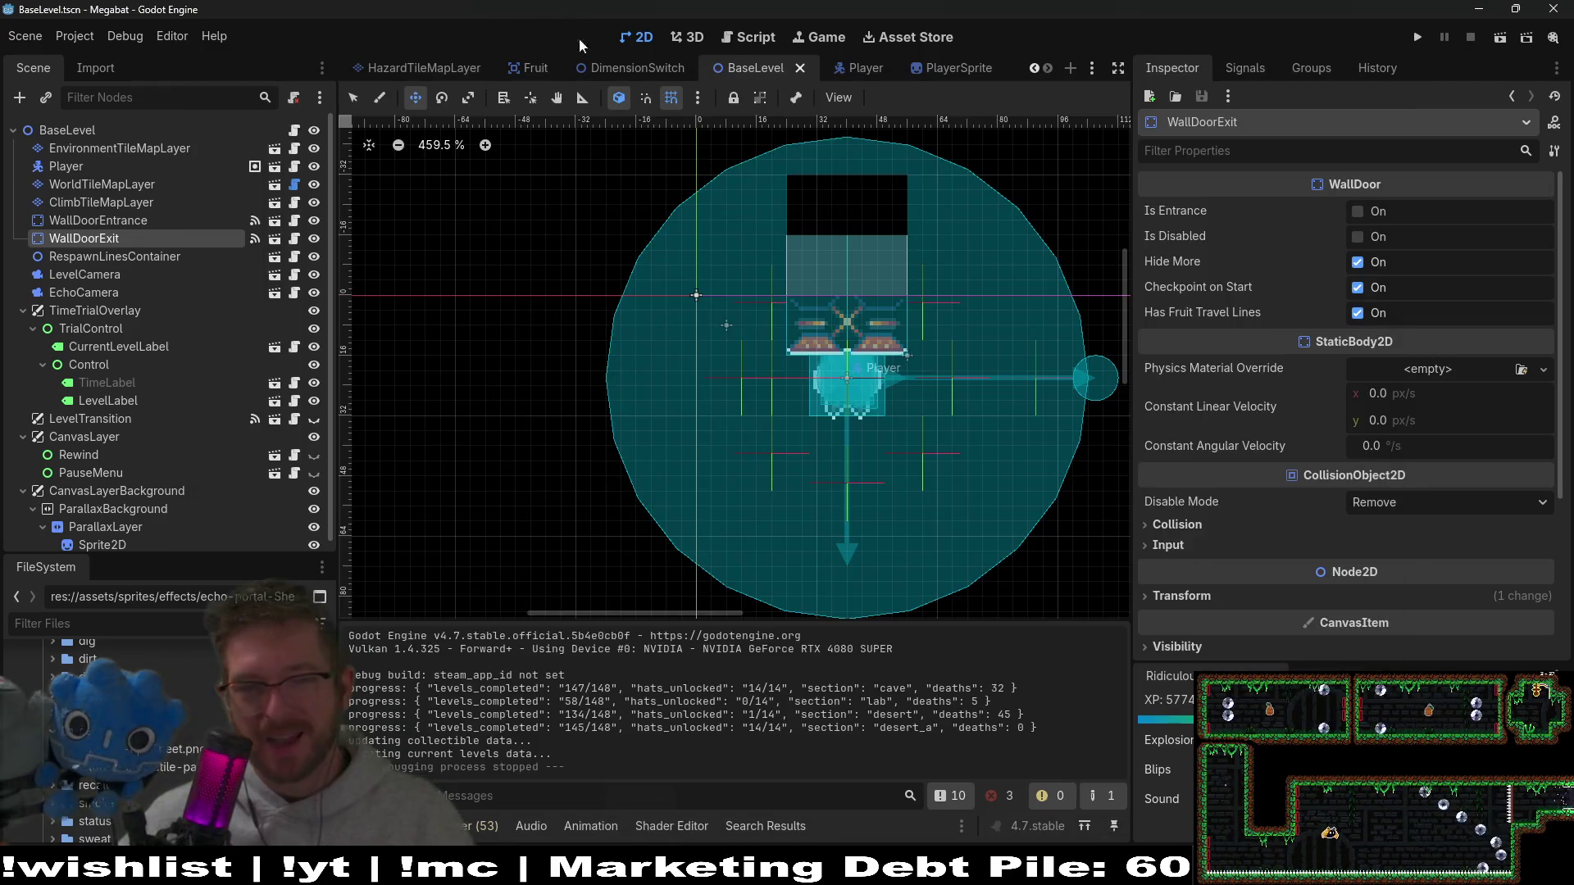
{"action": "scroll", "coordinate": [867, 366], "scroll_direction": "down", "scroll_amount": 6}
{"action": "scroll", "coordinate": [907, 415], "scroll_direction": "up", "scroll_amount": 3}
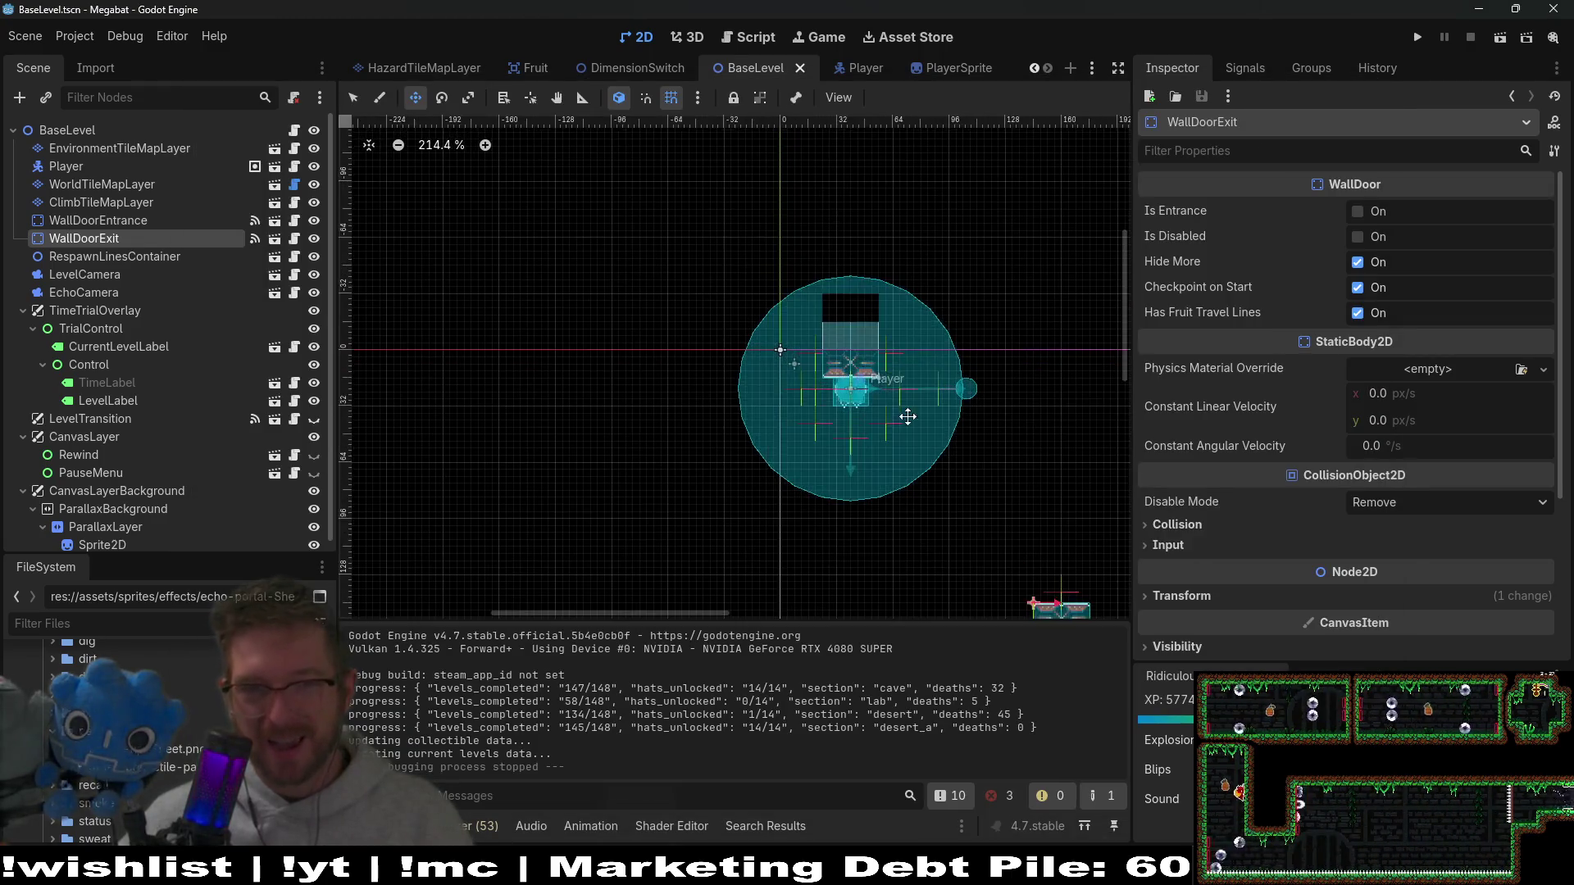
{"action": "left_click_drag", "start_coordinate": [907, 415], "coordinate": [671, 338]}
{"action": "scroll", "coordinate": [603, 306], "scroll_direction": "up", "scroll_amount": 2}
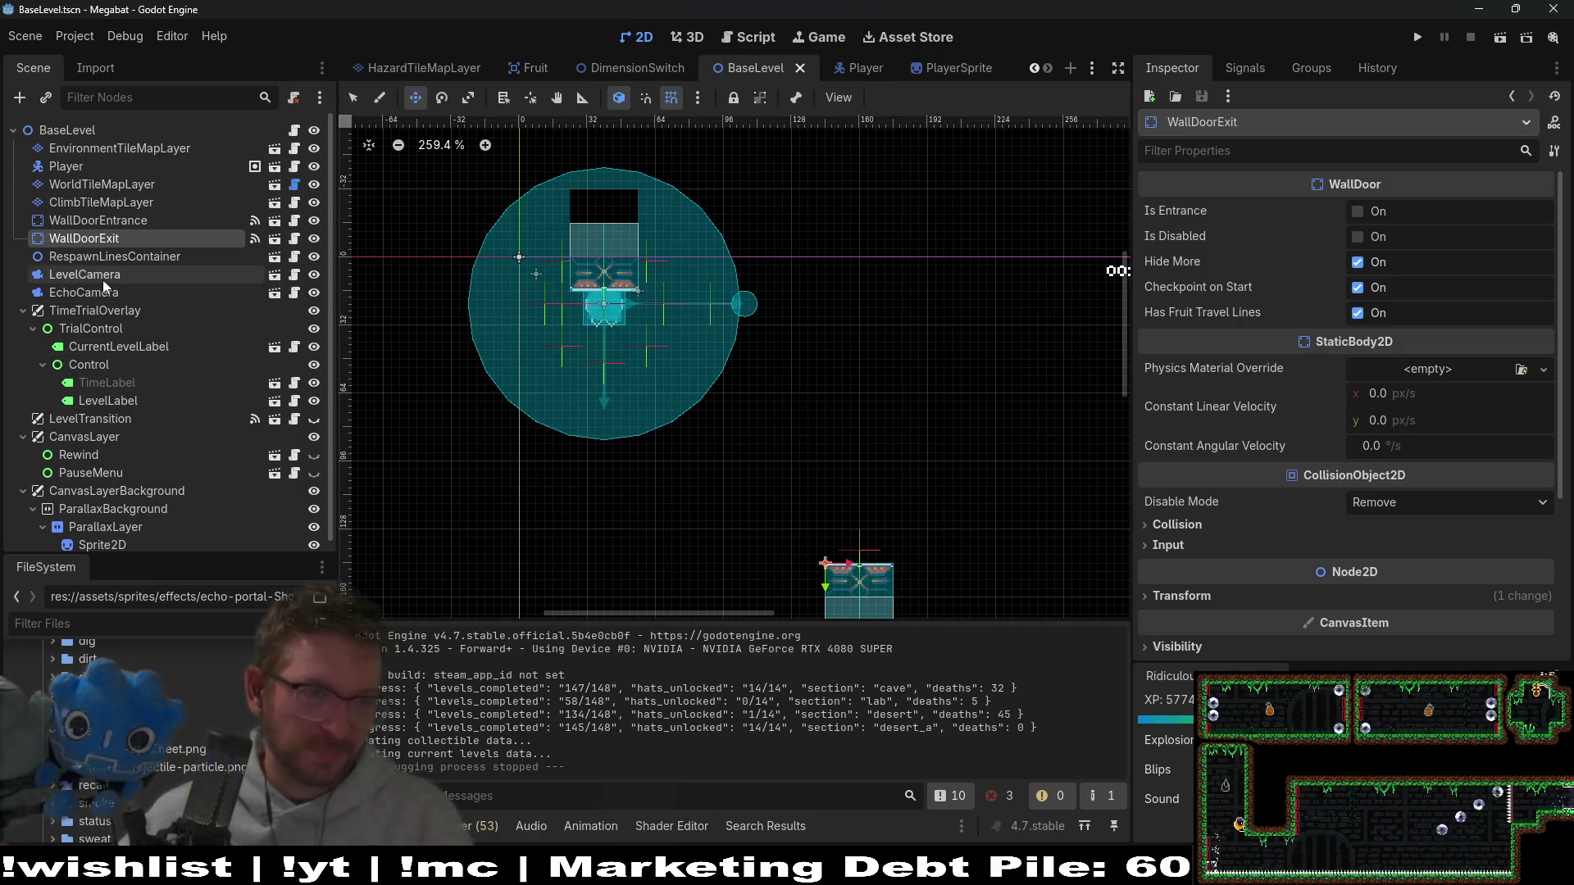
{"action": "left_click", "coordinate": [67, 167]}
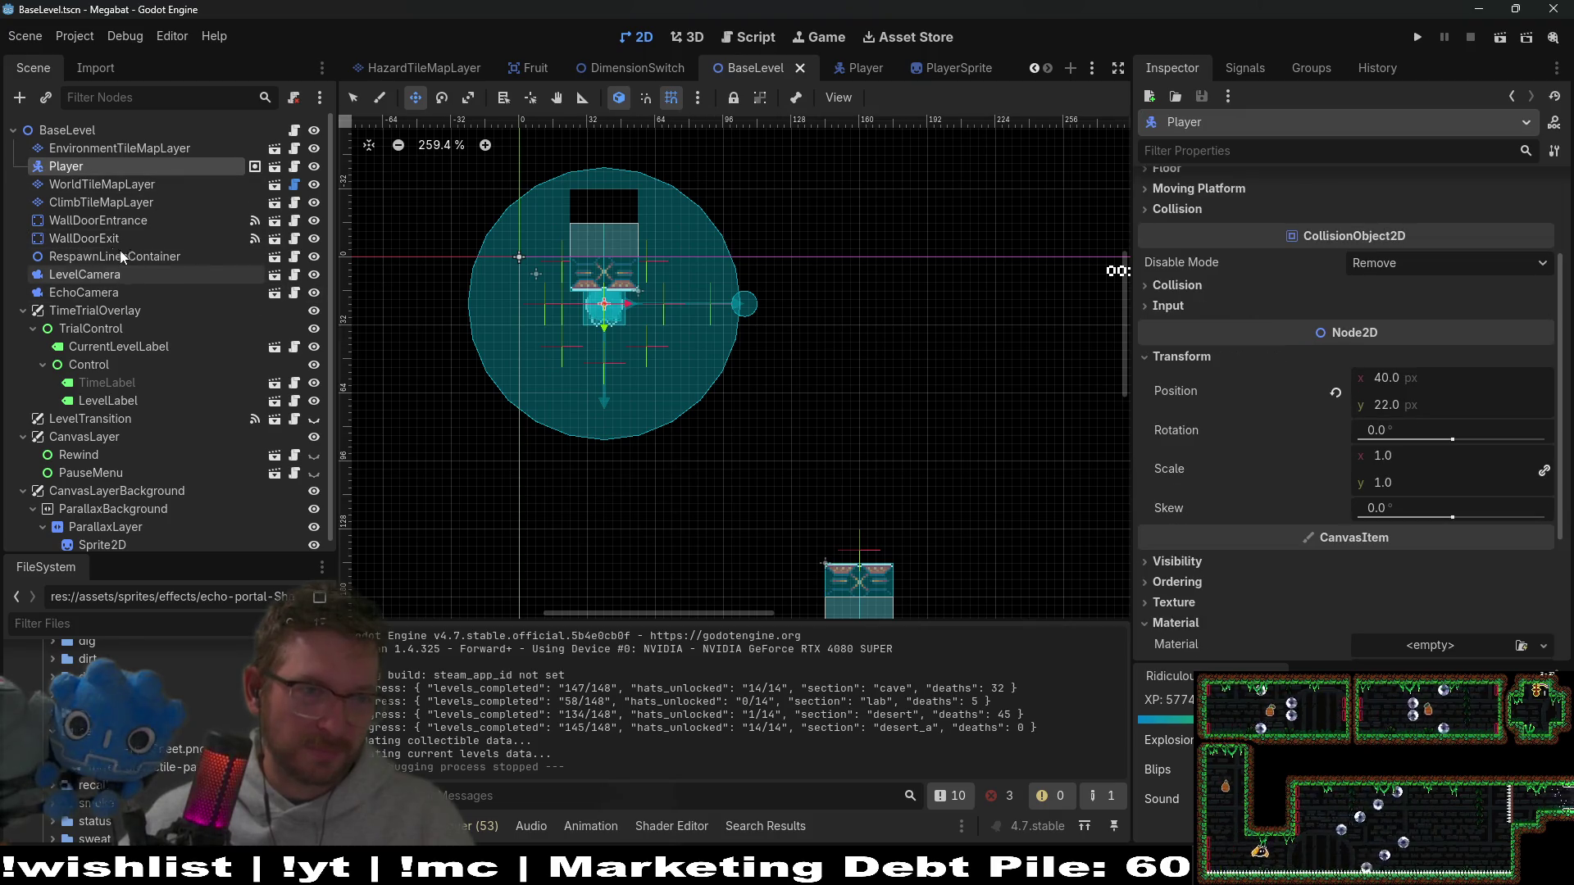
{"action": "left_click", "coordinate": [90, 233], "text": "ctrl"}
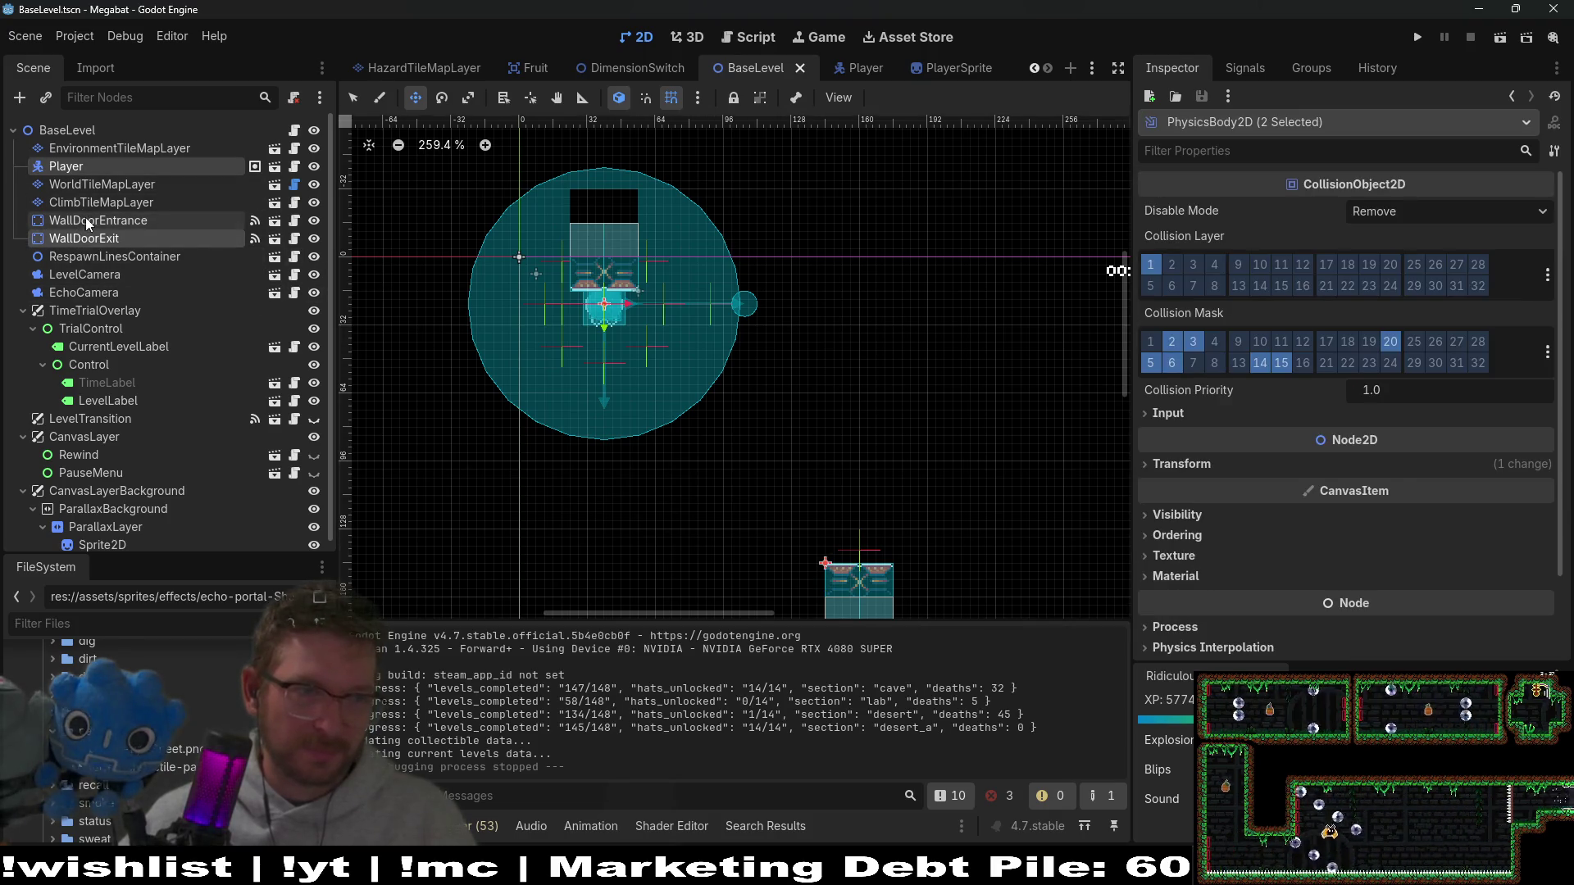
{"action": "left_click", "coordinate": [86, 218]}
{"action": "left_click", "coordinate": [67, 165], "text": "ctrl"}
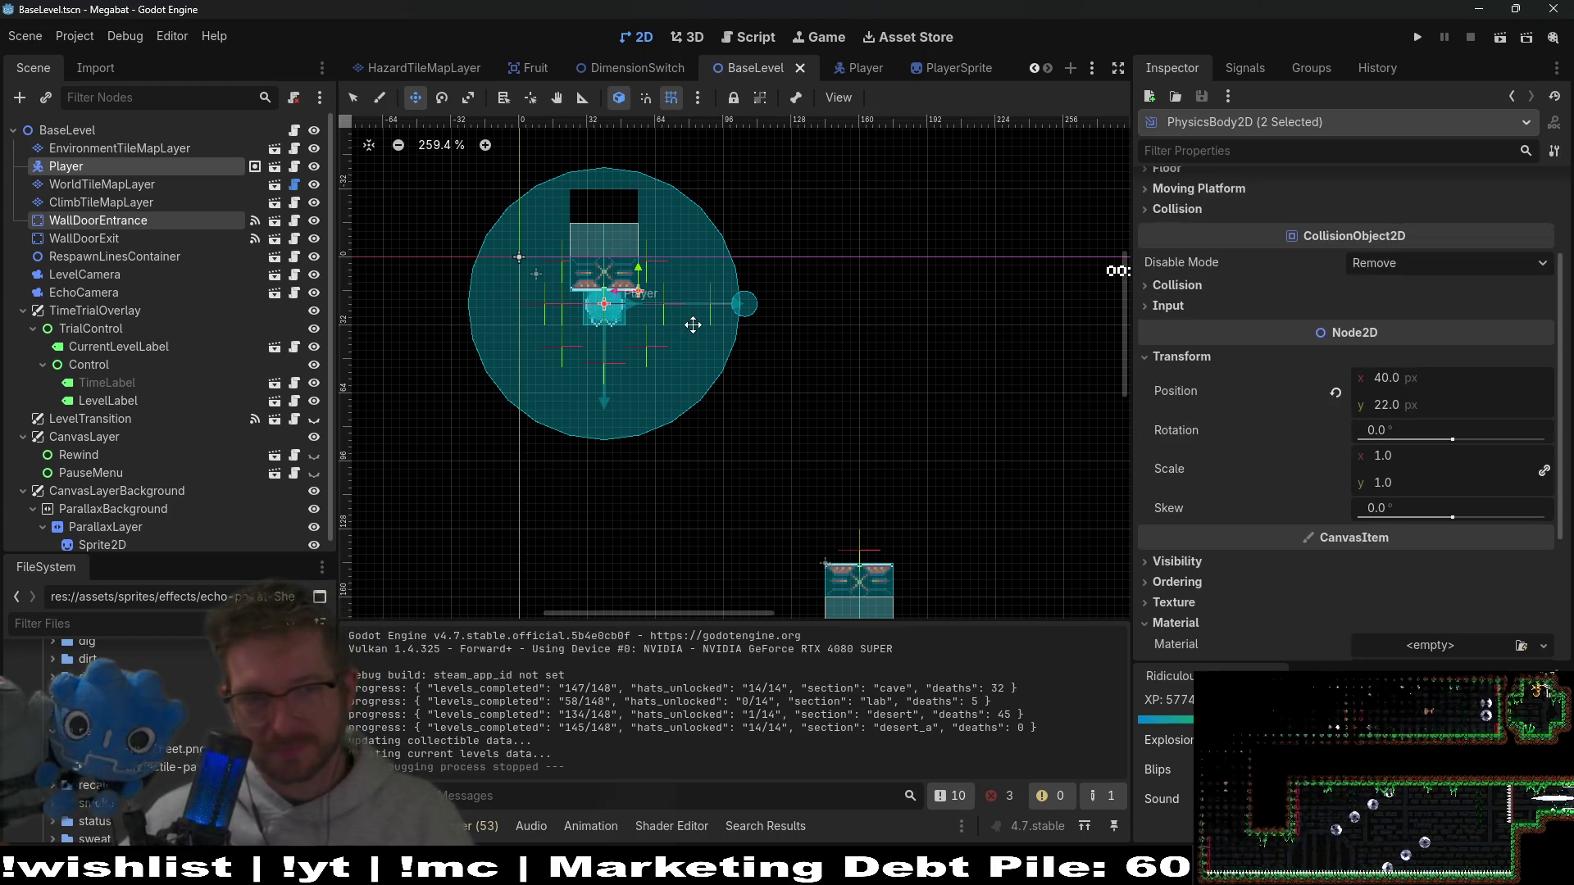
Step: Nudge both nodes left to x 32 and save BaseLevel
{"action": "key", "text": "Left"}
{"action": "key", "text": "Left"}
{"action": "key", "text": "Left"}
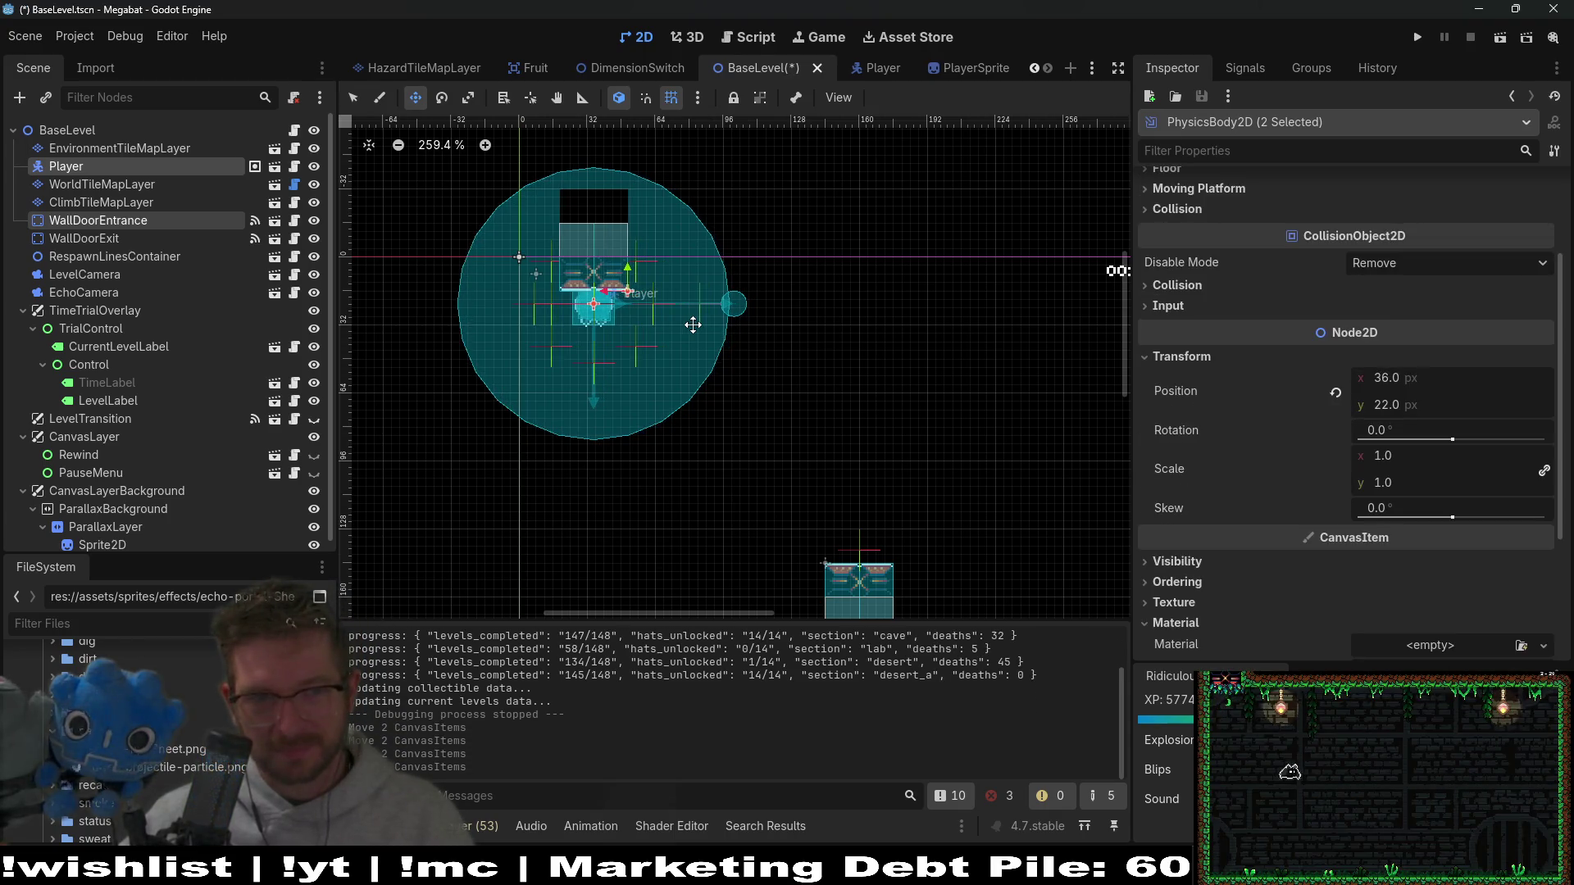
{"action": "key", "text": "Left"}
{"action": "key", "text": "Left"}
{"action": "key", "text": "Left"}
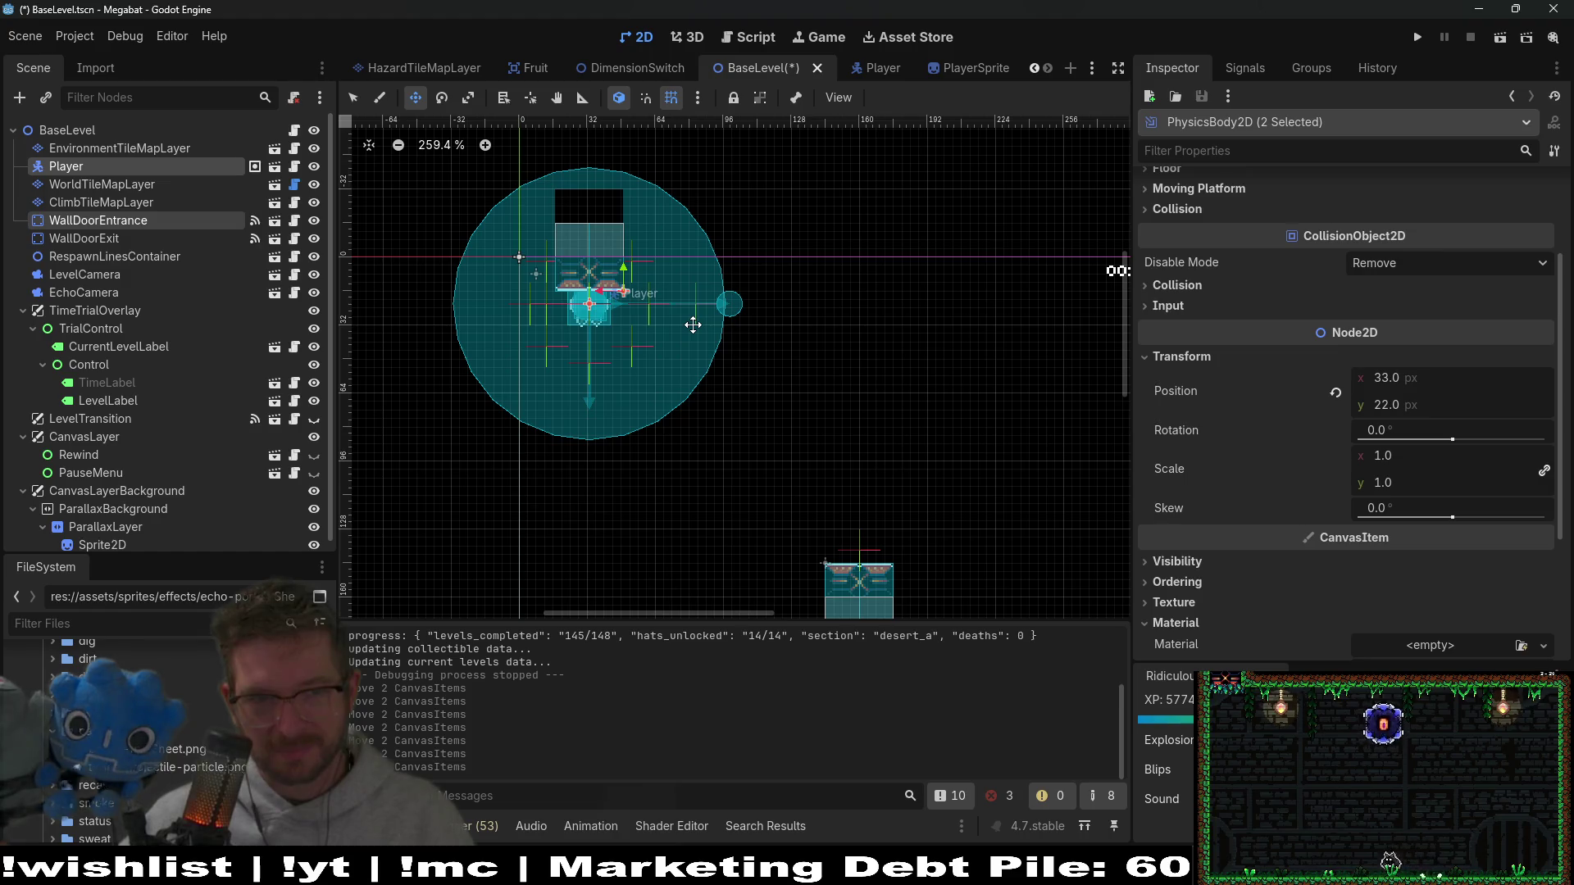
{"action": "scroll", "coordinate": [684, 322], "scroll_direction": "up", "scroll_amount": 5}
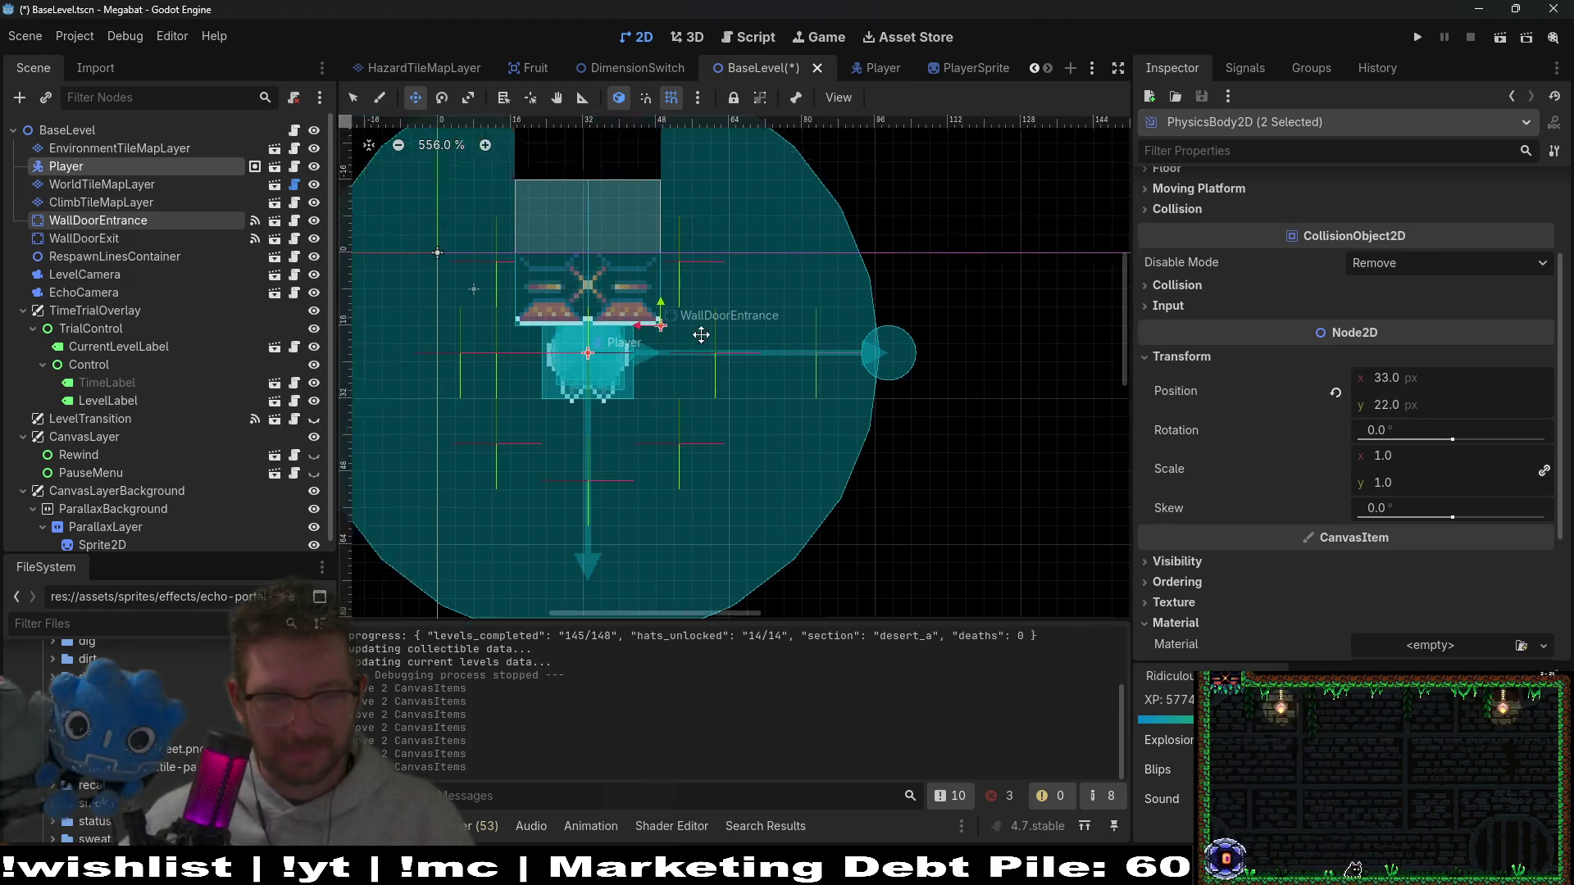
{"action": "key", "text": "Left"}
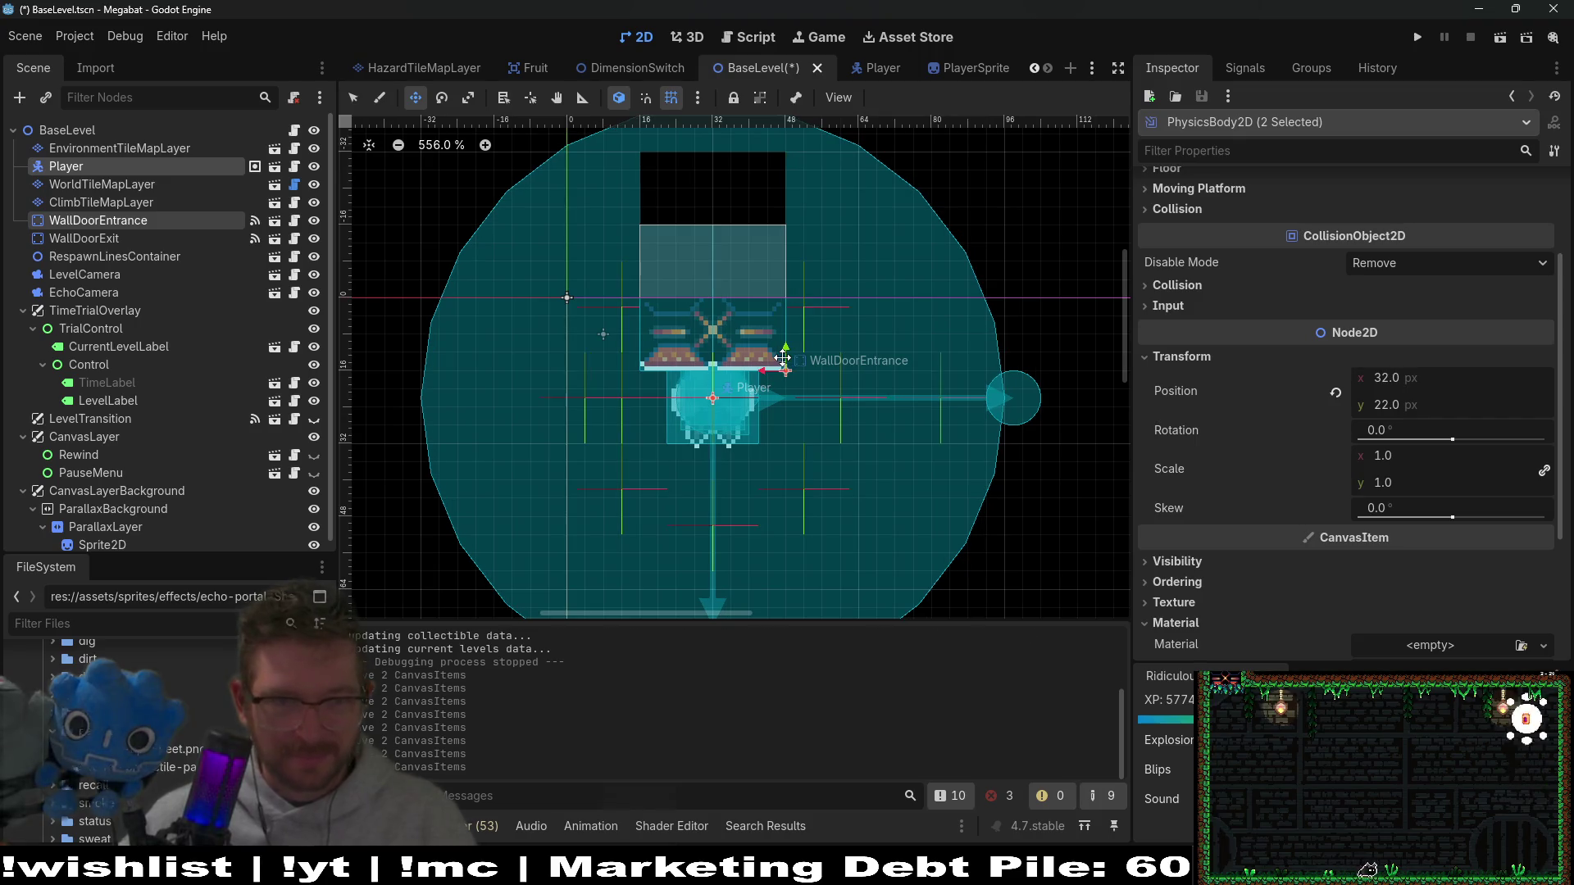
{"action": "scroll", "coordinate": [783, 359], "scroll_direction": "up", "scroll_amount": 1}
{"action": "scroll", "coordinate": [783, 358], "scroll_direction": "down", "scroll_amount": 3}
{"action": "key", "text": "ctrl+s"}
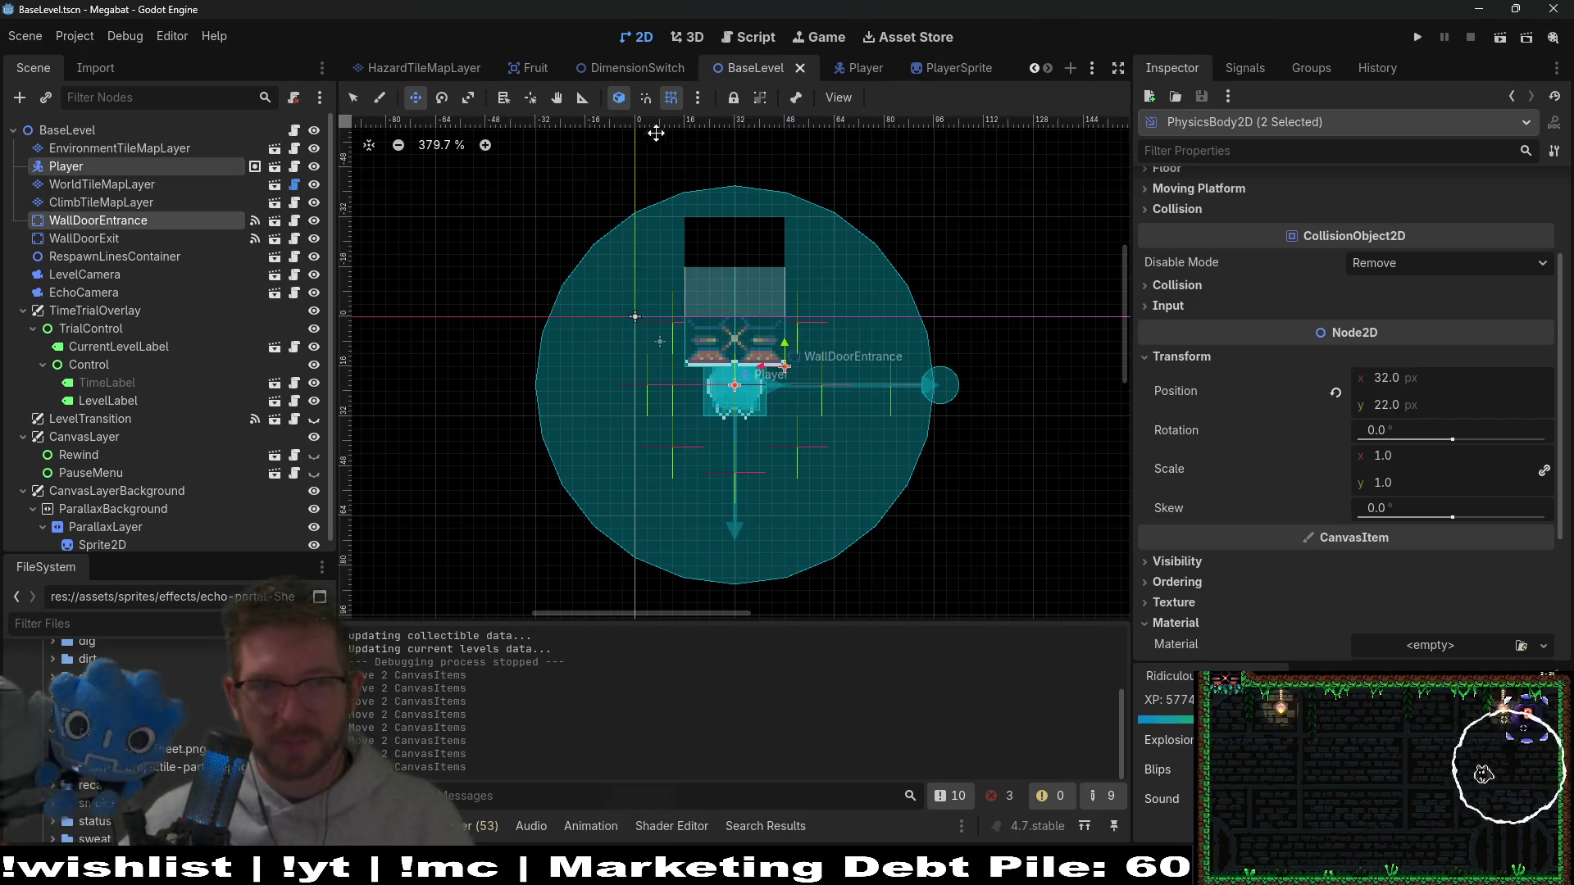
{"action": "scroll", "coordinate": [464, 72], "scroll_direction": "up", "scroll_amount": 5}
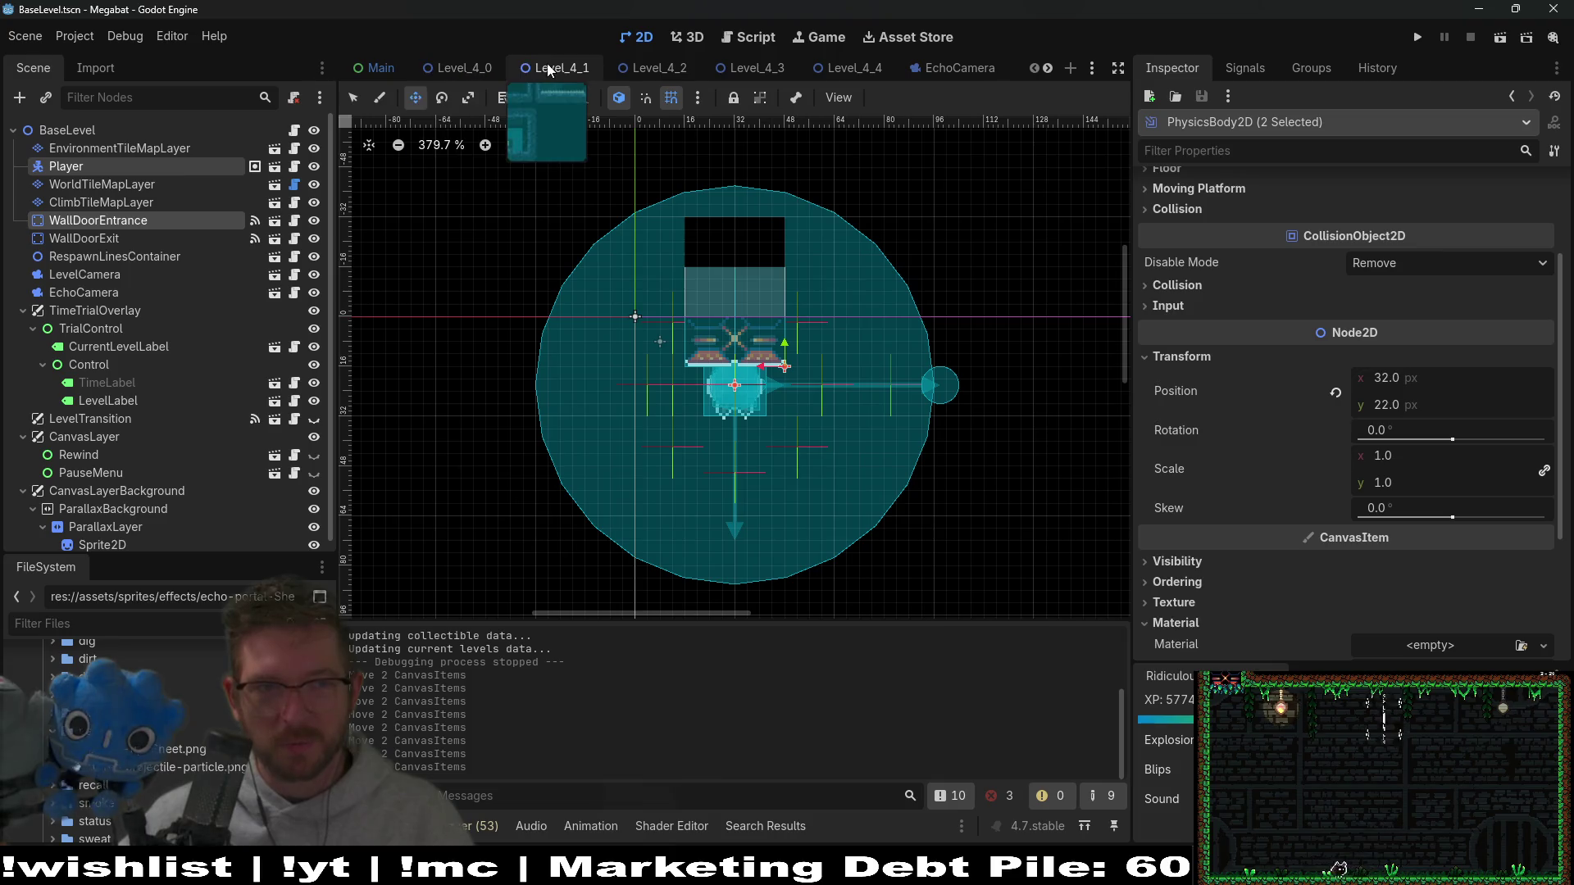
Step: Look through the Level_4_1, Level_4_2, Level_4_3, Level_4_4 and Level_4_0 scenes
{"action": "left_click", "coordinate": [548, 65]}
{"action": "left_click", "coordinate": [673, 69]}
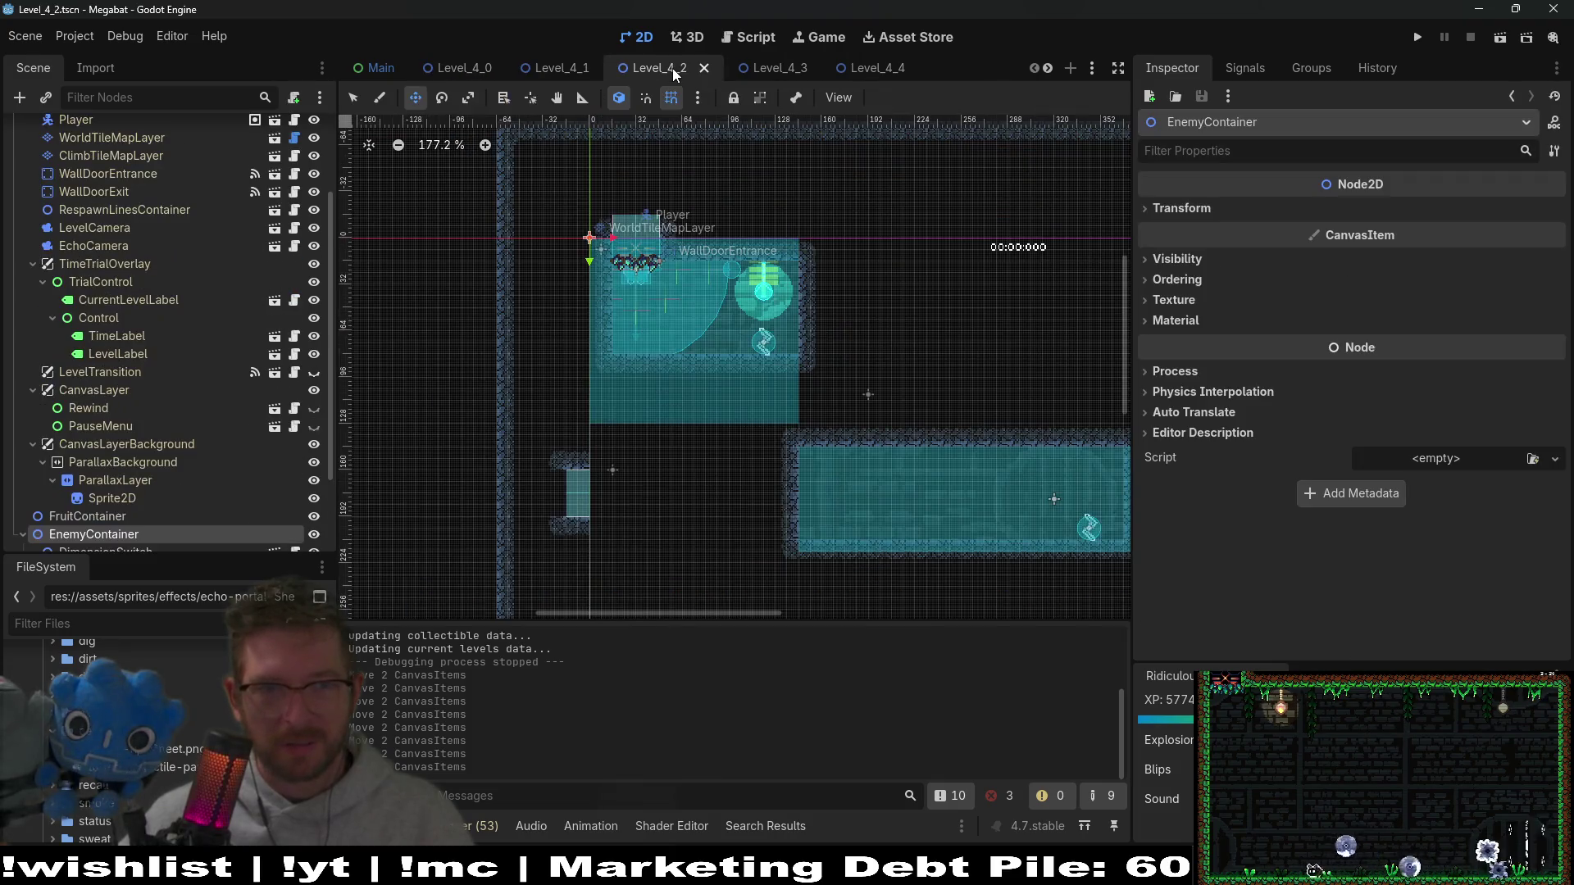
{"action": "left_click", "coordinate": [746, 67]}
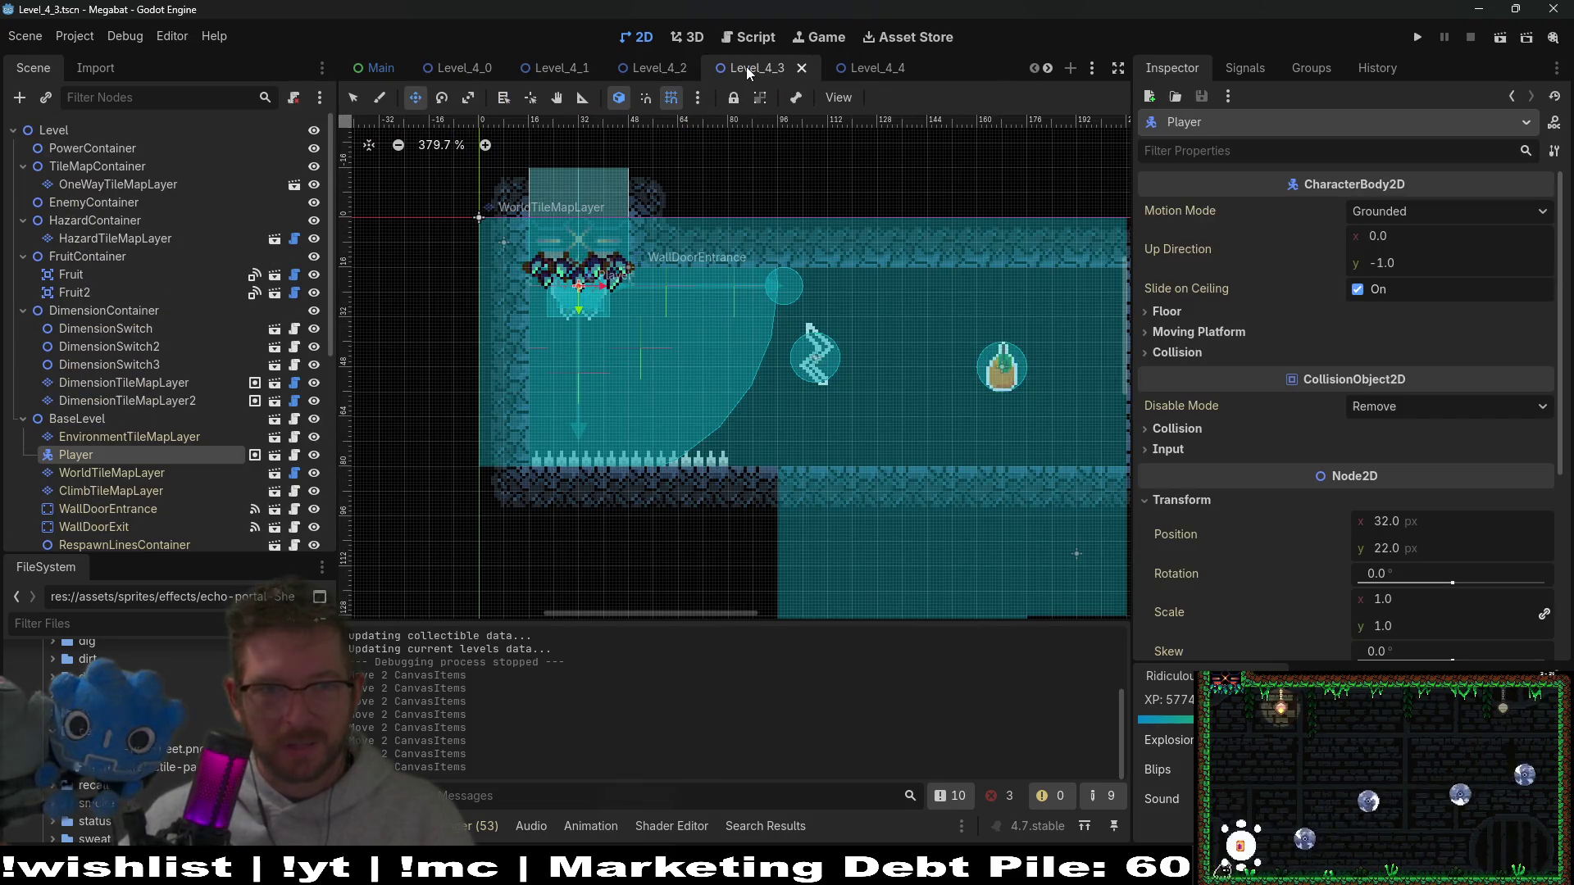
{"action": "left_click", "coordinate": [872, 71]}
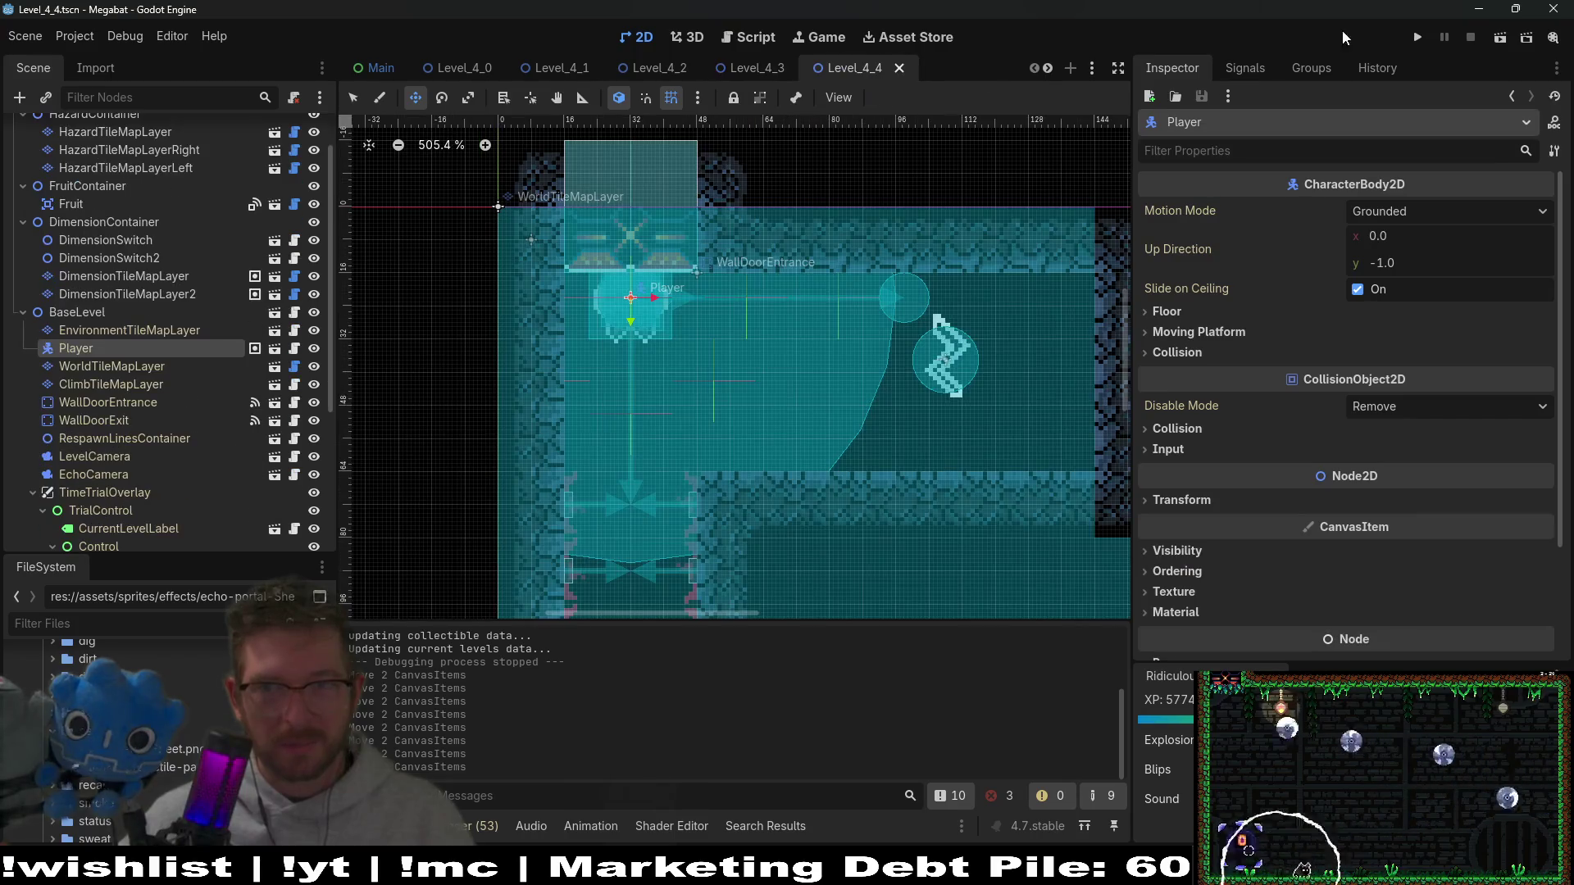
{"action": "left_click", "coordinate": [459, 66]}
Step: Run the game project from the Level_4_0 scene
{"action": "scroll", "coordinate": [759, 369], "scroll_direction": "down", "scroll_amount": 2}
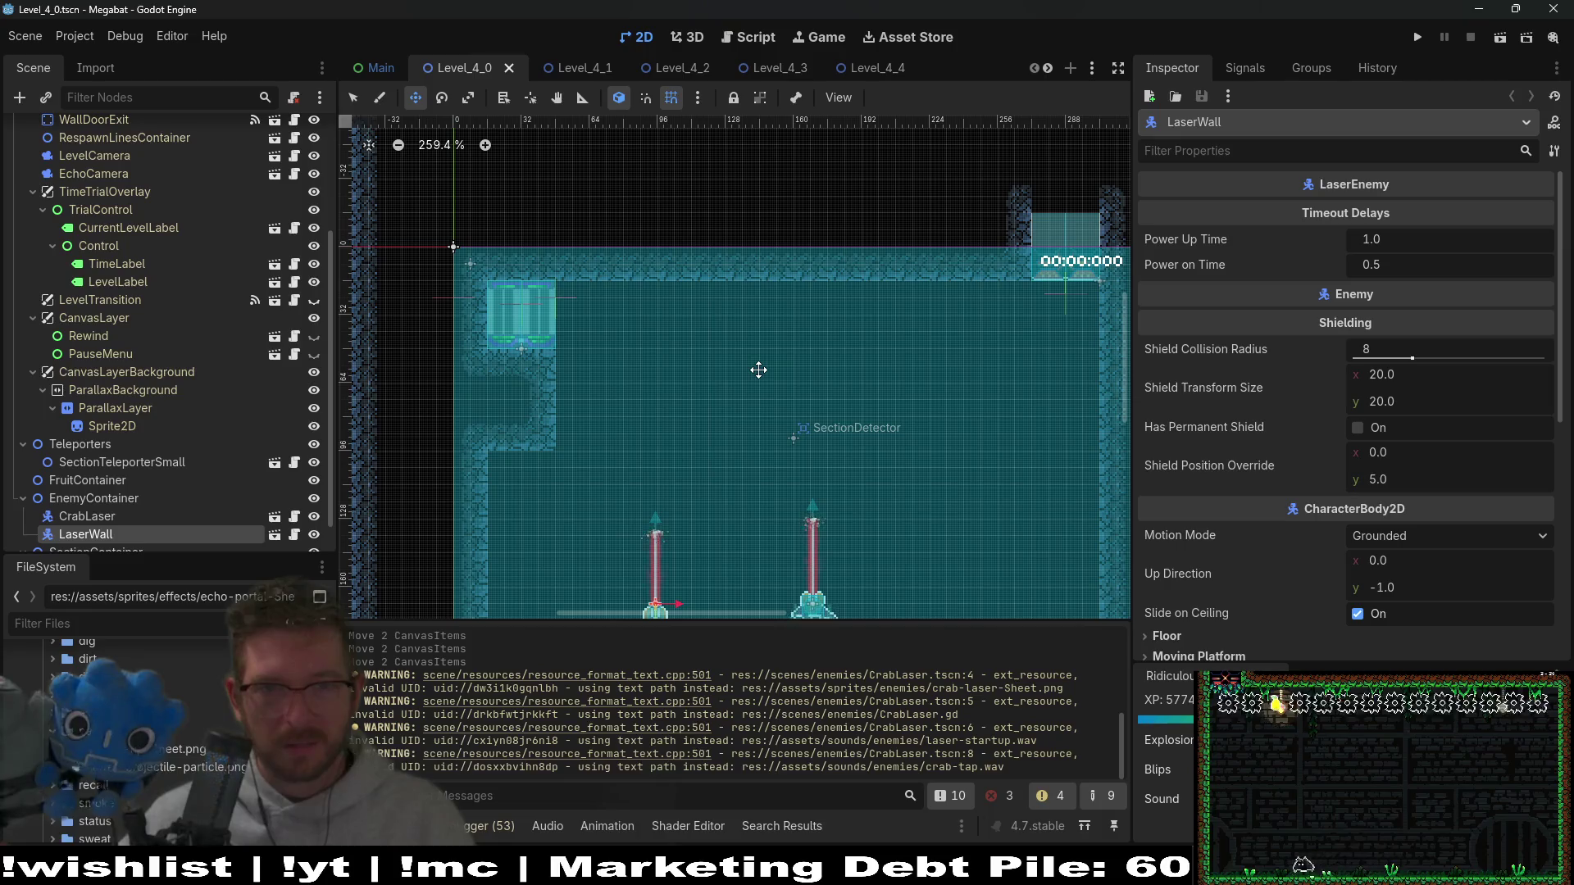
{"action": "scroll", "coordinate": [843, 415], "scroll_direction": "up", "scroll_amount": 4}
{"action": "scroll", "coordinate": [843, 415], "scroll_direction": "down", "scroll_amount": 3}
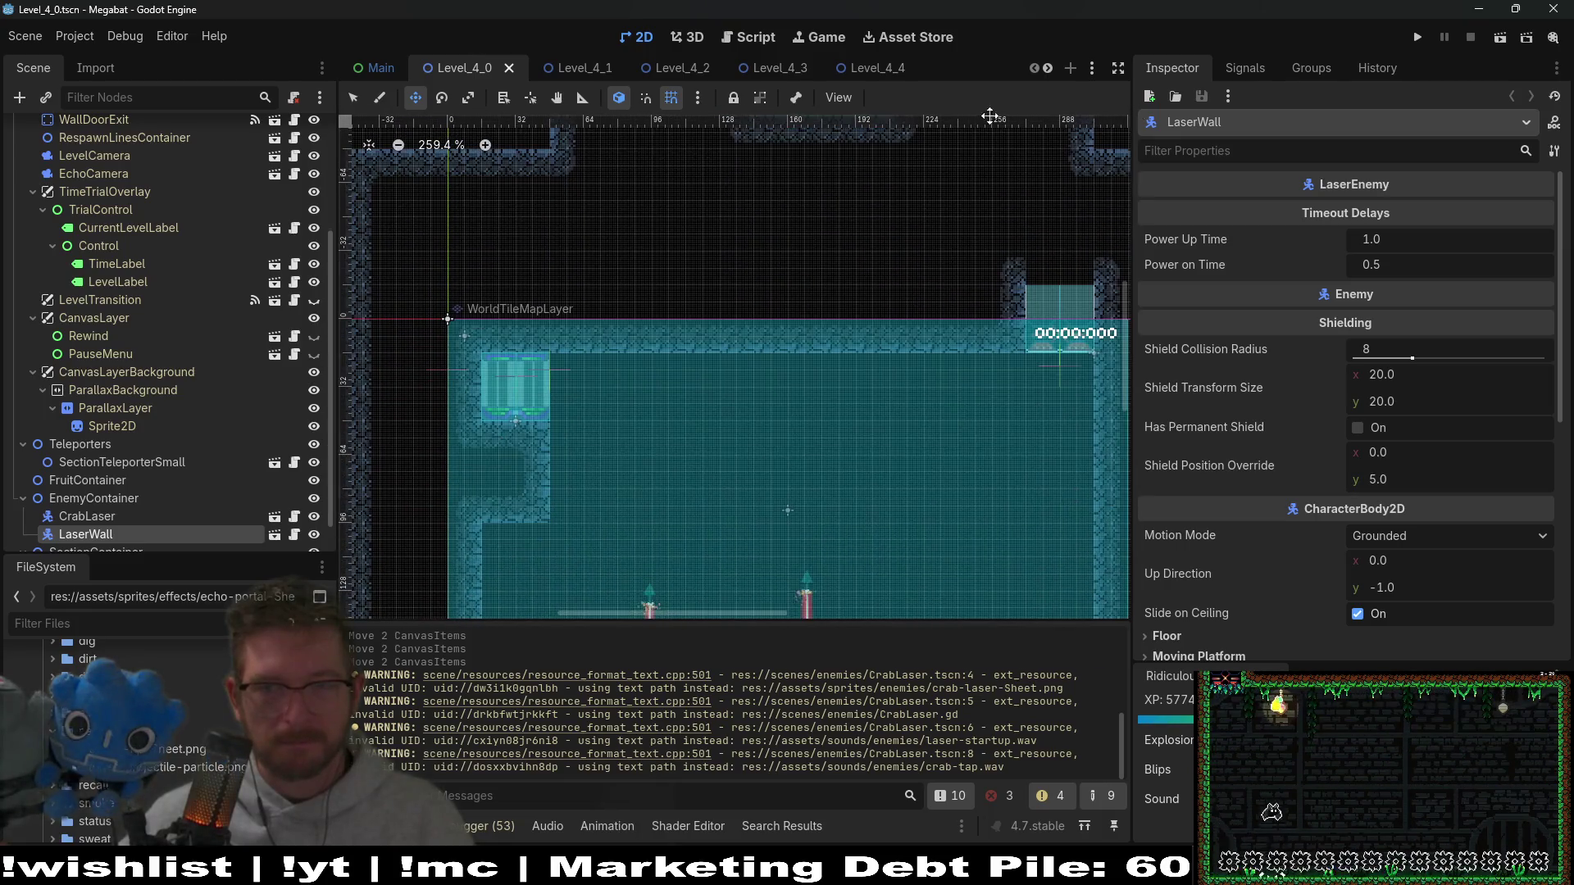
{"action": "left_click", "coordinate": [1412, 39]}
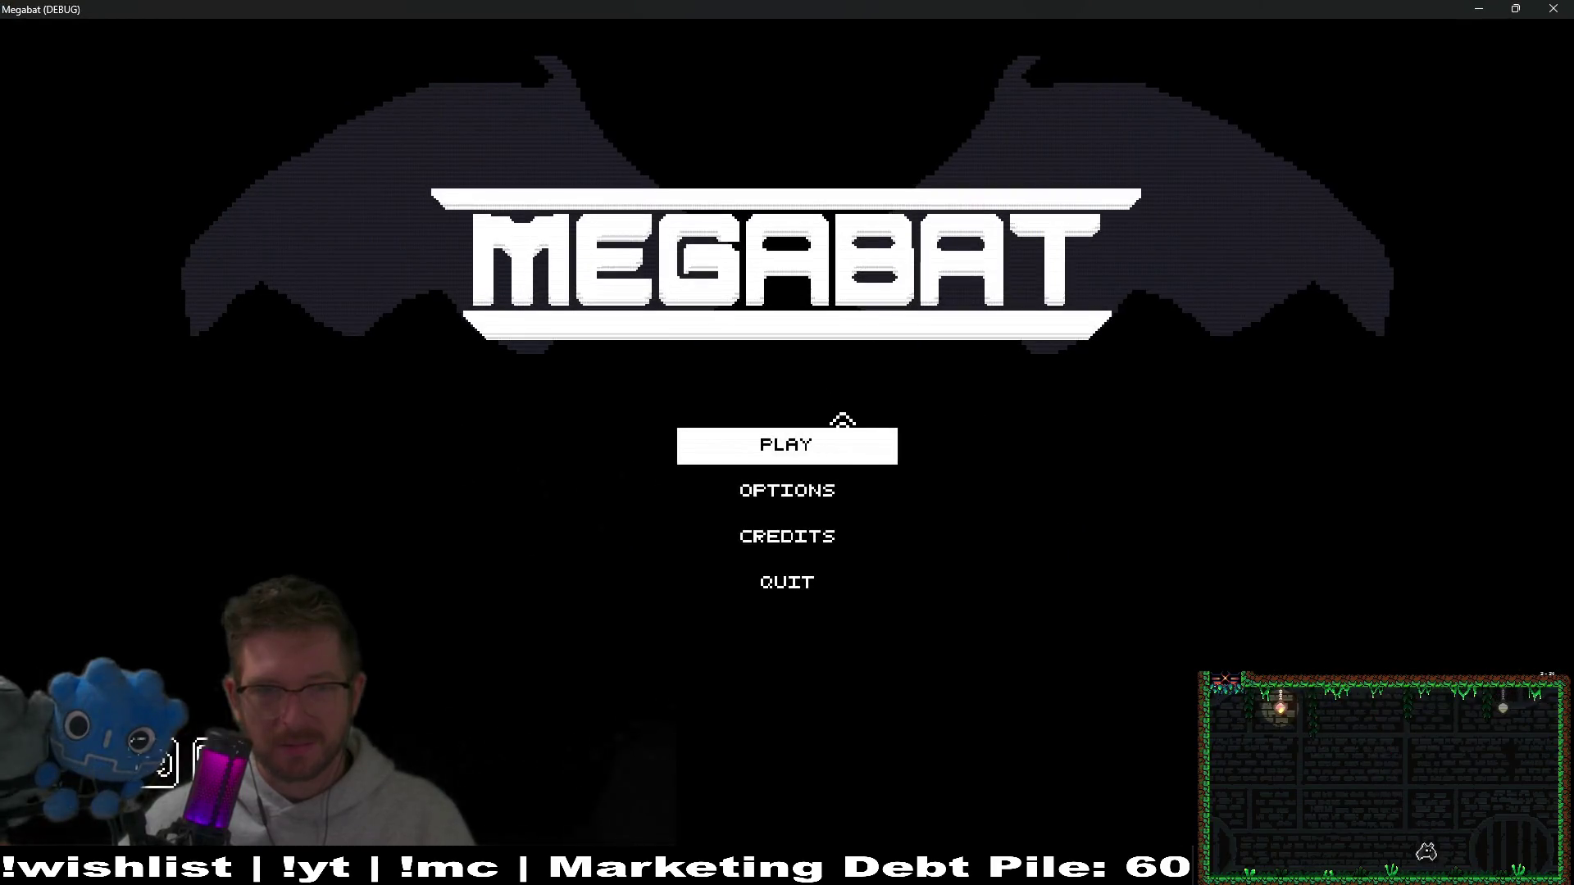
Step: Choose the first profile and start level 17 in the forest dome
{"action": "left_click", "coordinate": [830, 435]}
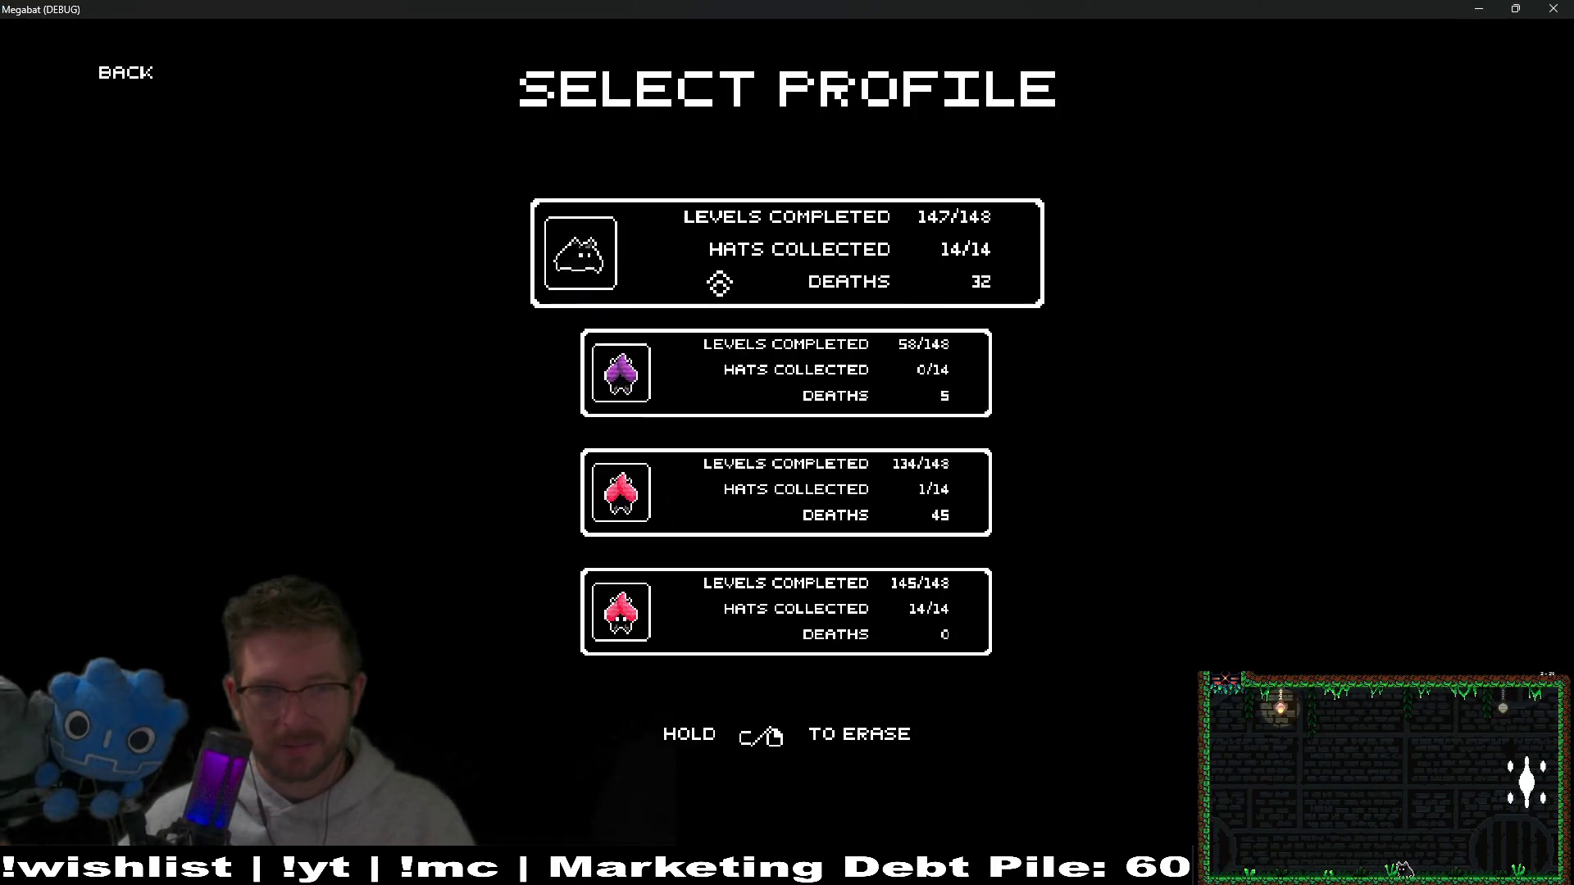
{"action": "left_click", "coordinate": [618, 281]}
{"action": "left_click", "coordinate": [525, 453]}
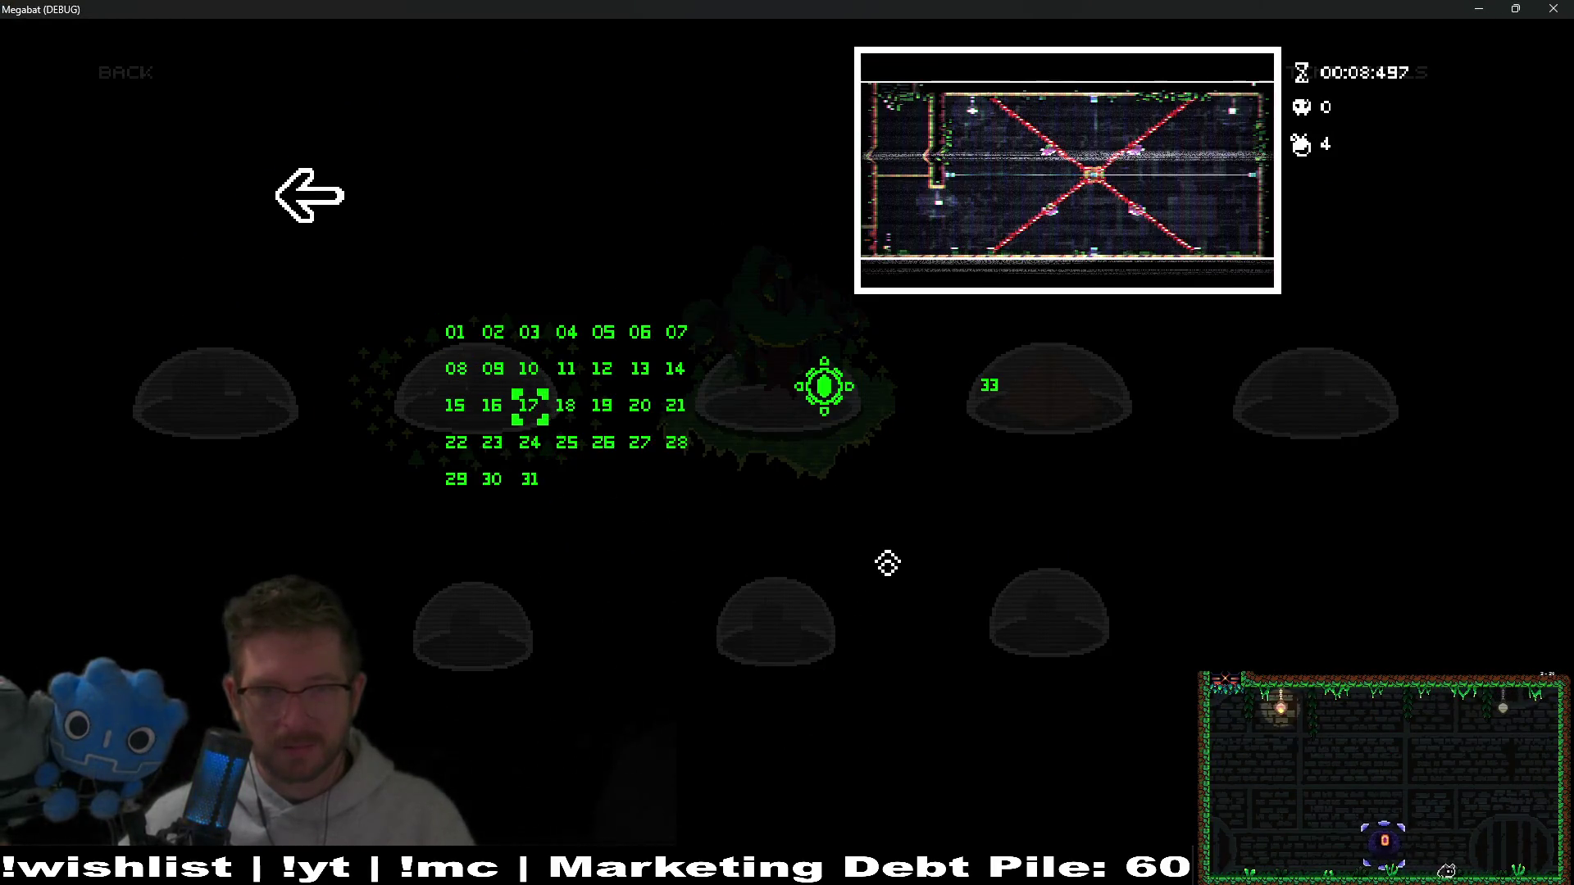
{"action": "key", "text": "Return"}
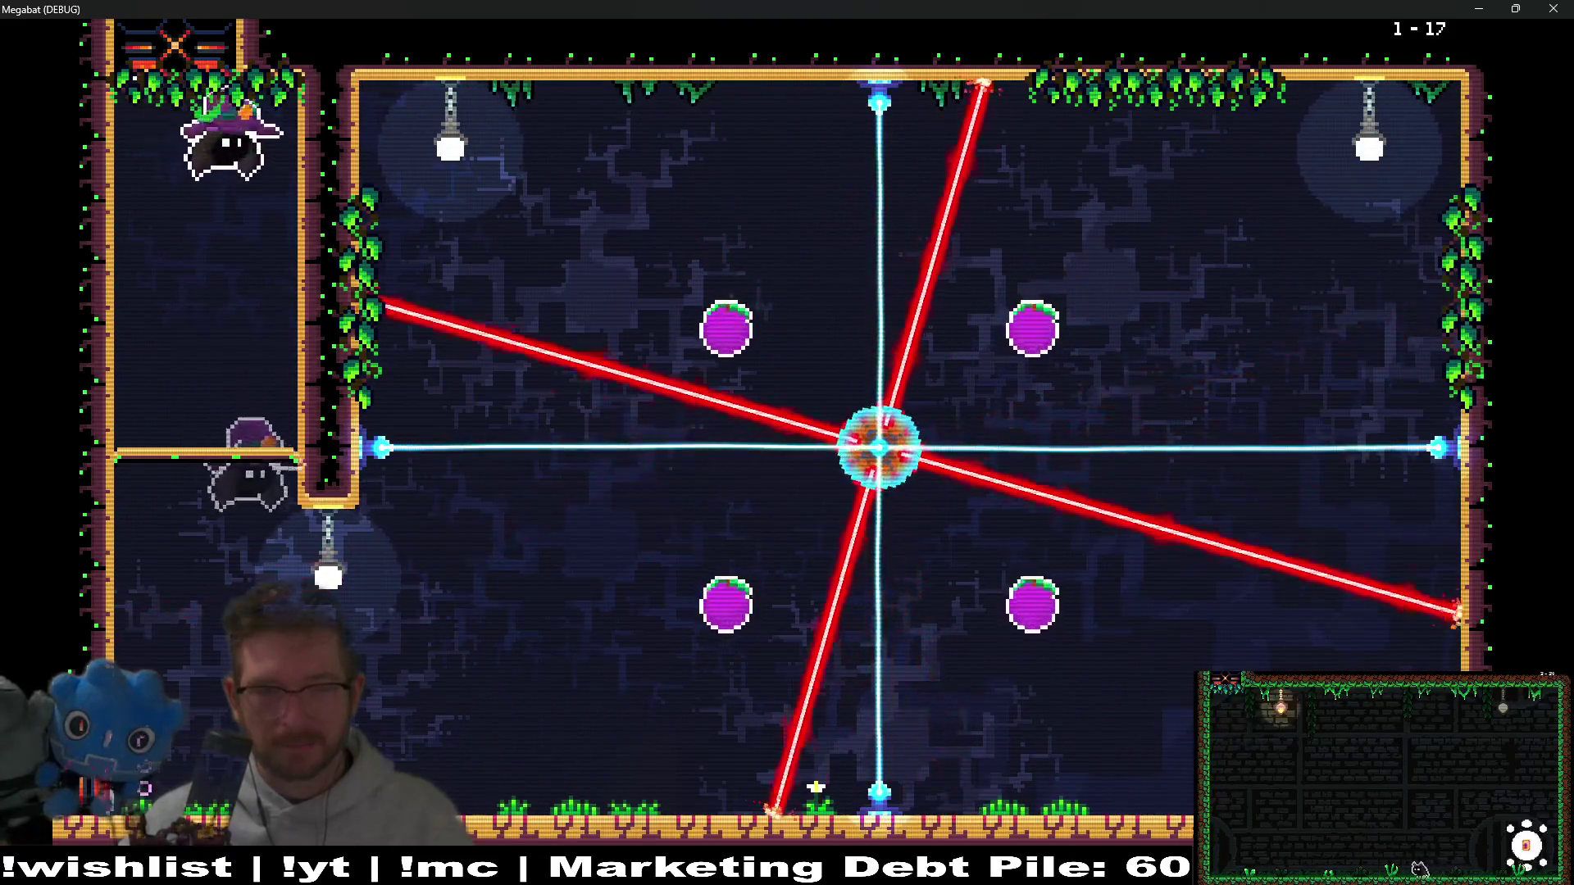
Step: Collect the top and bottom-right fruit, then pause and quit to the editor
{"action": "key", "text": "Right"}
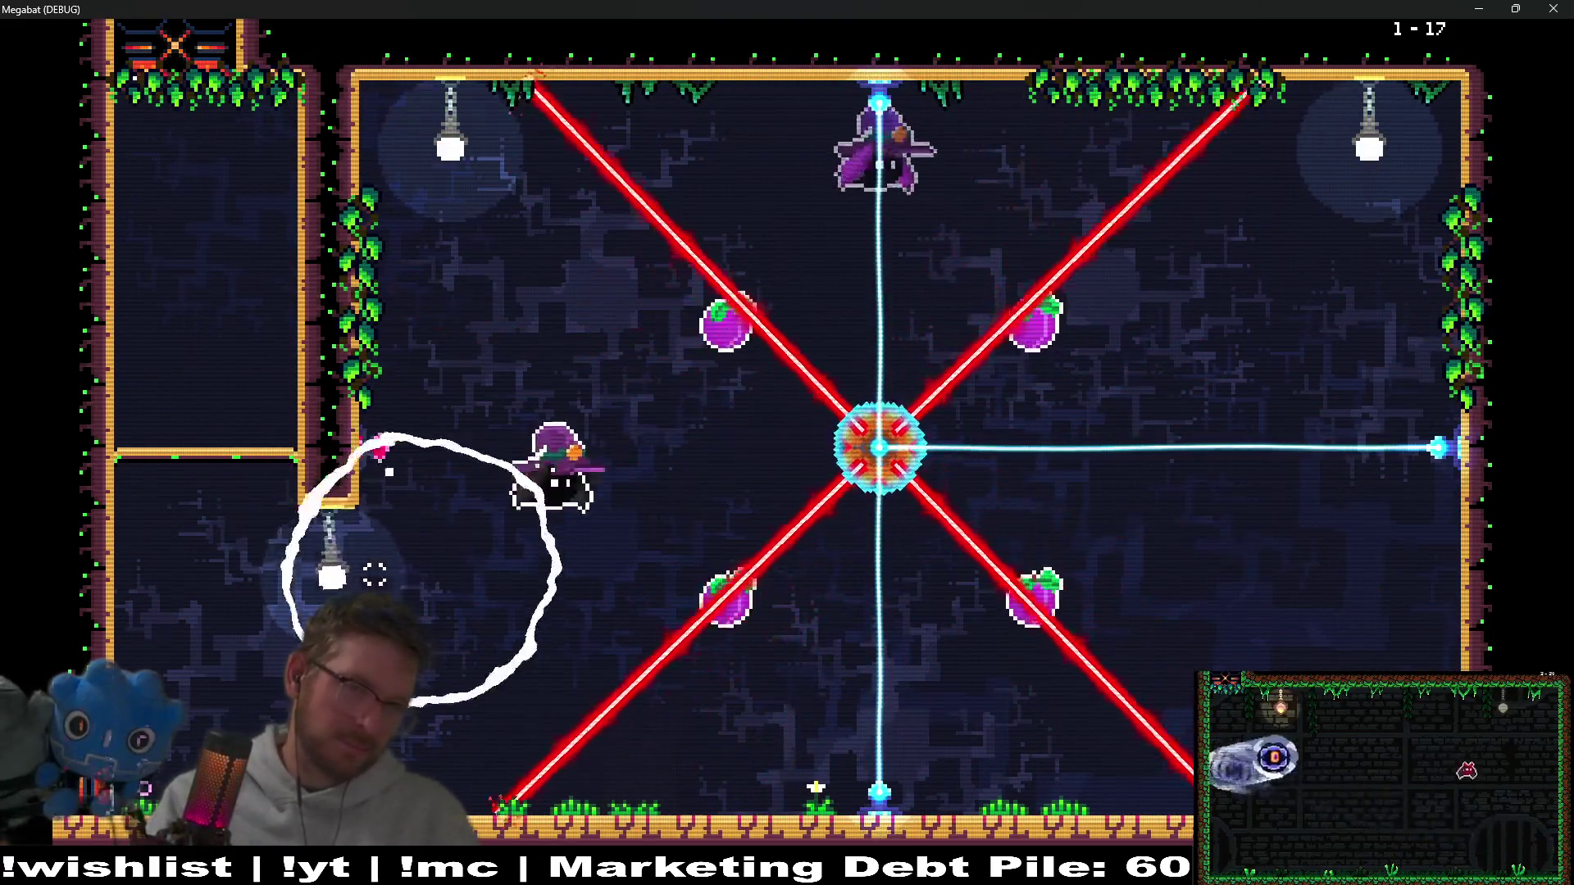
{"action": "key", "text": "Right"}
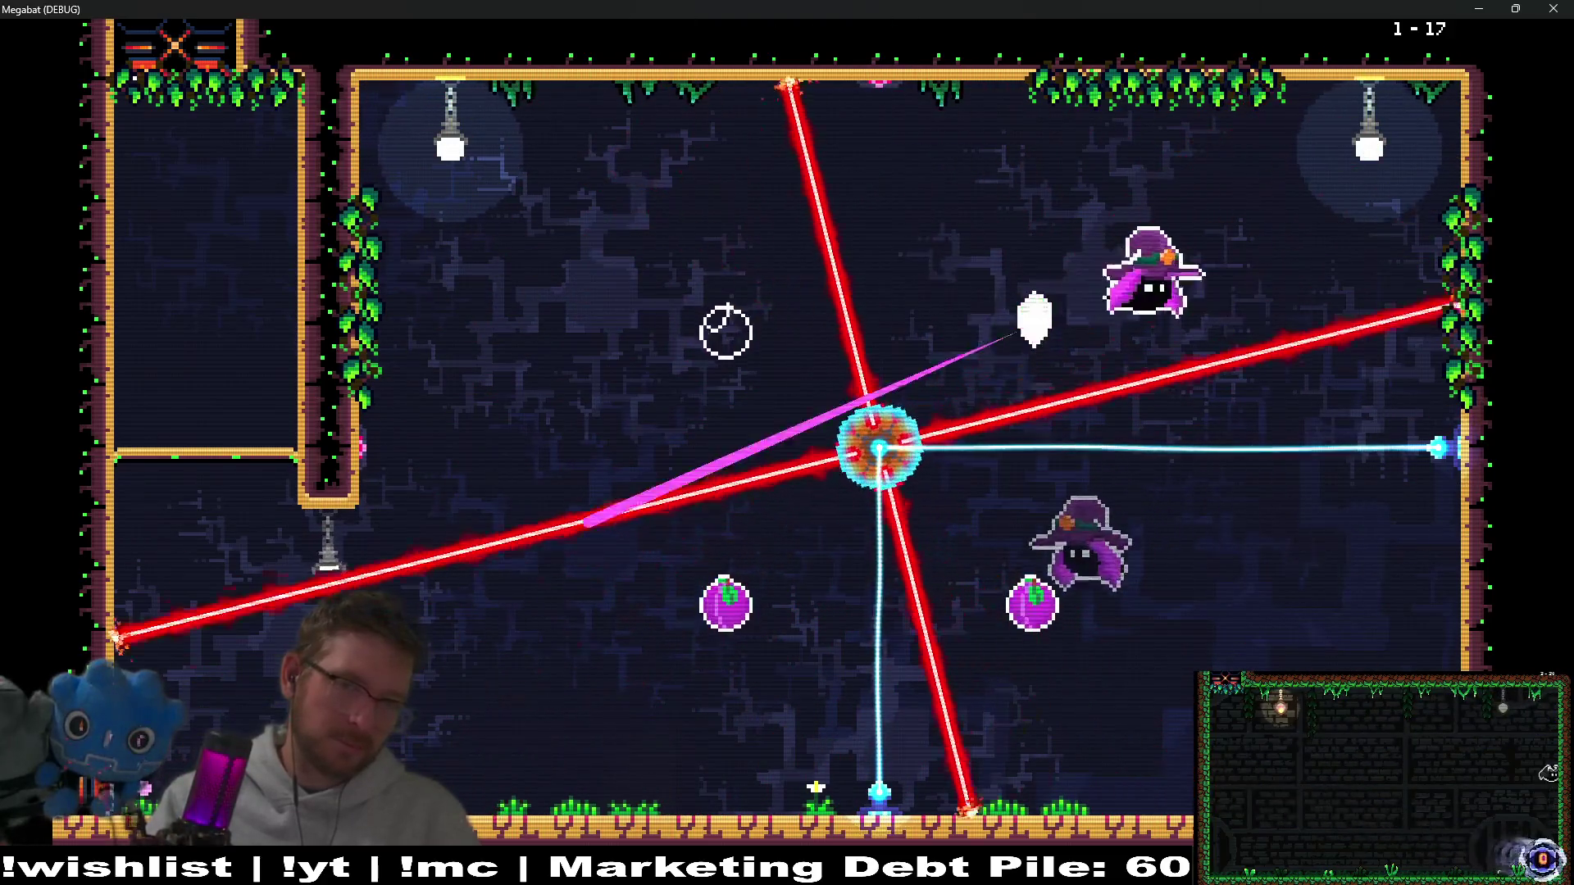
{"action": "key", "text": "Down"}
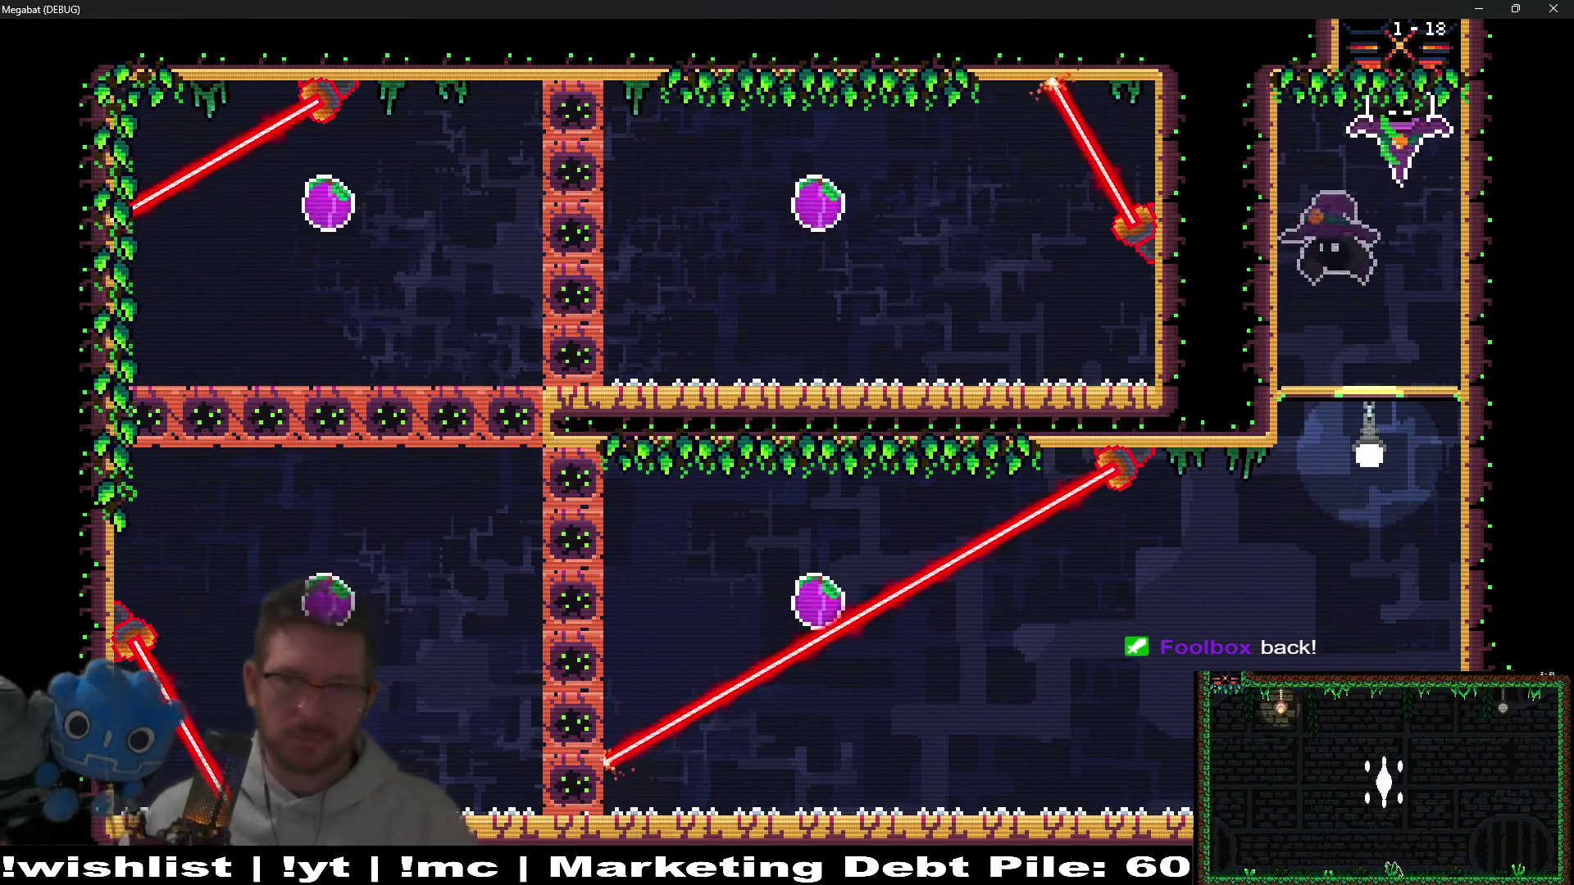
{"action": "key", "text": "Escape"}
{"action": "left_click", "coordinate": [853, 583]}
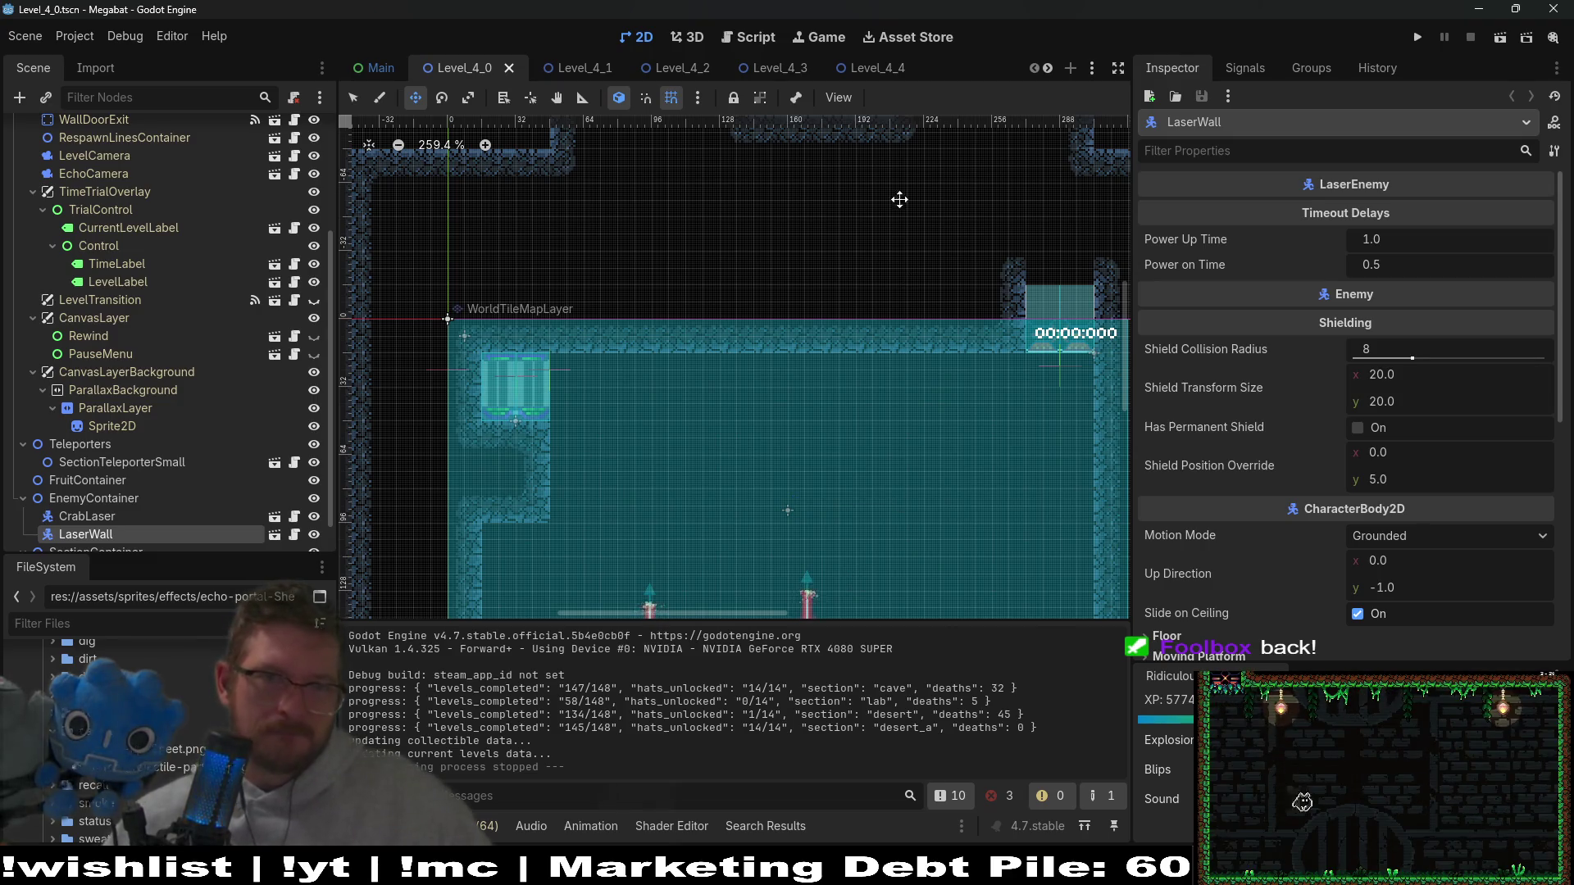
Step: Return to the Level_4_3 scene, with its Player start at x 32, y 22
{"action": "left_click", "coordinate": [780, 67]}
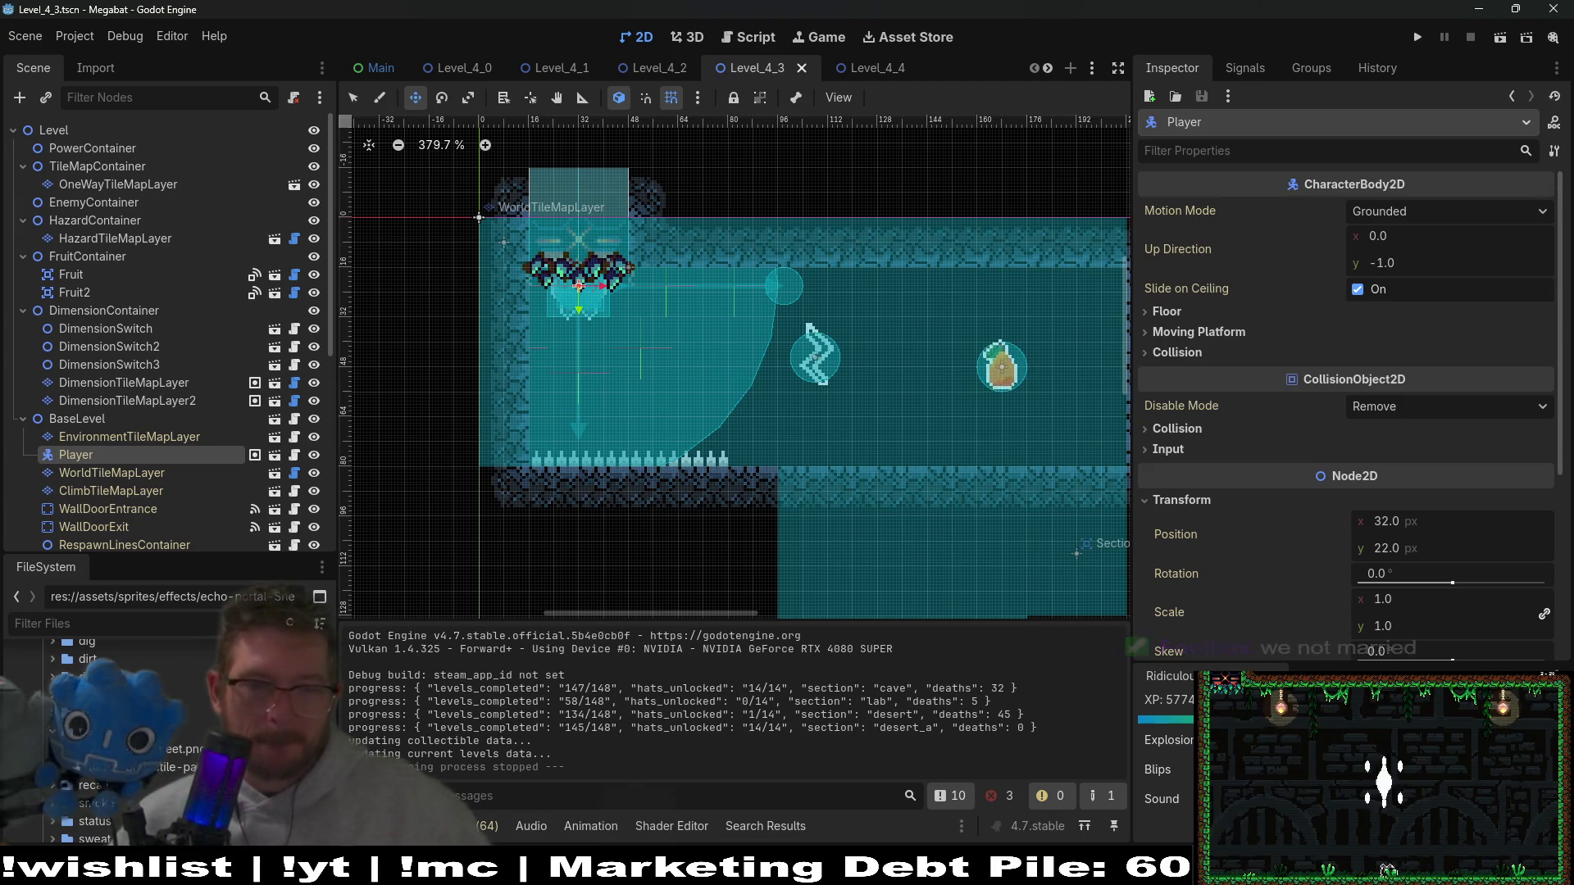
Step: In Source Control, review the DimensionBlock.tscn and DimensionBlock.gd diffs and stage both files
{"action": "key", "text": "alt+Tab"}
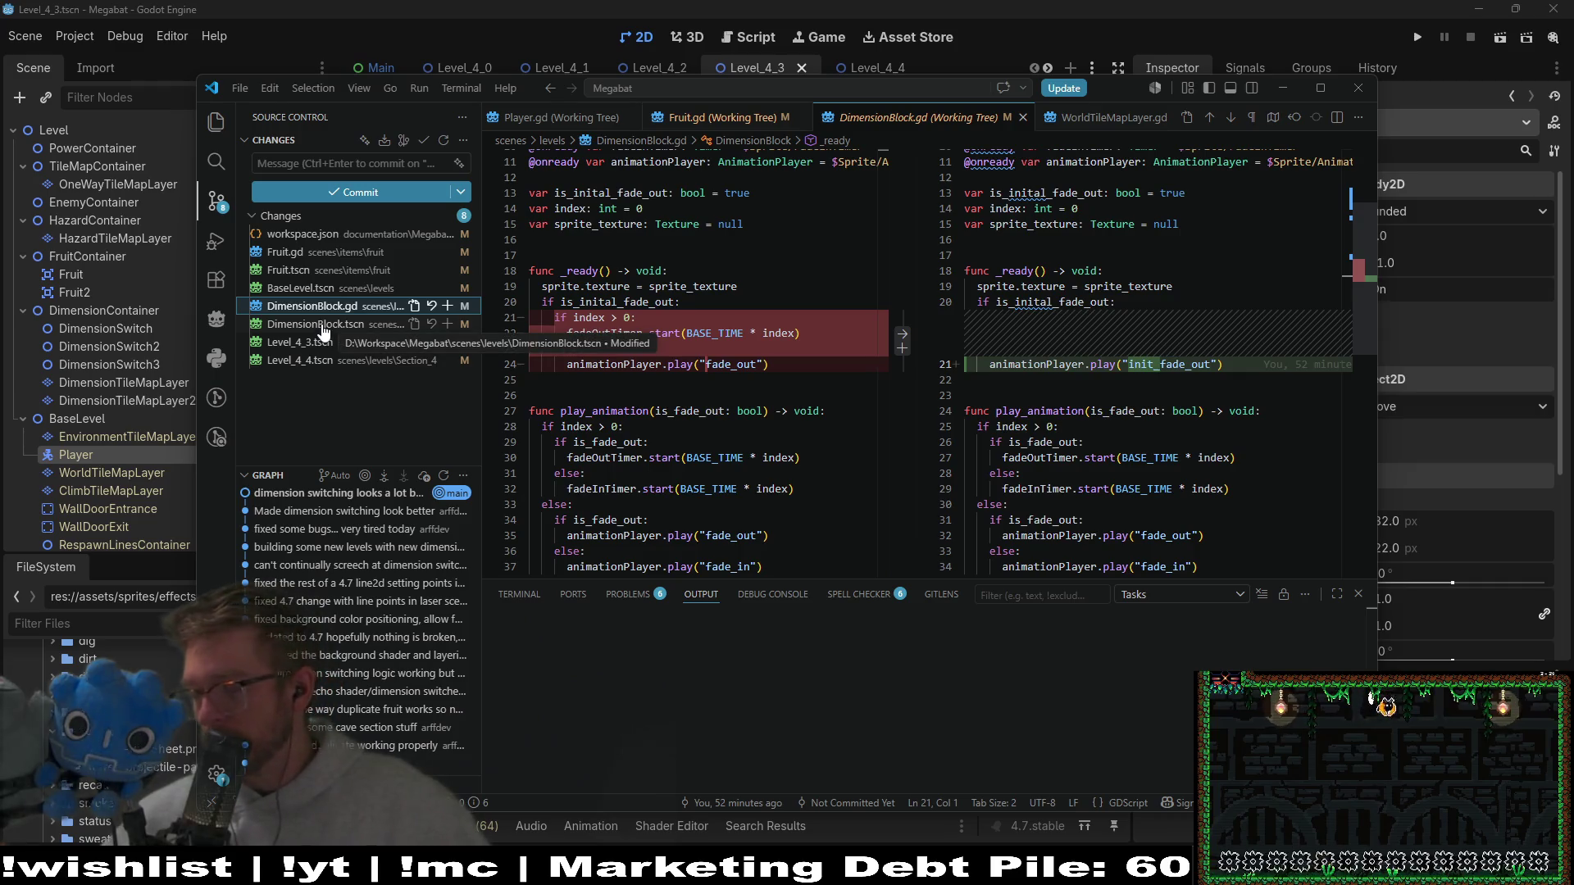
{"action": "left_click", "coordinate": [321, 325]}
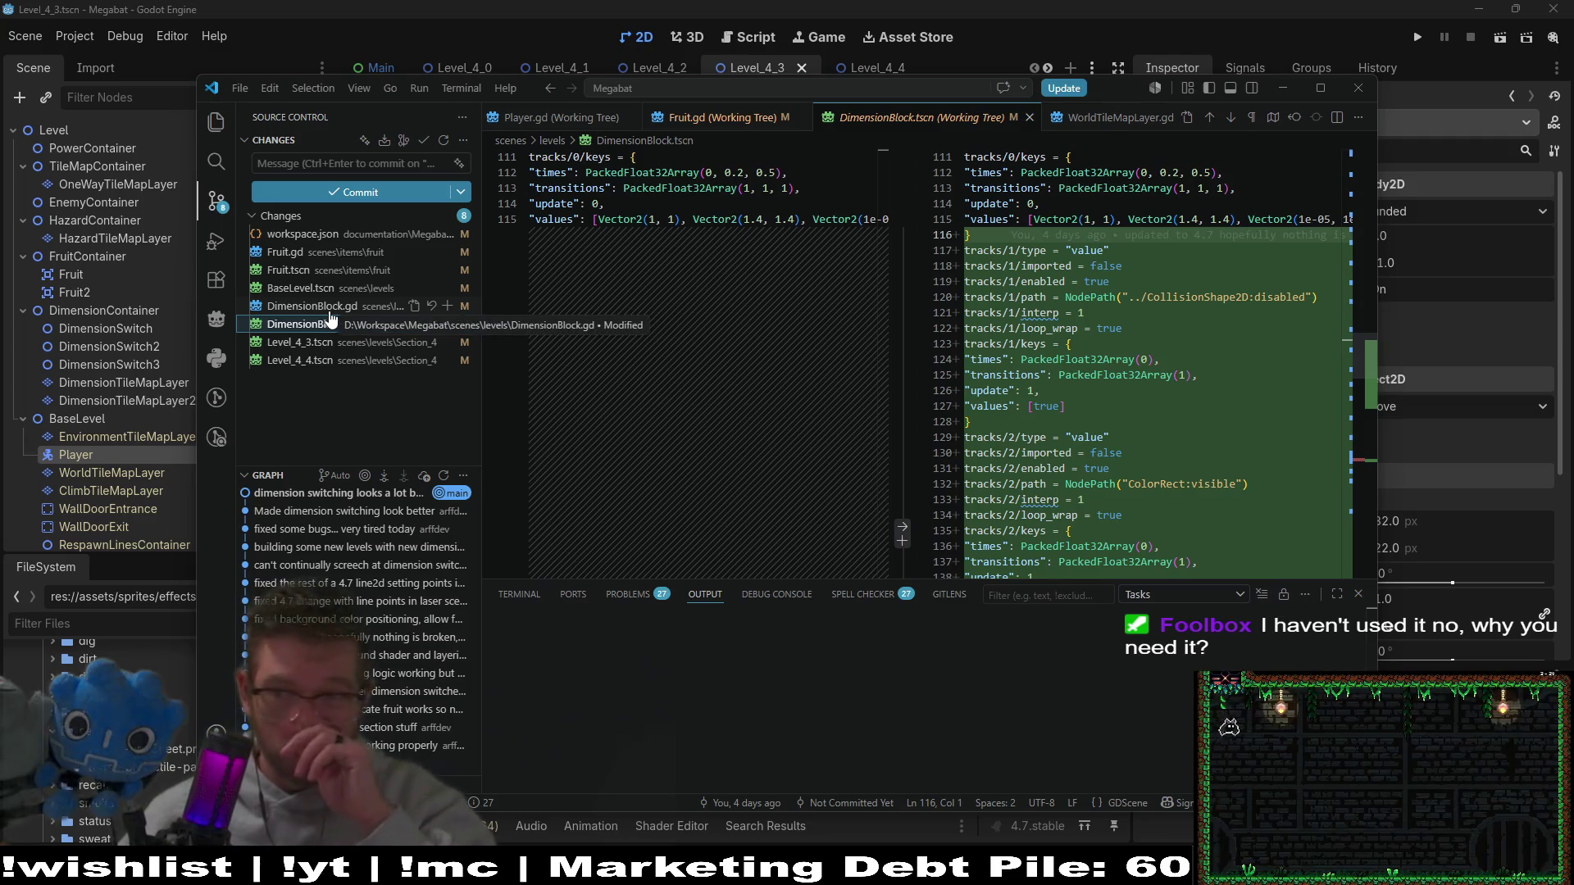
{"action": "left_click", "coordinate": [326, 310]}
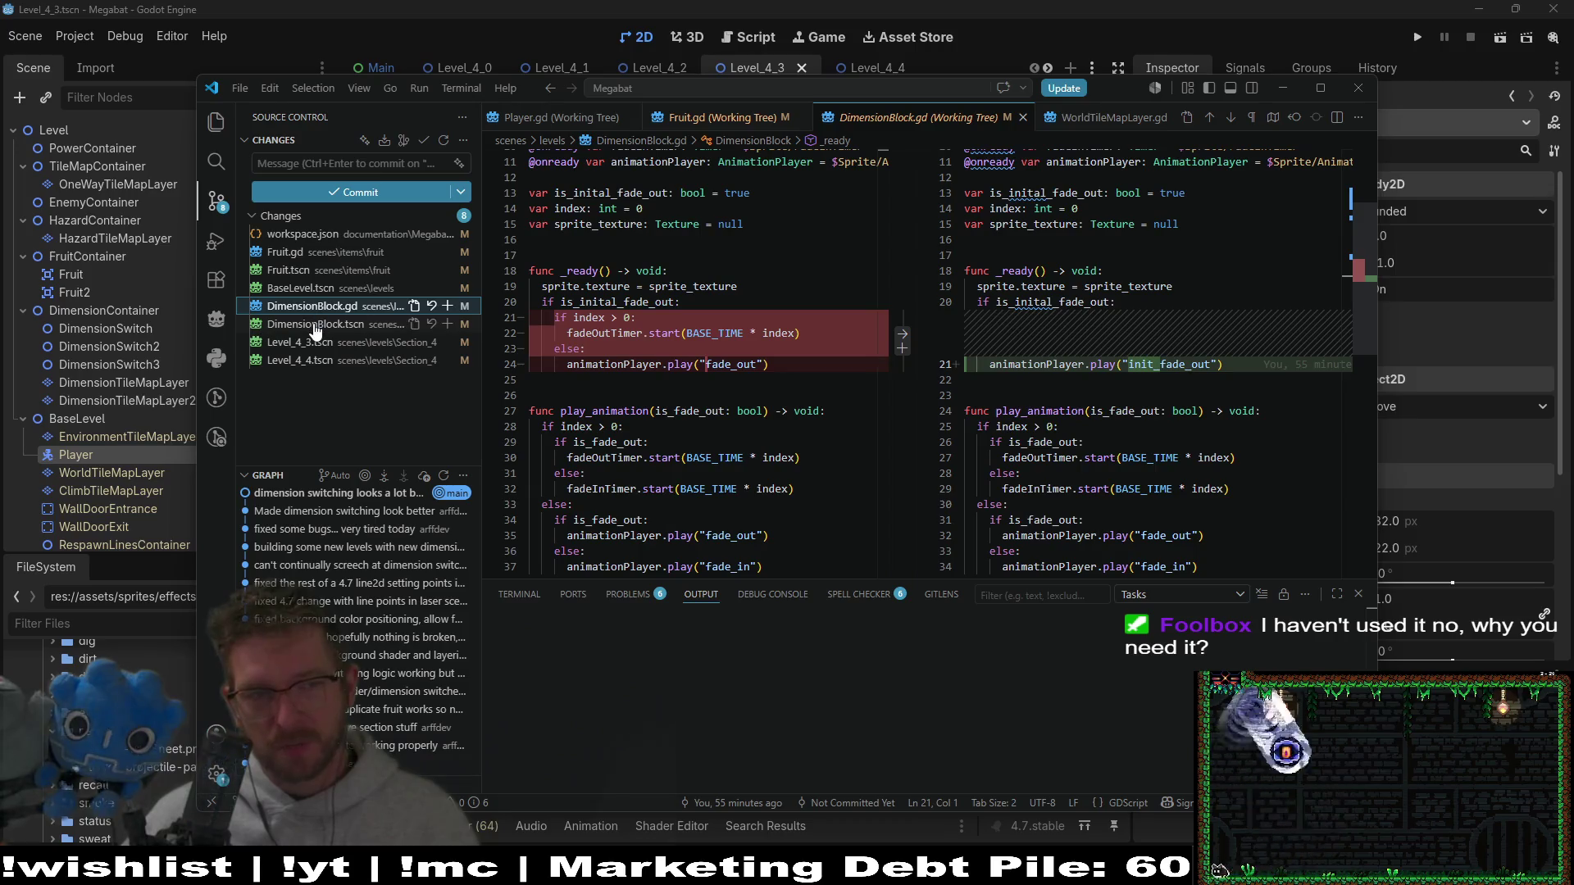
{"action": "left_click", "coordinate": [449, 307]}
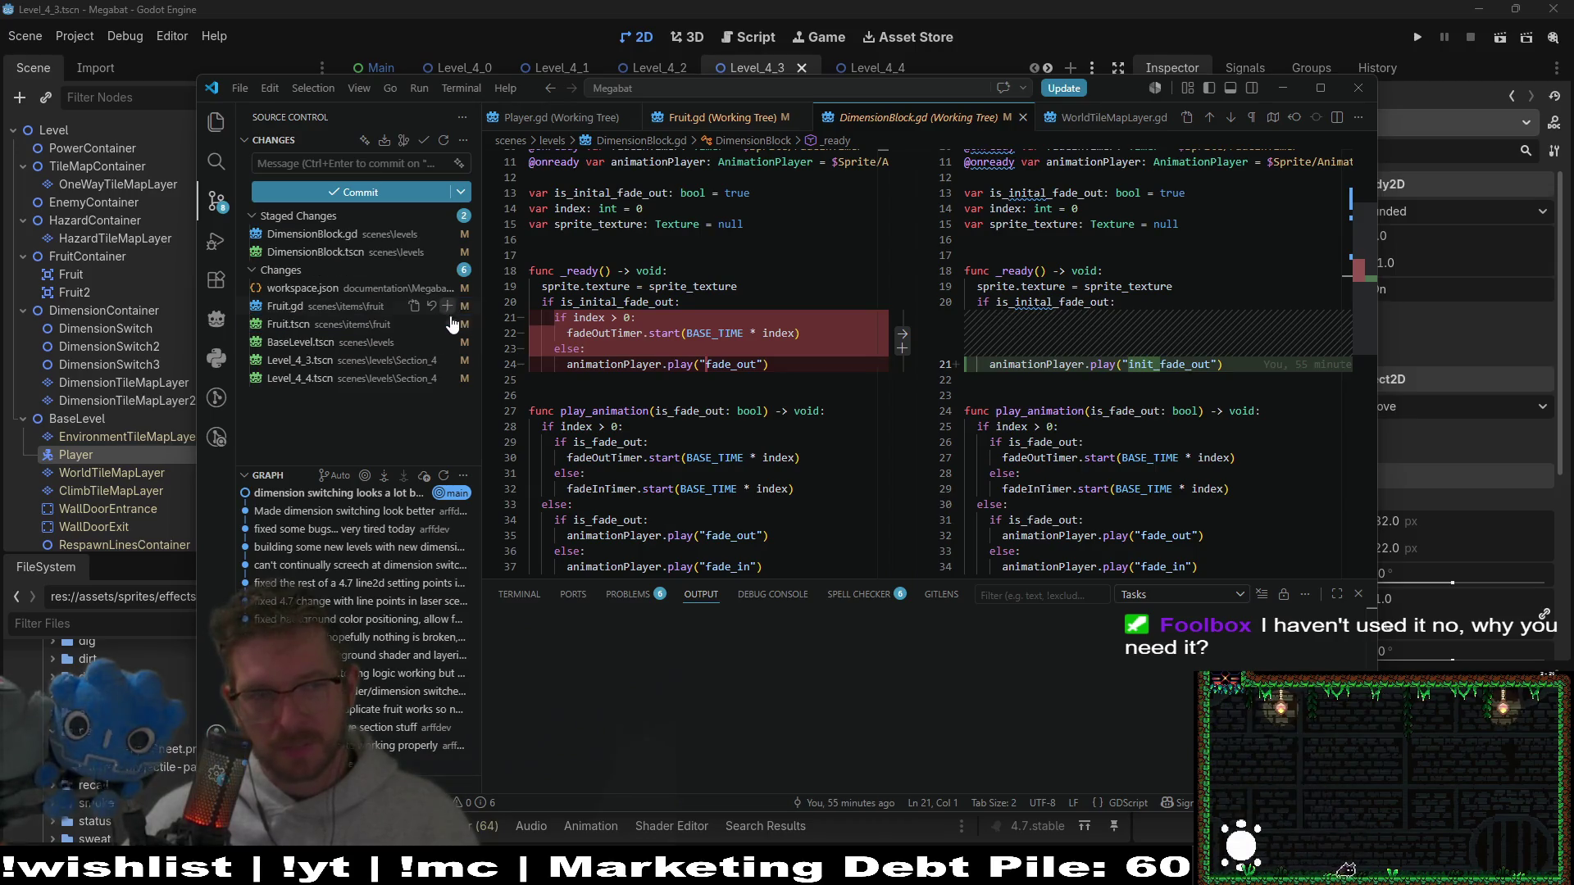
Step: Review the BaseLevel.tscn (Player x 40 to 32), Fruit.tscn and Fruit.gd diffs, then return to Godot
{"action": "left_click", "coordinate": [339, 344]}
{"action": "left_click", "coordinate": [341, 328]}
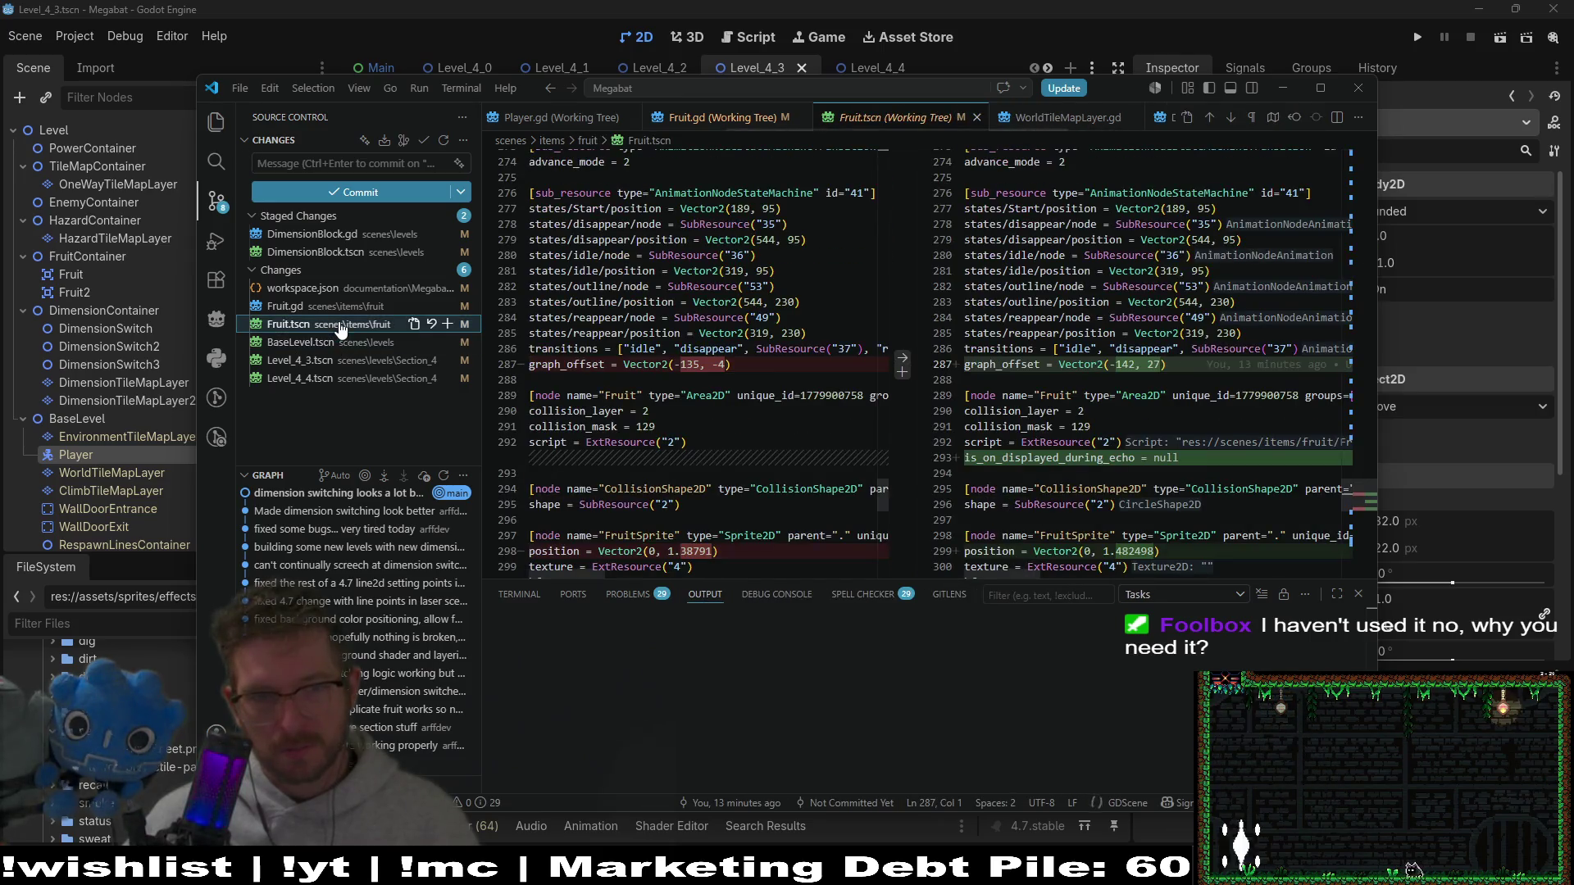
{"action": "left_click", "coordinate": [345, 312]}
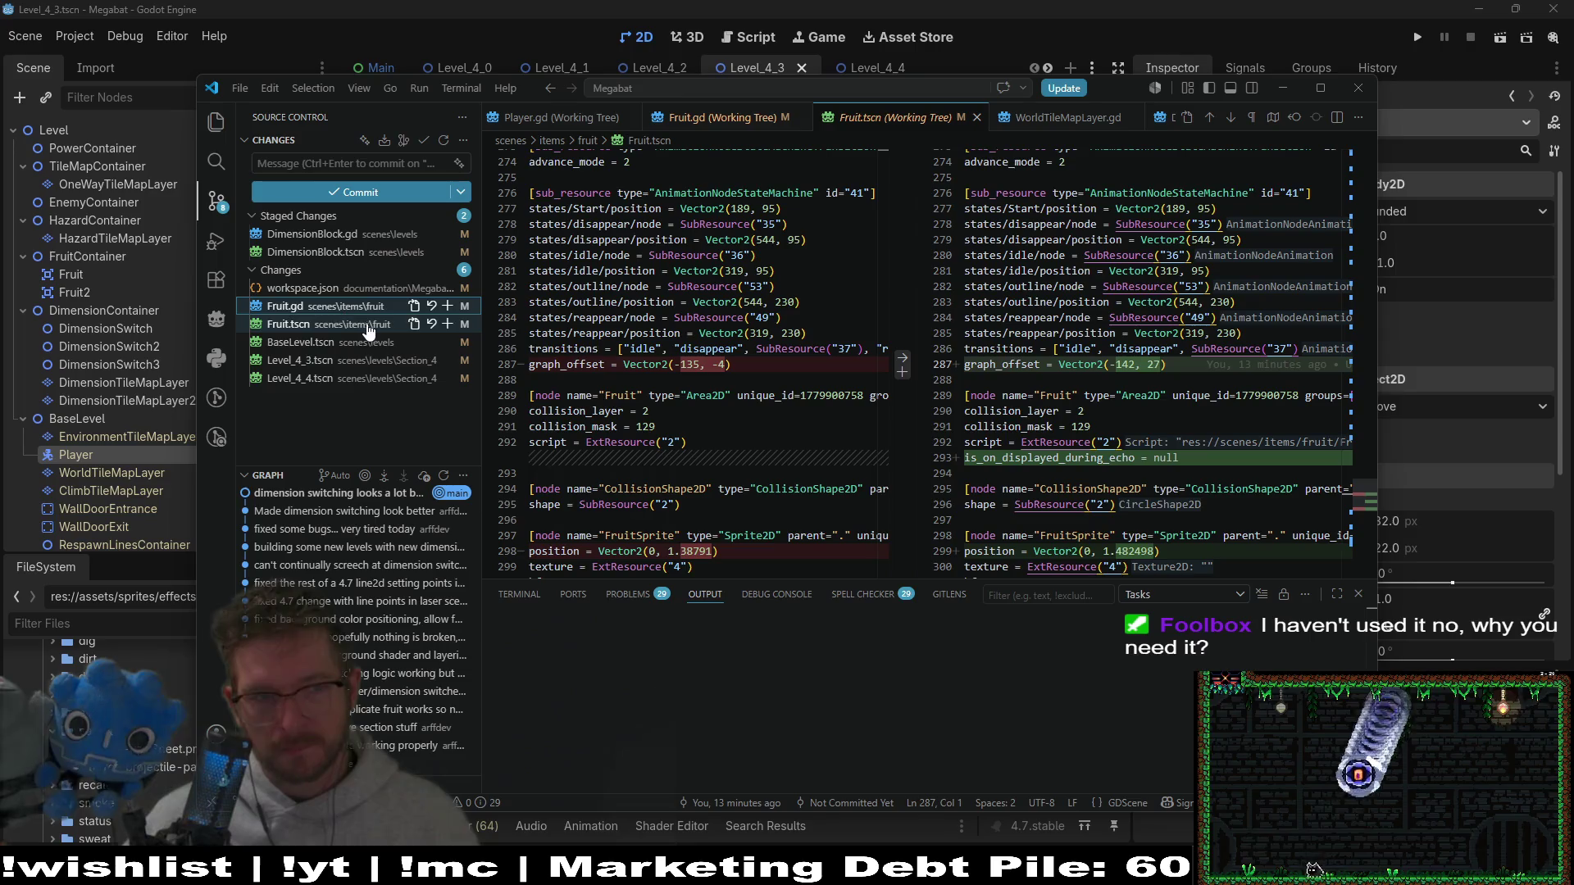
{"action": "left_click", "coordinate": [326, 345]}
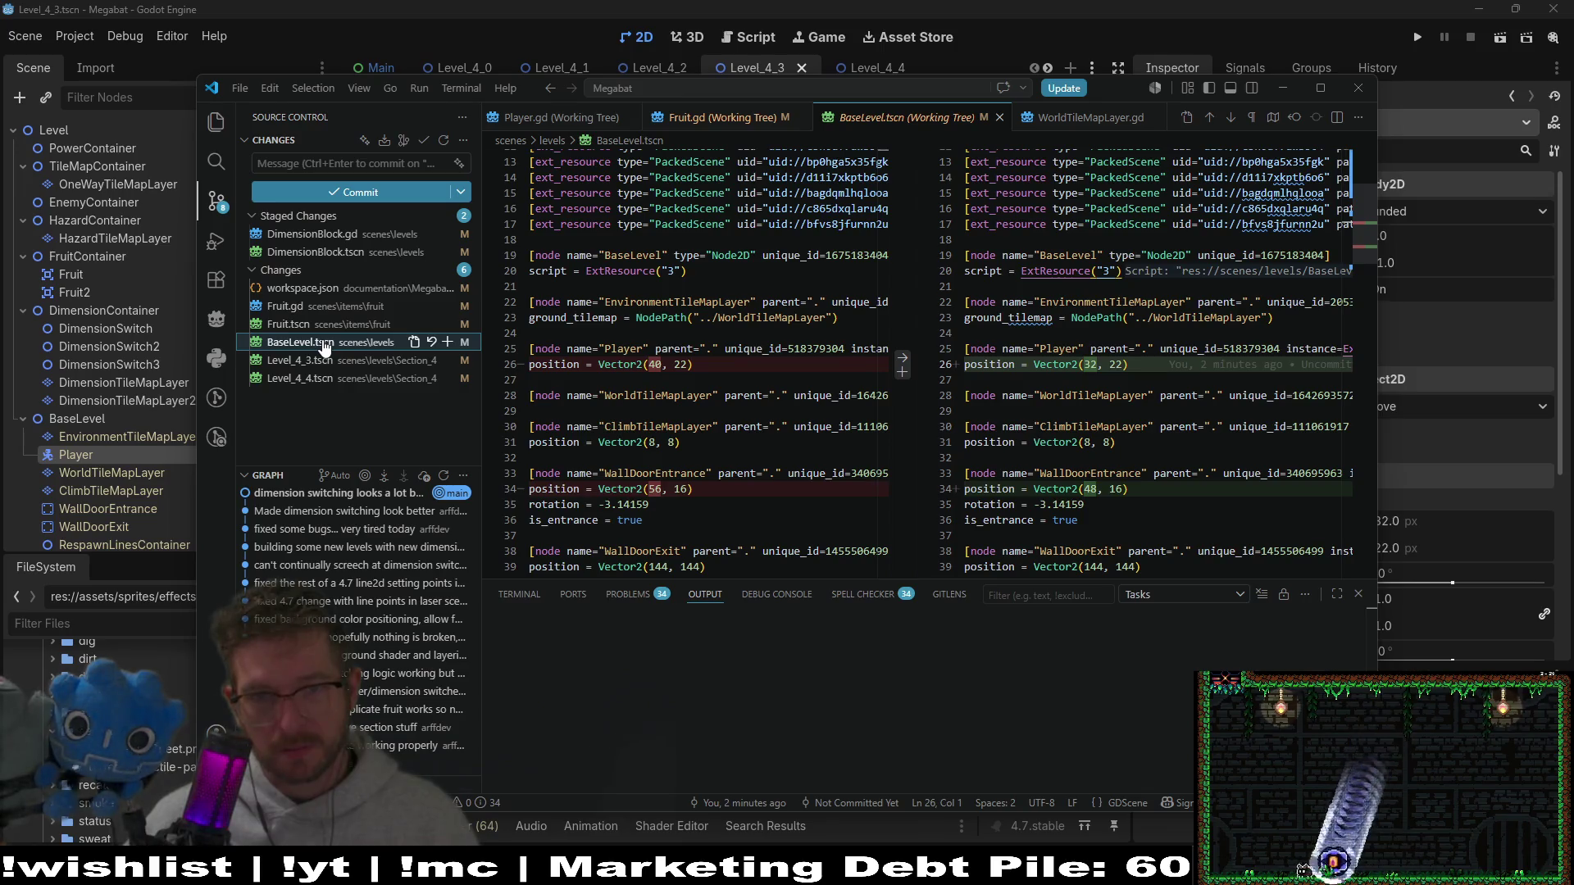
{"action": "left_click", "coordinate": [338, 325]}
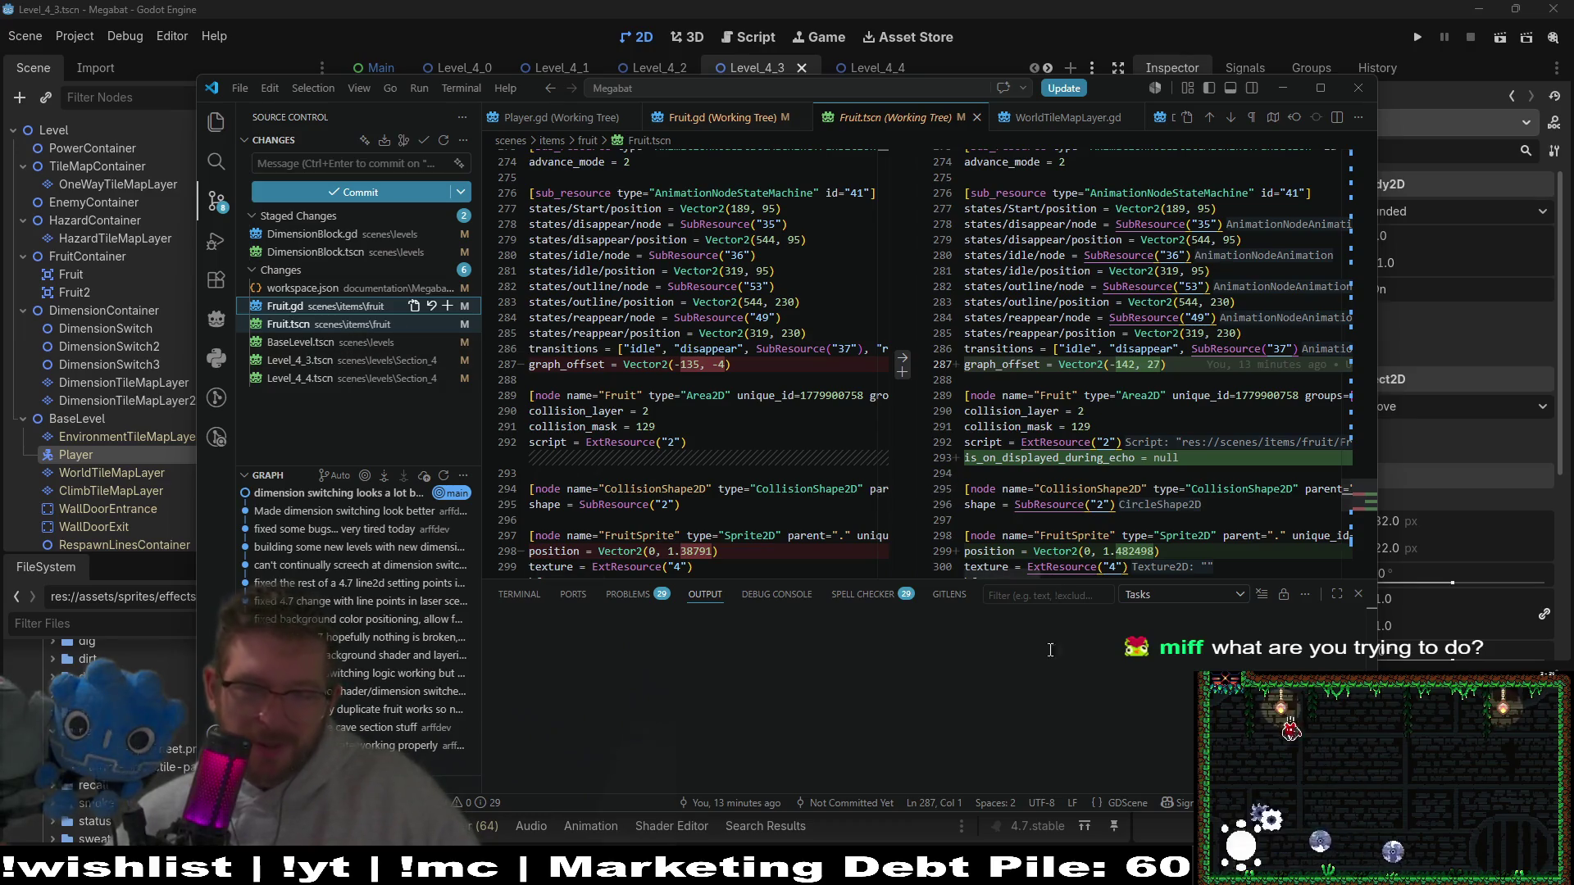
{"action": "left_click", "coordinate": [1072, 826]}
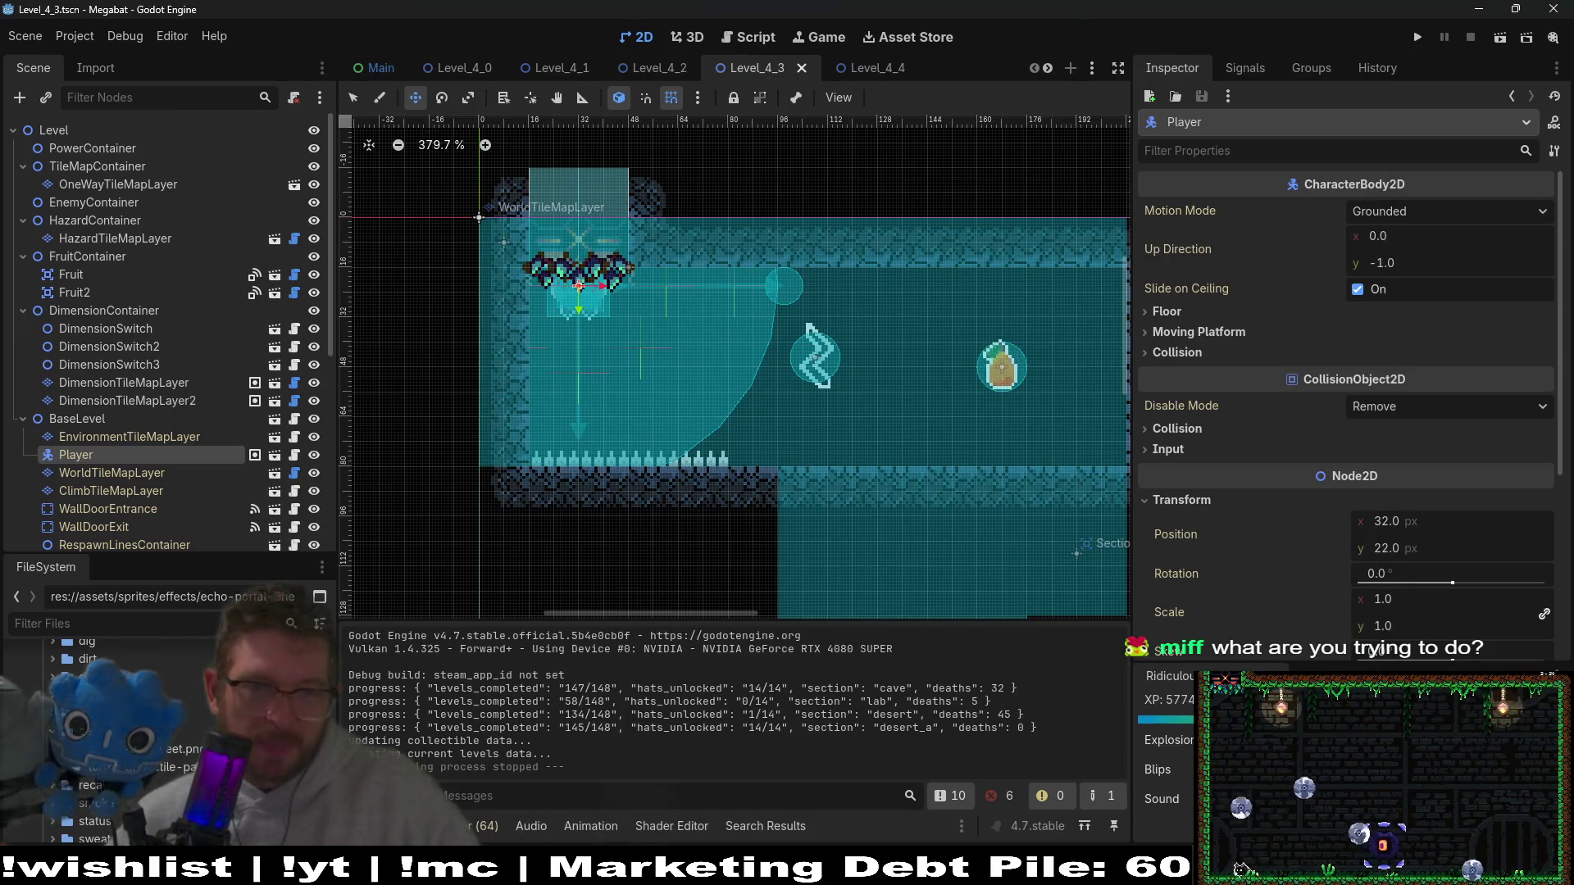
Step: Launch Level_4_3 in the Megabat debug game with Run Current Scene (F6)
{"action": "left_click", "coordinate": [1507, 41]}
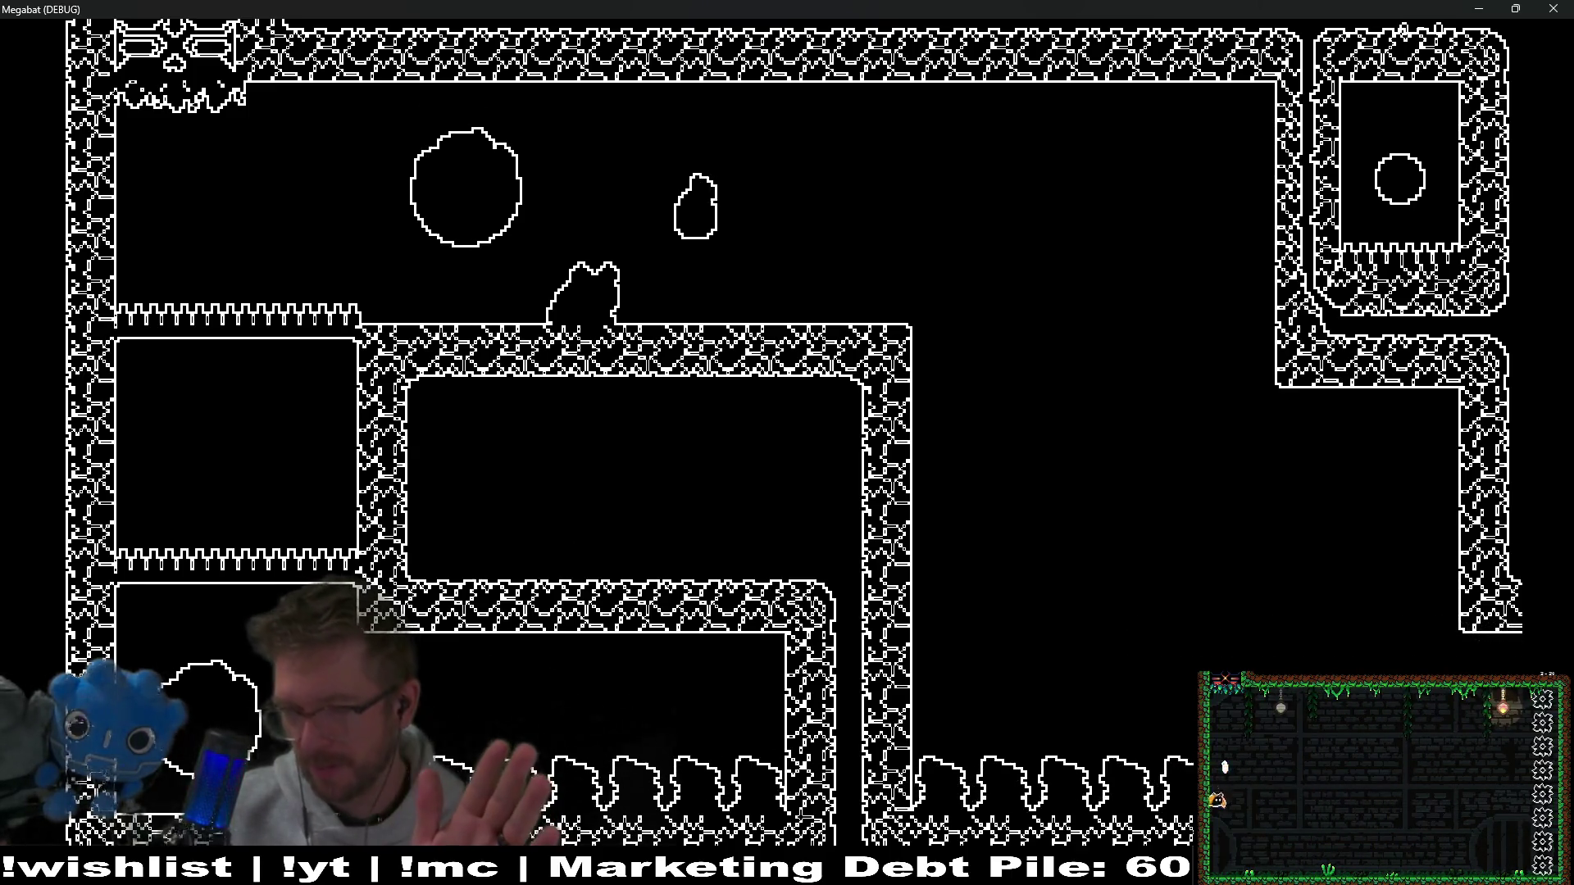
Step: Move the bat right and back left, emit an echo, then close the debug game window
{"action": "key", "text": "Right"}
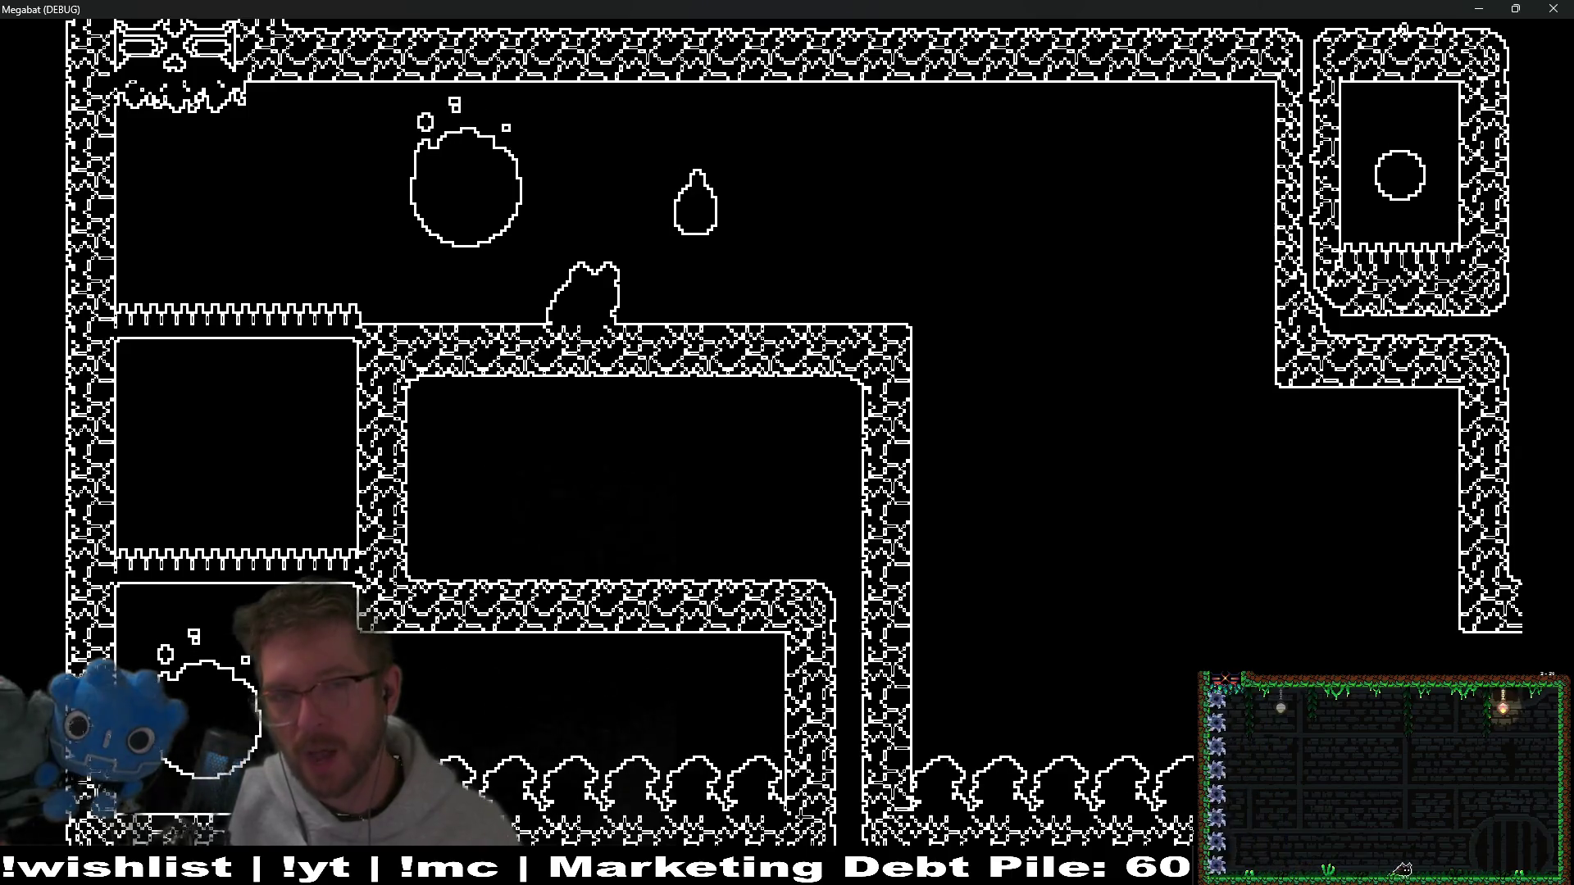
{"action": "key", "text": "Right"}
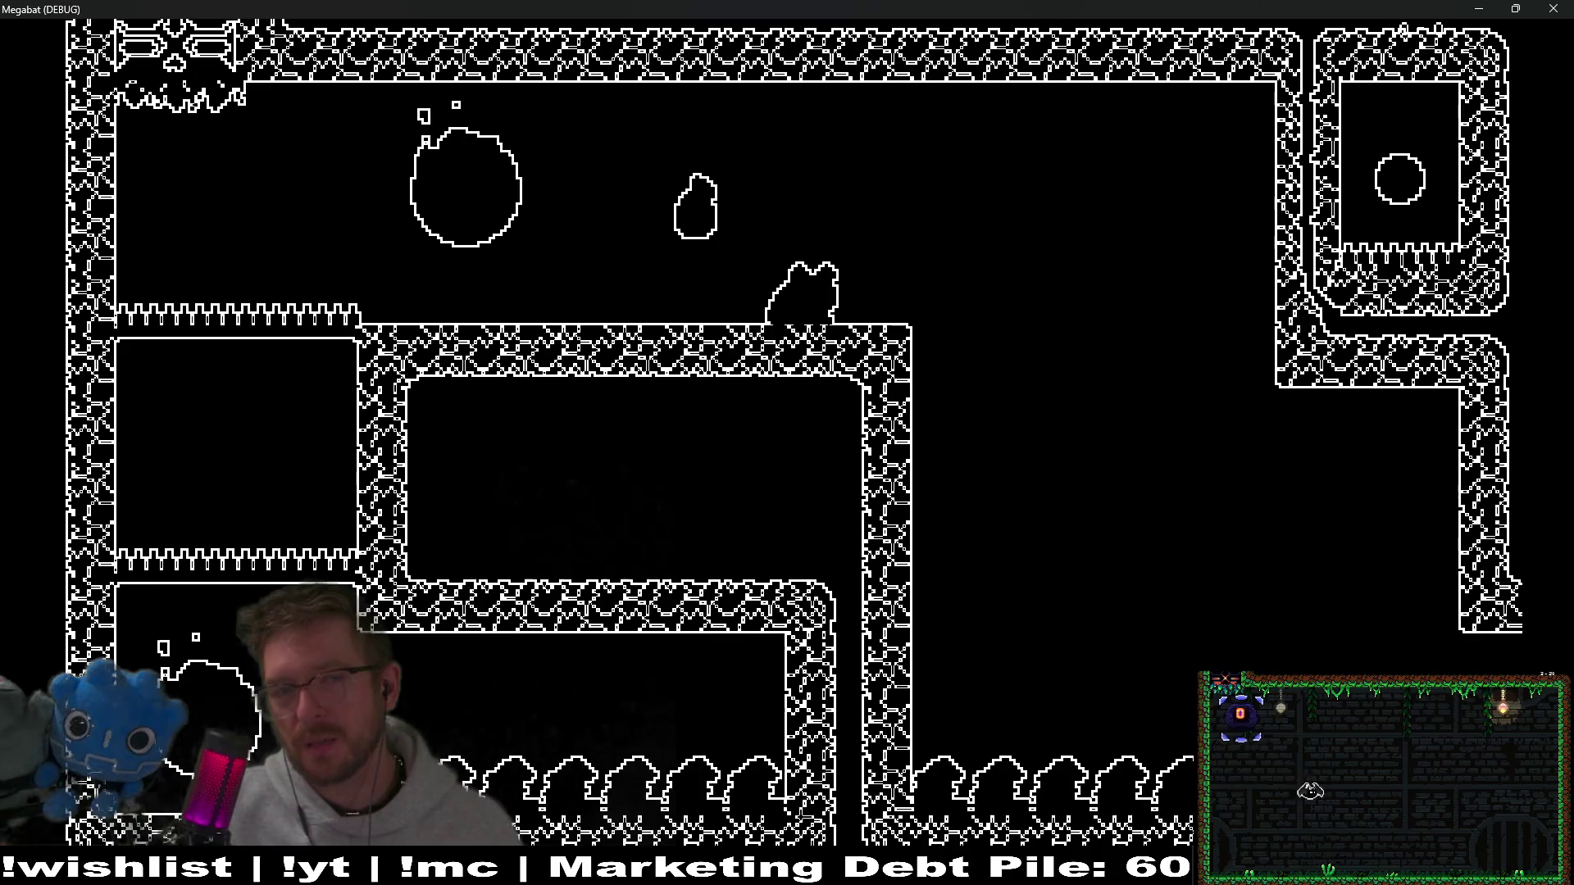
{"action": "key", "text": "Left"}
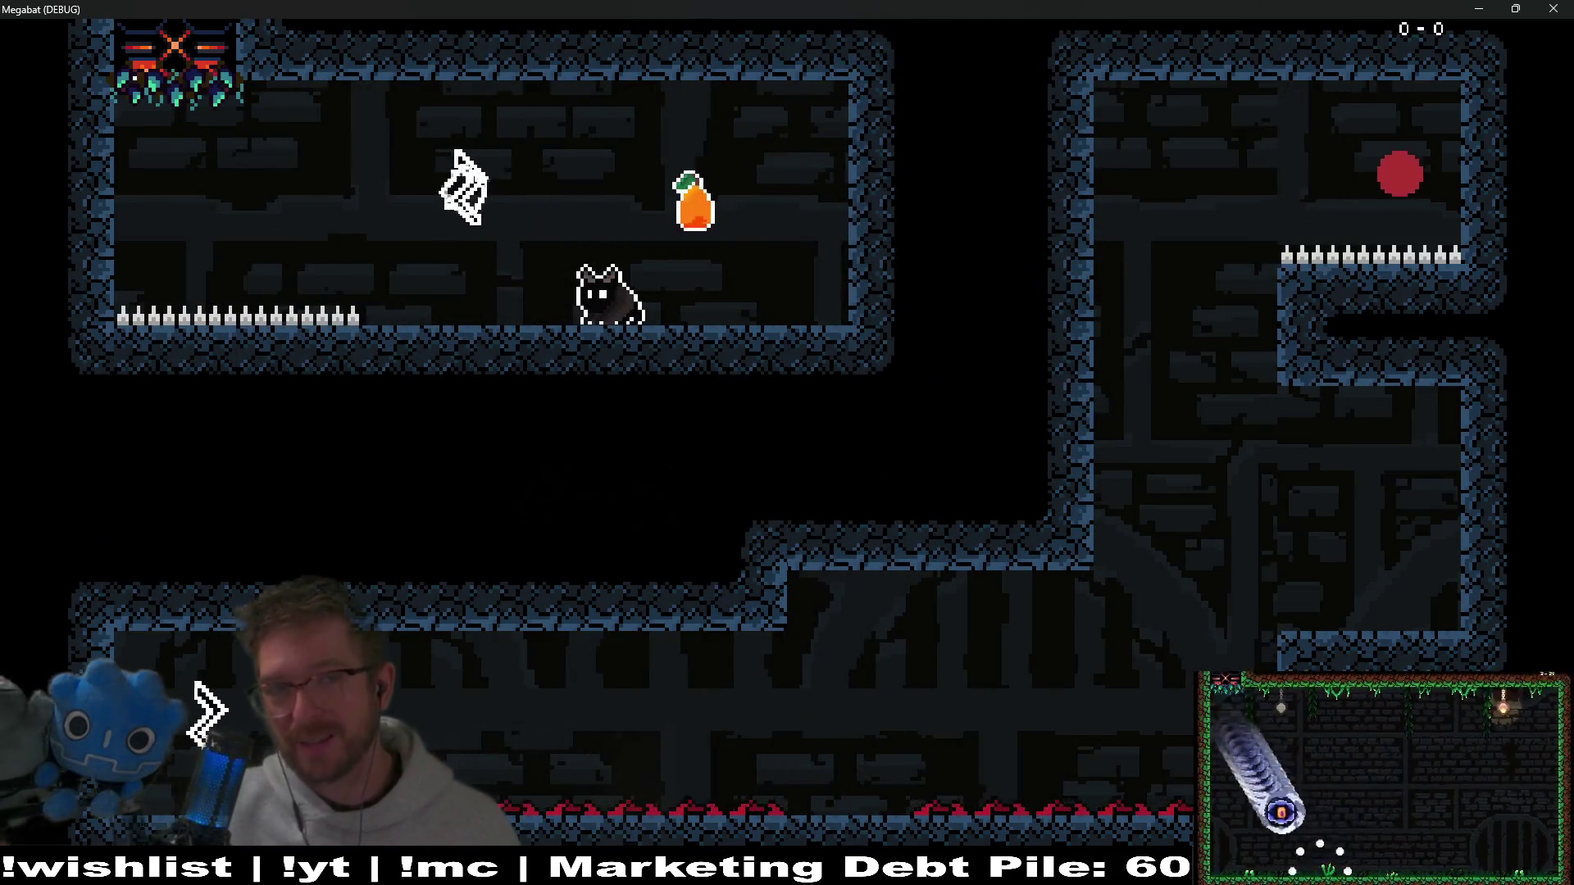
{"action": "key", "text": "space"}
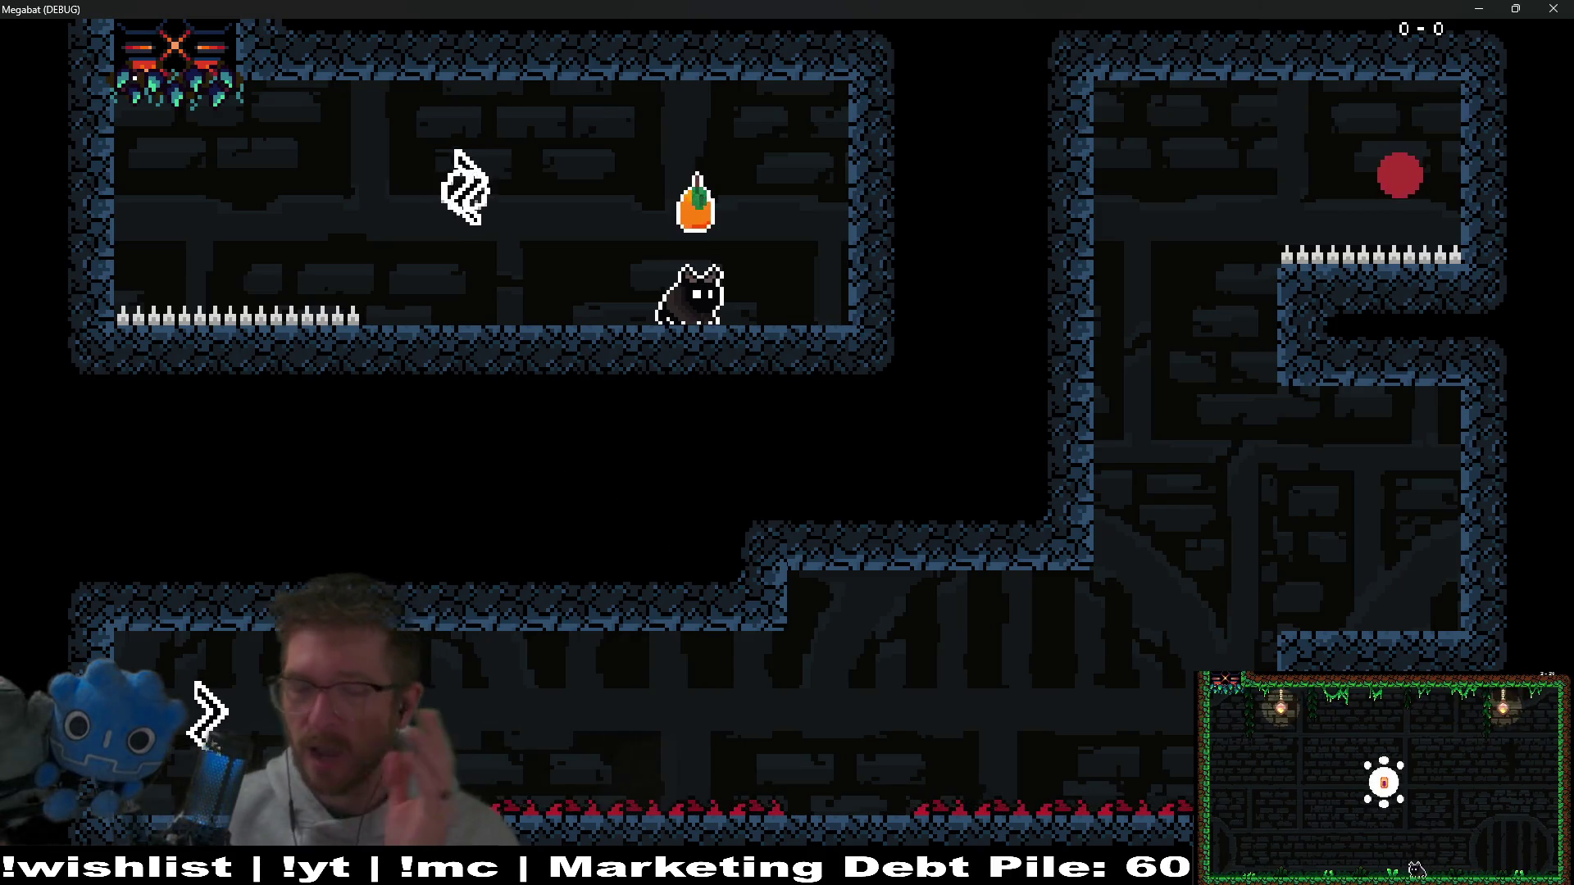
{"action": "left_click", "coordinate": [1556, 8]}
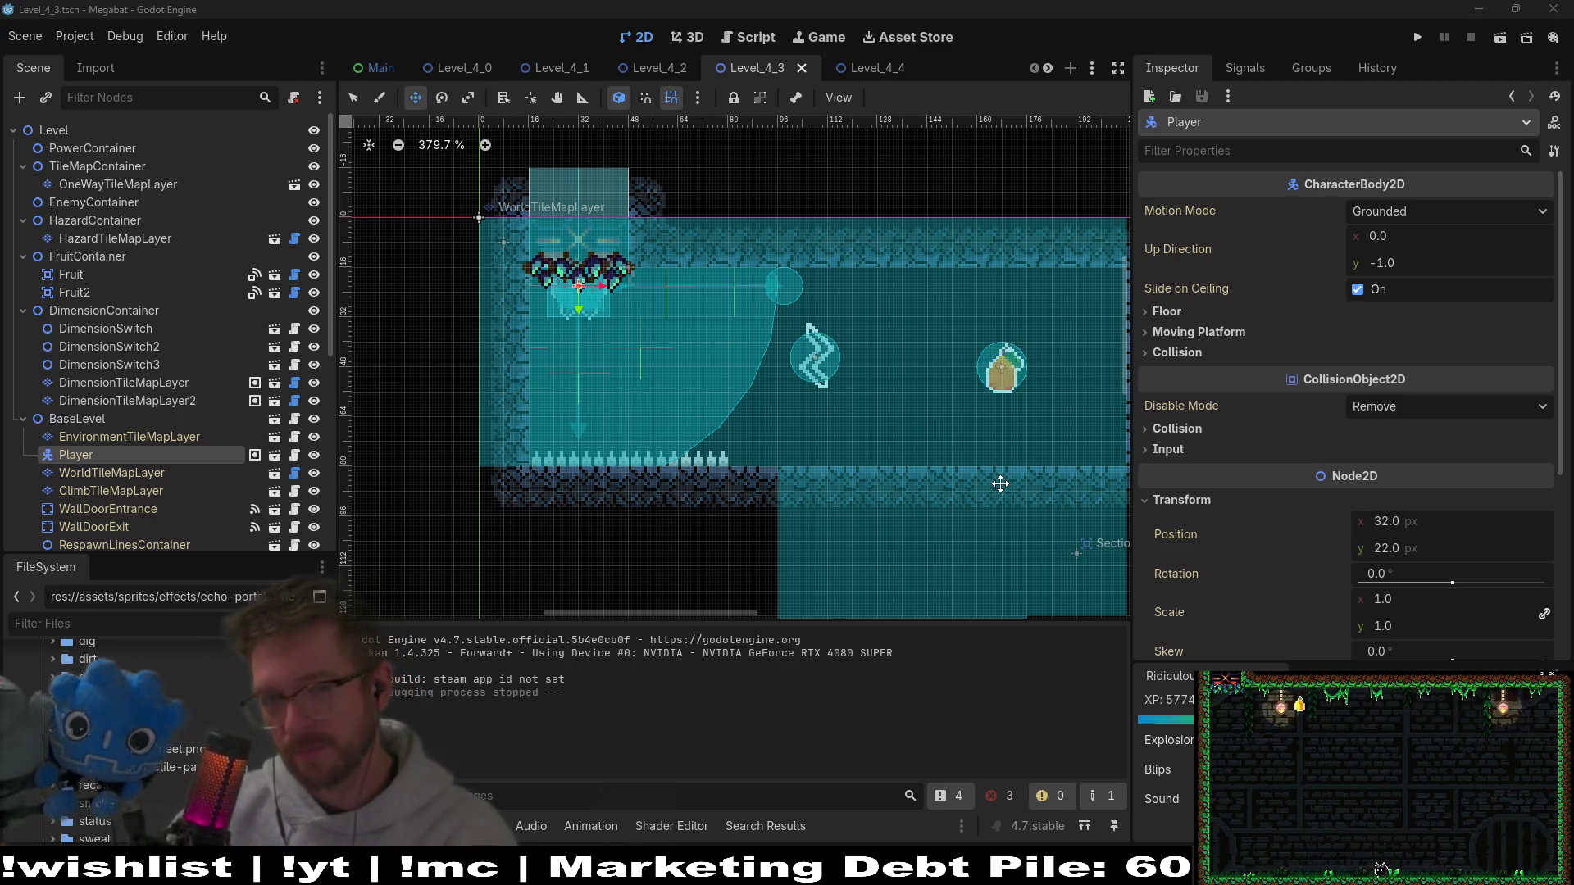
Step: Add a BackBufferCopy child under FruitContainer and drag it to (203, 82) in the level
{"action": "scroll", "coordinate": [987, 436], "scroll_direction": "down", "scroll_amount": 4}
{"action": "left_click_drag", "start_coordinate": [1019, 419], "coordinate": [780, 351]}
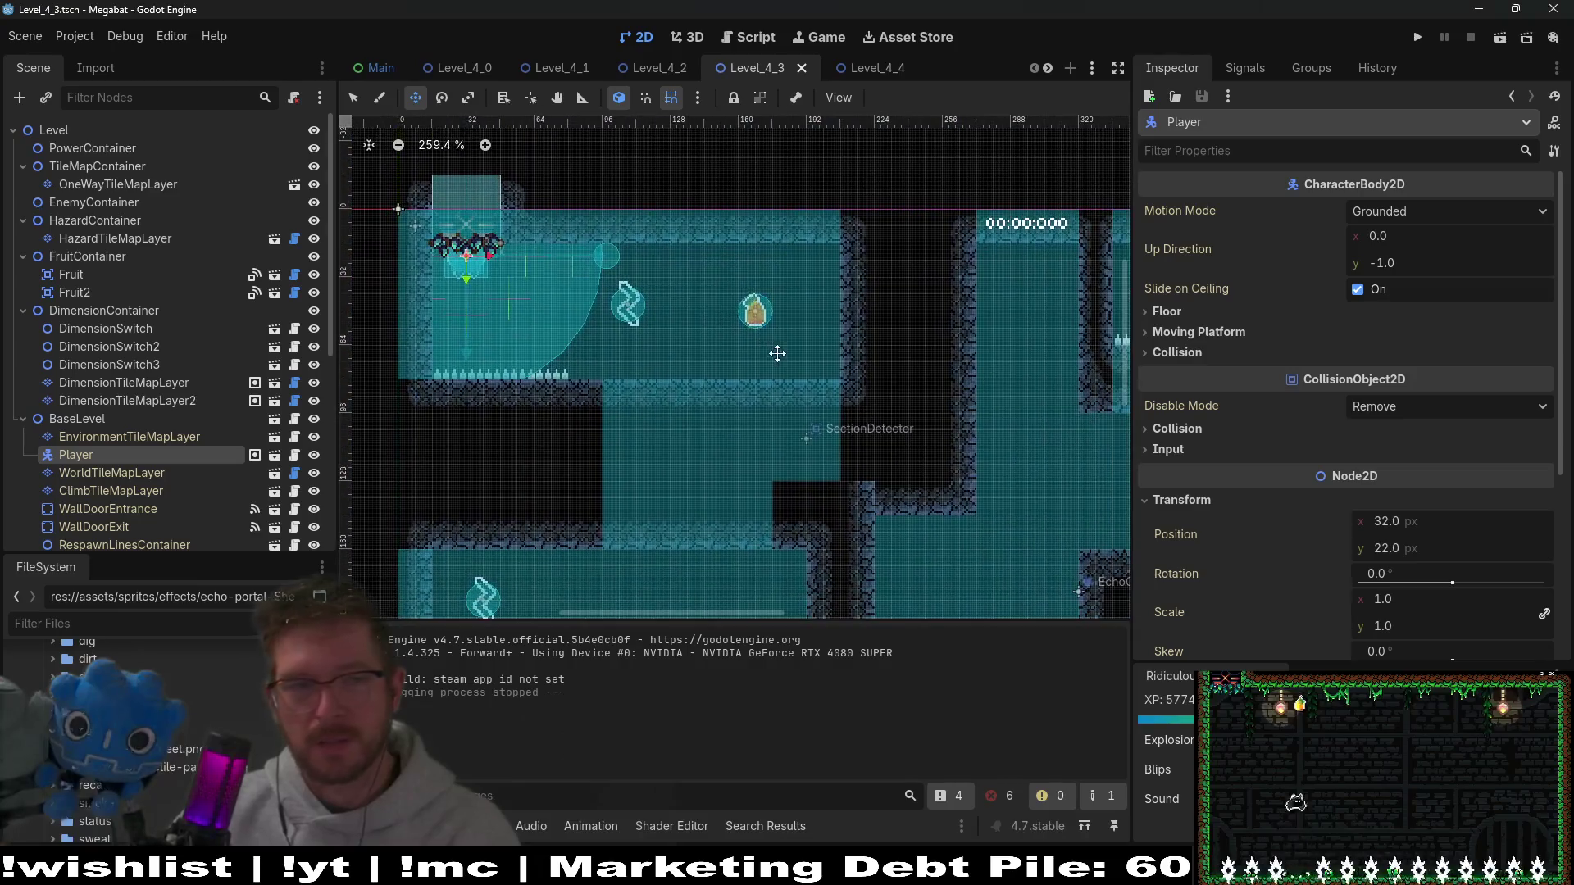
{"action": "right_click", "coordinate": [131, 258]}
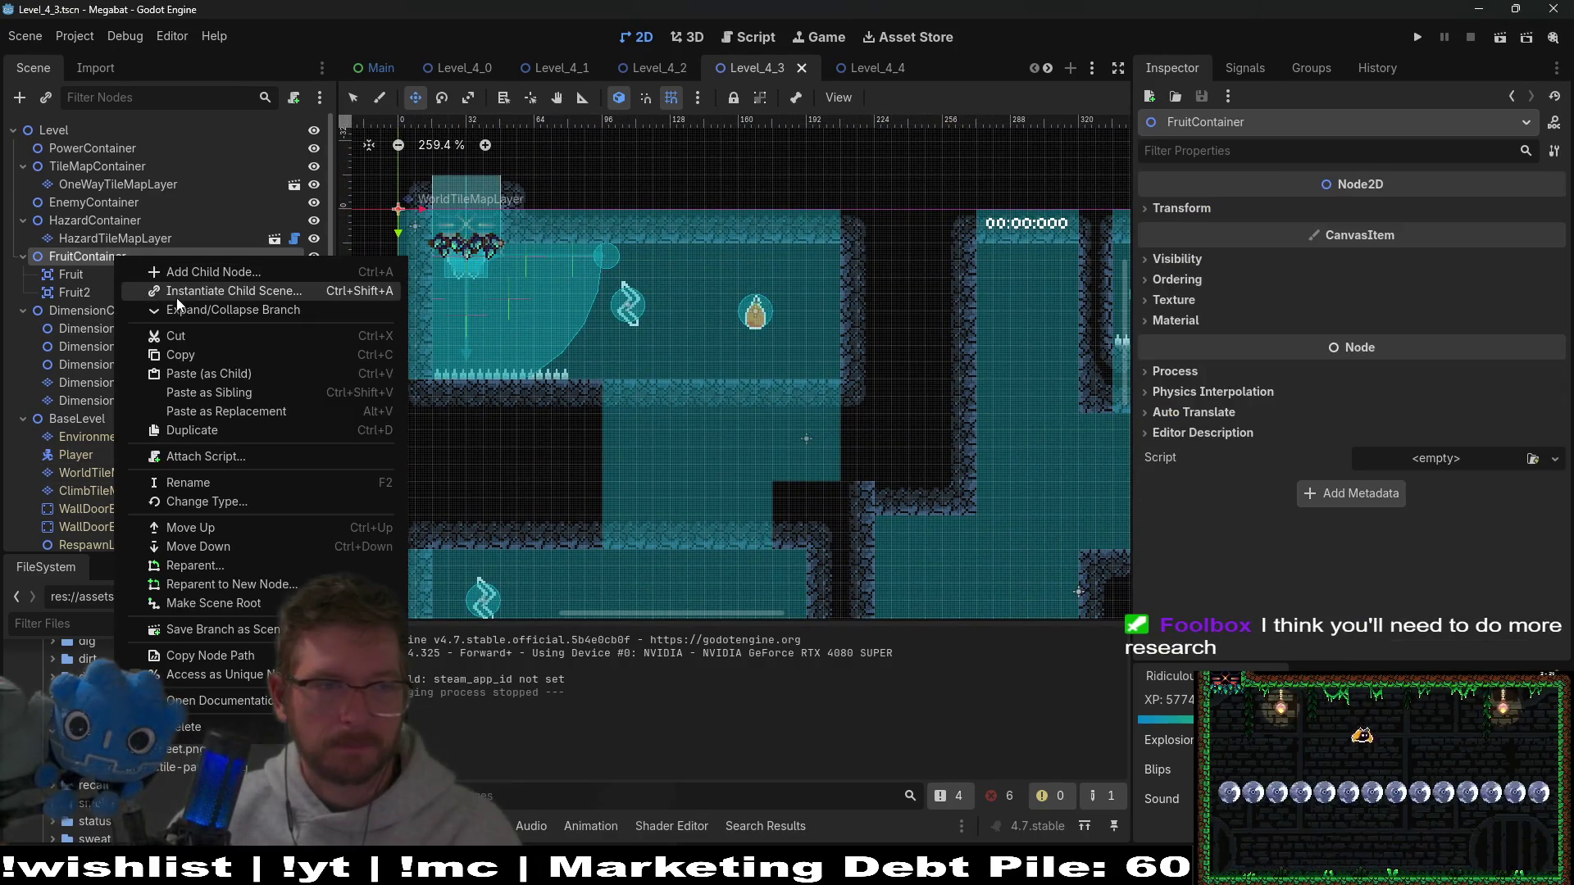
{"action": "left_click", "coordinate": [214, 271]}
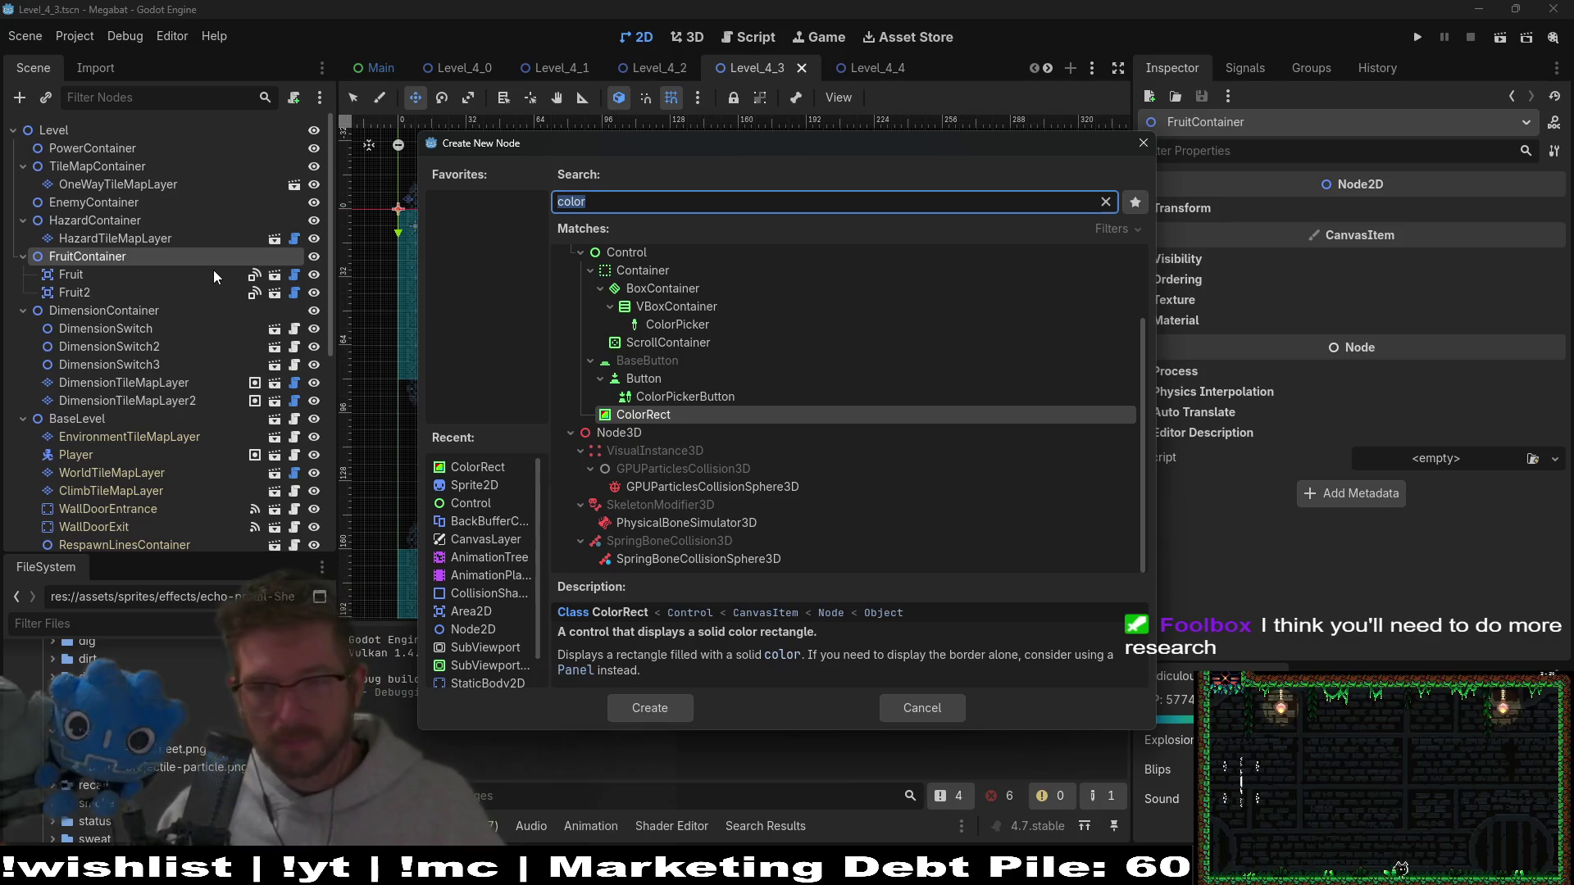
{"action": "type", "text": "back"}
{"action": "key", "text": "Return"}
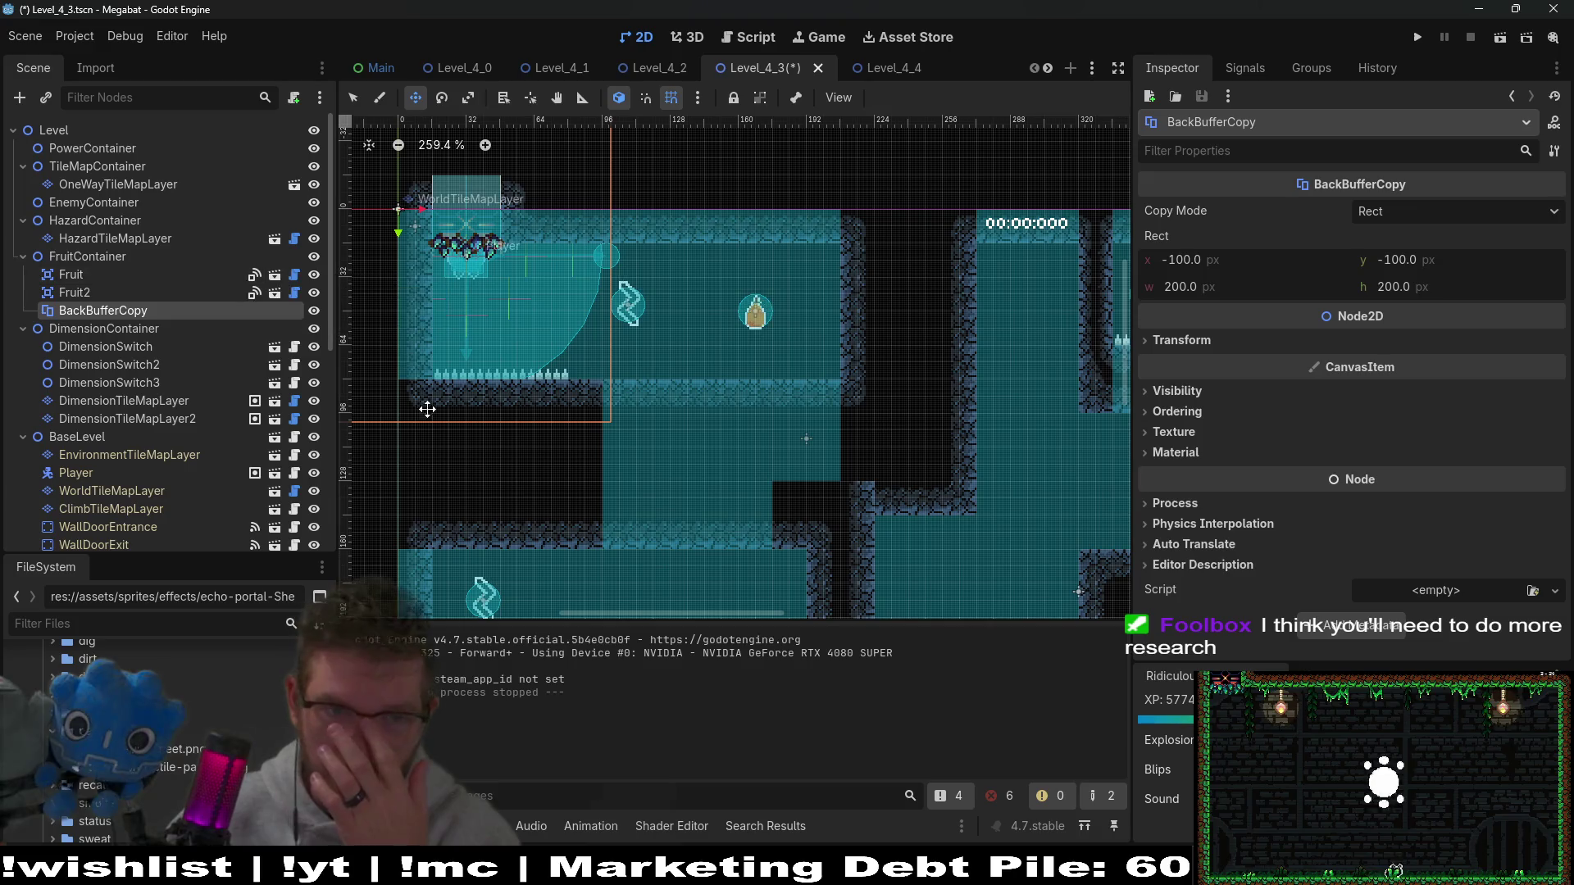
{"action": "mouse_move", "coordinate": [552, 281]}
{"action": "left_mouse_down"}
{"action": "mouse_move", "coordinate": [926, 345]}
{"action": "mouse_move", "coordinate": [983, 454]}
{"action": "left_mouse_up"}
{"action": "scroll", "coordinate": [204, 401], "scroll_direction": "down", "scroll_amount": 5}
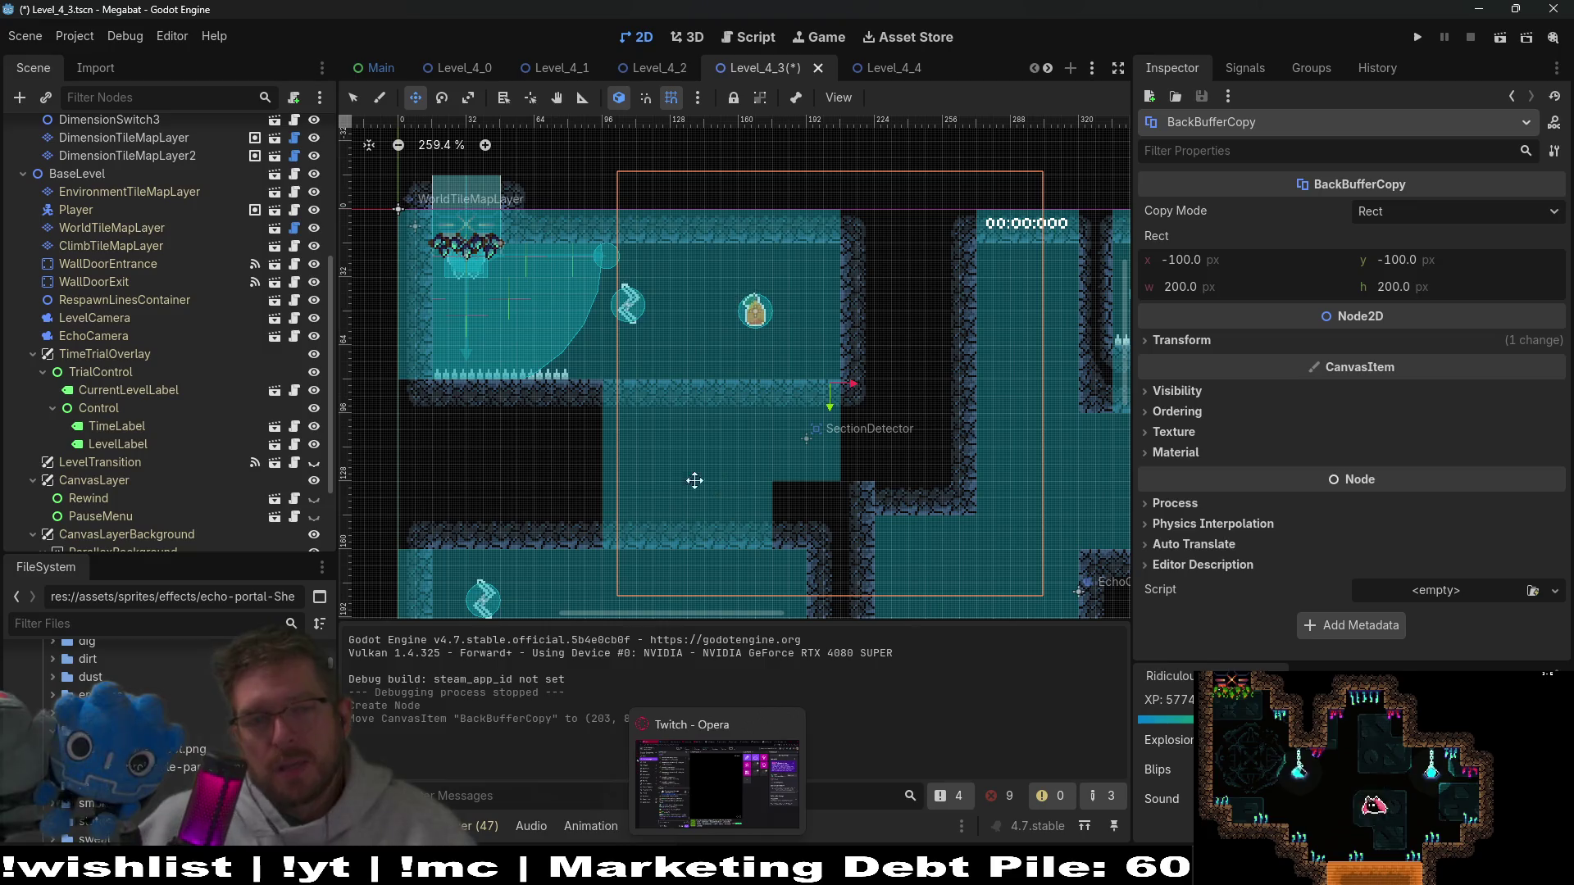
Step: Set the BackBufferCopy rect's x to -16 and its width and height to 32
{"action": "left_click", "coordinate": [1220, 269]}
{"action": "type", "text": "32"}
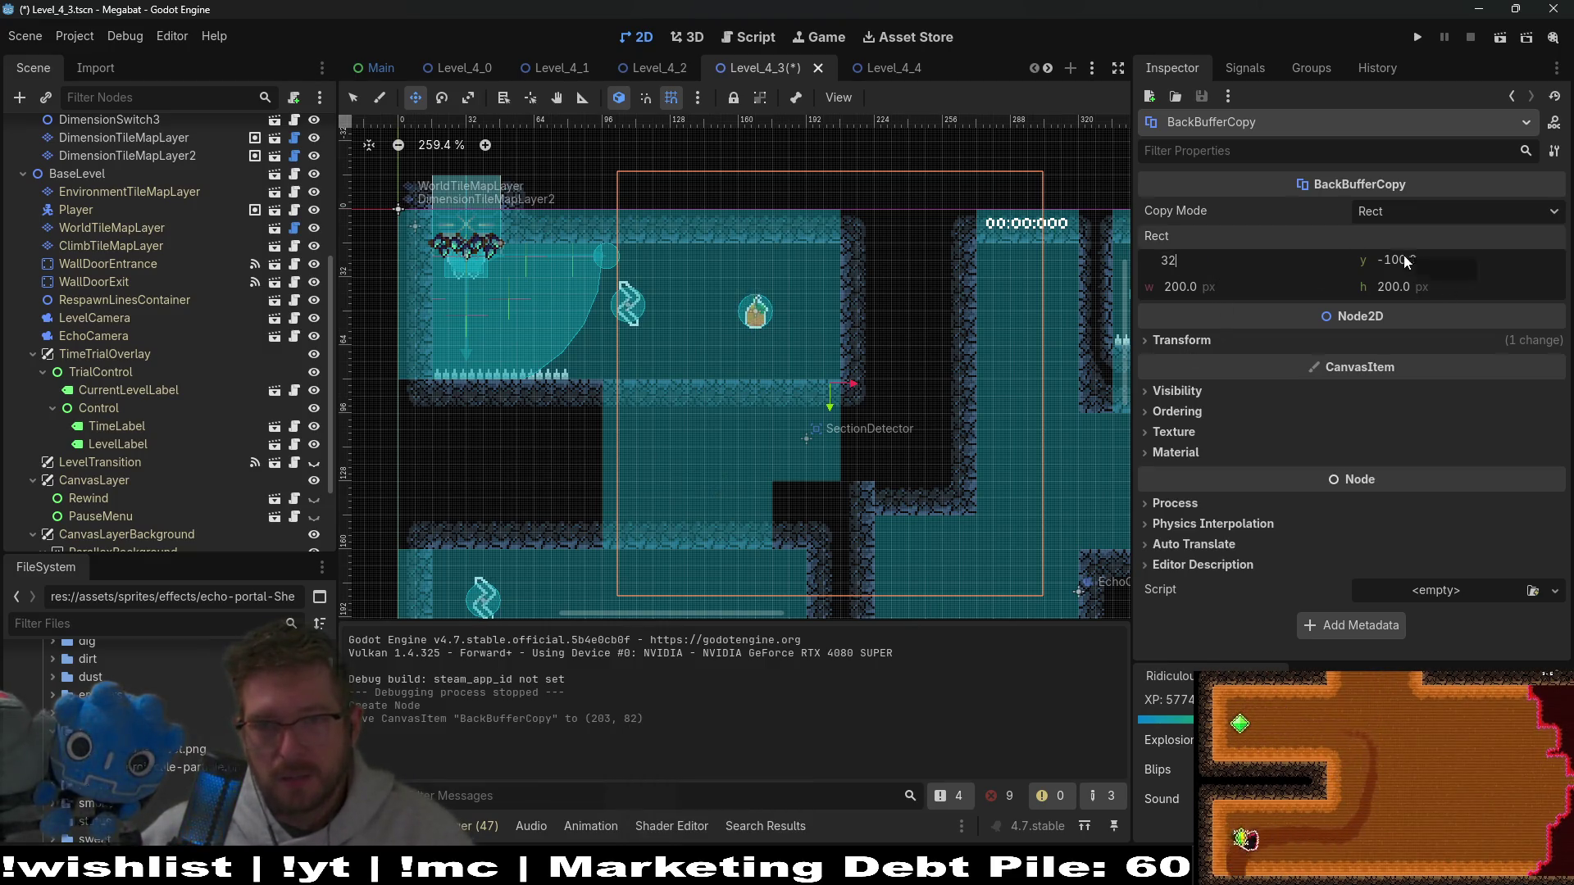
{"action": "key", "text": "BackSpace"}
{"action": "key", "text": "BackSpace"}
{"action": "type", "text": "-"}
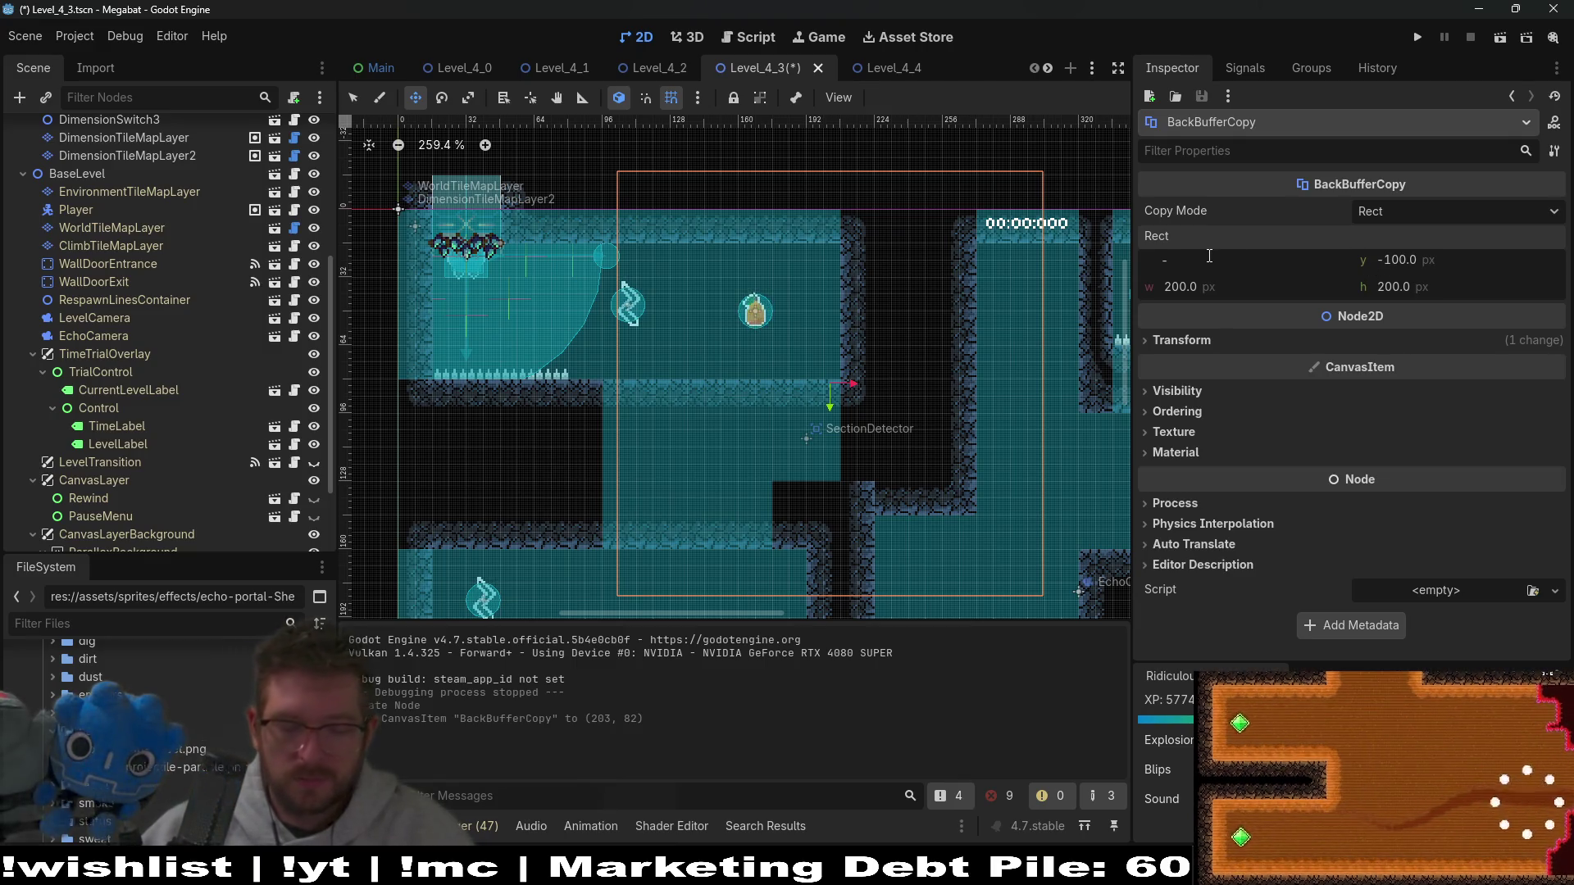
{"action": "type", "text": "26"}
{"action": "key", "text": "Tab"}
{"action": "type", "text": "-2"}
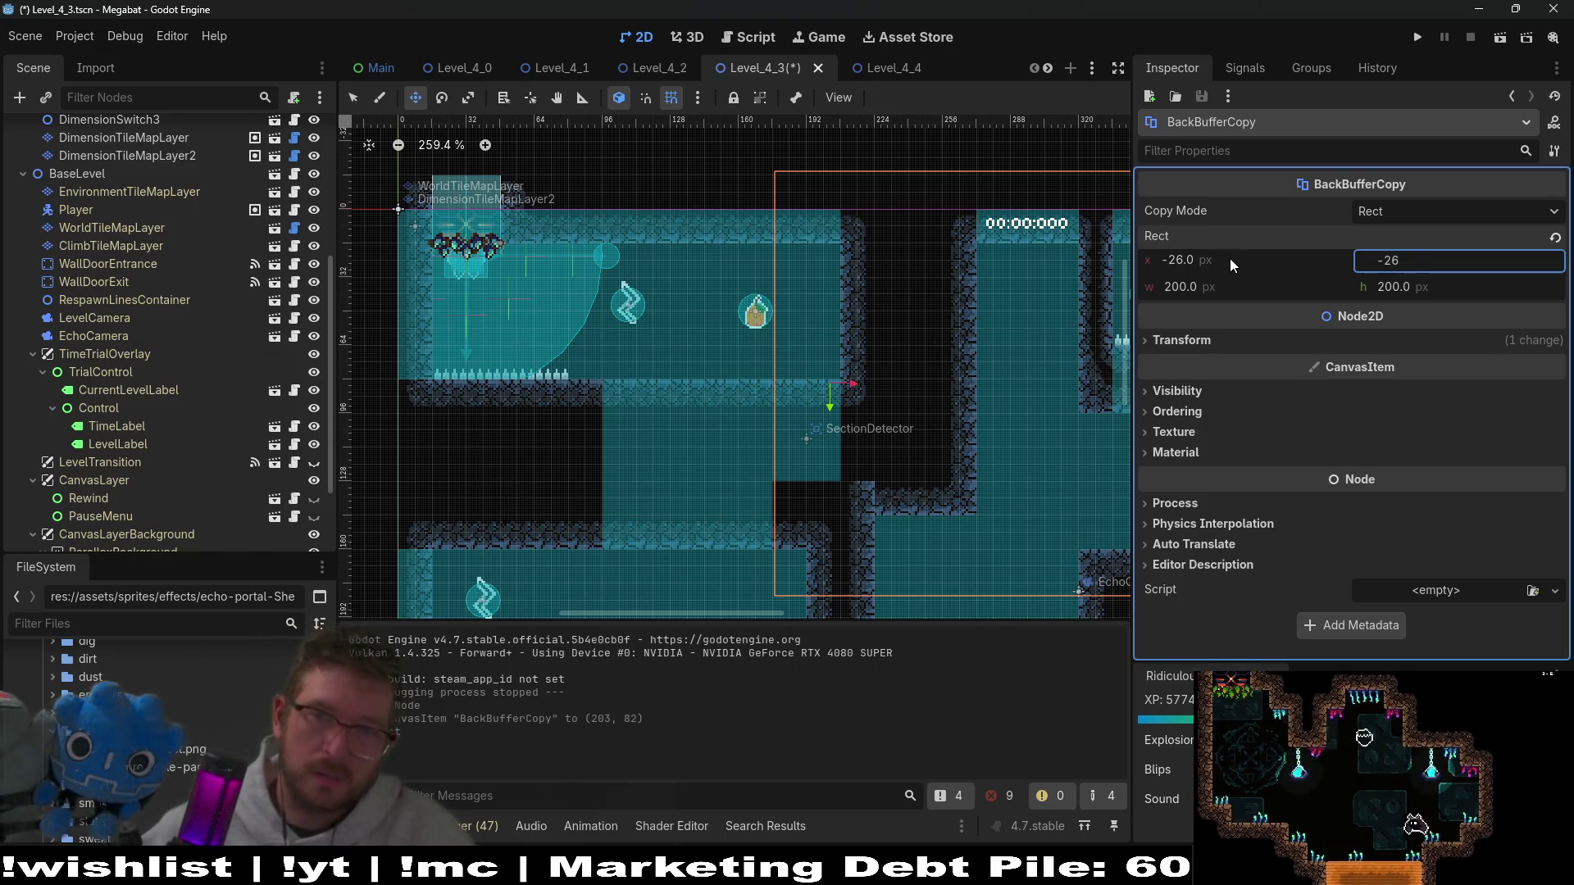
{"action": "type", "text": "6"}
{"action": "key", "text": "Tab"}
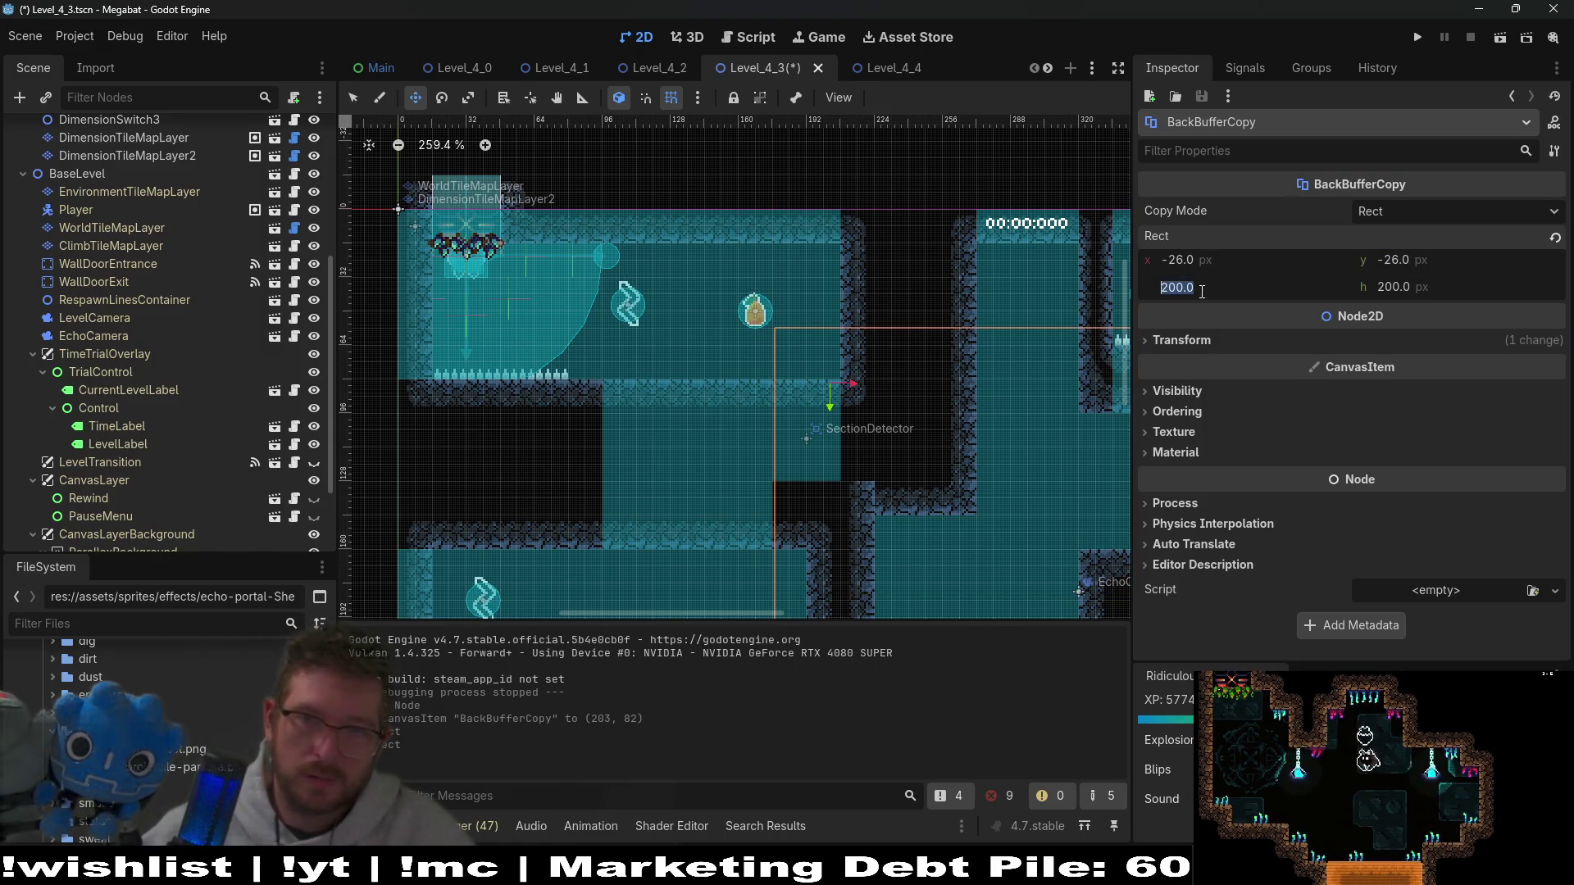
{"action": "type", "text": "-"}
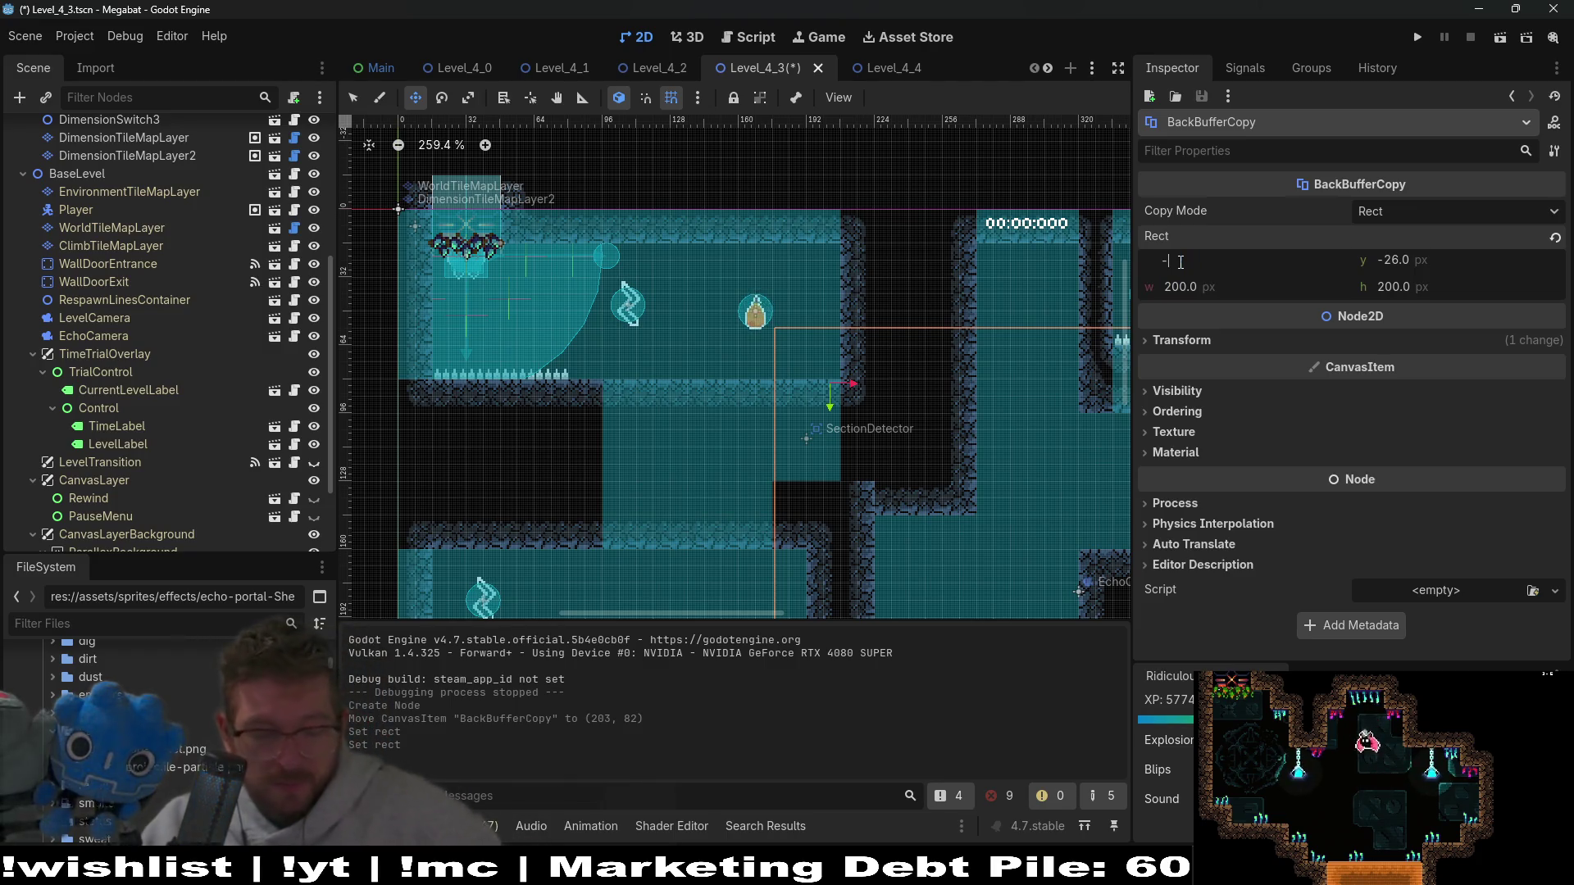
{"action": "type", "text": "16"}
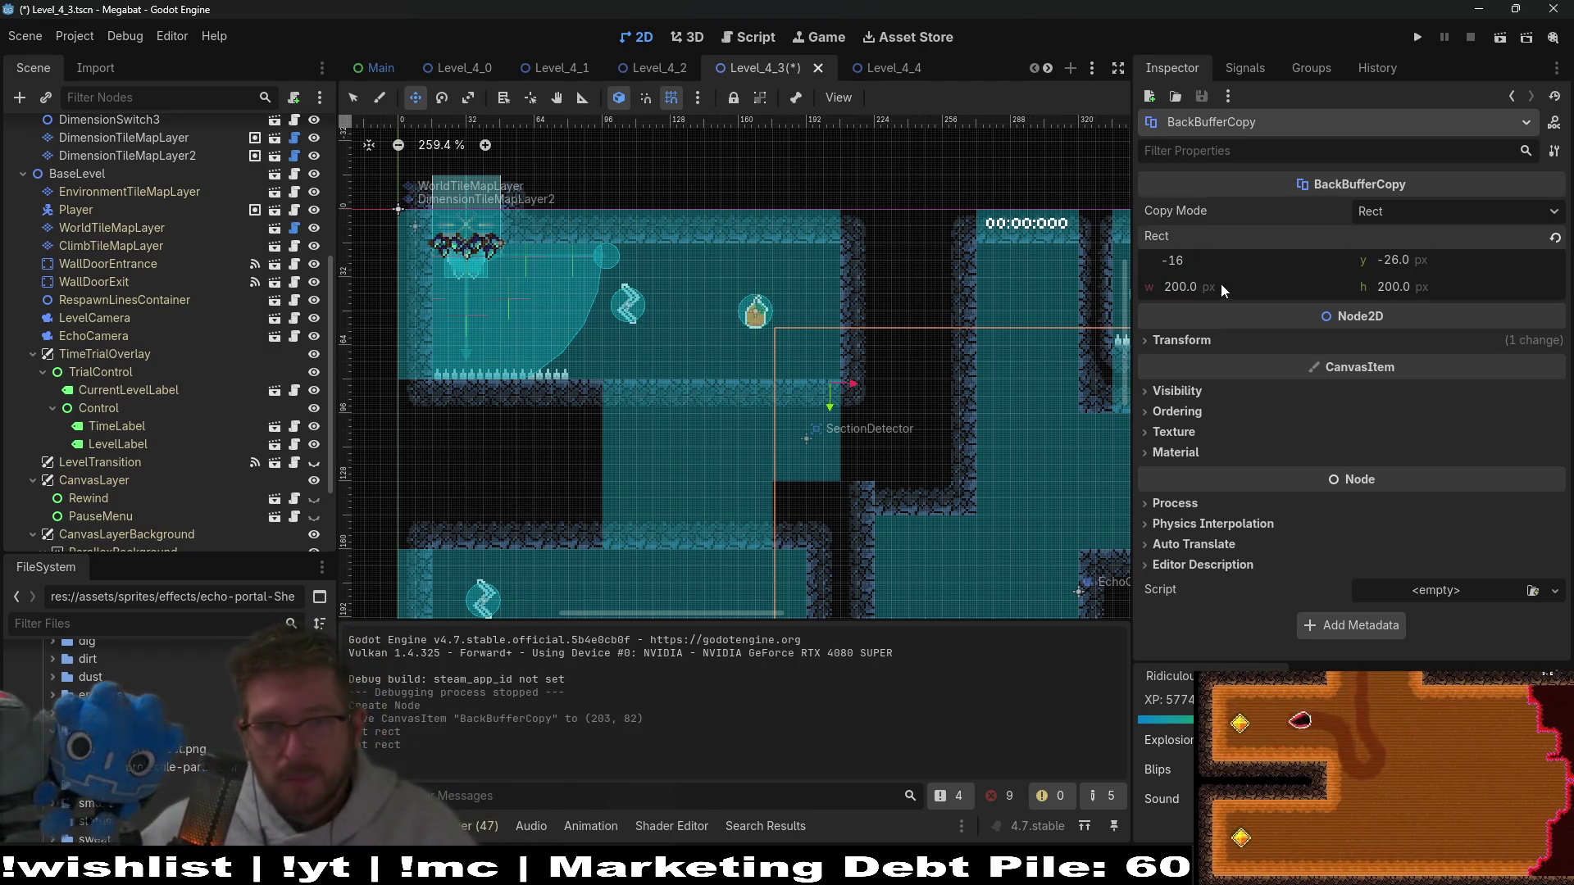
{"action": "left_click", "coordinate": [1222, 285]}
{"action": "left_click", "coordinate": [1399, 287]}
{"action": "type", "text": "32"}
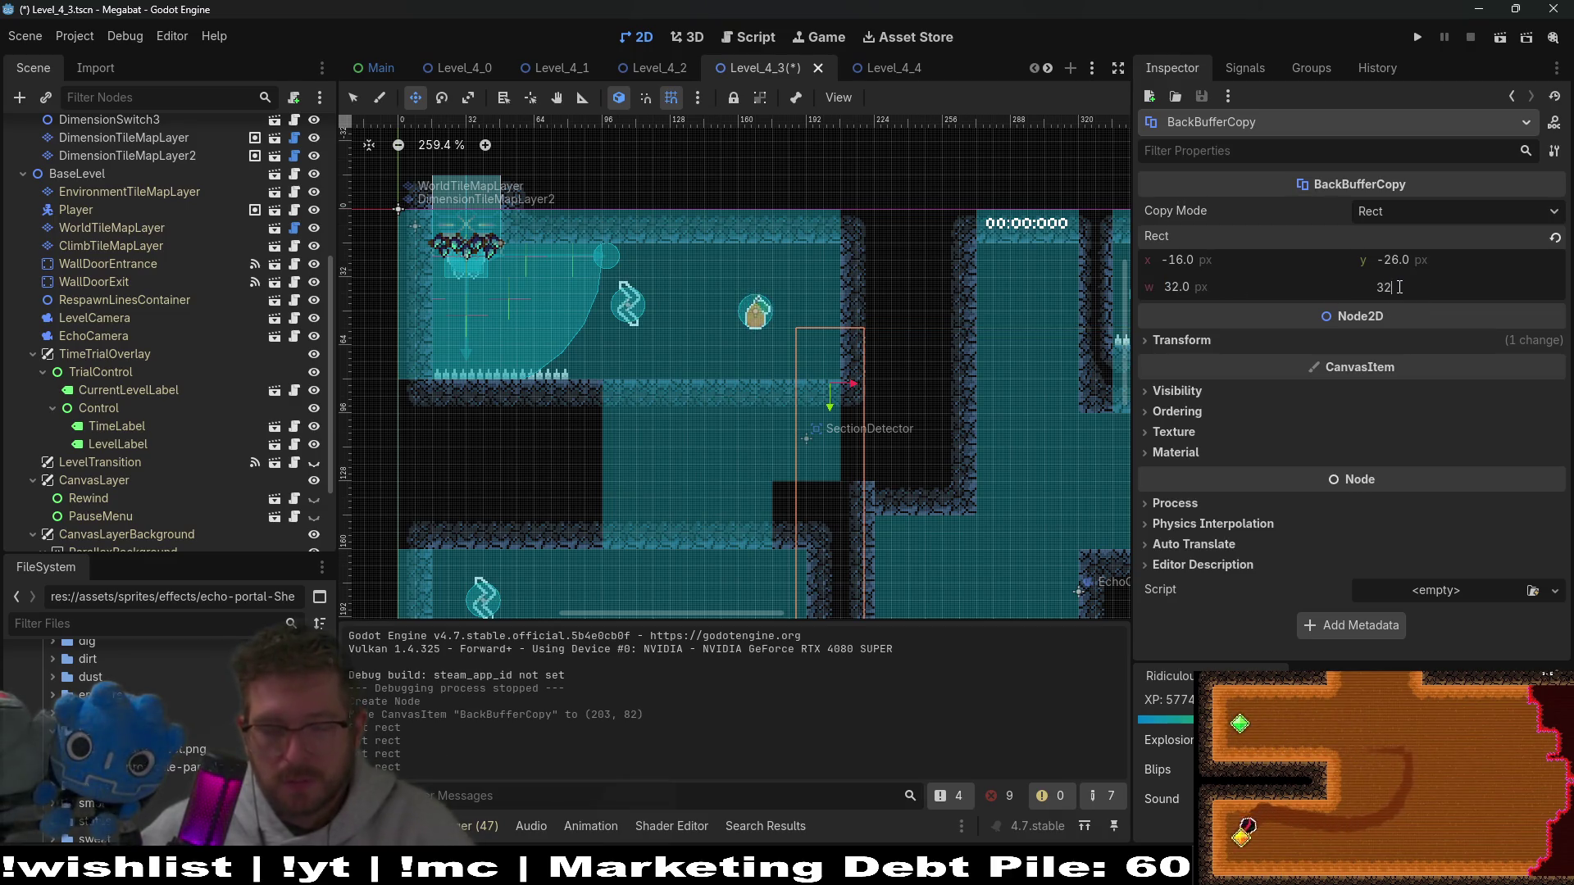
{"action": "key", "text": "Return"}
Step: Set the rect's y to -16 and position the copy rect over the fruit at (168, 48)
{"action": "left_click_drag", "start_coordinate": [837, 367], "coordinate": [758, 320]}
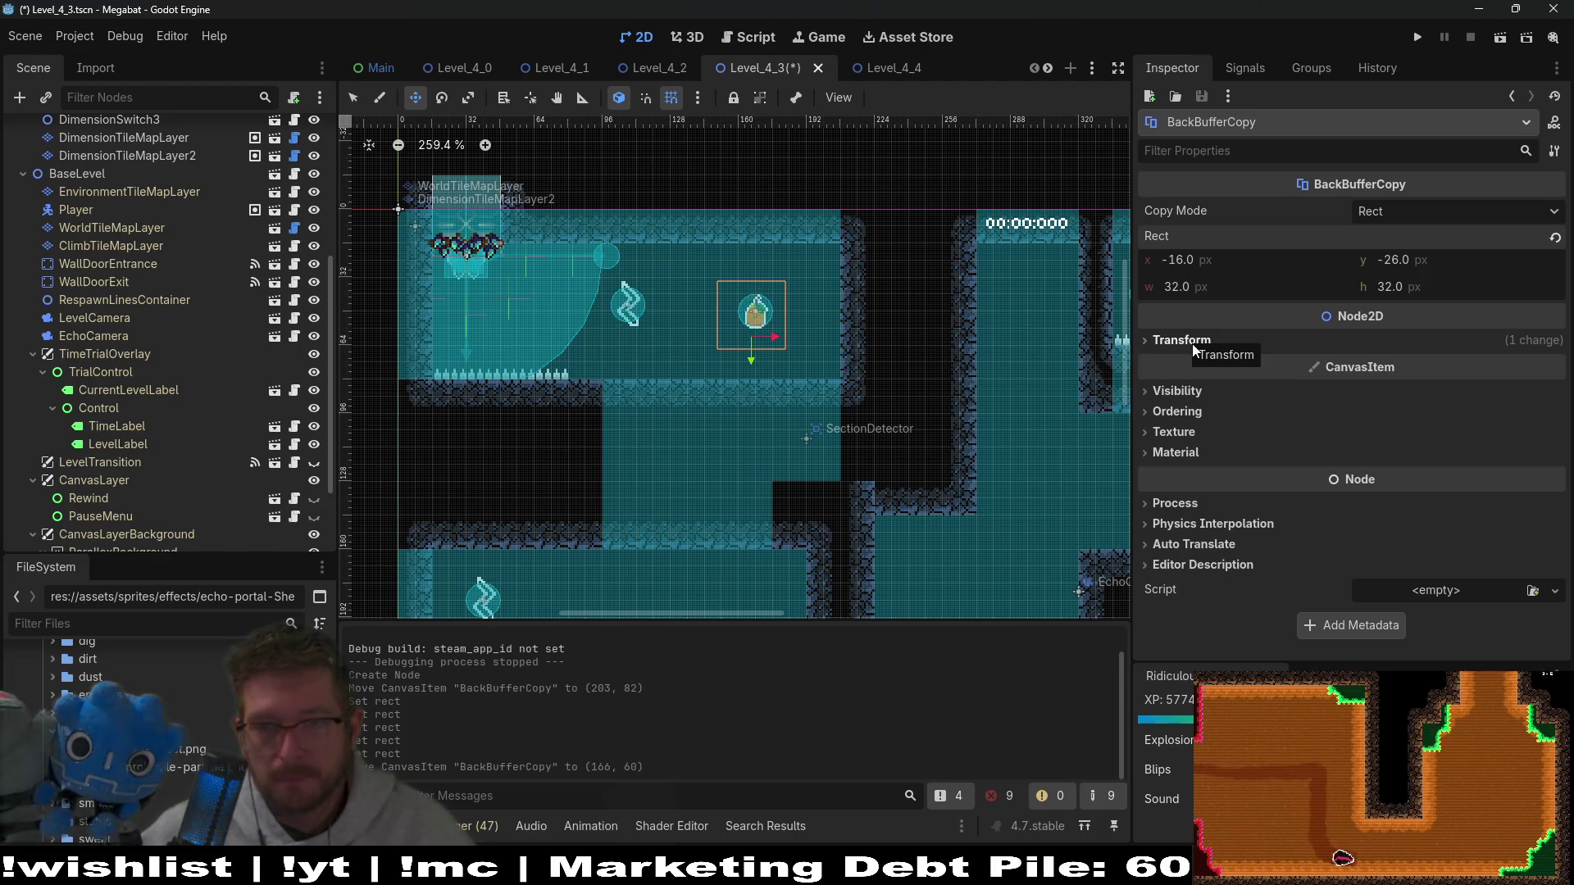
{"action": "left_click", "coordinate": [1394, 260]}
{"action": "type", "text": "-"}
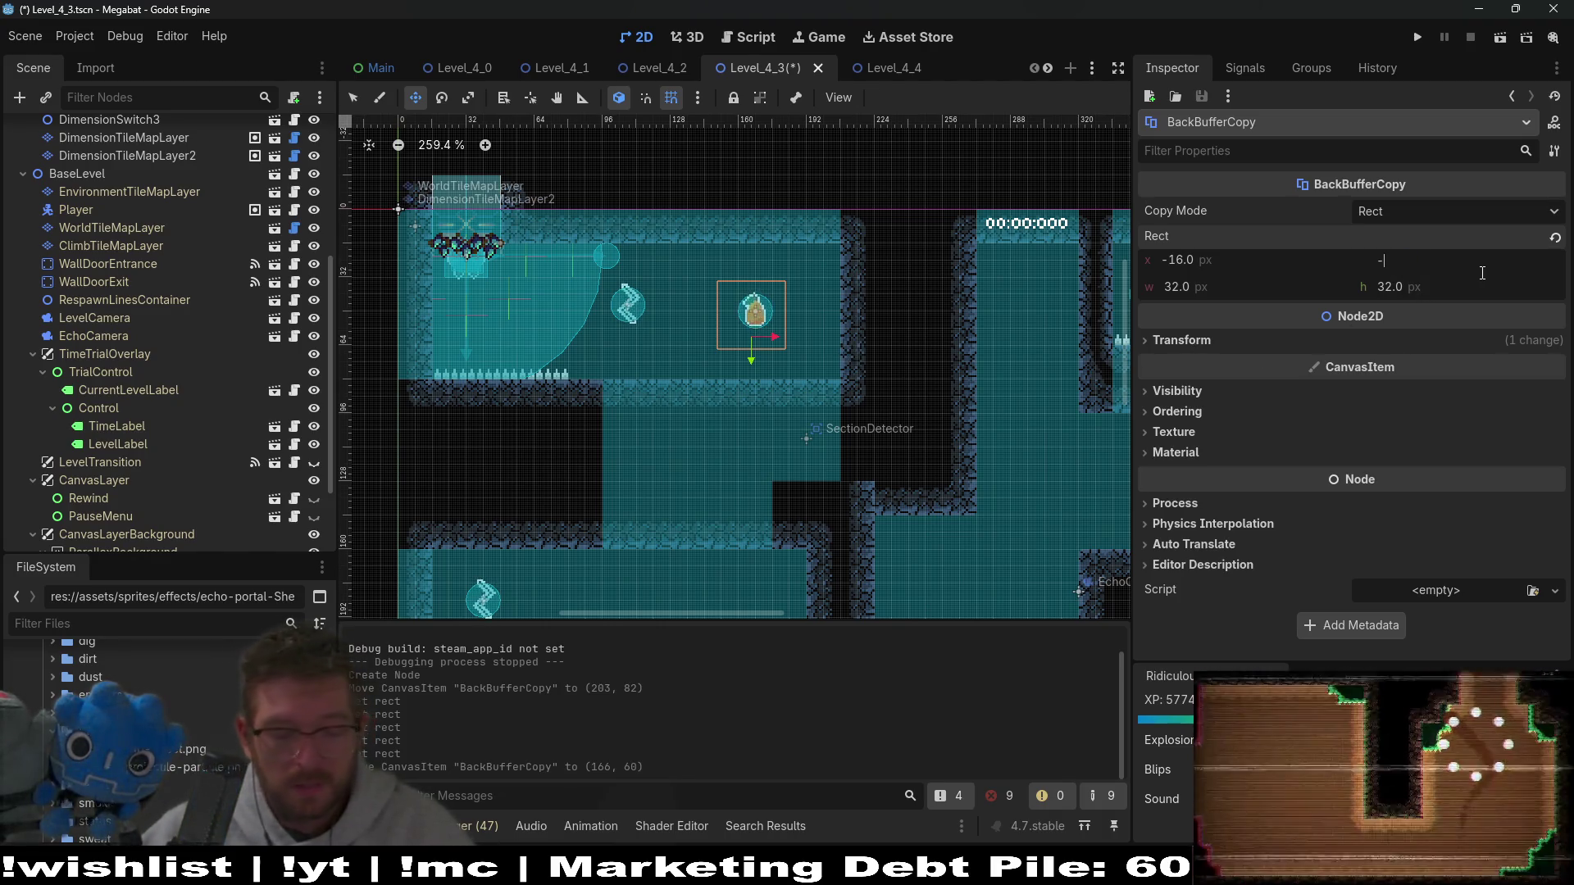
{"action": "type", "text": "16"}
{"action": "key", "text": "Return"}
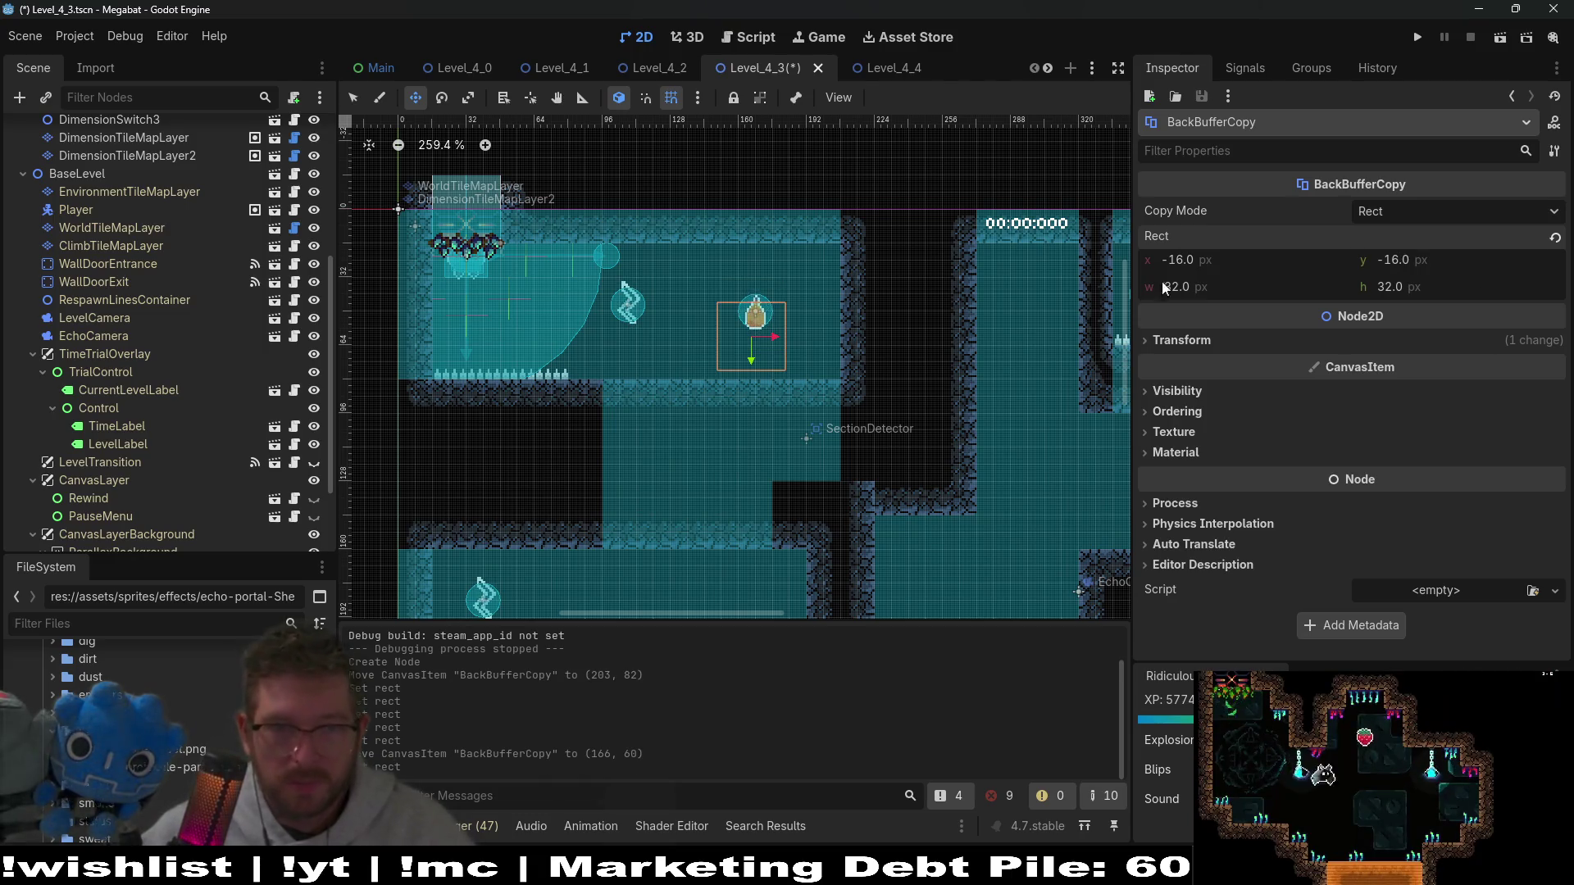
{"action": "scroll", "coordinate": [618, 254], "scroll_direction": "up", "scroll_amount": 4}
{"action": "scroll", "coordinate": [617, 254], "scroll_direction": "up", "scroll_amount": 2}
{"action": "left_click_drag", "start_coordinate": [678, 361], "coordinate": [710, 297]}
Step: Save Level_4_3 and reorder BackBufferCopy above Fruit under FruitContainer
{"action": "key", "text": "ctrl+s"}
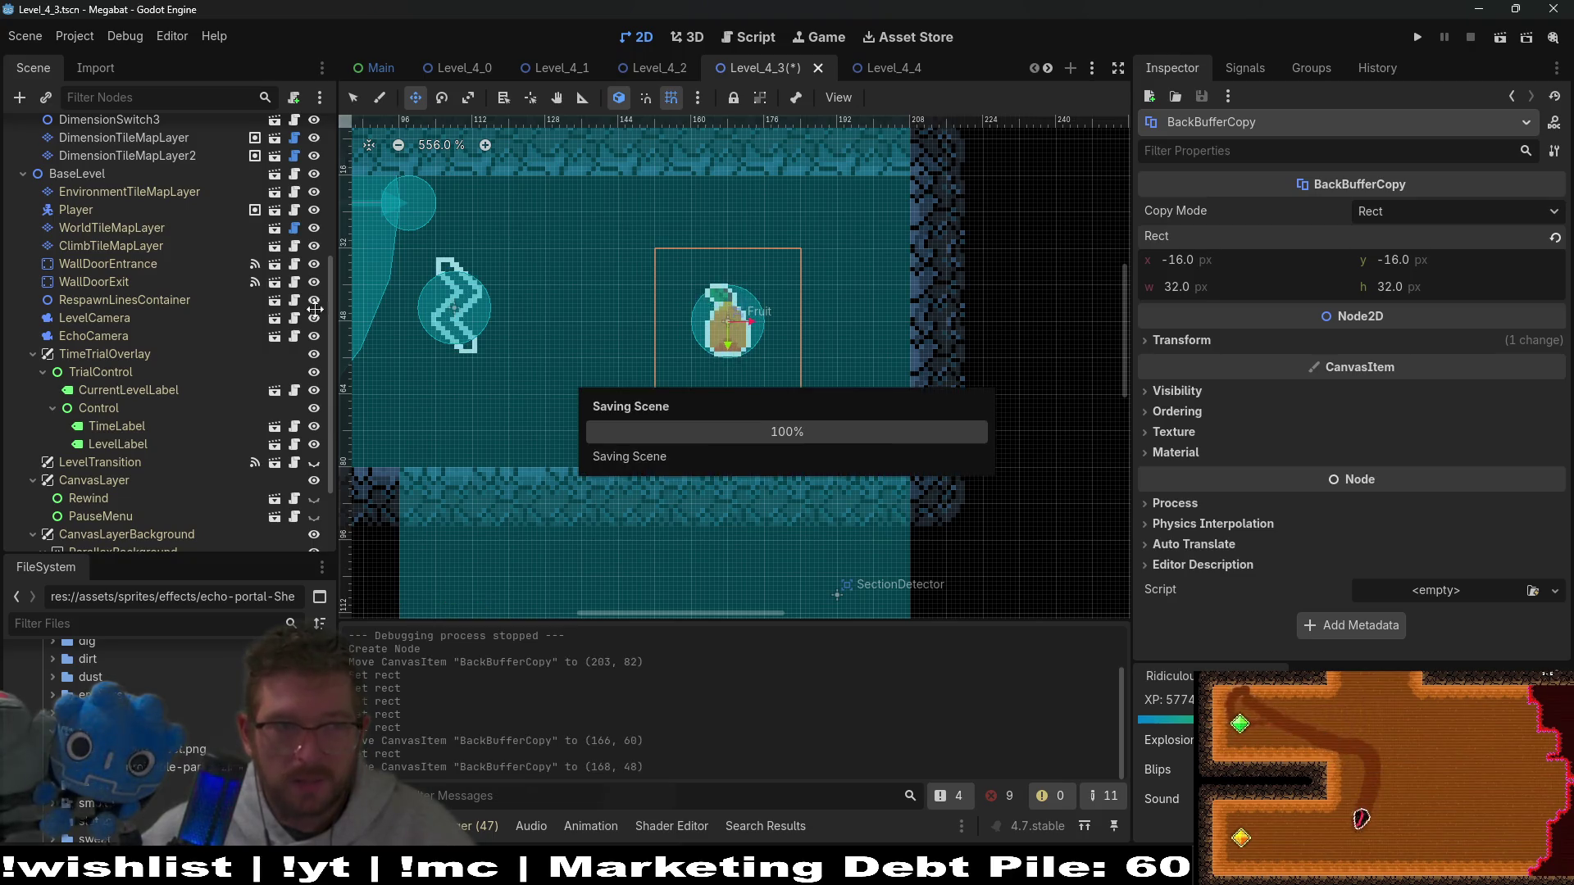
{"action": "scroll", "coordinate": [219, 349], "scroll_direction": "up", "scroll_amount": 5}
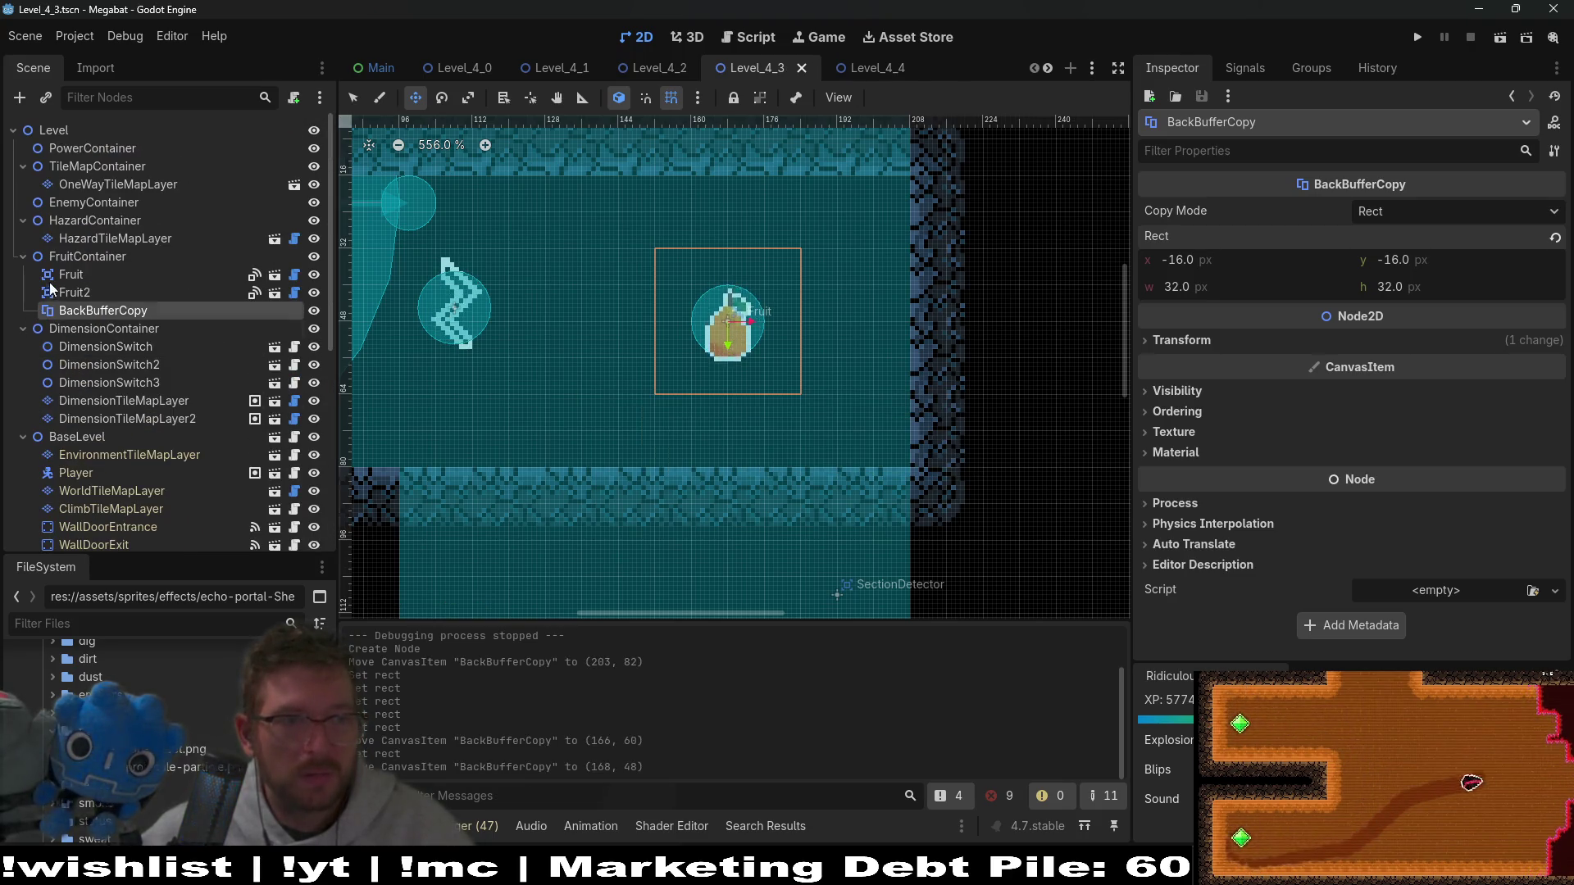
{"action": "left_click_drag", "start_coordinate": [103, 310], "coordinate": [87, 262]}
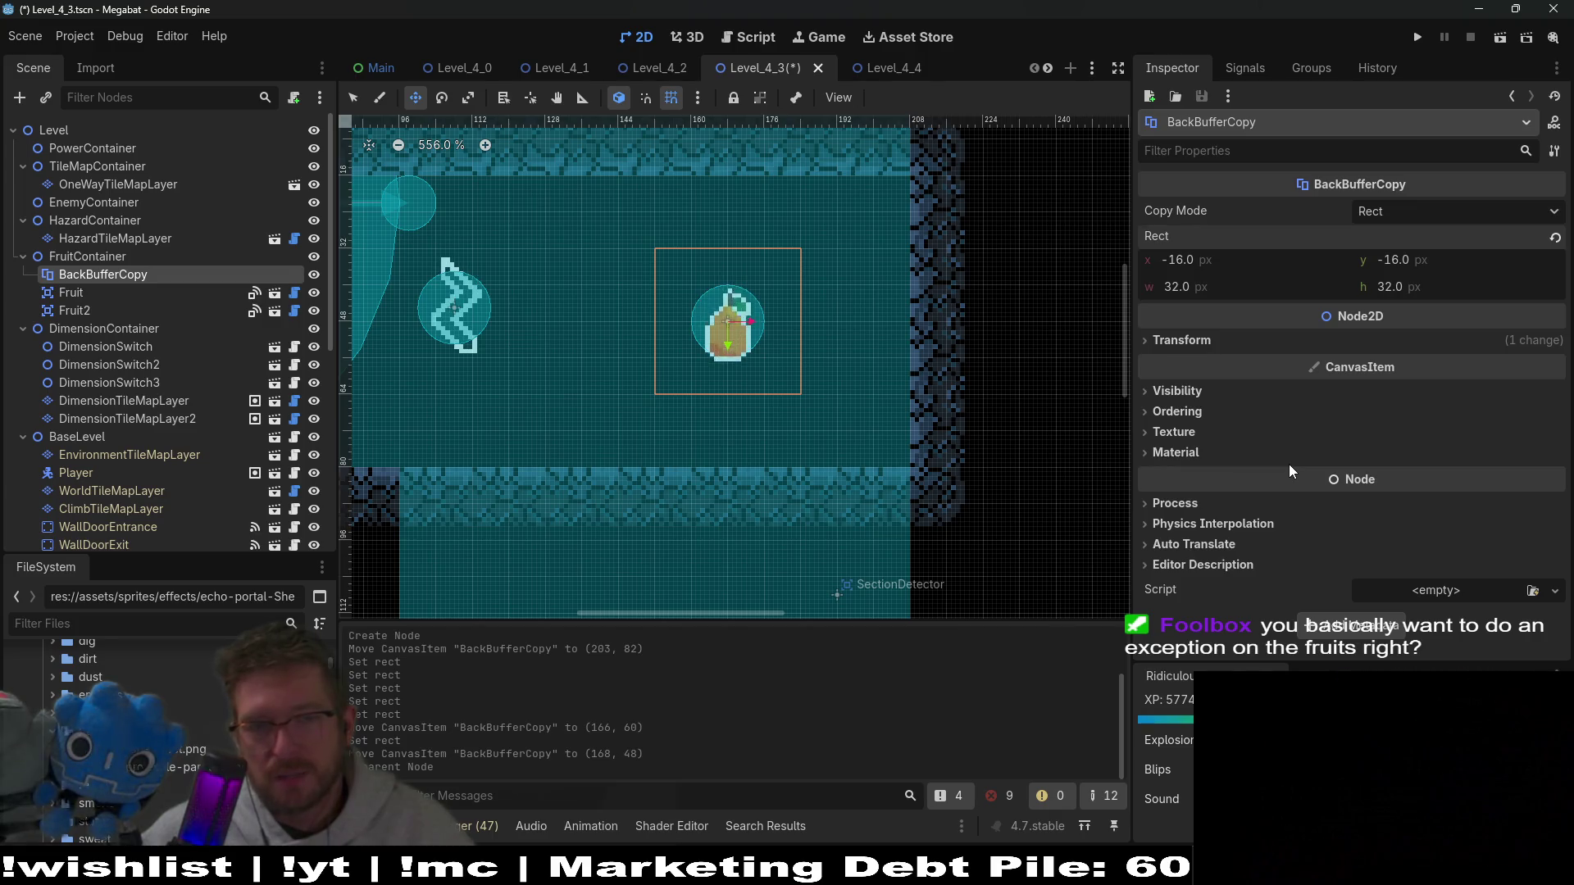
{"action": "scroll", "coordinate": [87, 453], "scroll_direction": "down", "scroll_amount": 5}
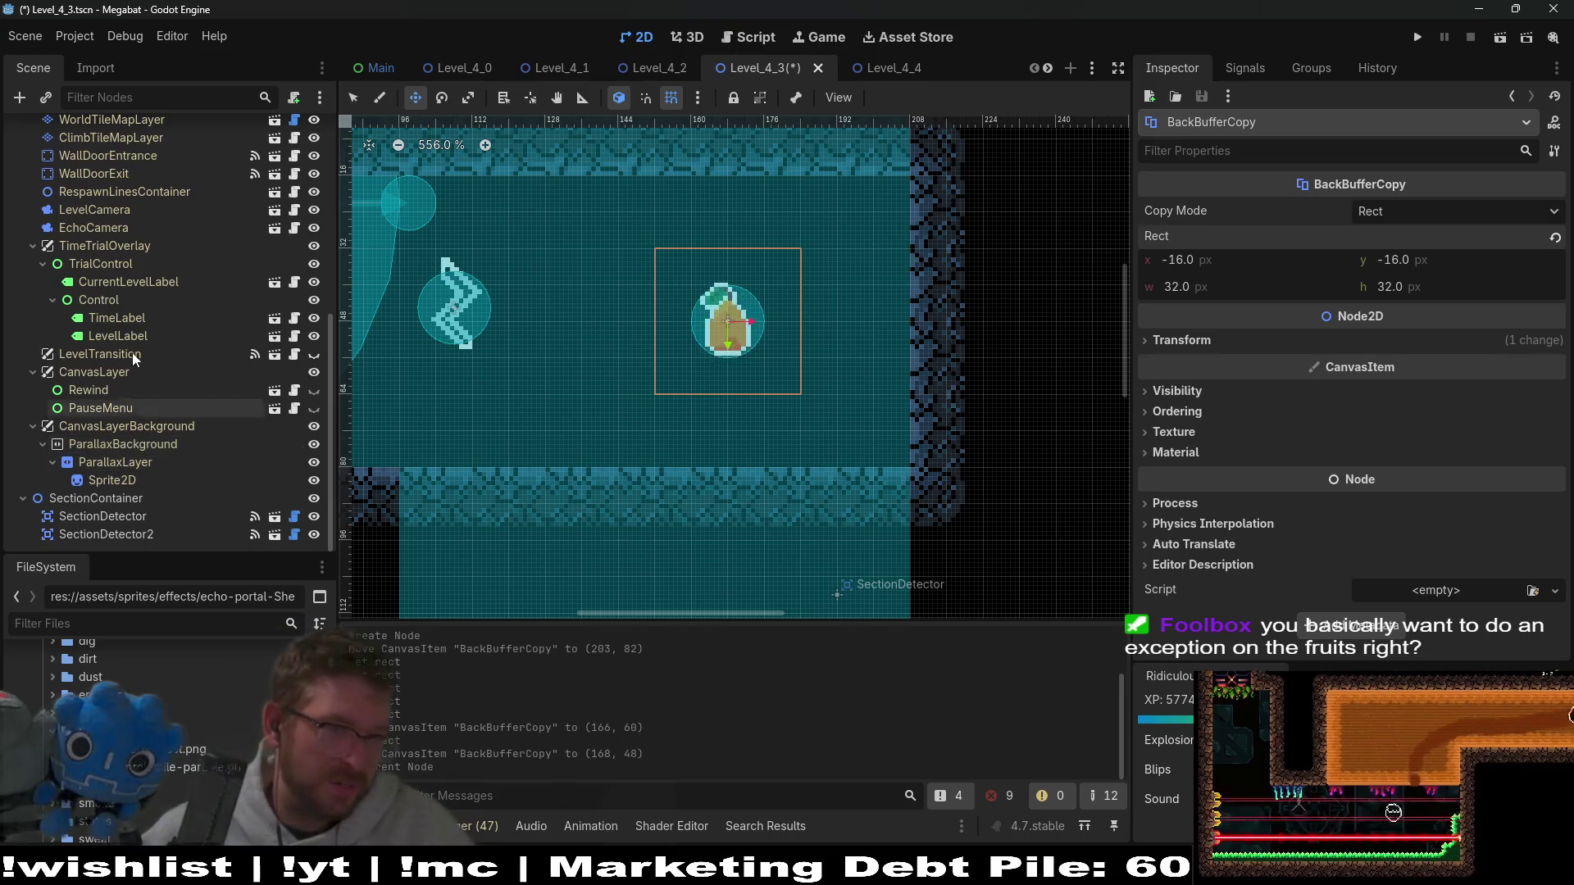
{"action": "scroll", "coordinate": [102, 270], "scroll_direction": "up", "scroll_amount": 1}
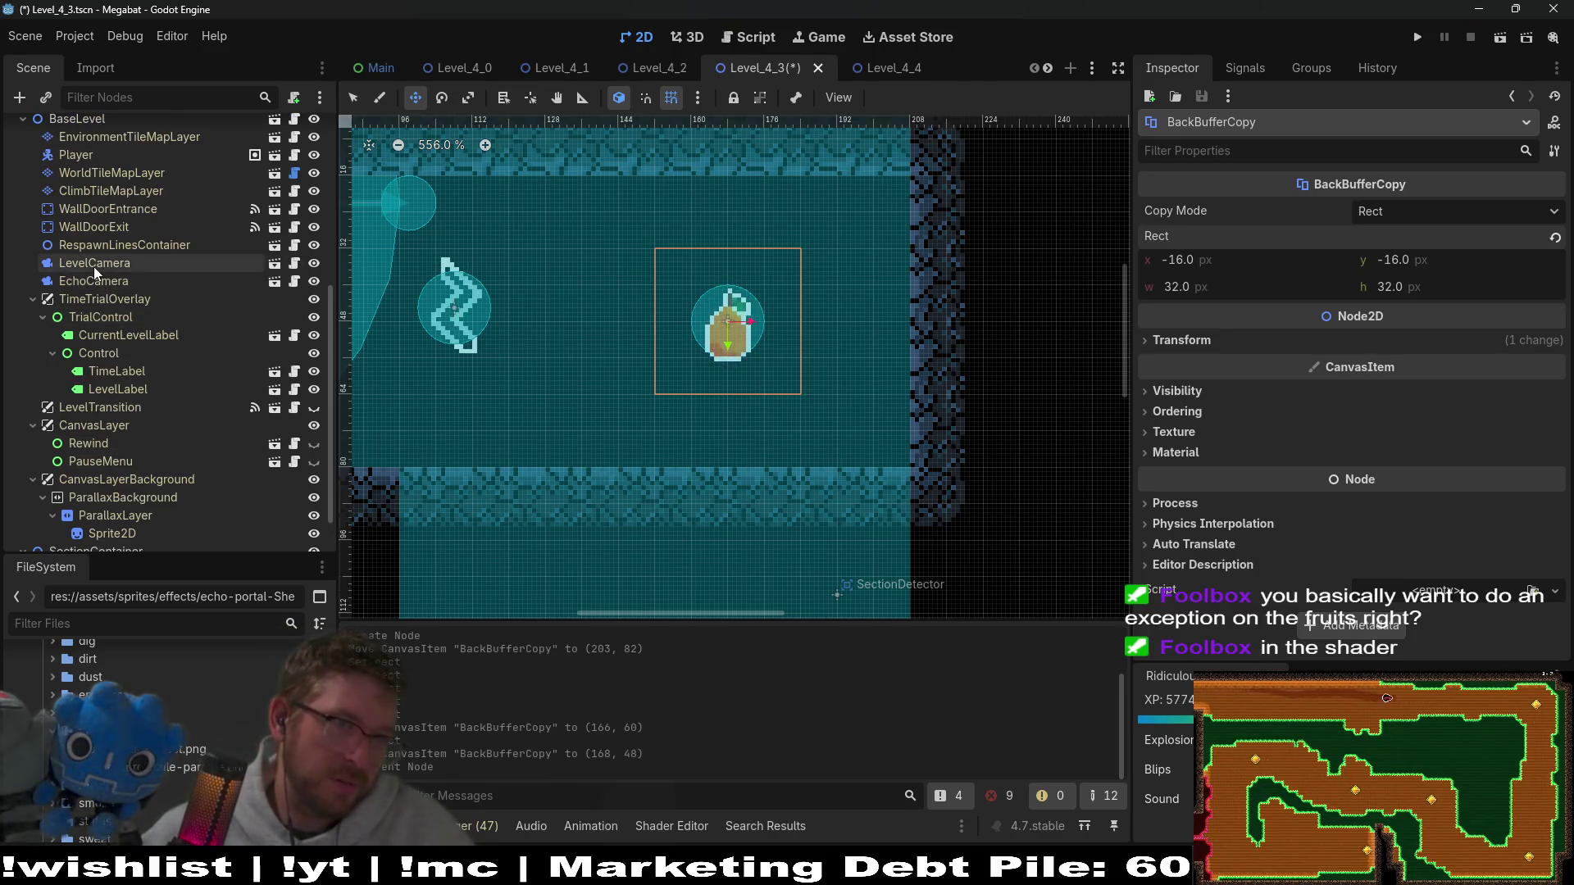
Step: Enable Editable Children on EchoCamera to expose its EchoLayer, OutlineLayer and BackgroundLayer
{"action": "left_click", "coordinate": [93, 267]}
{"action": "left_click", "coordinate": [97, 282]}
{"action": "right_click", "coordinate": [97, 282]}
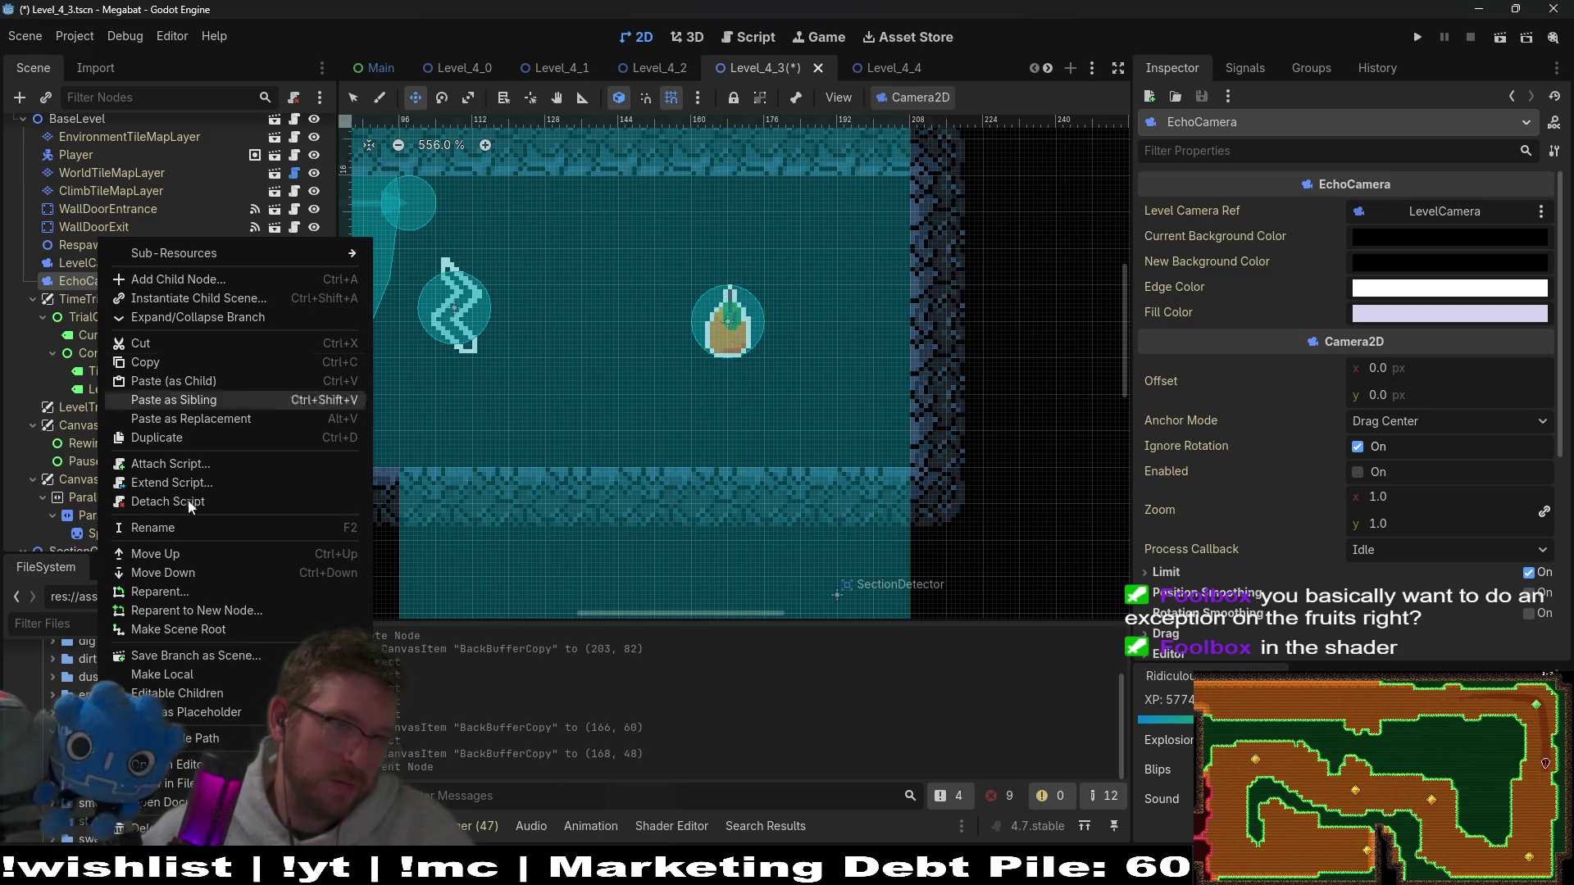
{"action": "left_click", "coordinate": [178, 692]}
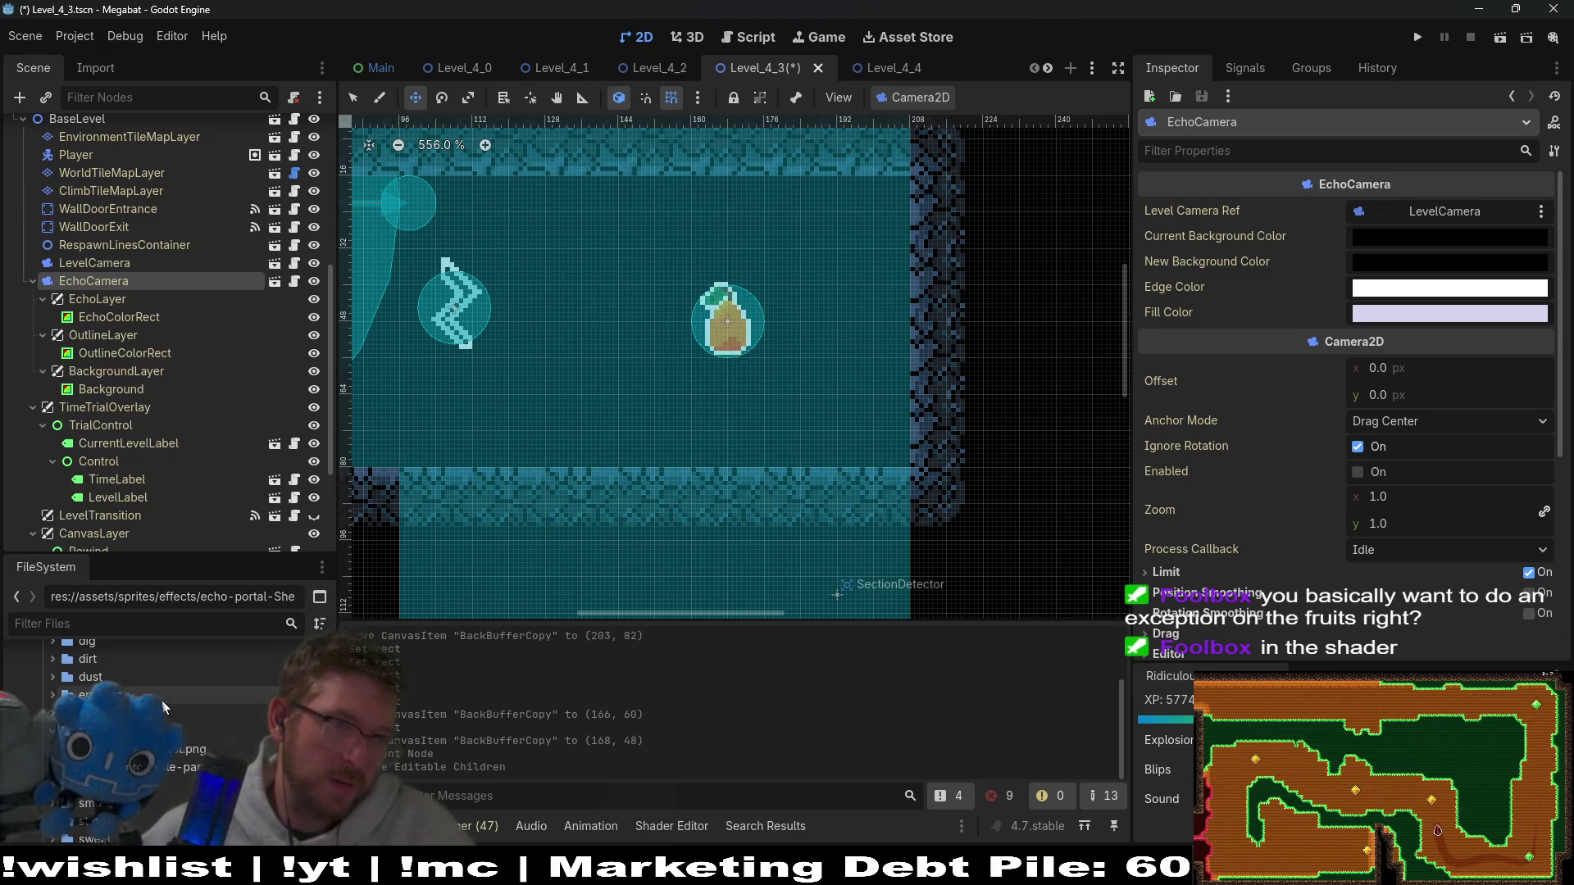
Step: Show the Shader Parameters of EchoColorRect's echo.gdshader ShaderMaterial in the Inspector
{"action": "left_click", "coordinate": [105, 319]}
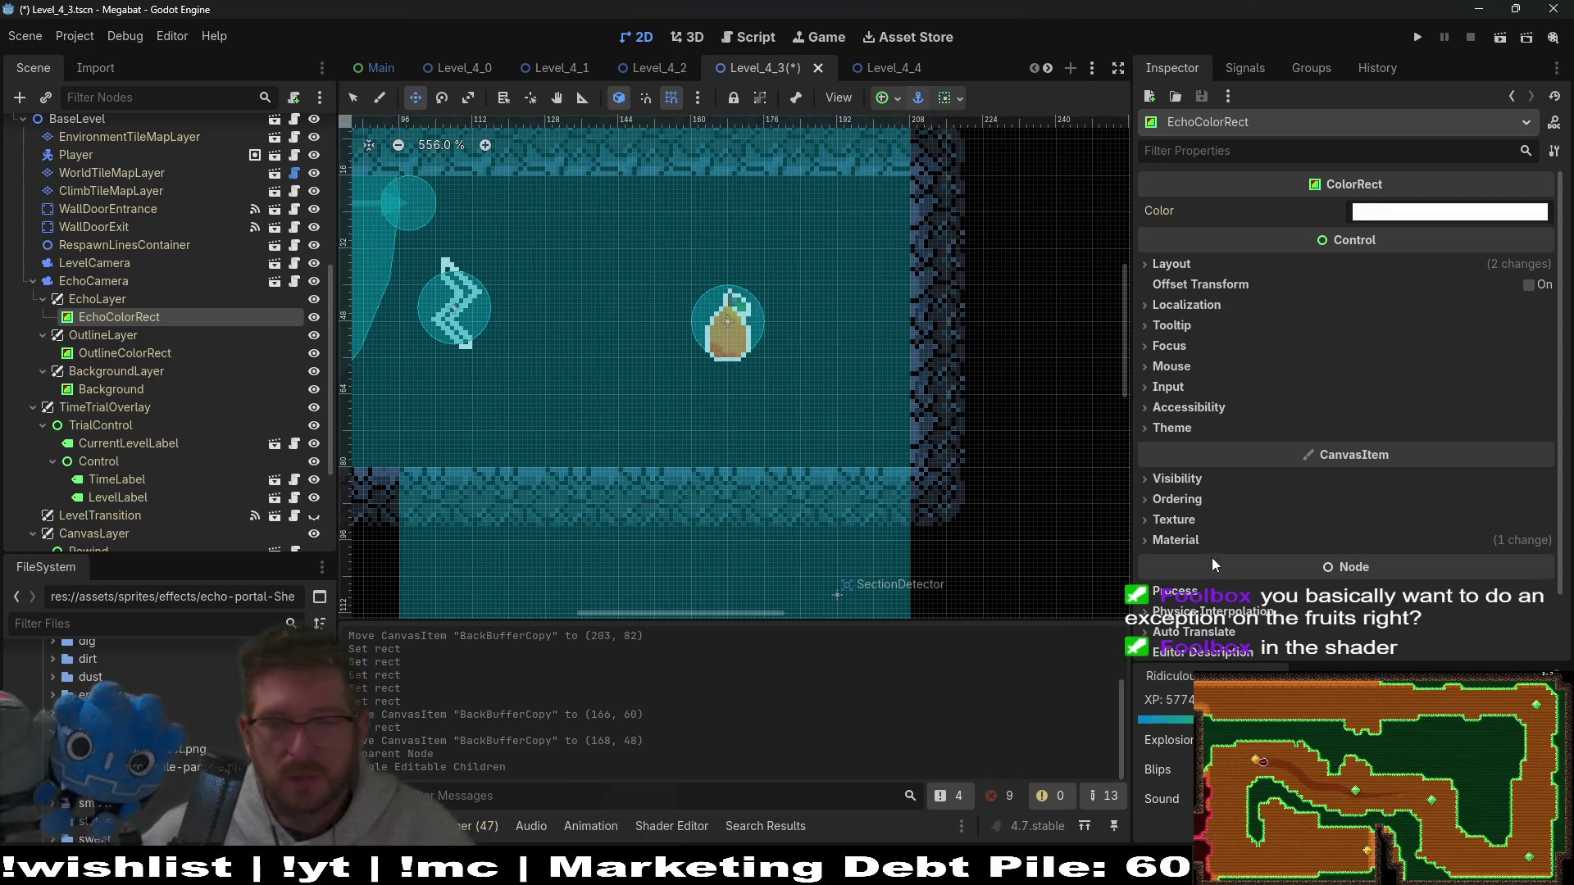
{"action": "left_click", "coordinate": [1184, 541]}
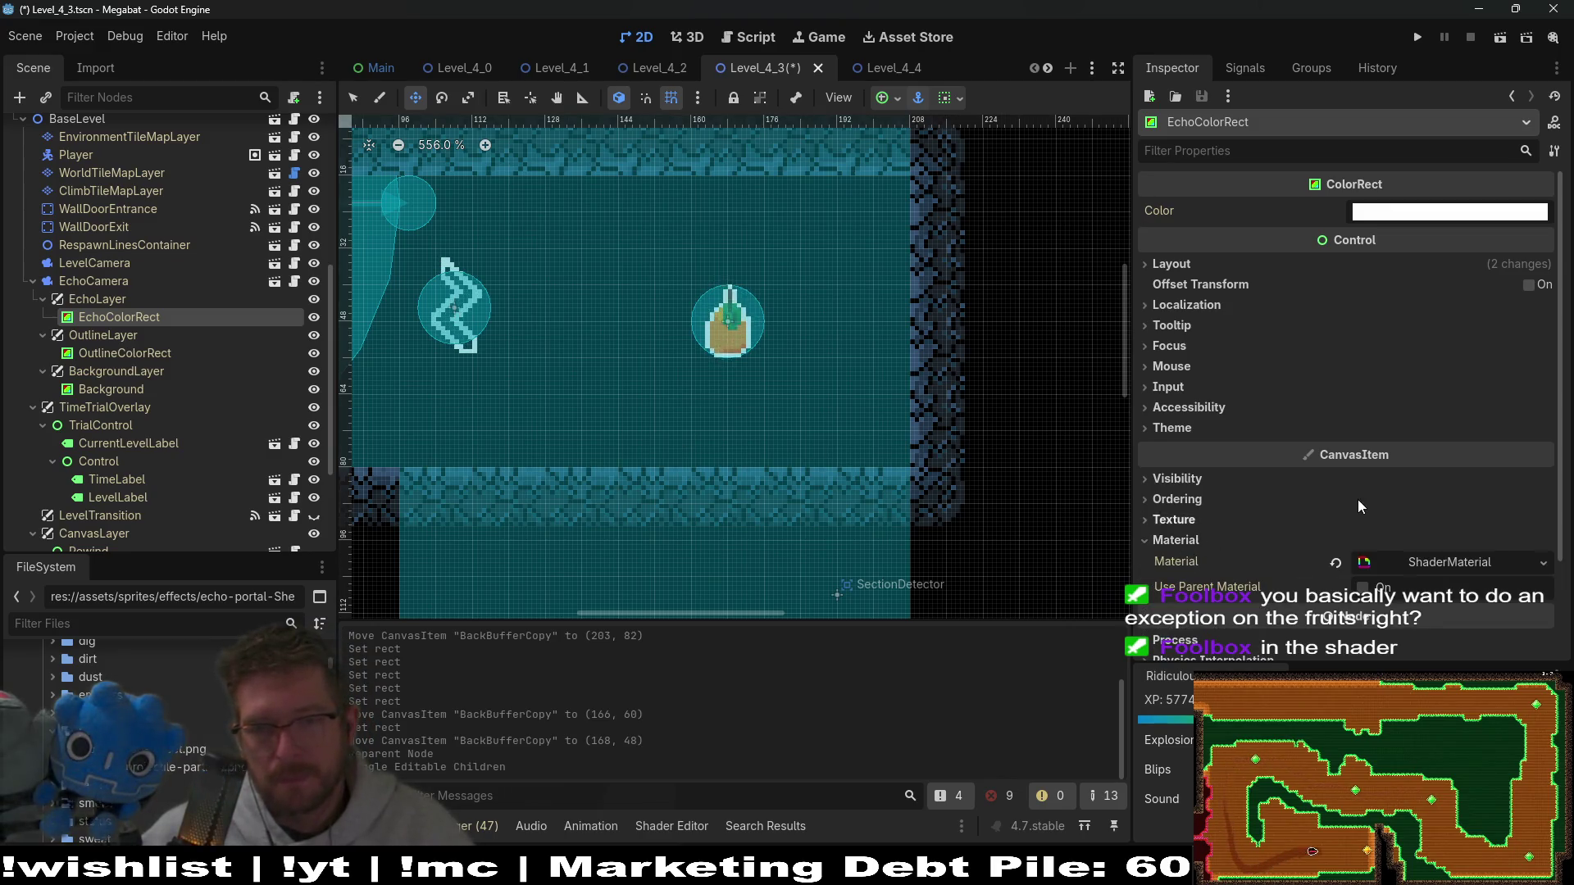
{"action": "scroll", "coordinate": [1478, 475], "scroll_direction": "down", "scroll_amount": 3}
{"action": "left_click", "coordinate": [1481, 441]}
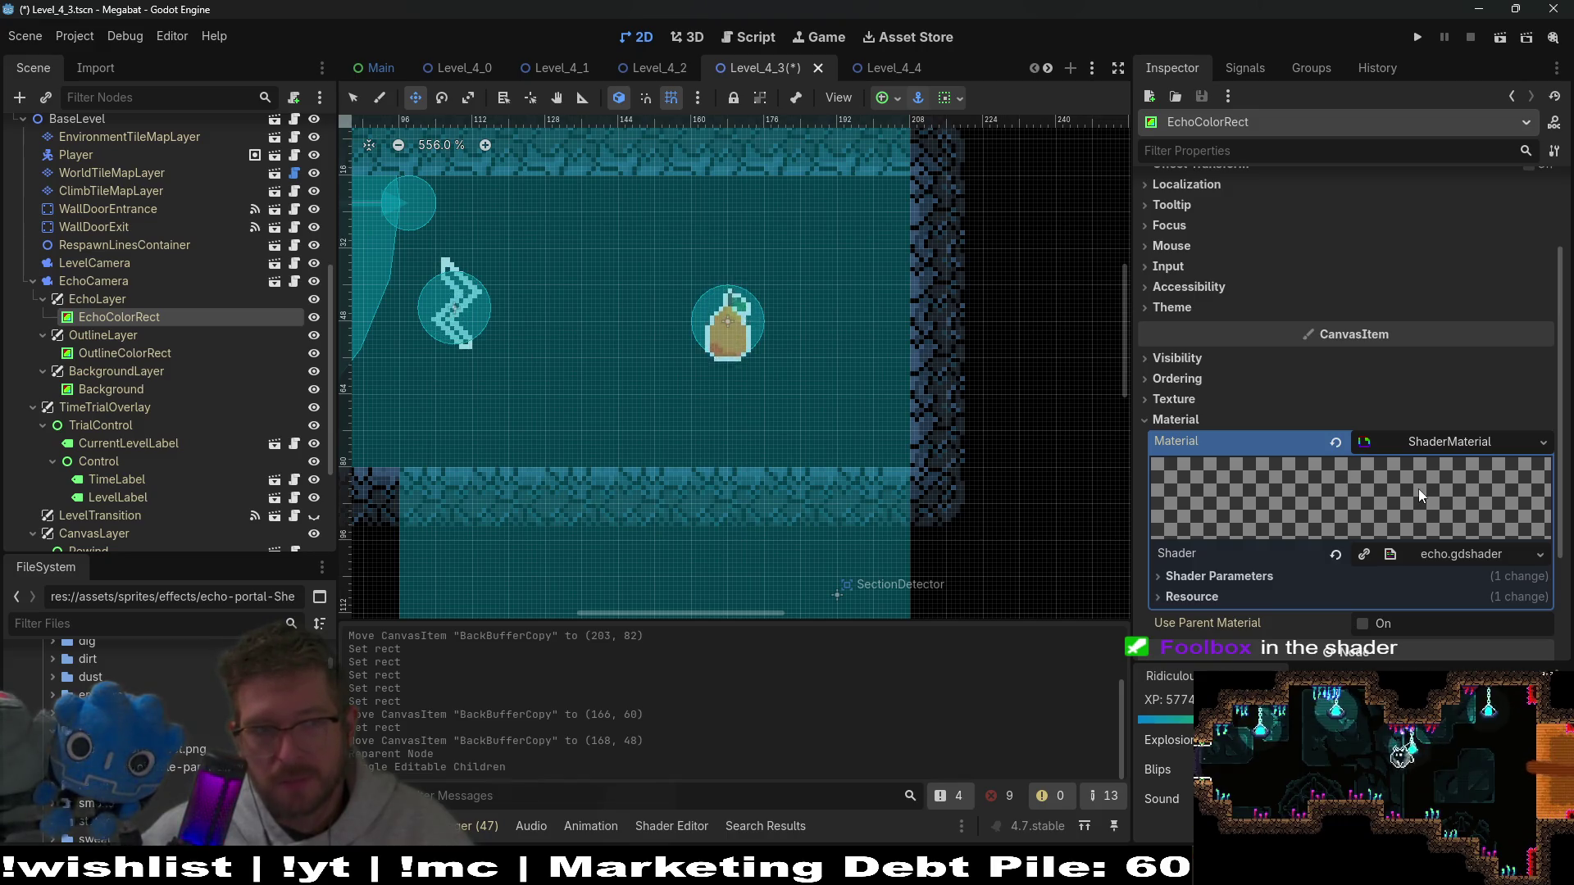
{"action": "scroll", "coordinate": [1419, 489], "scroll_direction": "down", "scroll_amount": 4}
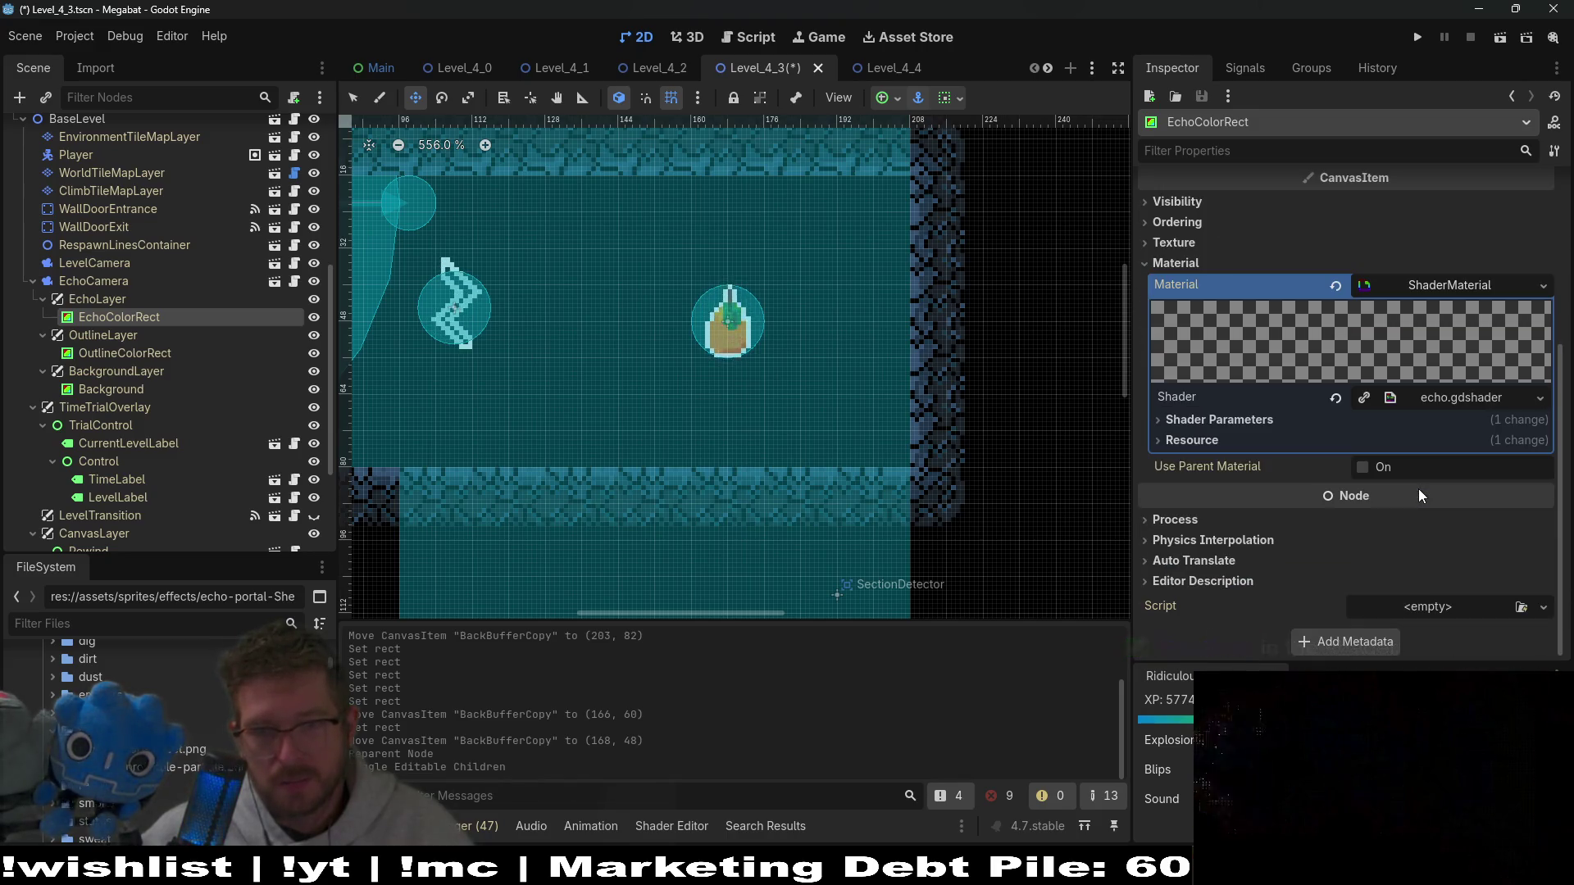
{"action": "left_click", "coordinate": [1229, 421]}
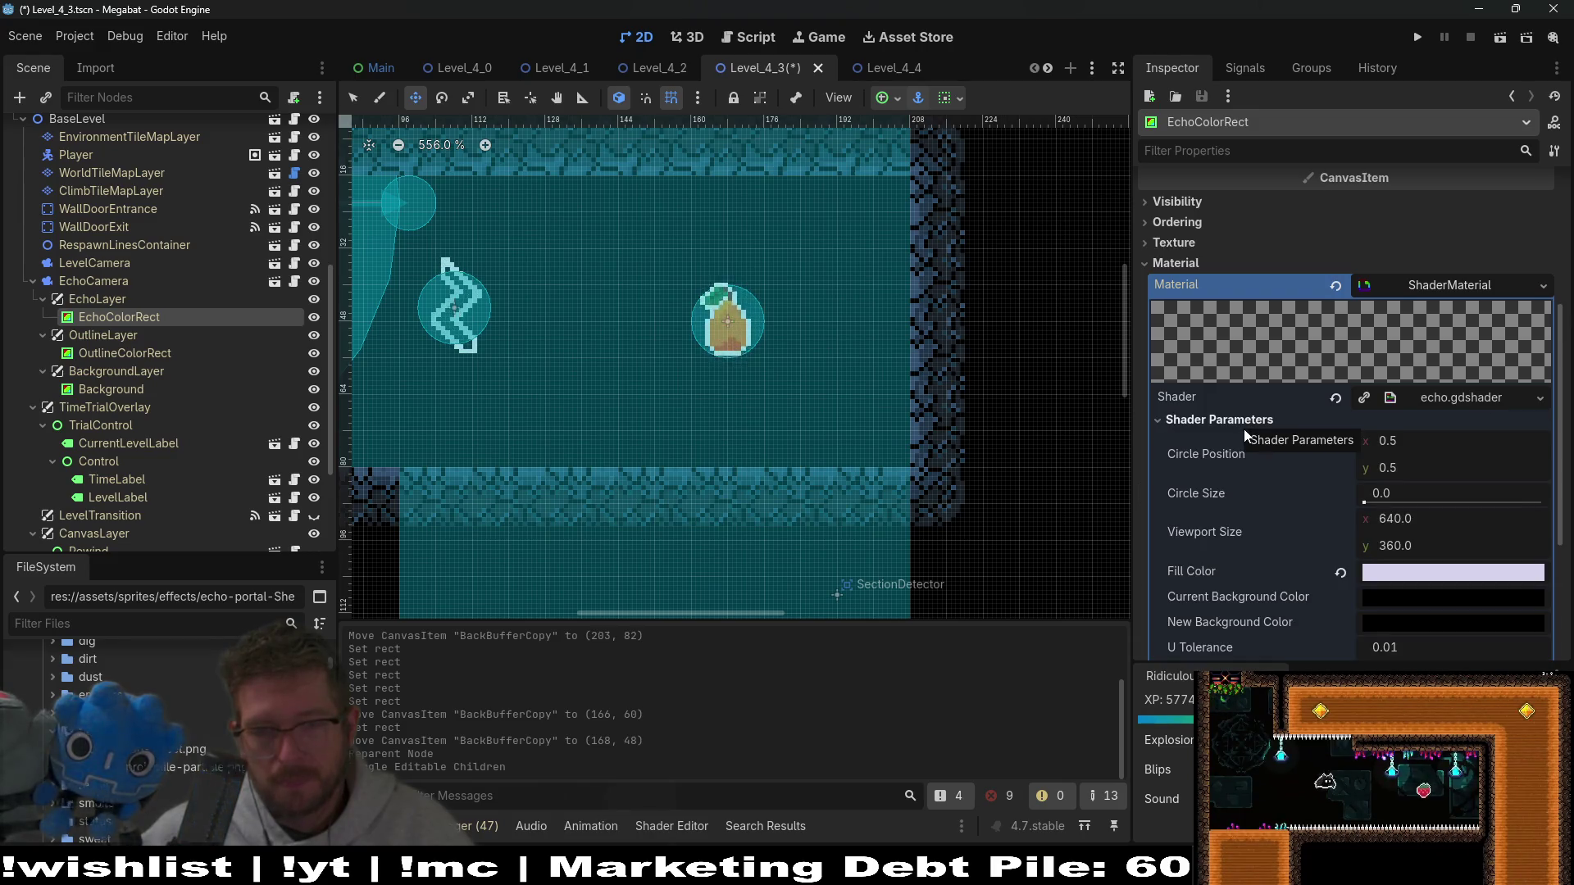
{"action": "scroll", "coordinate": [1247, 425], "scroll_direction": "down", "scroll_amount": 3}
{"action": "scroll", "coordinate": [1247, 426], "scroll_direction": "up", "scroll_amount": 3}
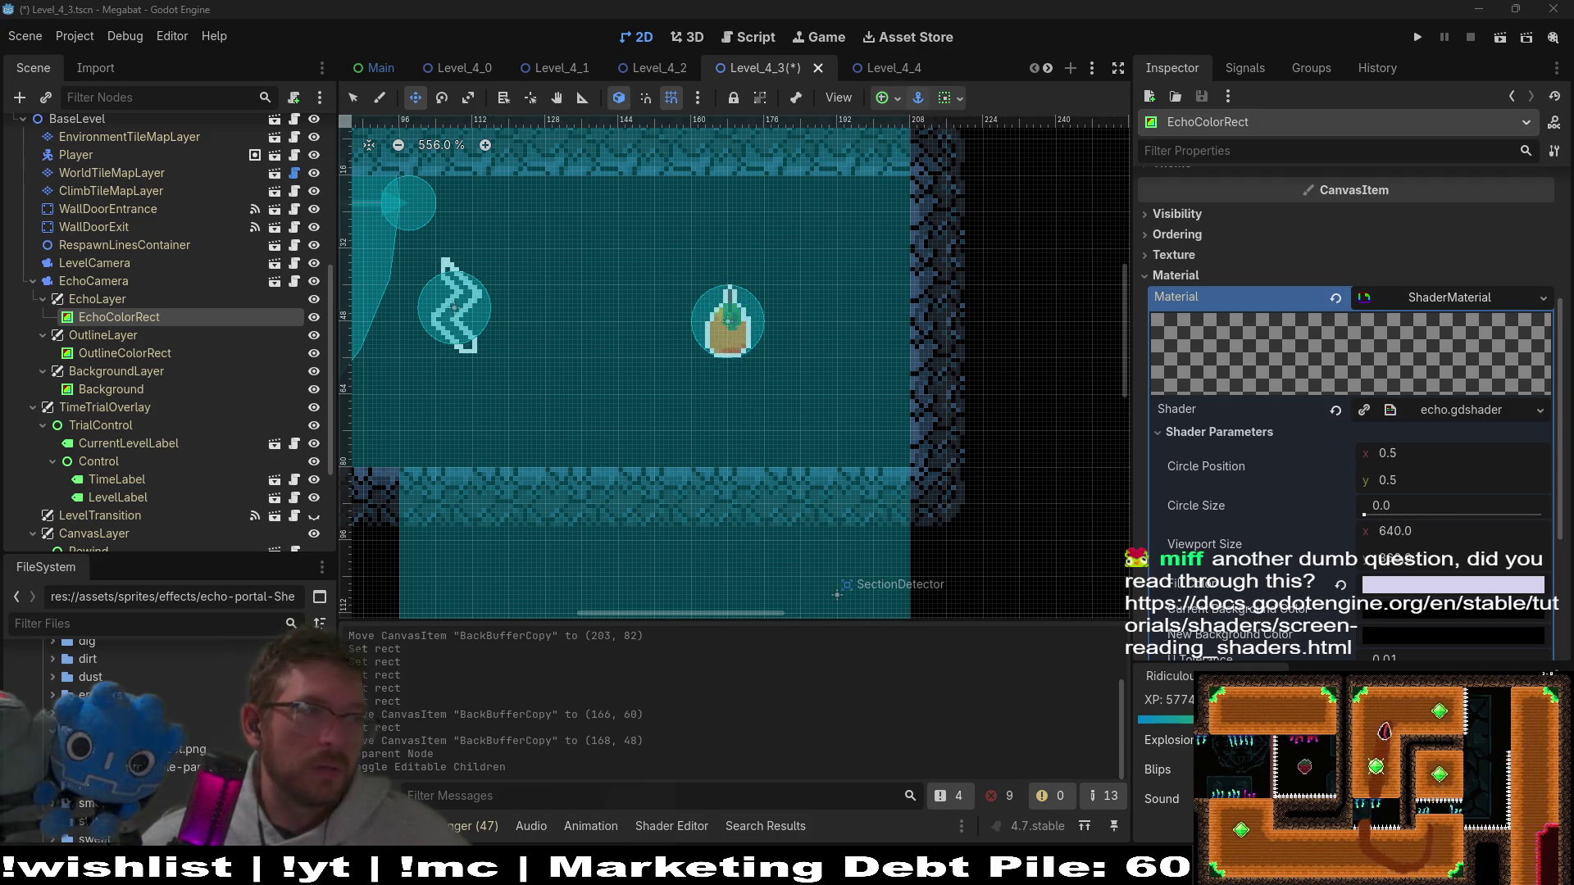
{"action": "key", "text": "alt+Tab"}
Step: Maximize the Chrome window showing the screen-reading shaders docs page
{"action": "left_click_drag", "start_coordinate": [254, 133], "coordinate": [1114, 77]}
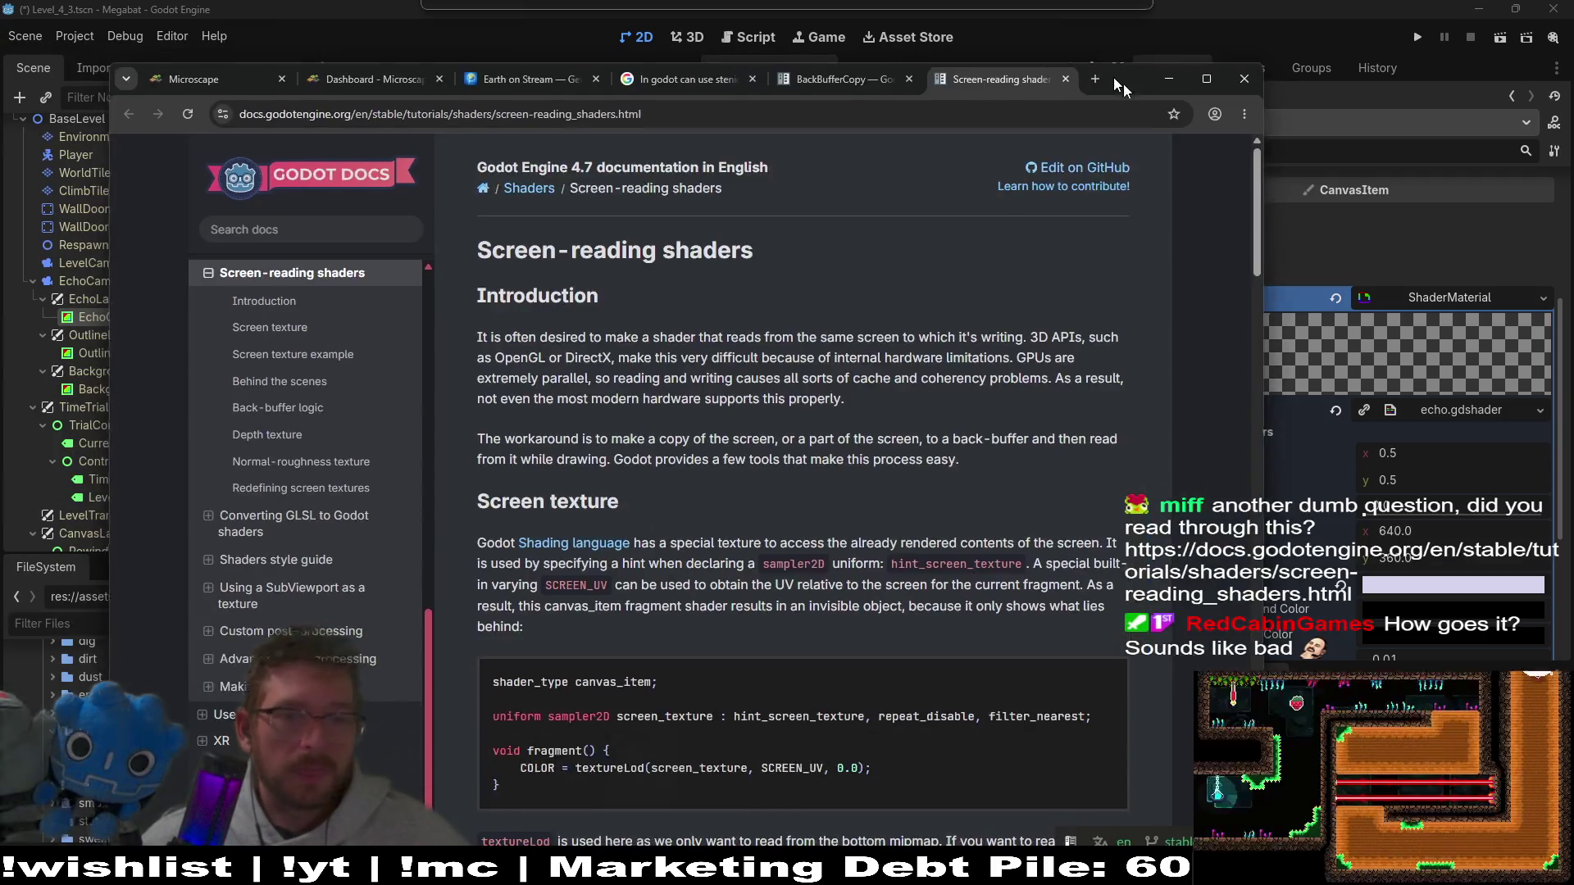
{"action": "key", "text": "super+Up"}
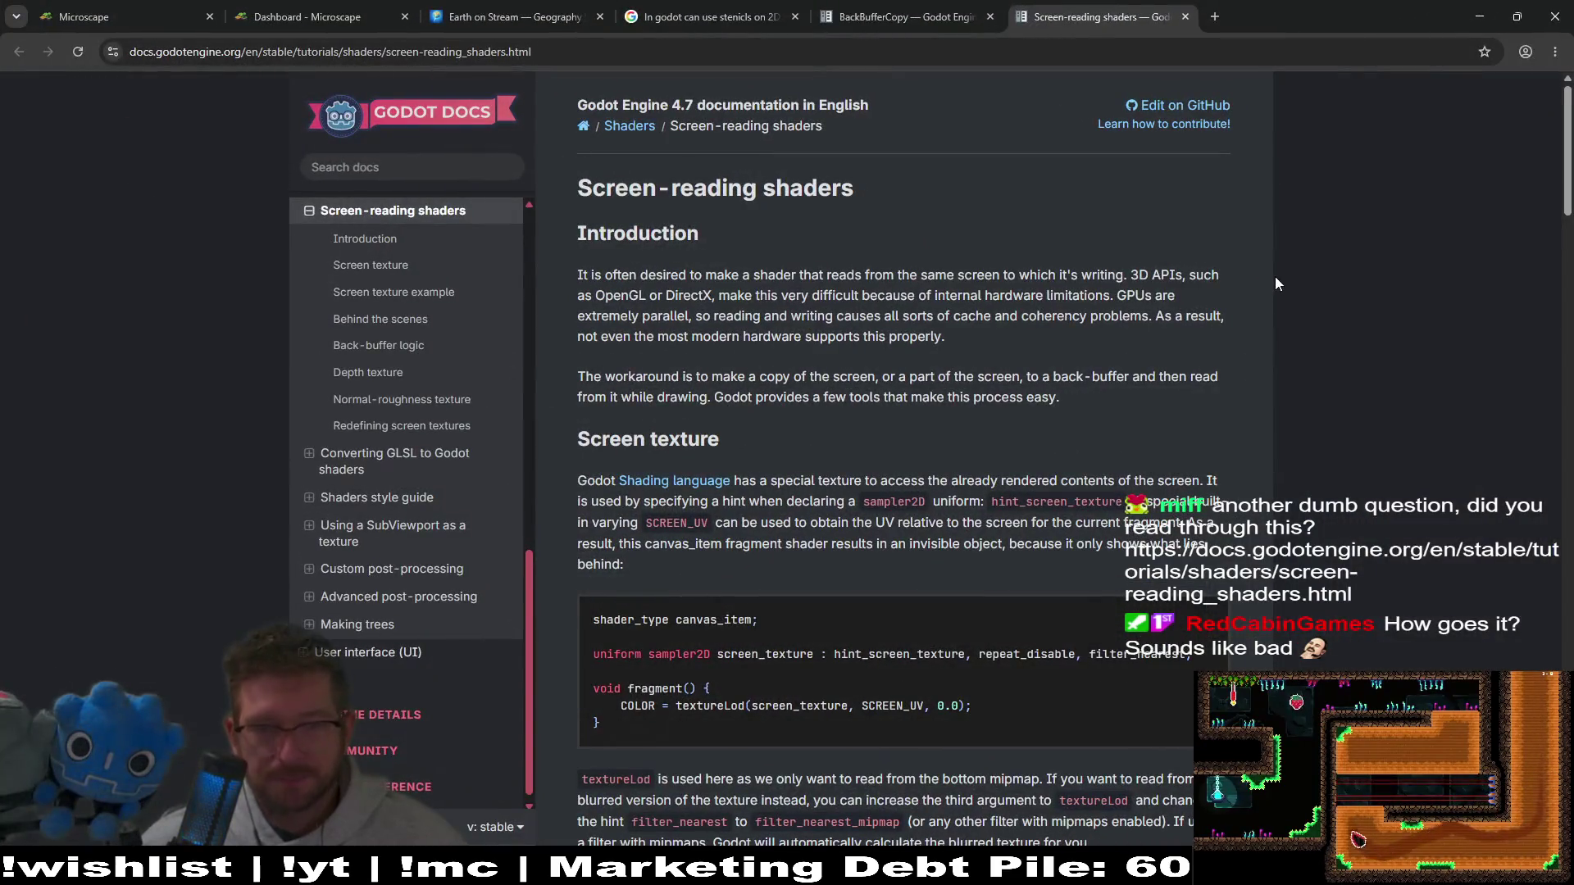
{"action": "middle_click", "coordinate": [1292, 302]}
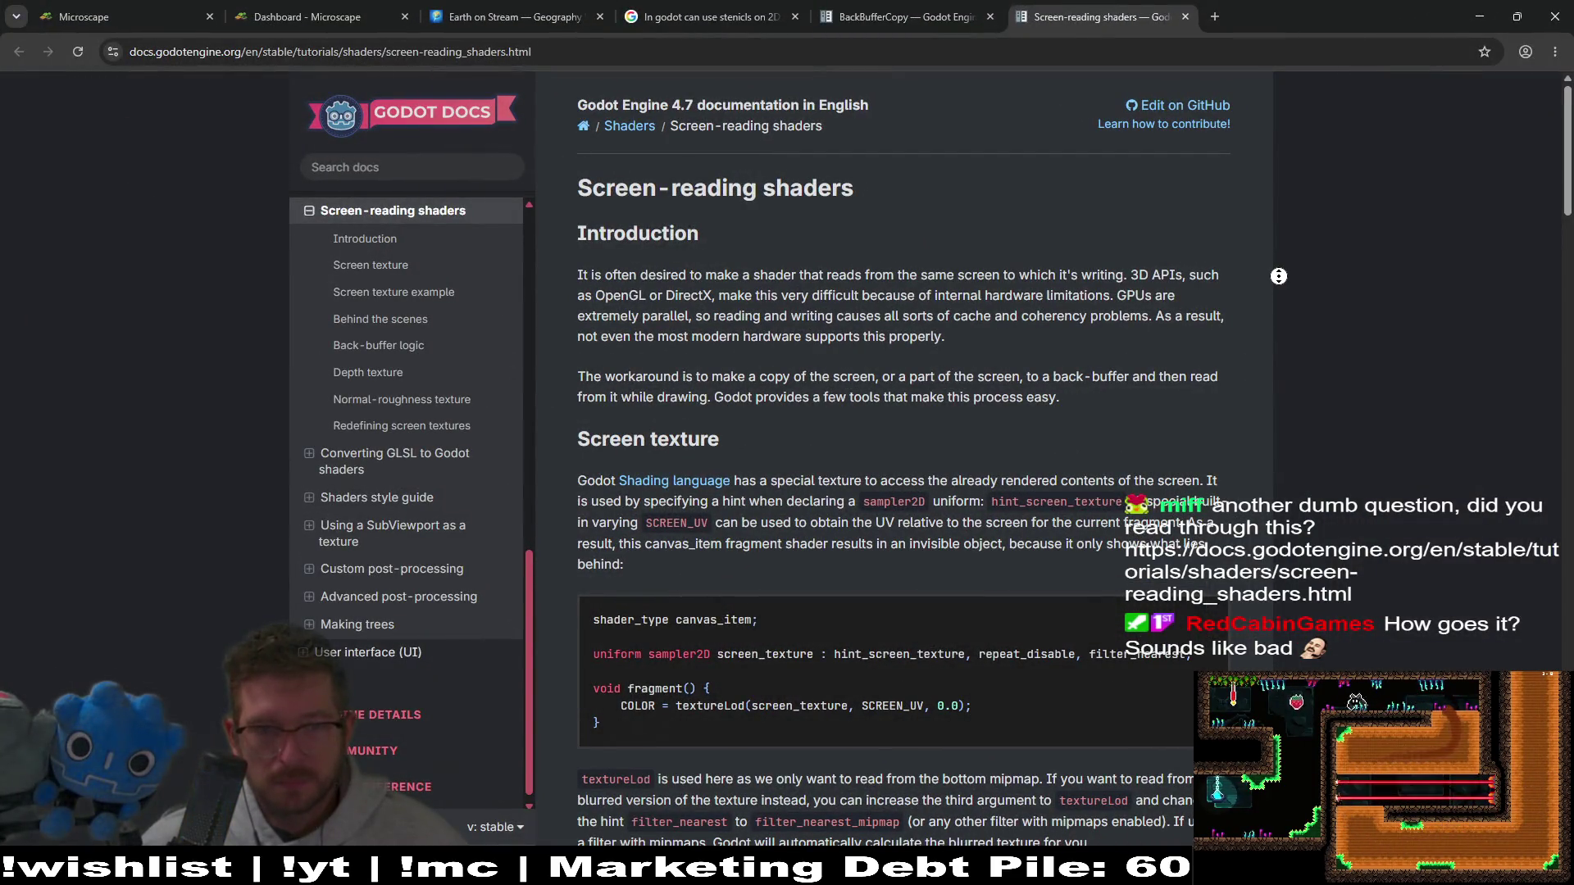
{"action": "left_click", "coordinate": [1138, 291]}
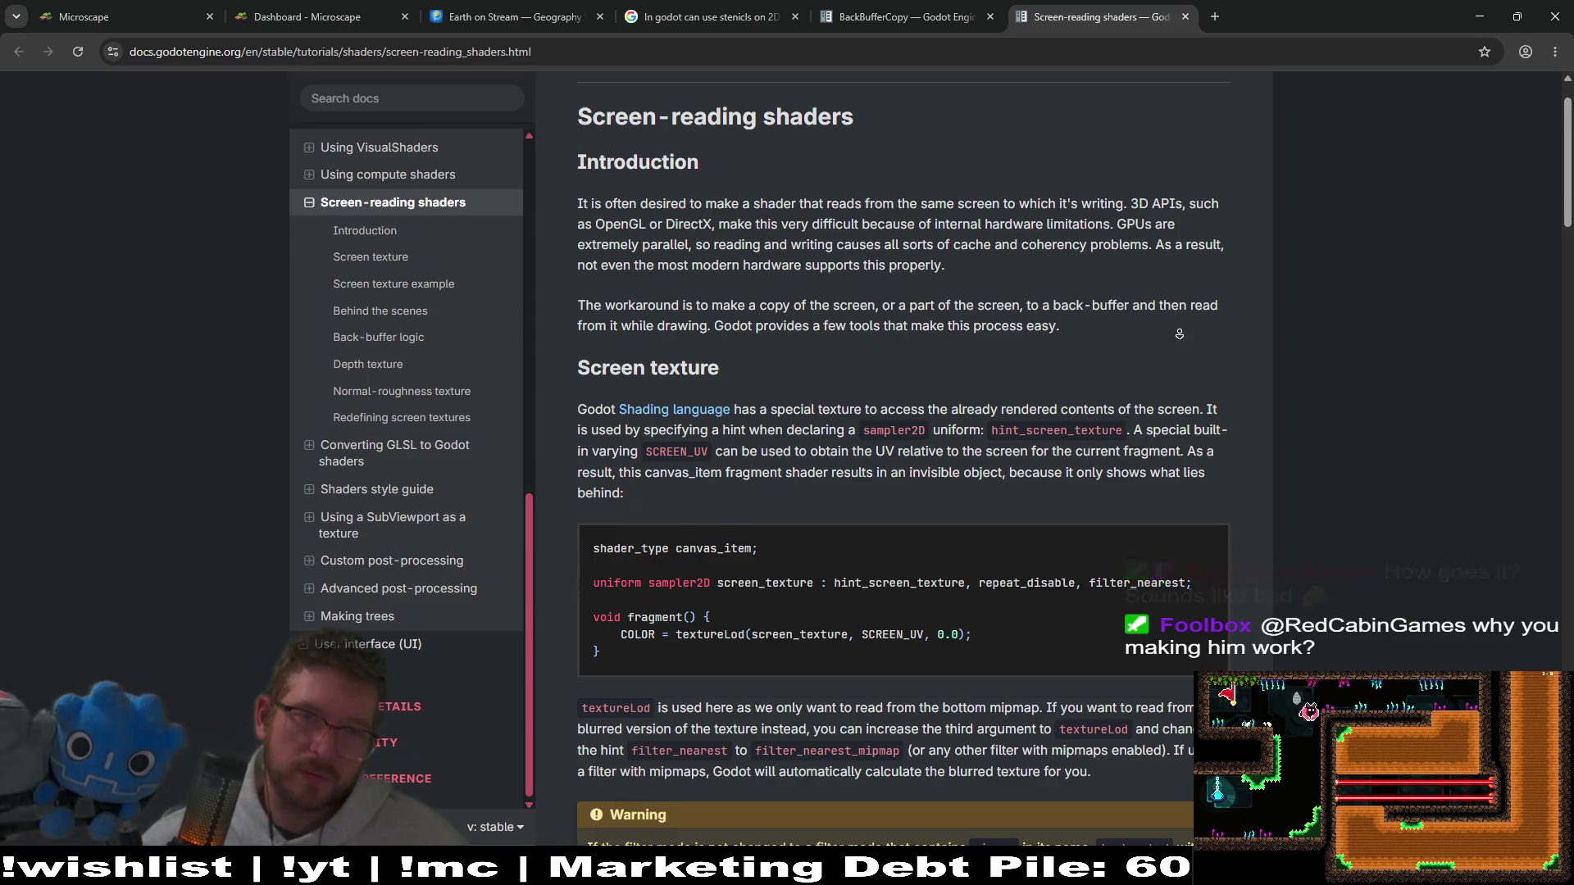
{"action": "scroll", "coordinate": [1177, 320], "scroll_direction": "down", "scroll_amount": 2}
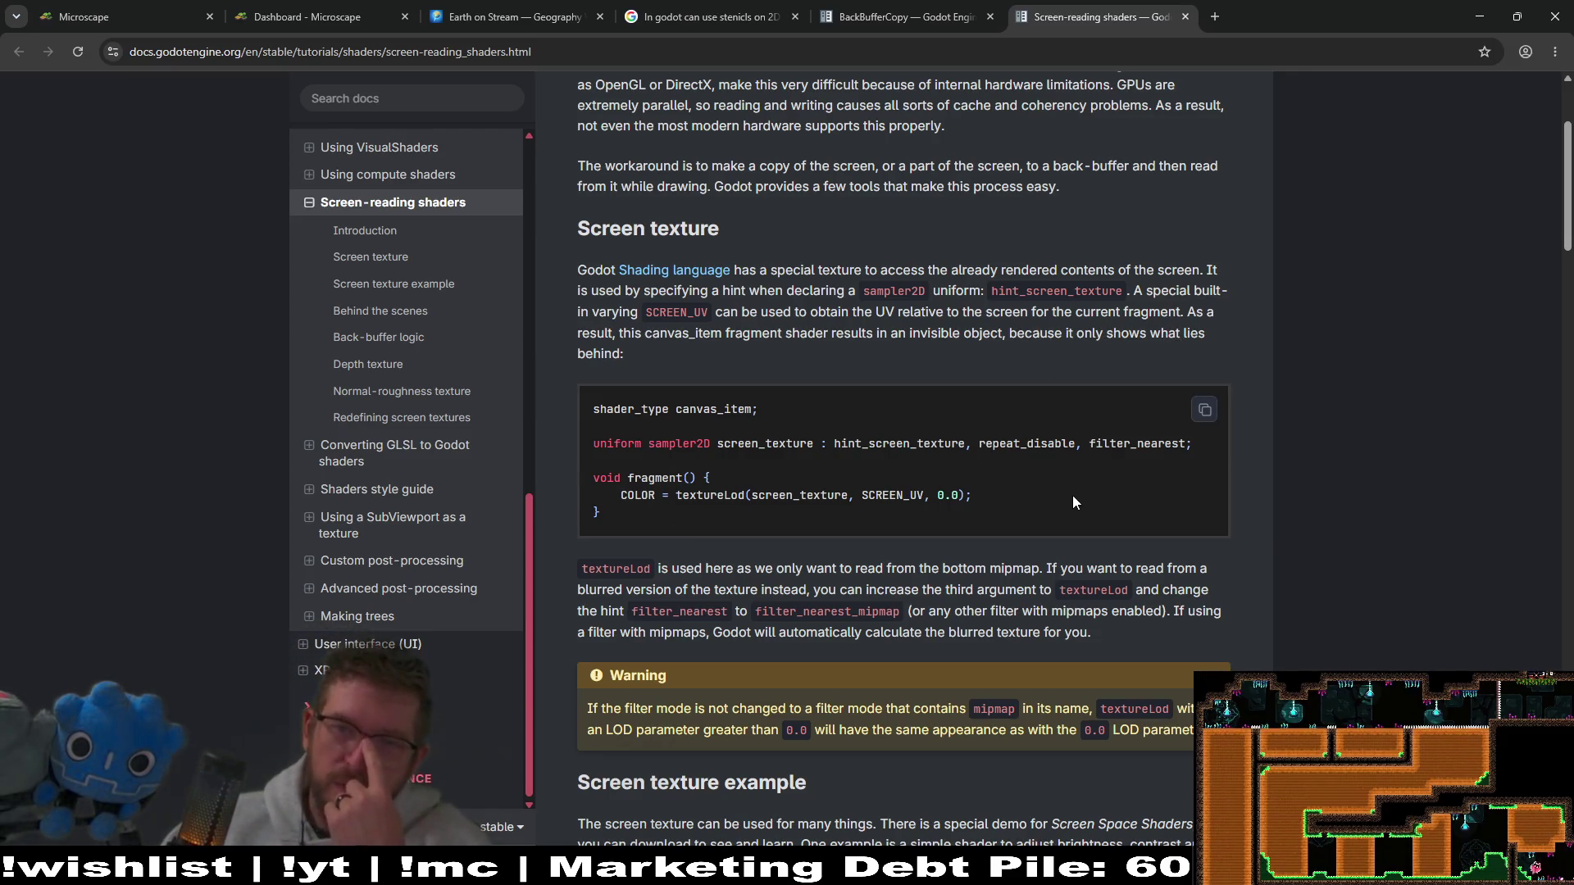
Step: Study the SCREEN_UV sample code and read on to the brightness/contrast/saturation Screen texture example
{"action": "left_click_drag", "start_coordinate": [1051, 519], "coordinate": [621, 425]}
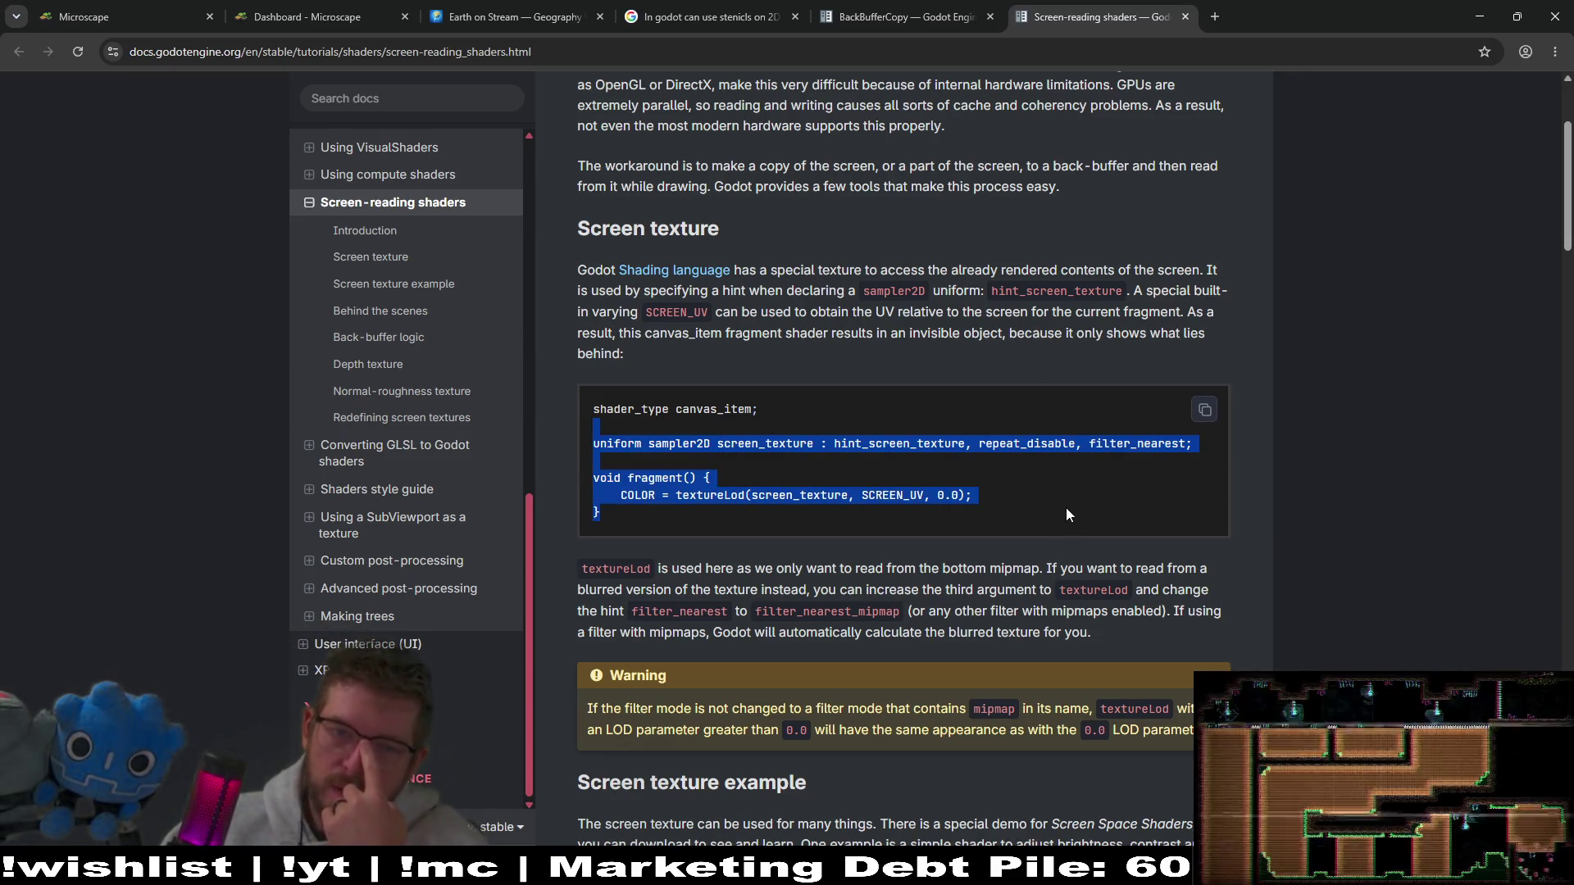
{"action": "left_click", "coordinate": [798, 500]}
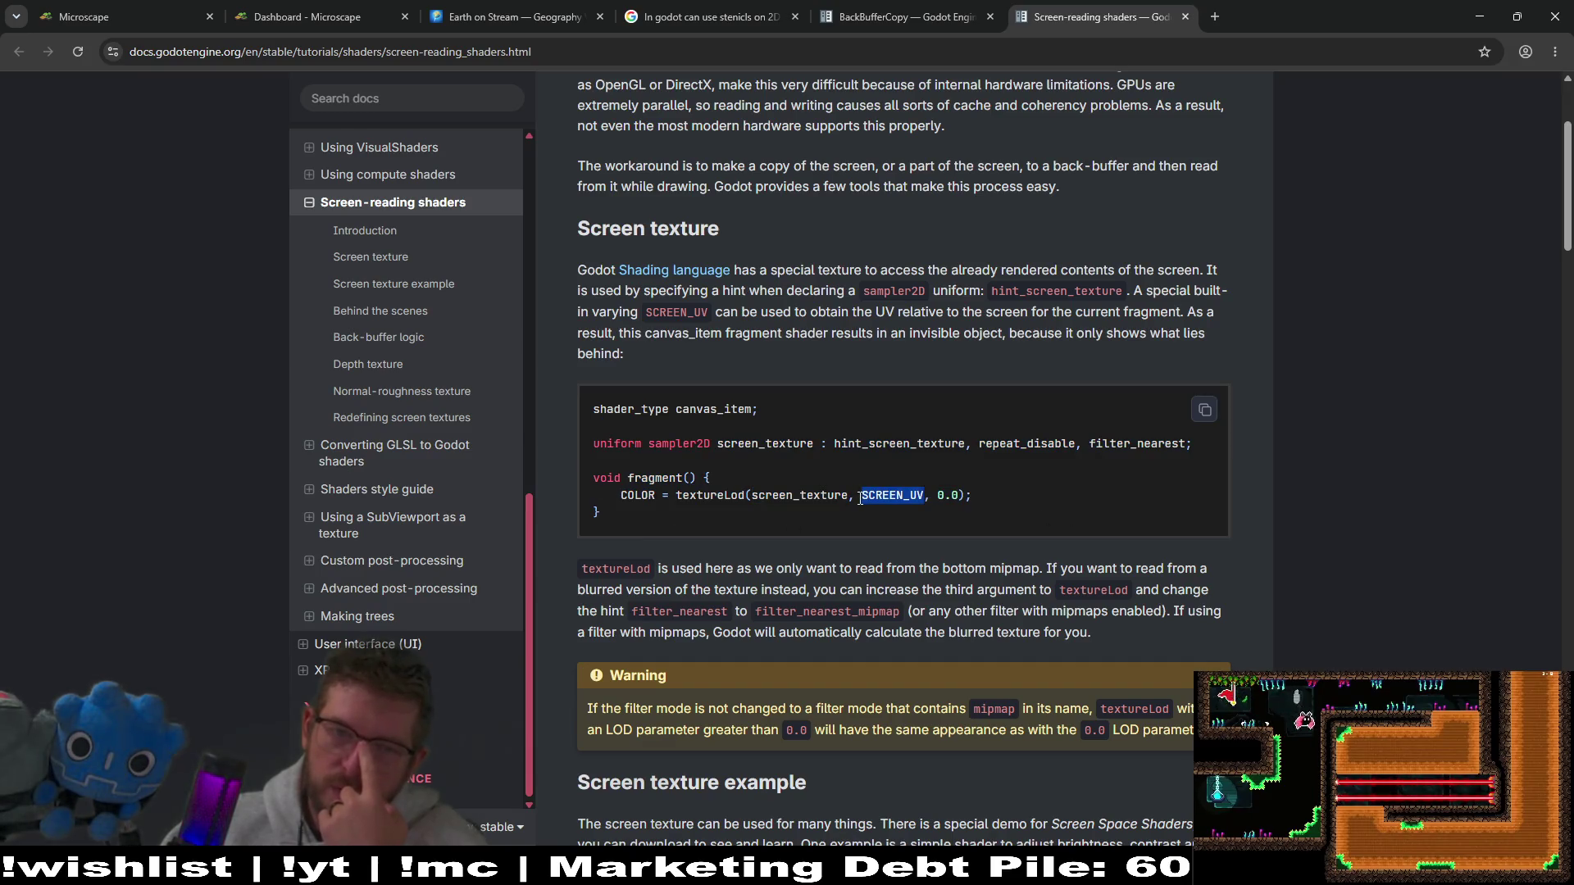
{"action": "left_click", "coordinate": [726, 469]}
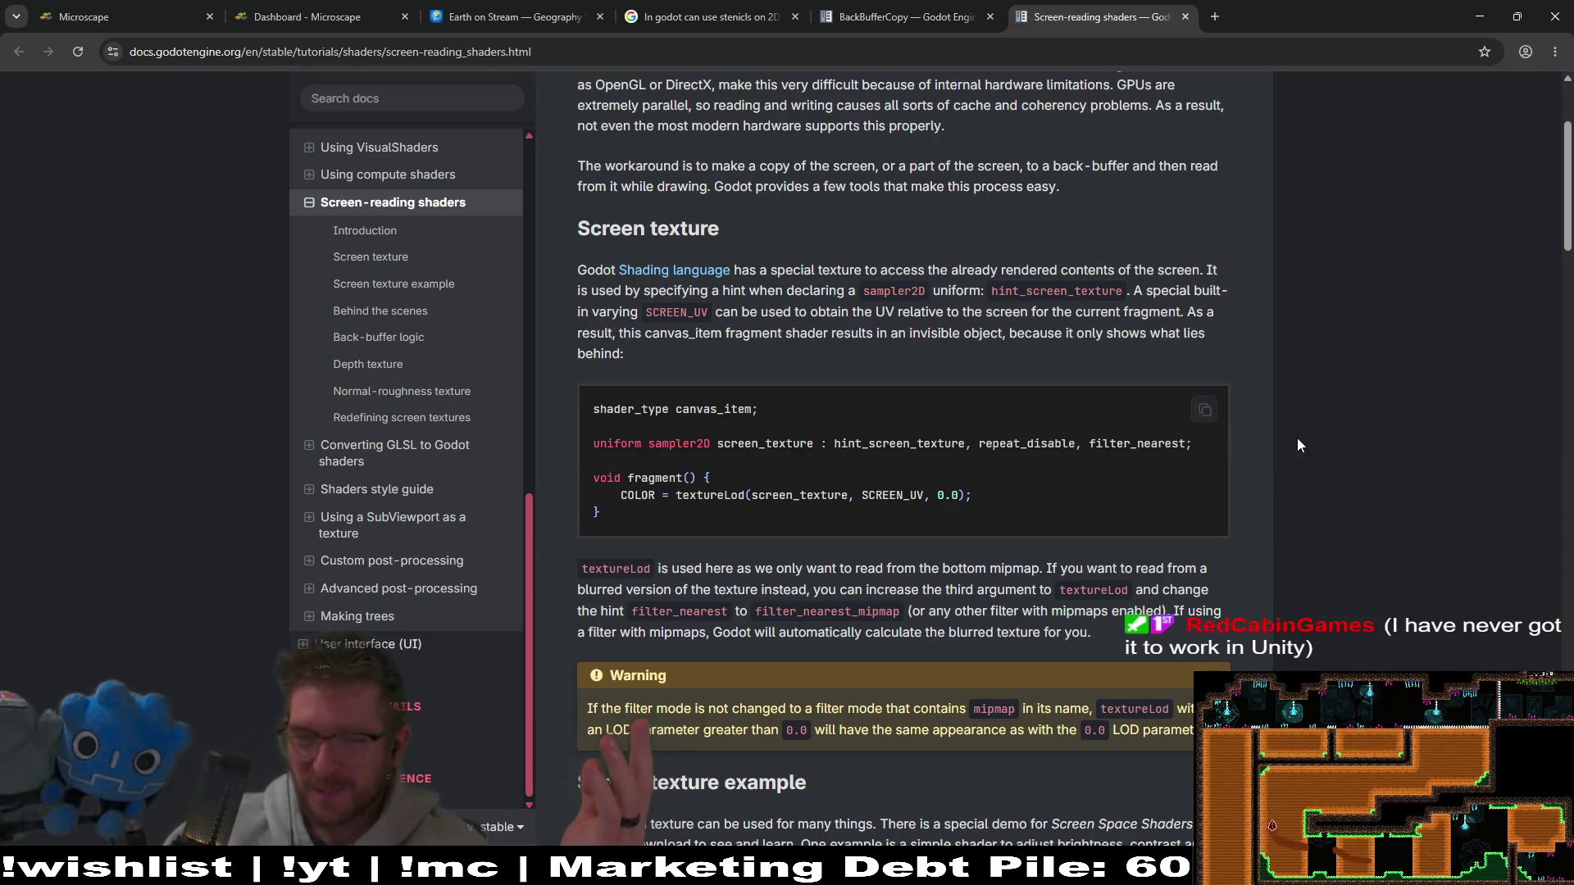
{"action": "middle_click", "coordinate": [1331, 327]}
{"action": "middle_click", "coordinate": [1318, 377]}
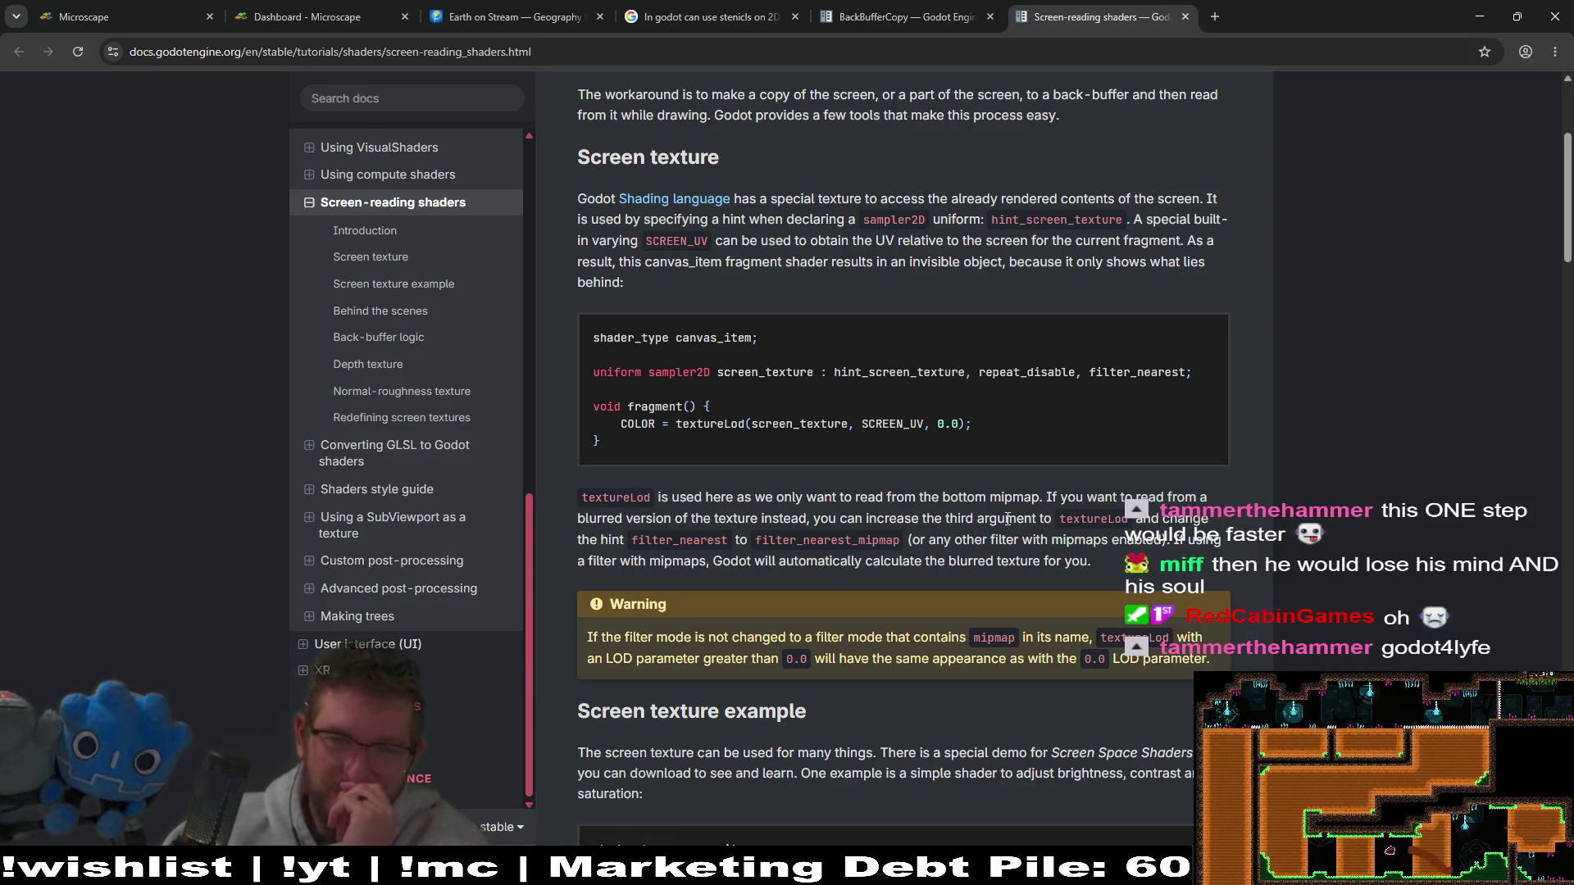
{"action": "scroll", "coordinate": [1312, 435], "scroll_direction": "down", "scroll_amount": 2}
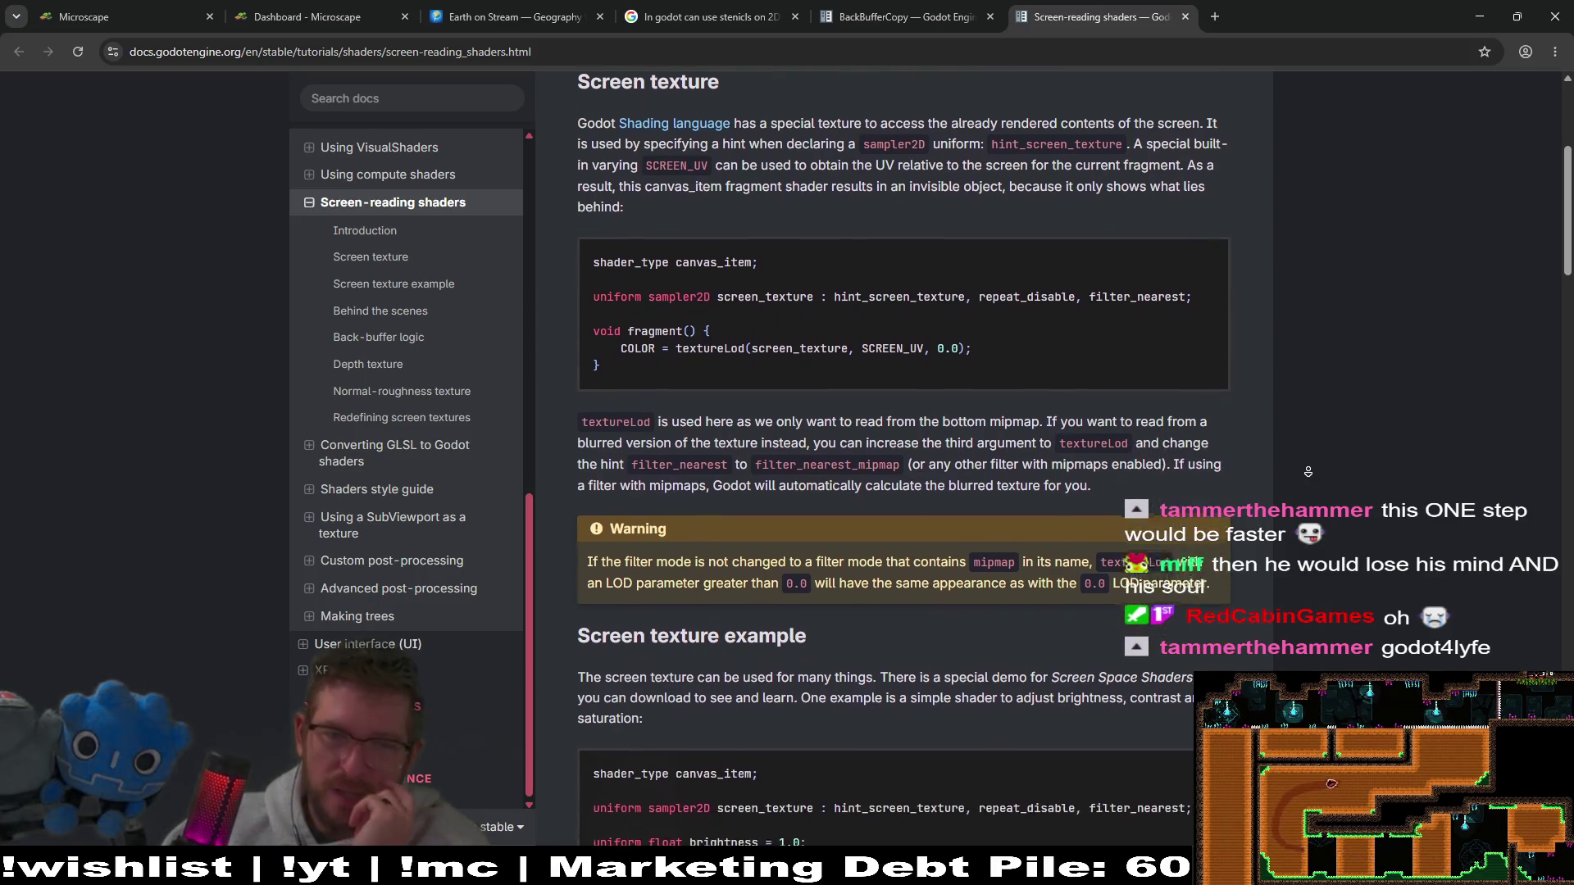
{"action": "scroll", "coordinate": [1308, 469], "scroll_direction": "down", "scroll_amount": 3}
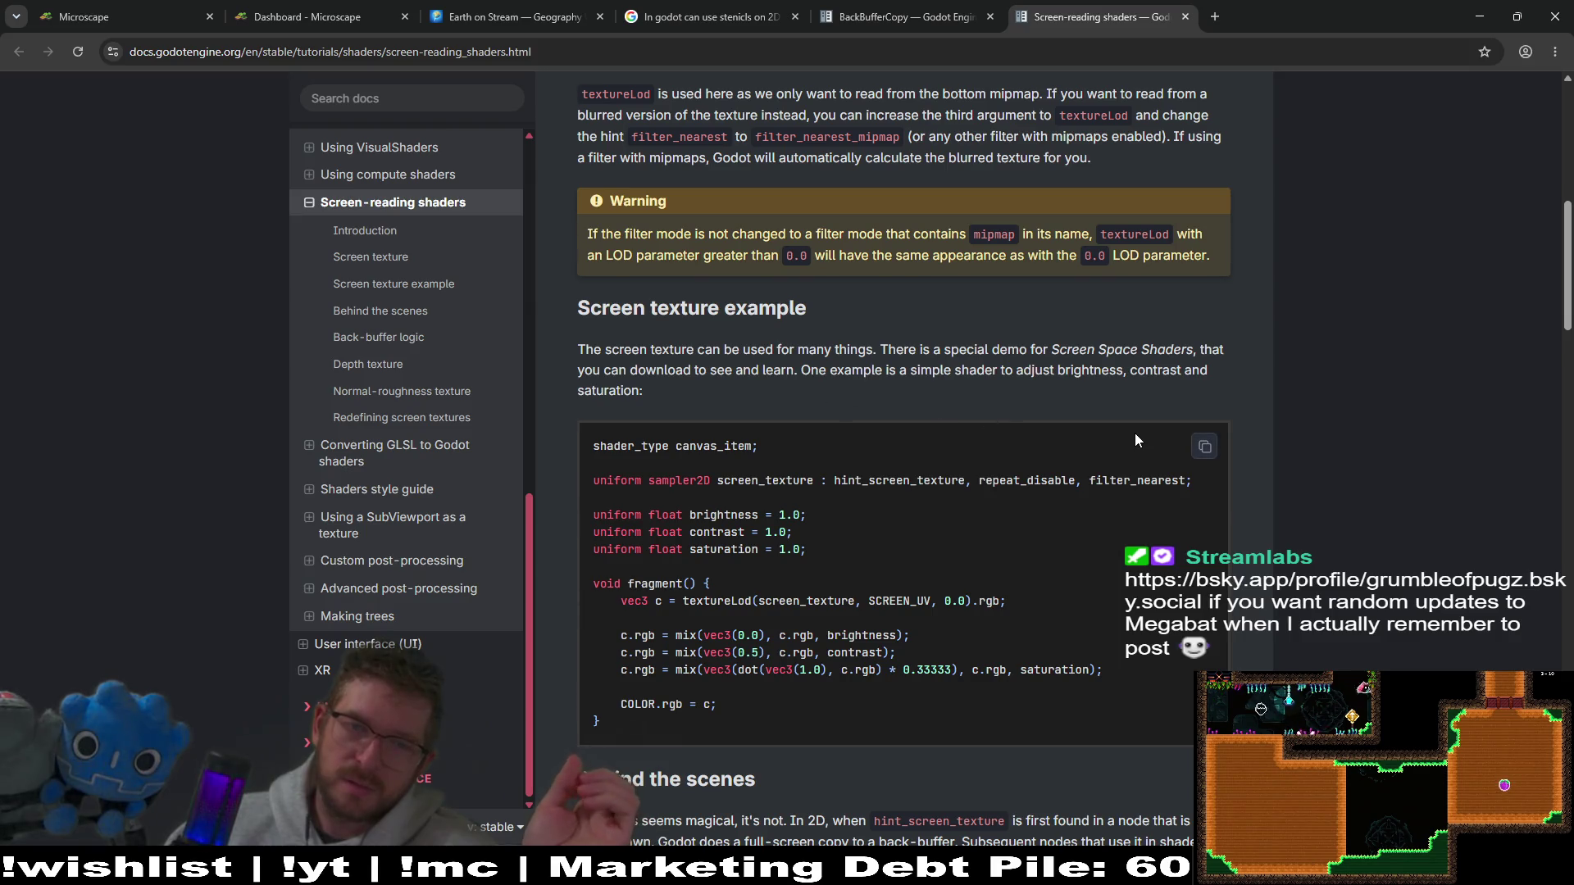
Step: Read the Behind the scenes section on overlapping screen-reading shaders
{"action": "middle_click", "coordinate": [1300, 334]}
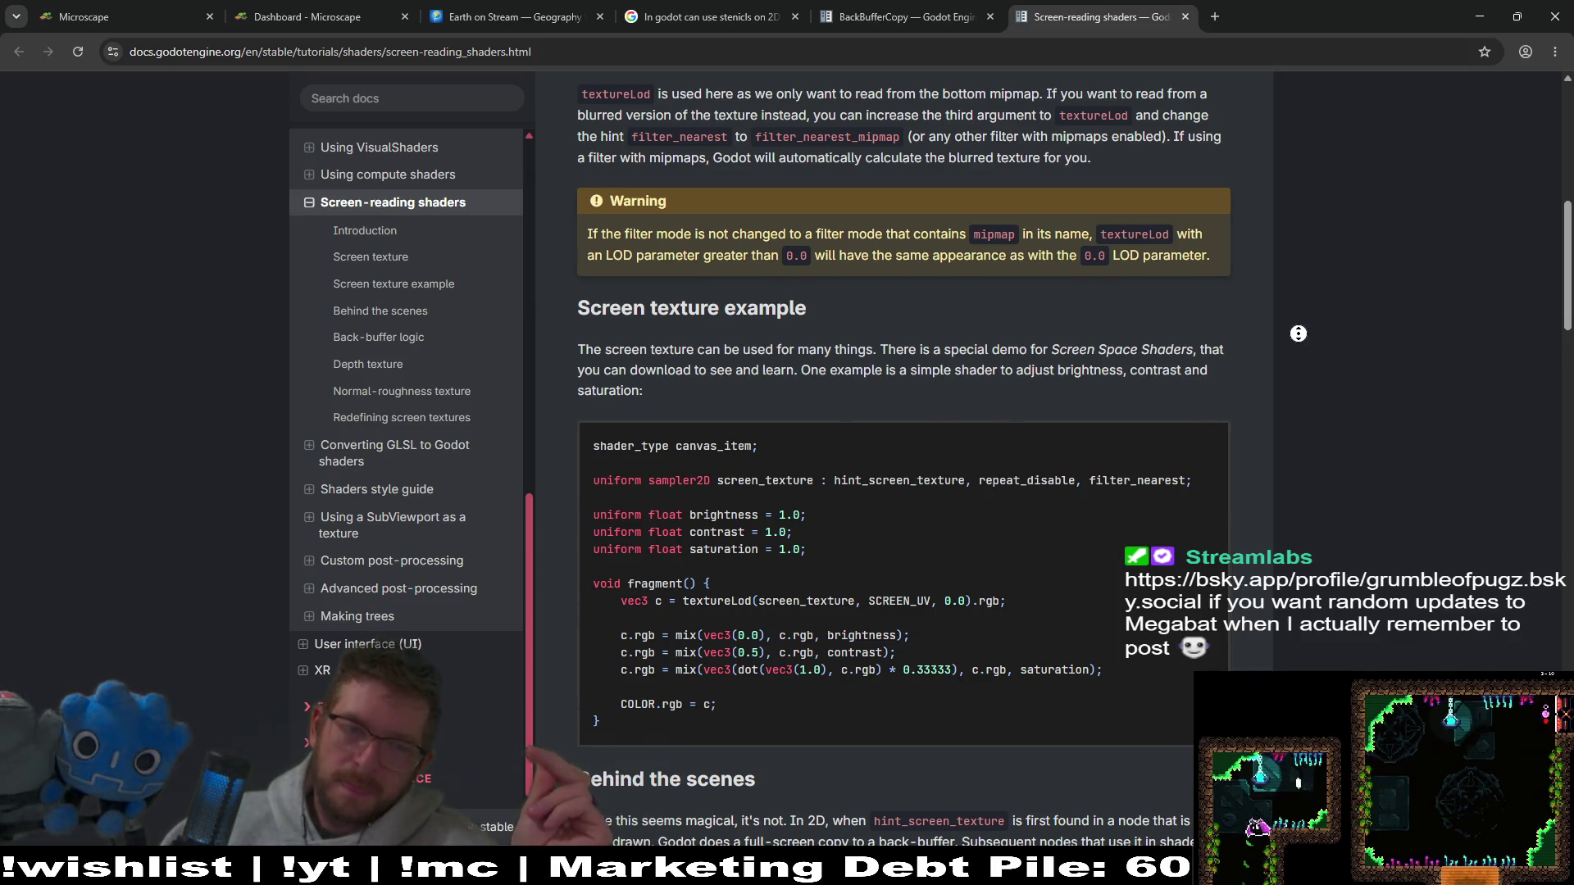
{"action": "scroll", "coordinate": [1300, 334], "scroll_direction": "down", "scroll_amount": 3}
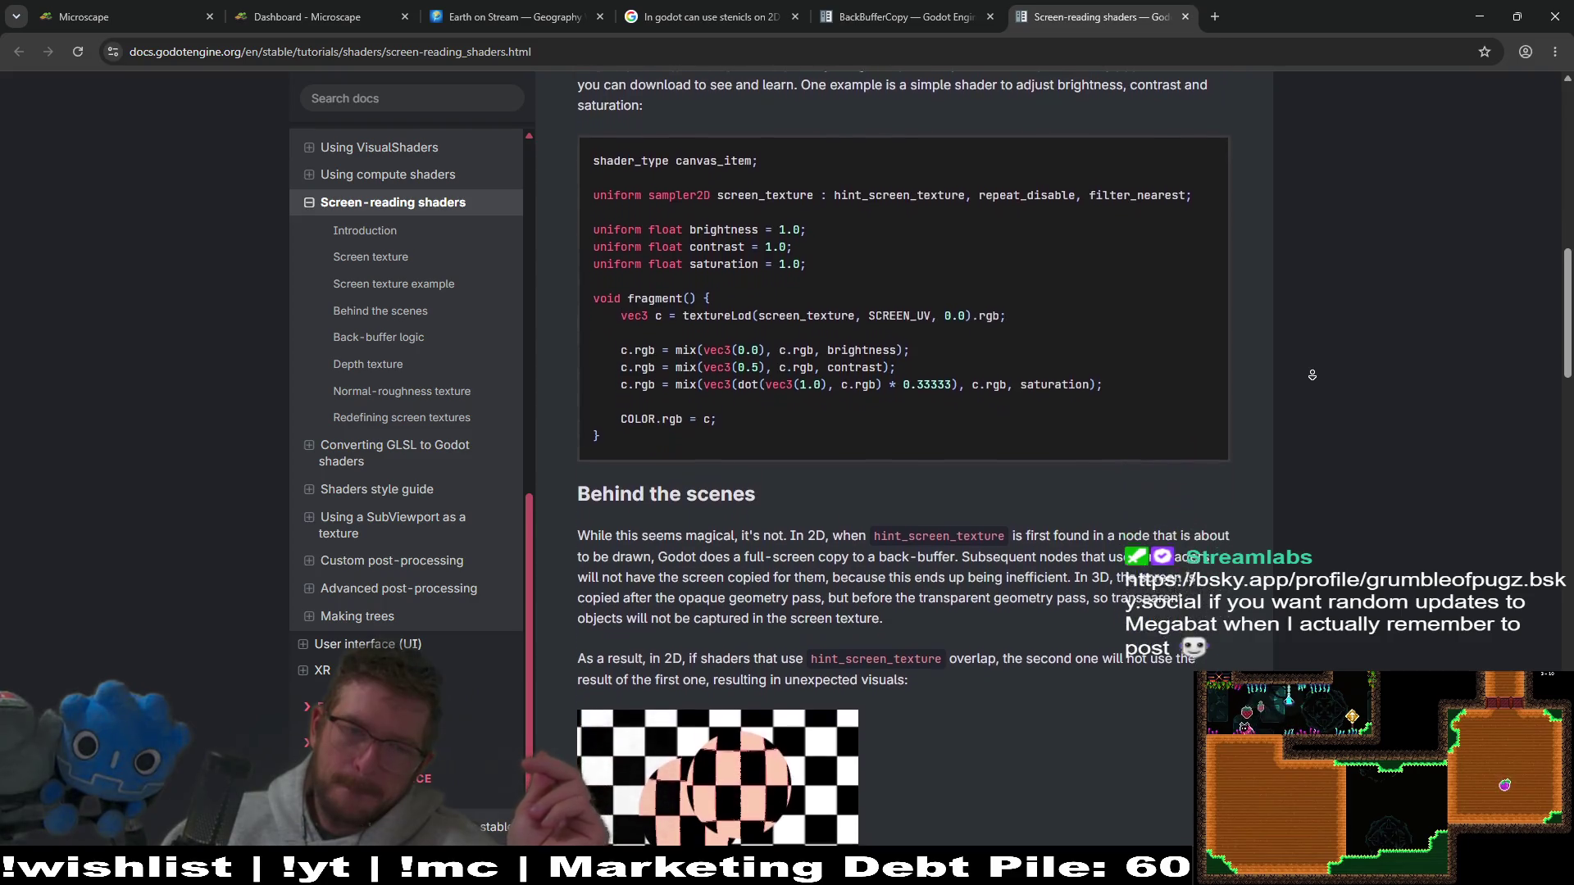
{"action": "scroll", "coordinate": [1312, 375], "scroll_direction": "down", "scroll_amount": 1}
{"action": "middle_click", "coordinate": [1312, 375]}
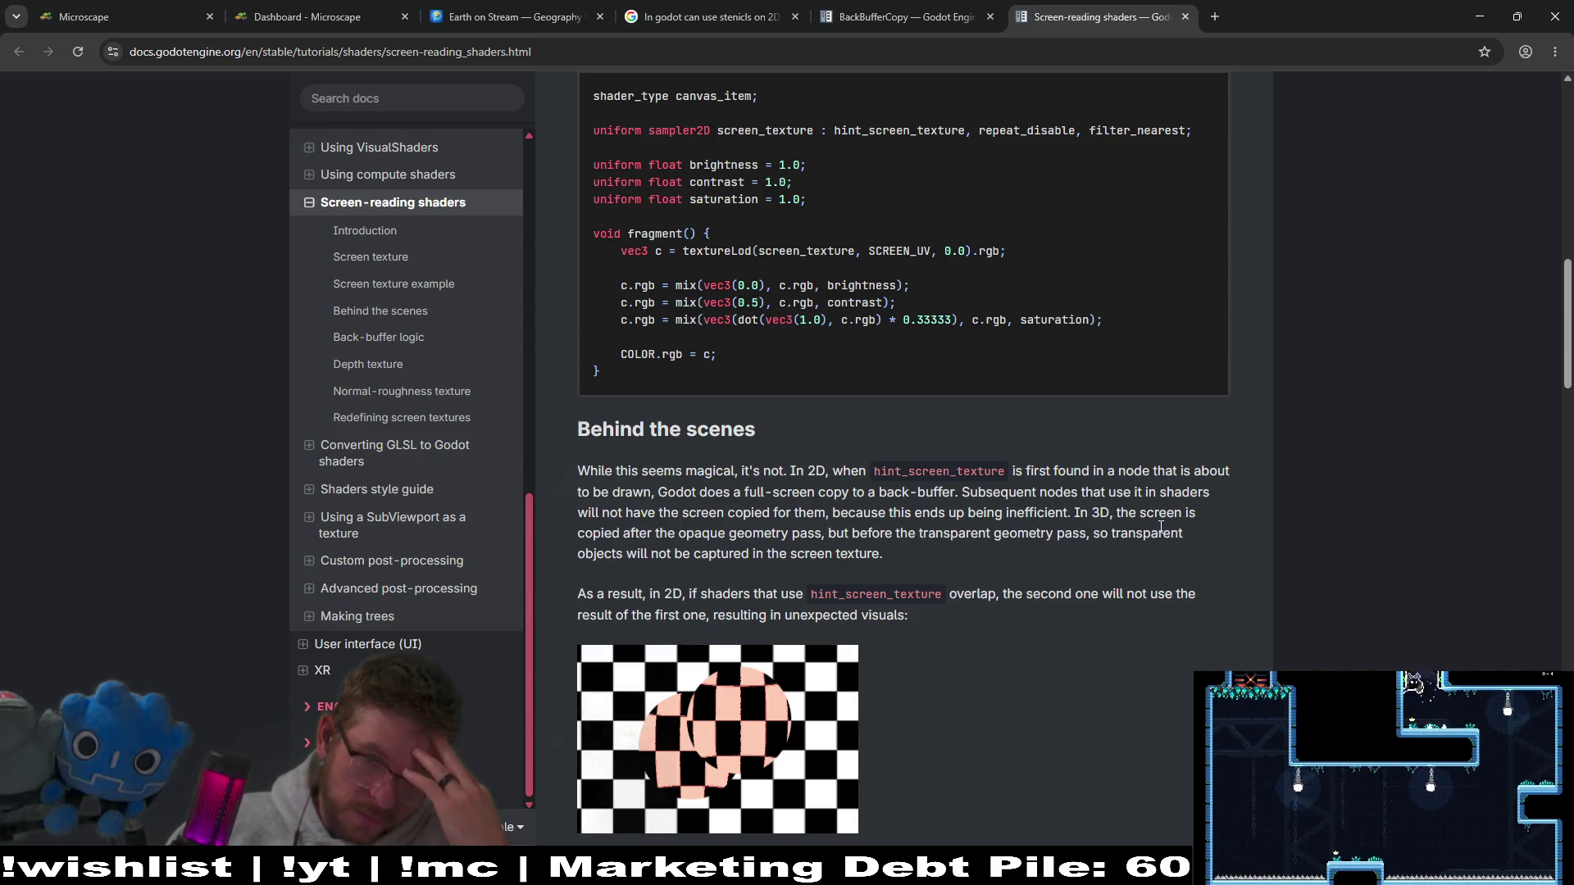
{"action": "middle_click", "coordinate": [1238, 433]}
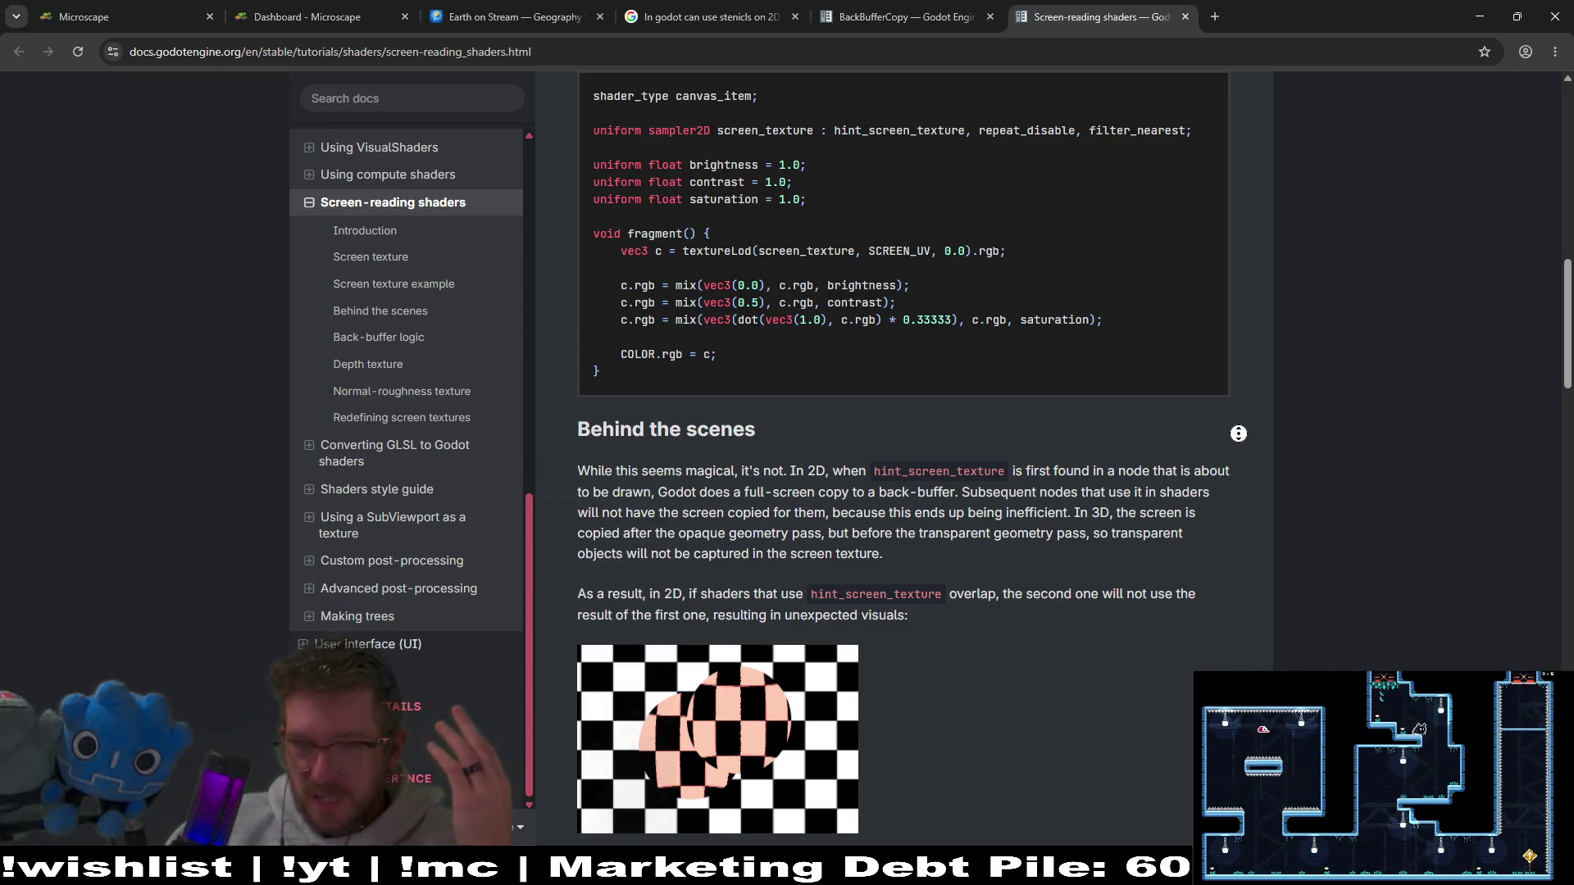
{"action": "scroll", "coordinate": [1005, 501], "scroll_direction": "down", "scroll_amount": 1}
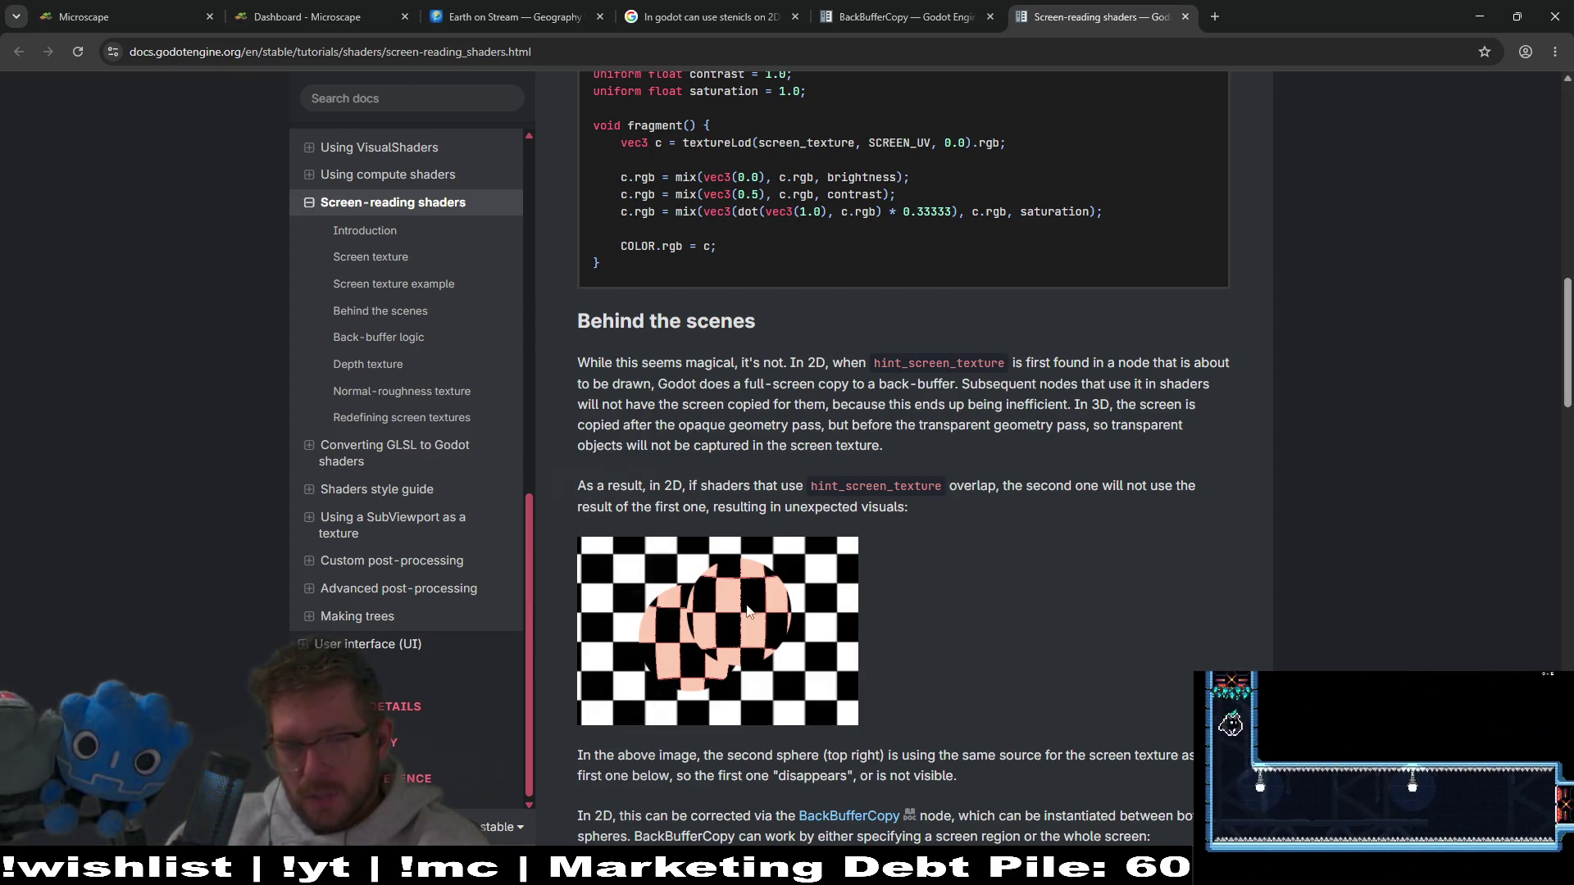
Step: Read the BackBufferCopy example through to the 2D Back-buffer logic rules
{"action": "middle_click", "coordinate": [1067, 541]}
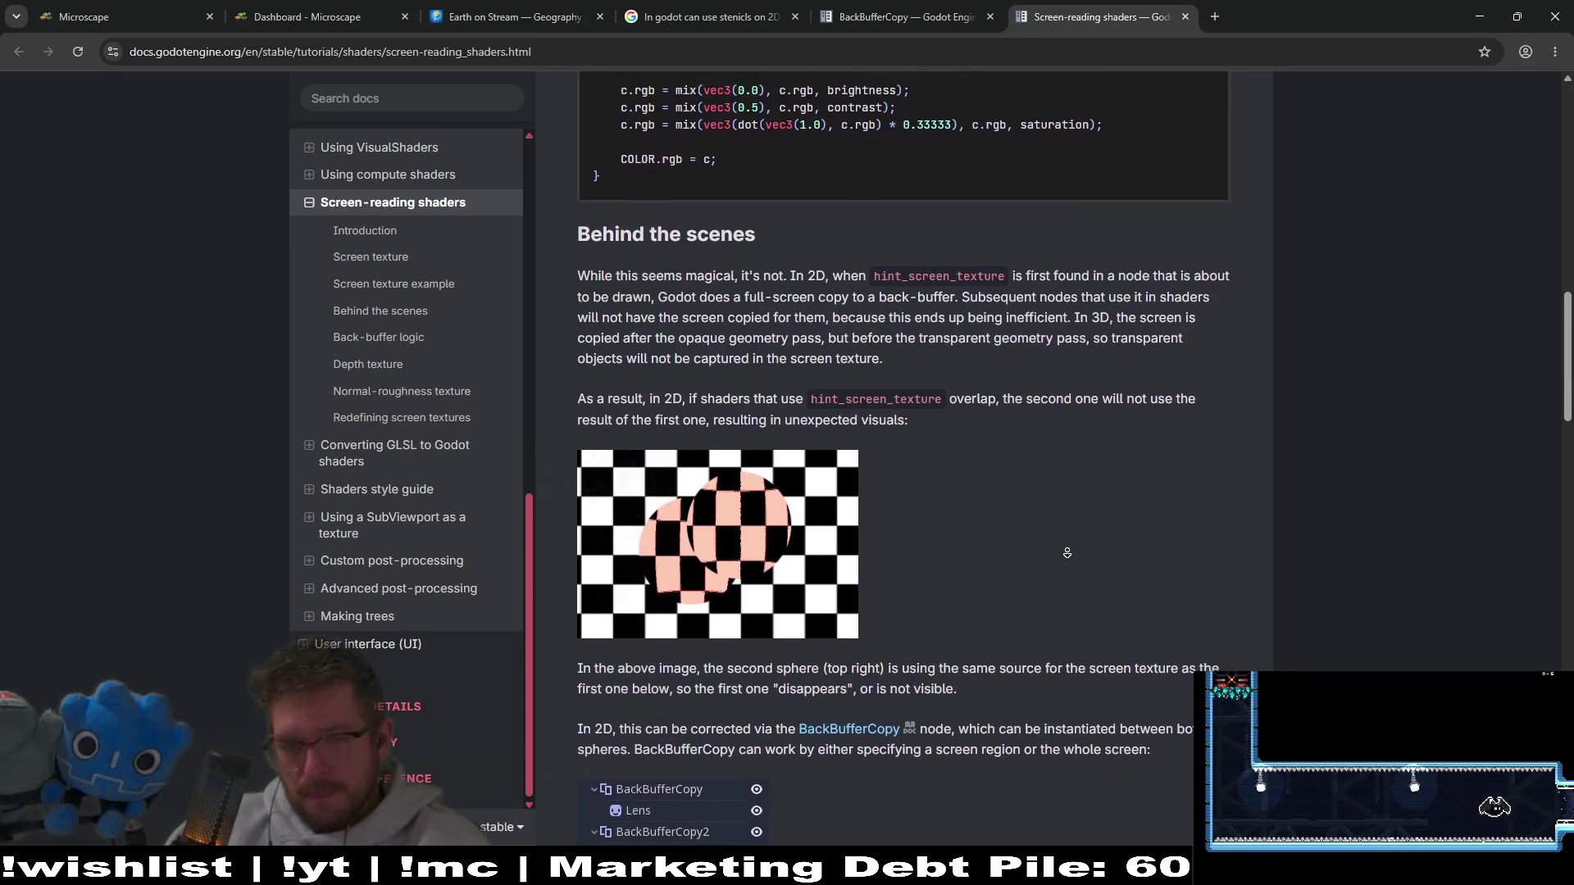
{"action": "middle_click", "coordinate": [900, 555]}
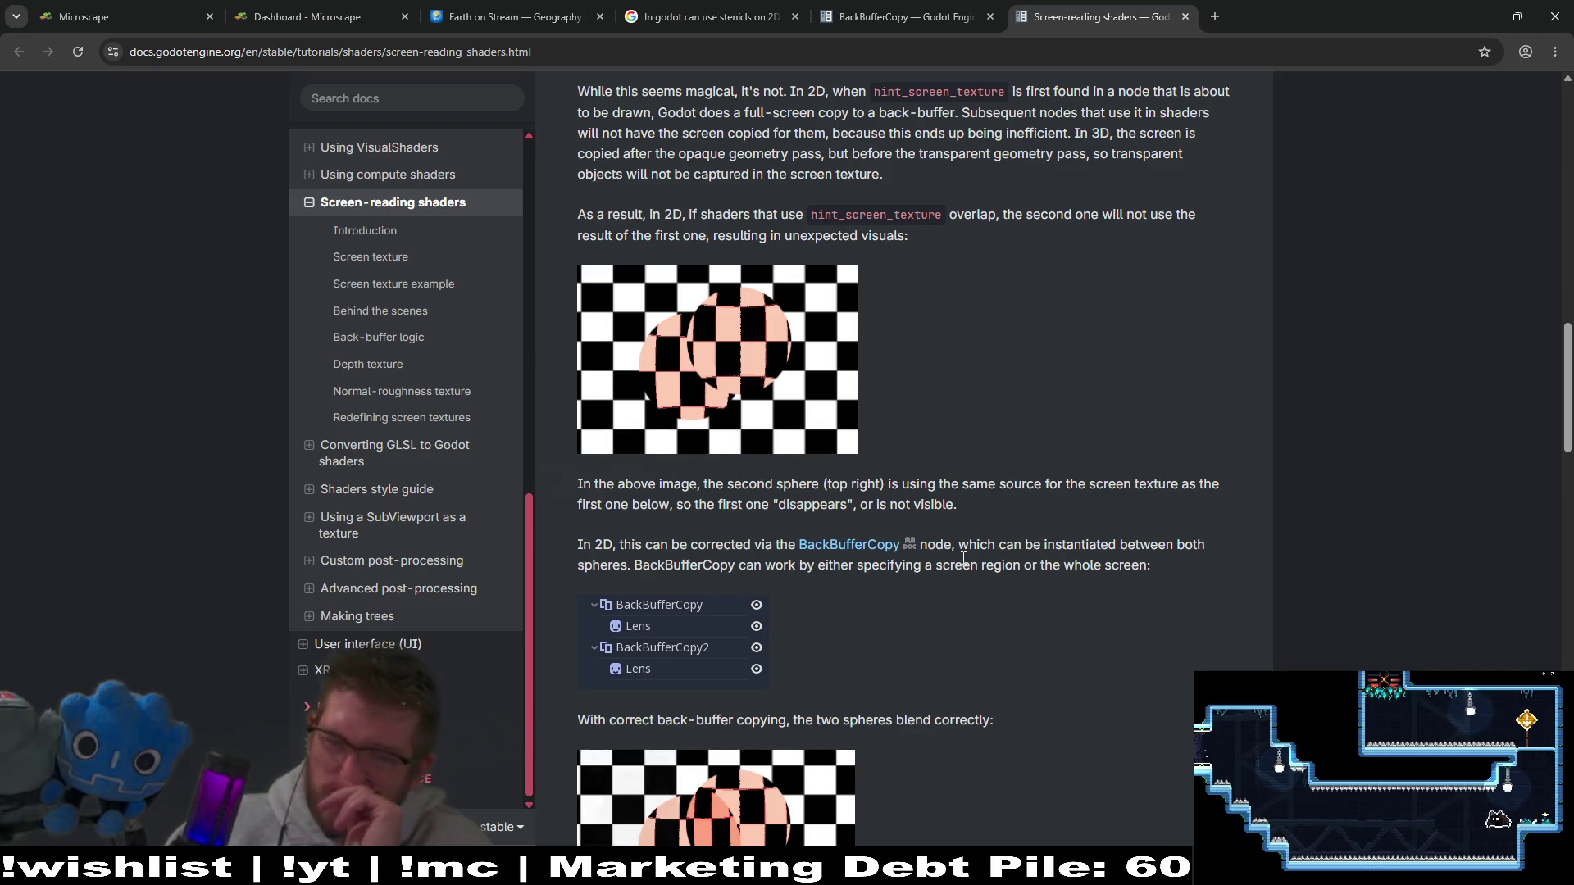
{"action": "scroll", "coordinate": [1193, 465], "scroll_direction": "down", "scroll_amount": 2}
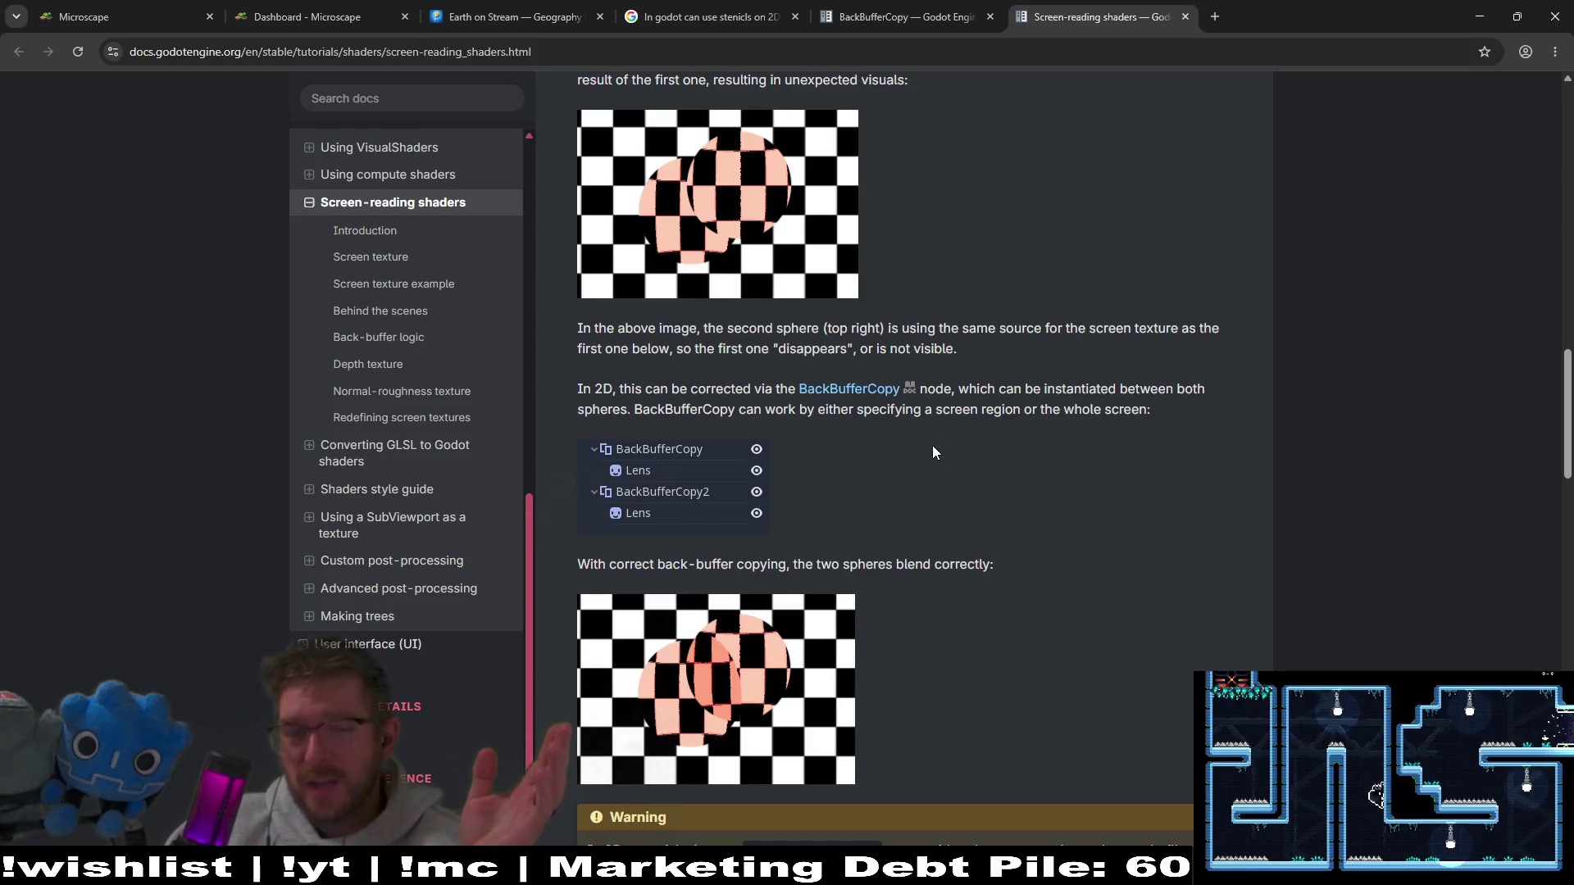
{"action": "scroll", "coordinate": [1028, 440], "scroll_direction": "up", "scroll_amount": 1}
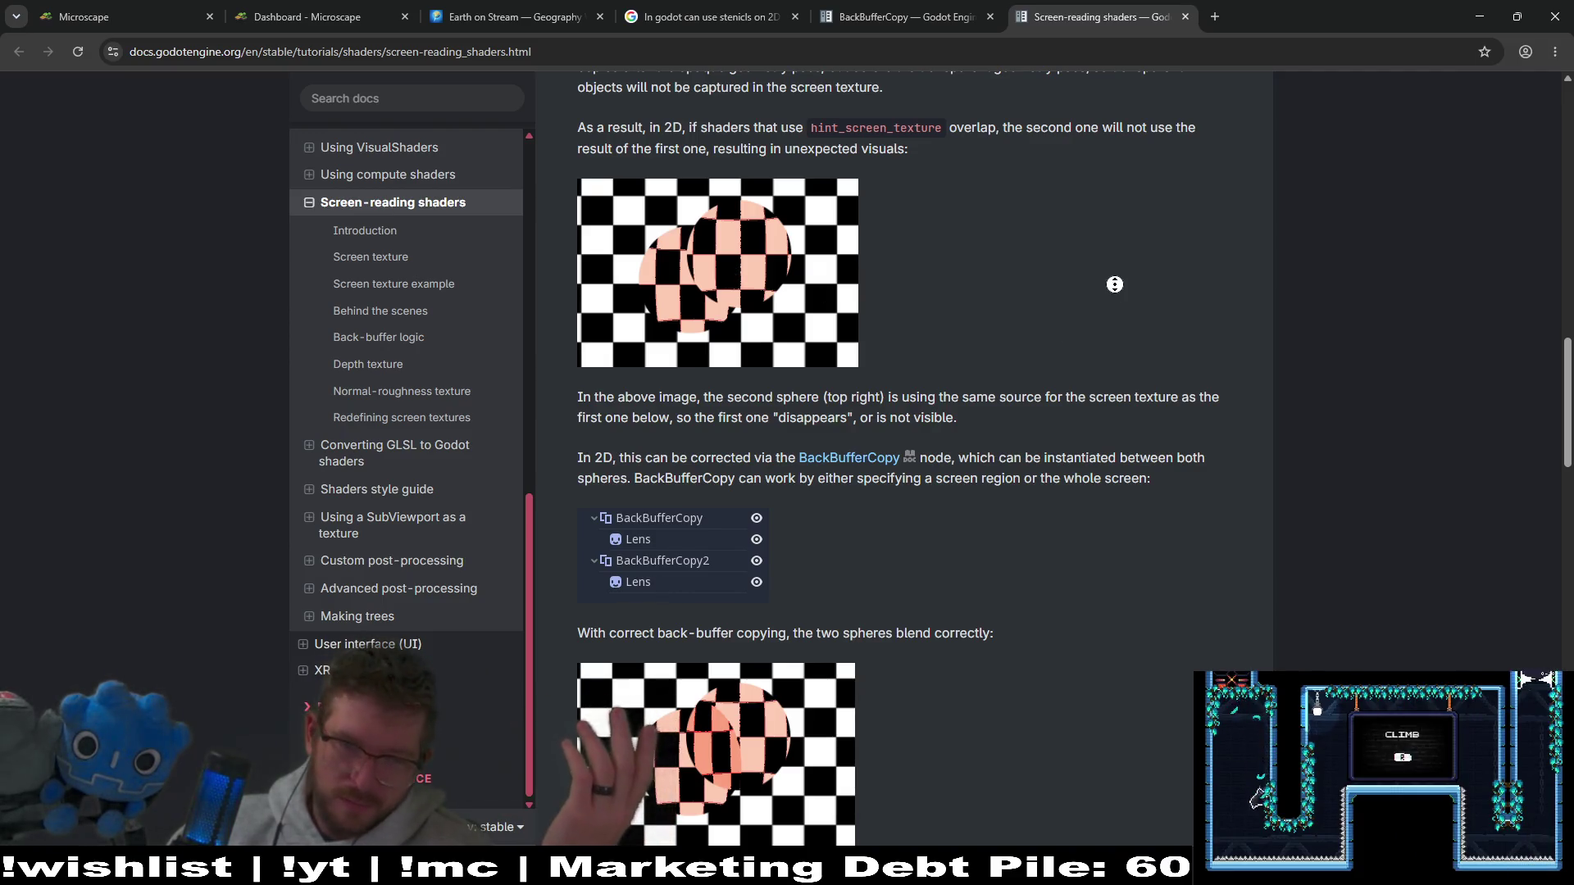
{"action": "scroll", "coordinate": [1115, 295], "scroll_direction": "down", "scroll_amount": 2}
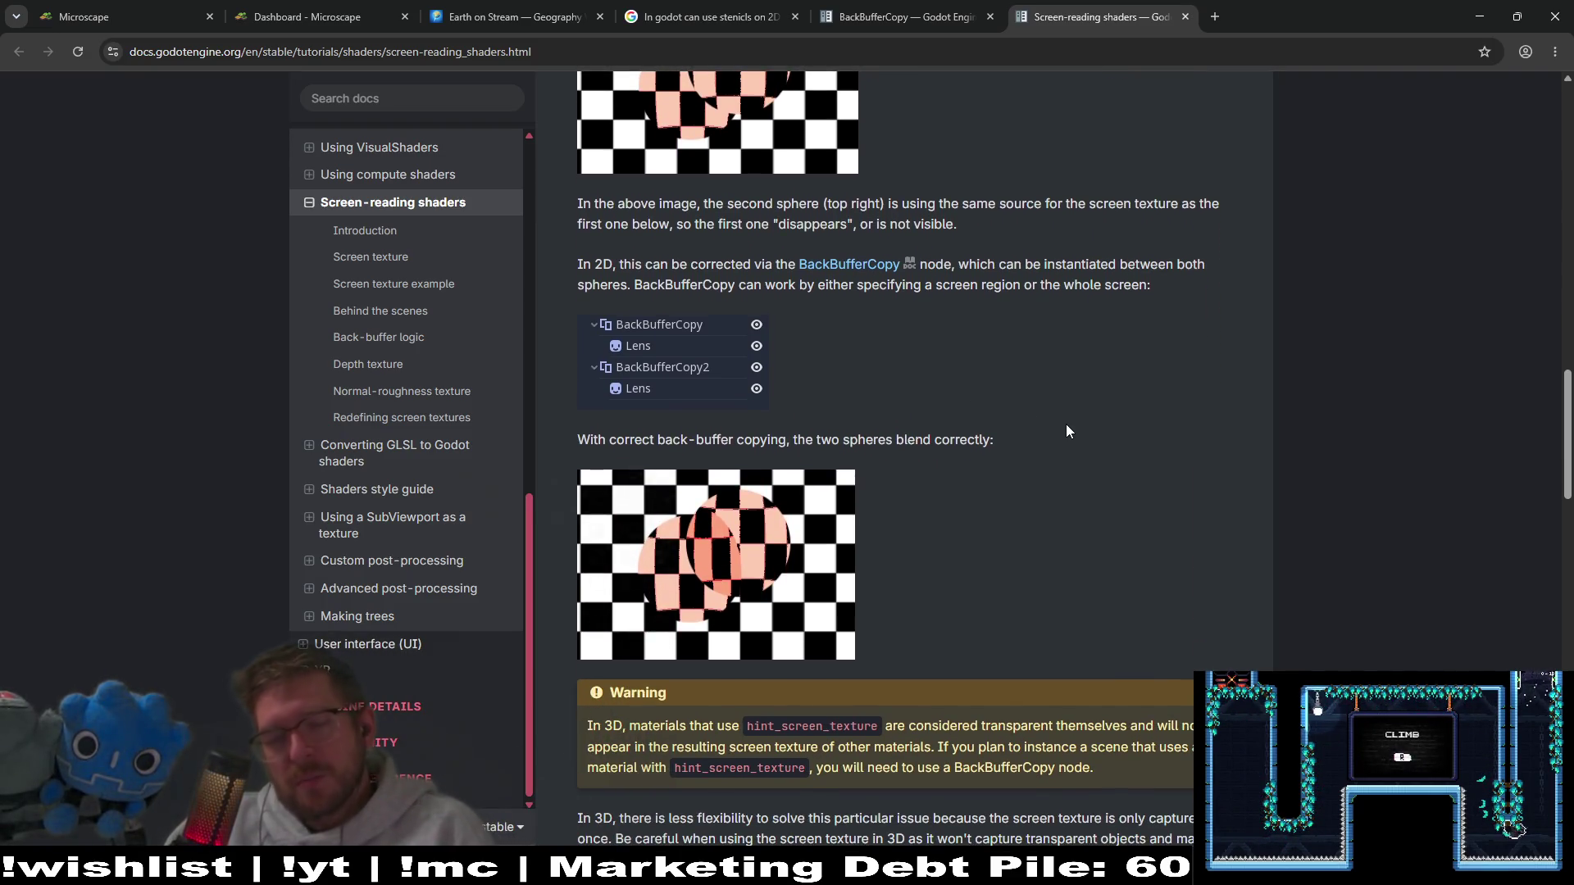
{"action": "scroll", "coordinate": [1067, 459], "scroll_direction": "down", "scroll_amount": 5}
{"action": "scroll", "coordinate": [1067, 490], "scroll_direction": "down", "scroll_amount": 2}
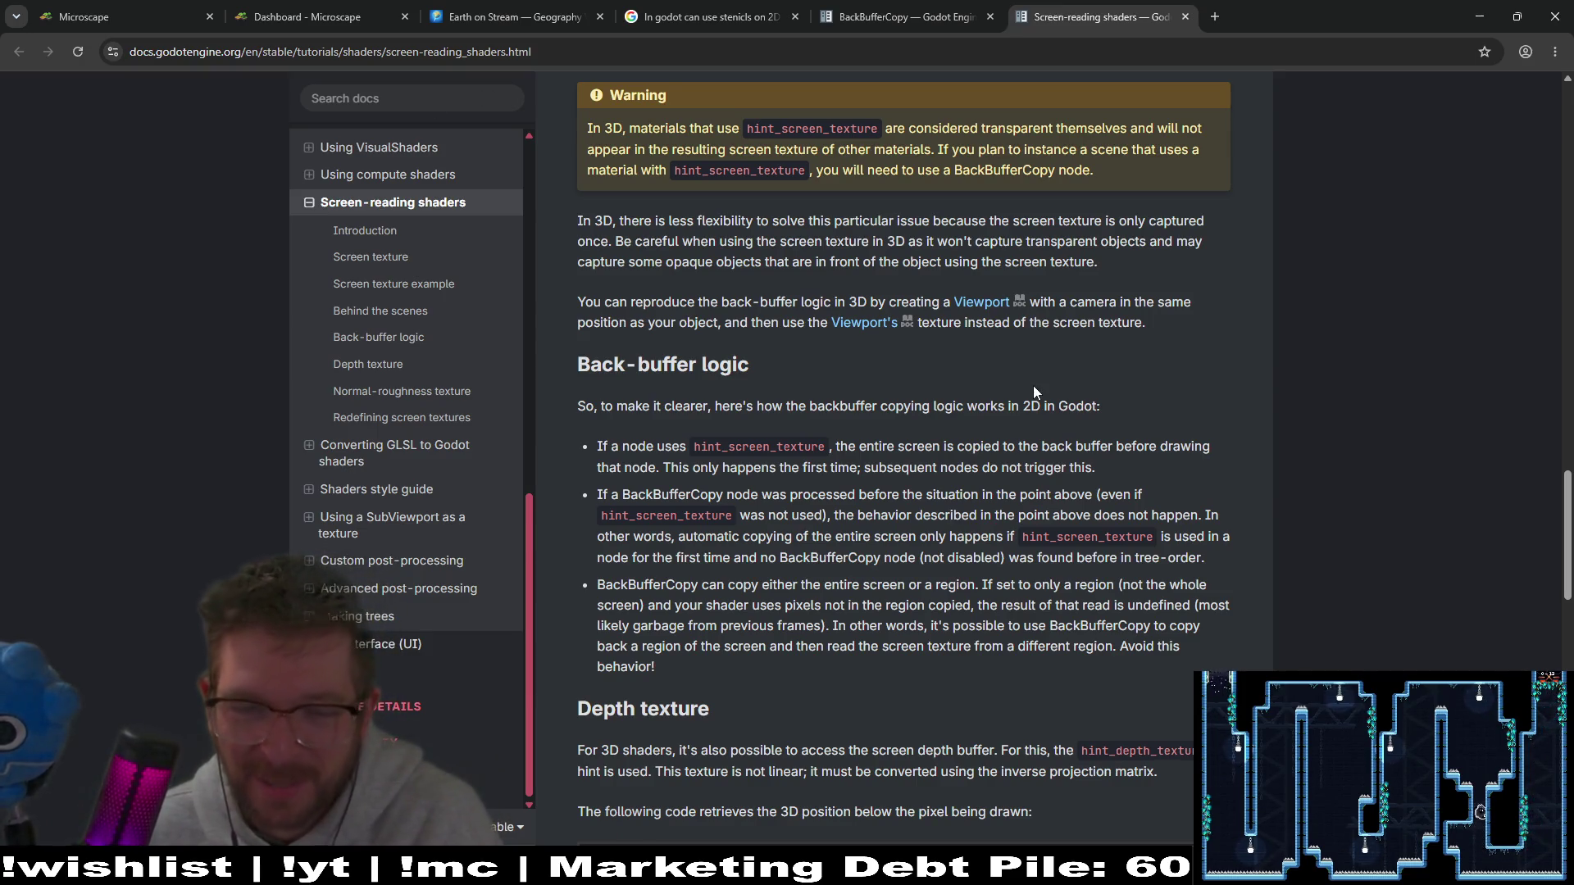
Step: Scroll the screen-reading shaders docs past Depth and Normal-roughness textures to Redefining screen textures and user notes
{"action": "scroll", "coordinate": [1207, 331], "scroll_direction": "down", "scroll_amount": 2}
{"action": "scroll", "coordinate": [1207, 330], "scroll_direction": "down", "scroll_amount": 3}
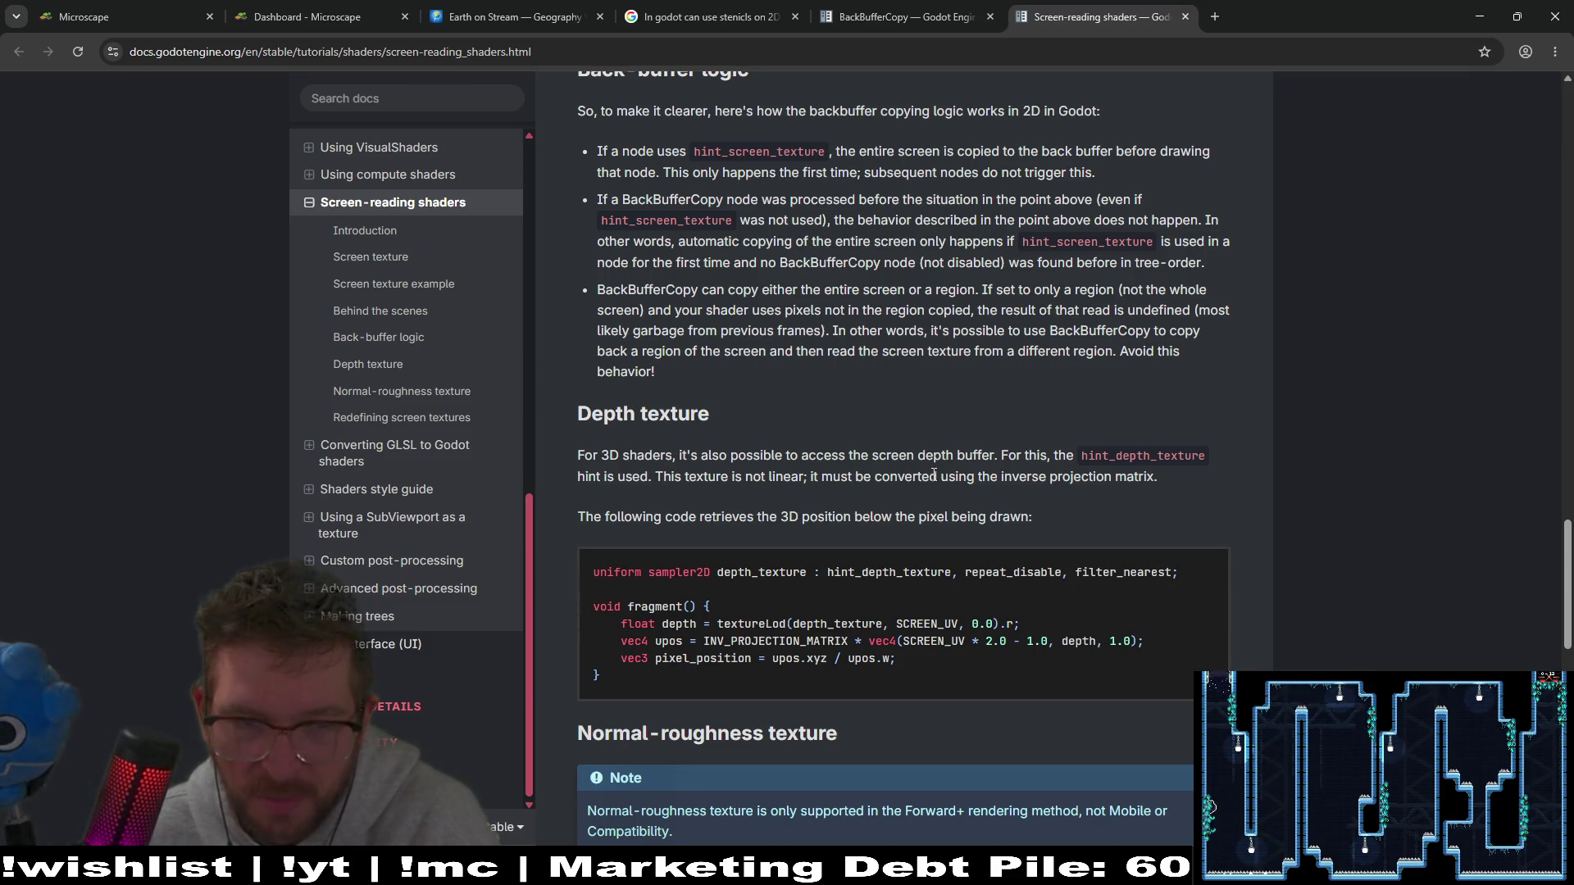
{"action": "scroll", "coordinate": [1171, 303], "scroll_direction": "up", "scroll_amount": 3}
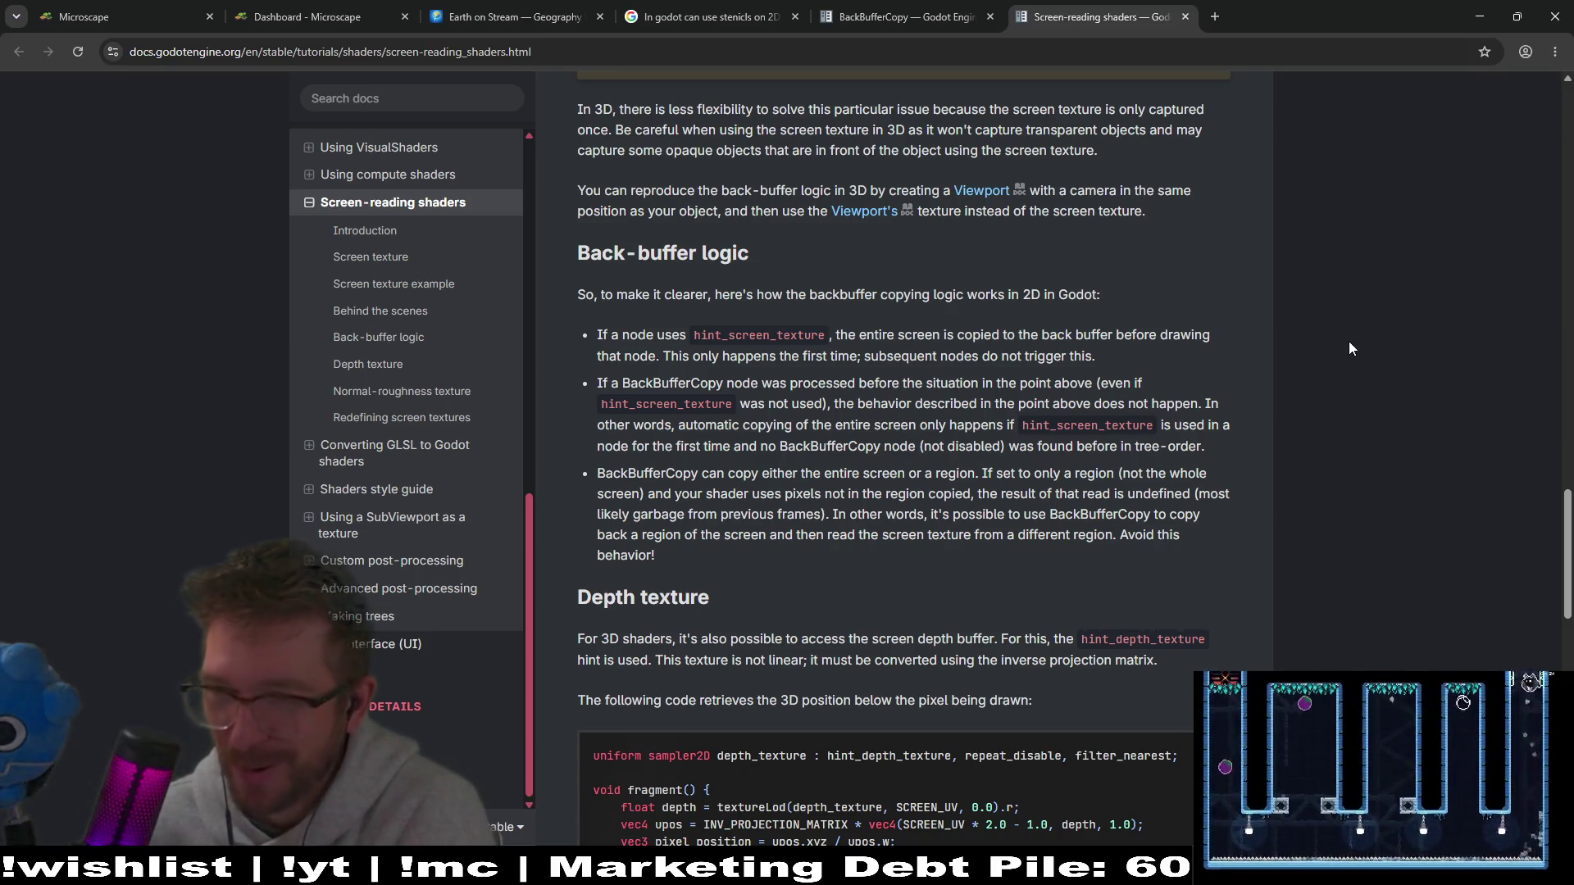
{"action": "scroll", "coordinate": [1323, 400], "scroll_direction": "down", "scroll_amount": 8}
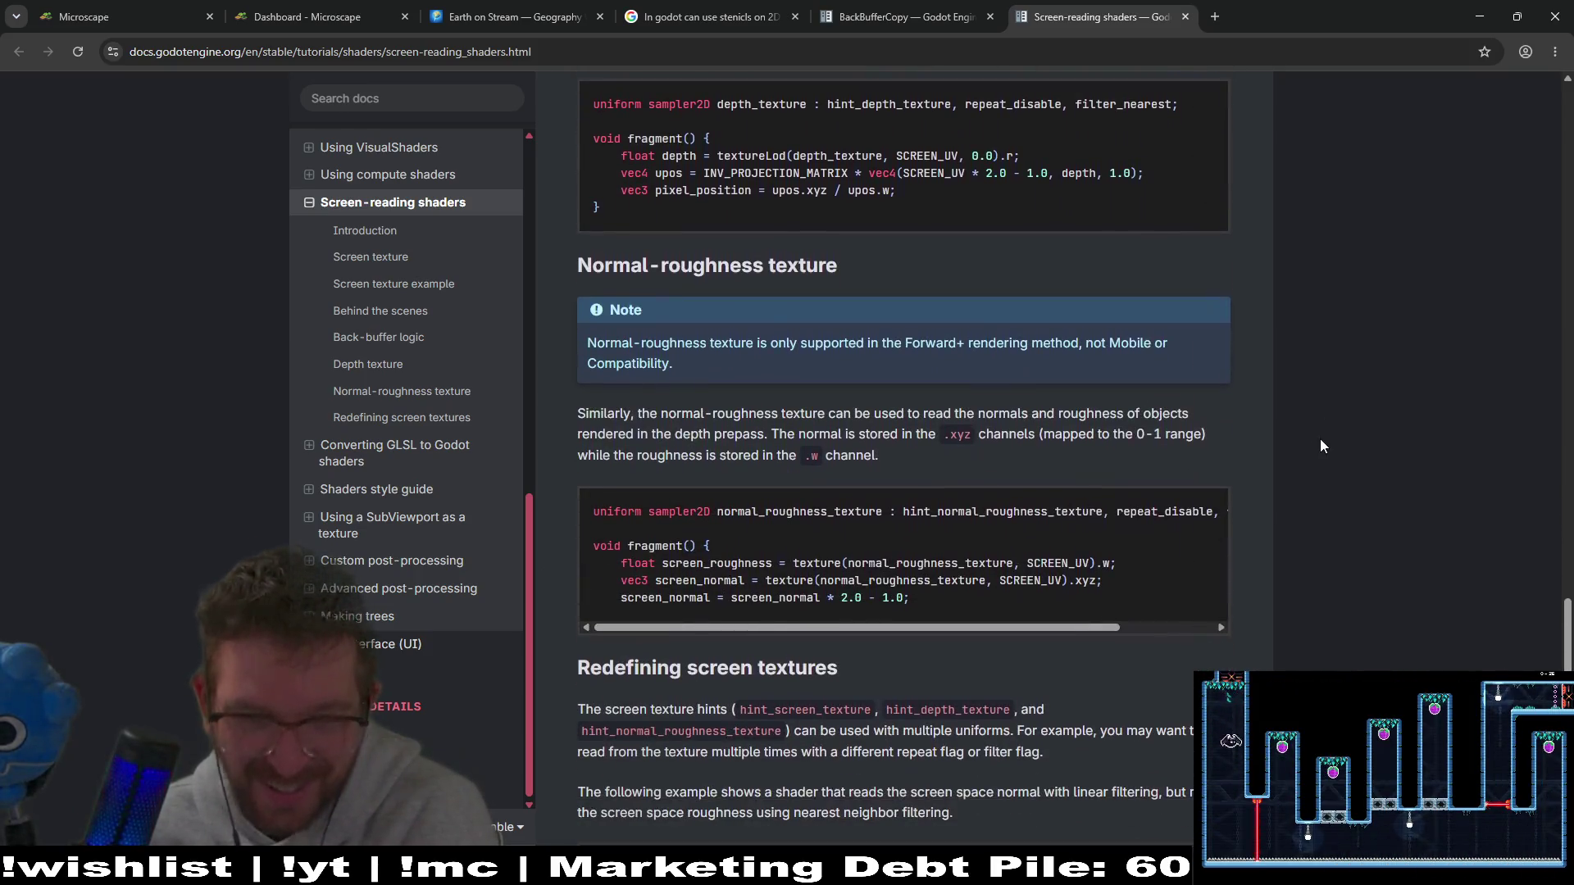
{"action": "scroll", "coordinate": [1350, 387], "scroll_direction": "down", "scroll_amount": 7}
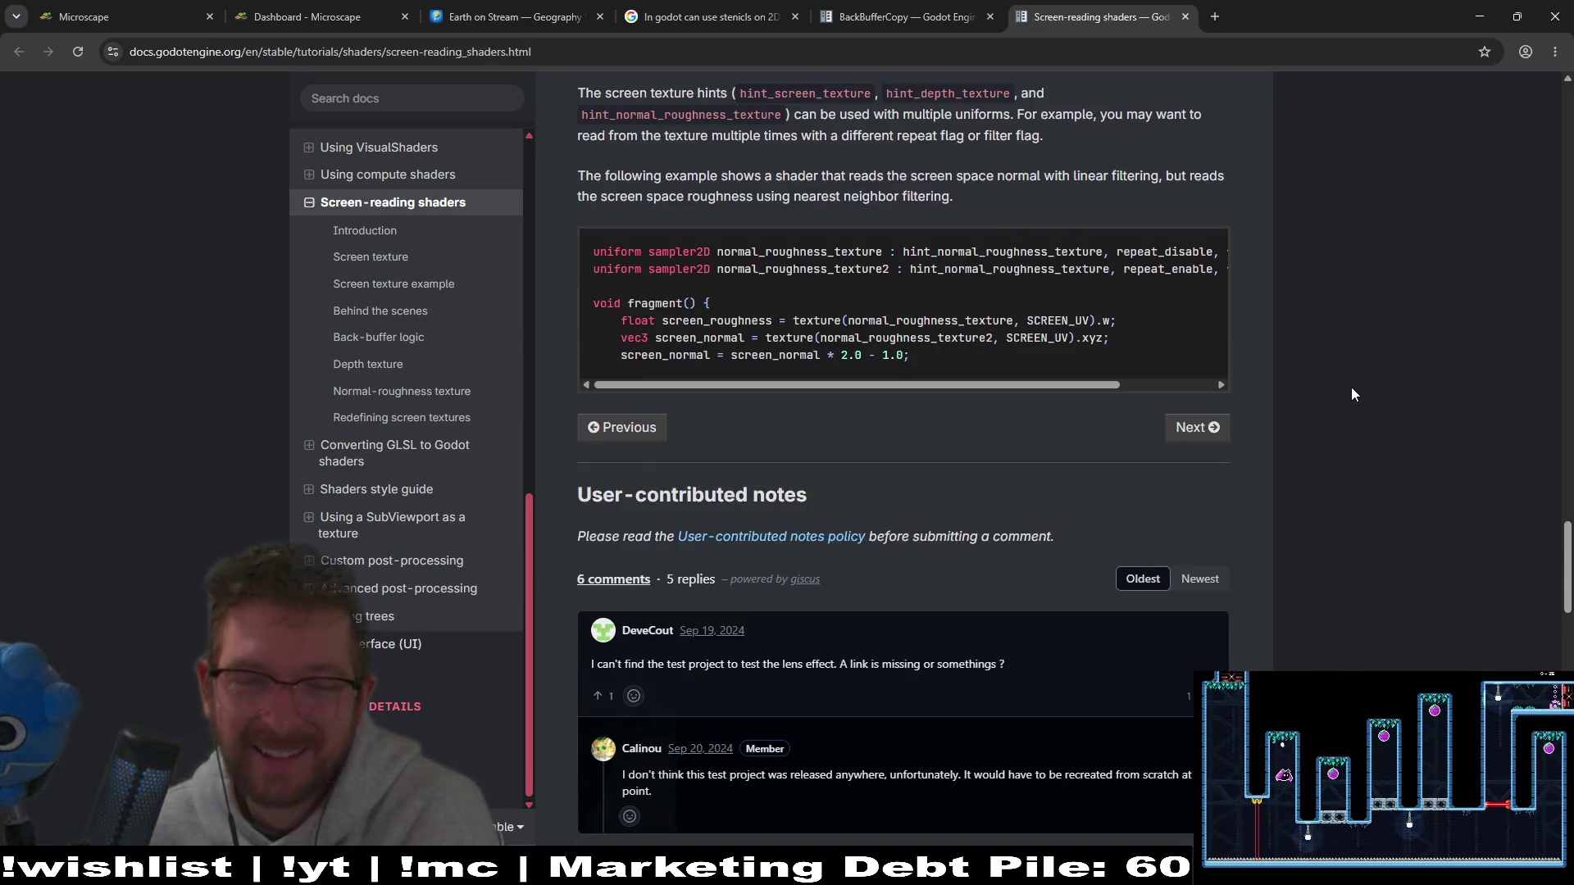